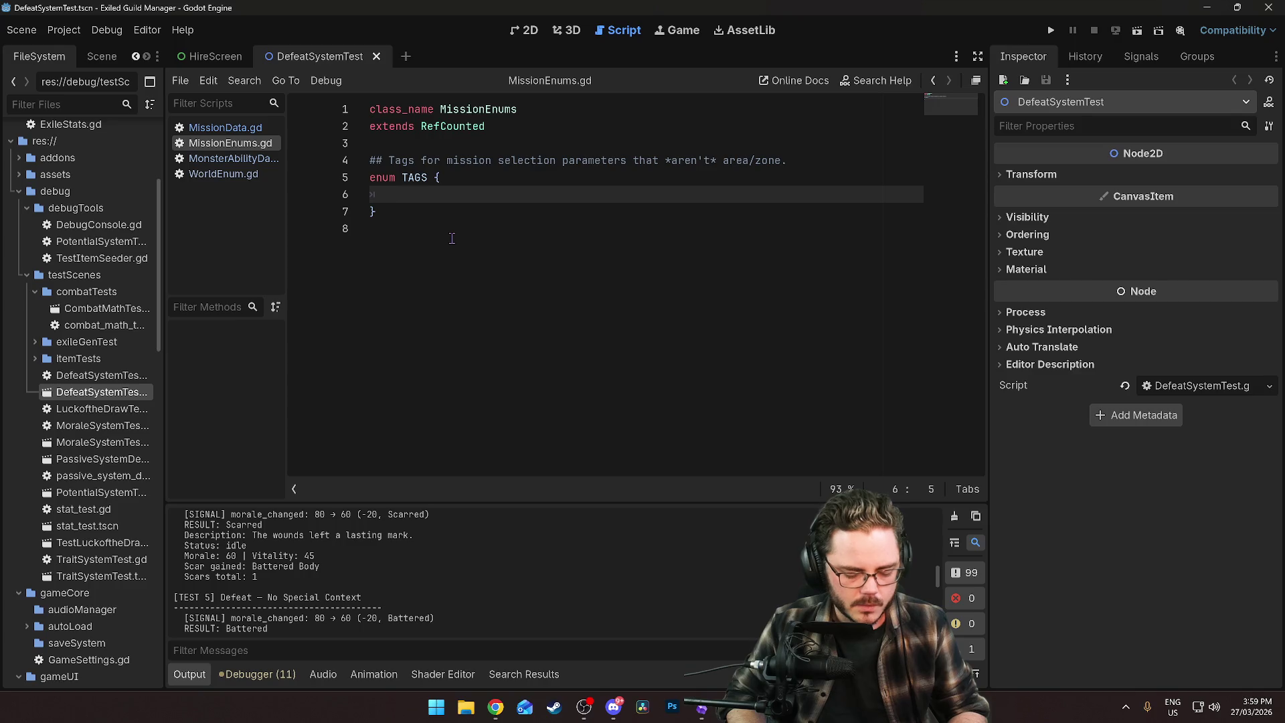
- Enter RESCUE, and EXPLORATION, on their own lines inside enum TAGS, fixing the RESCUREE typo
text(RESCUREE)
key(BackSpace)
key(BackSpace)
text(,)
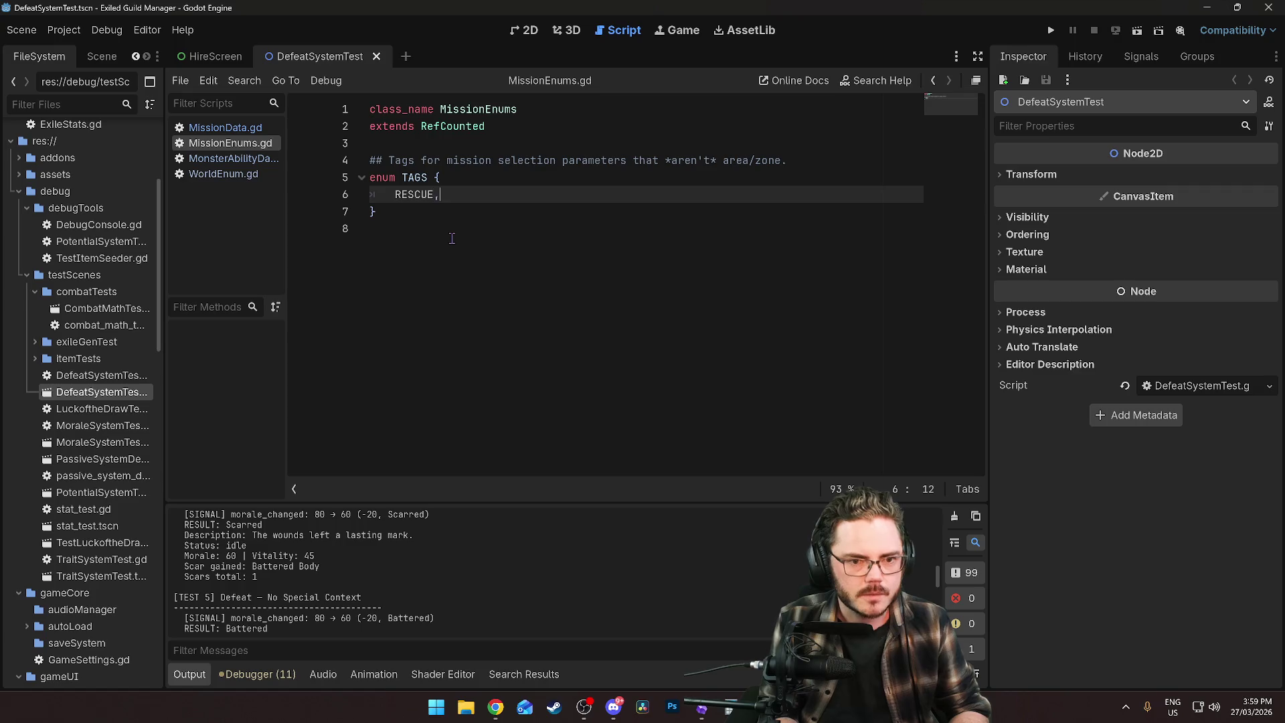
key(Return)
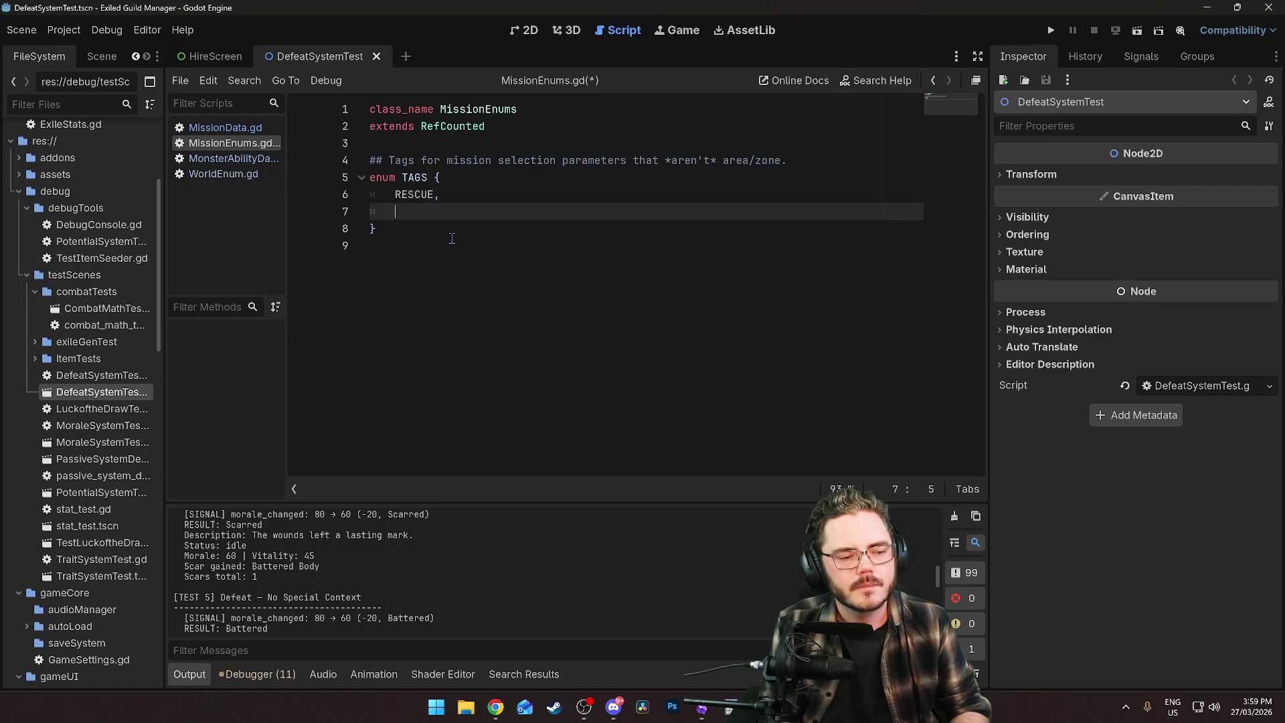
text(EXPLORATION,)
key(Return)
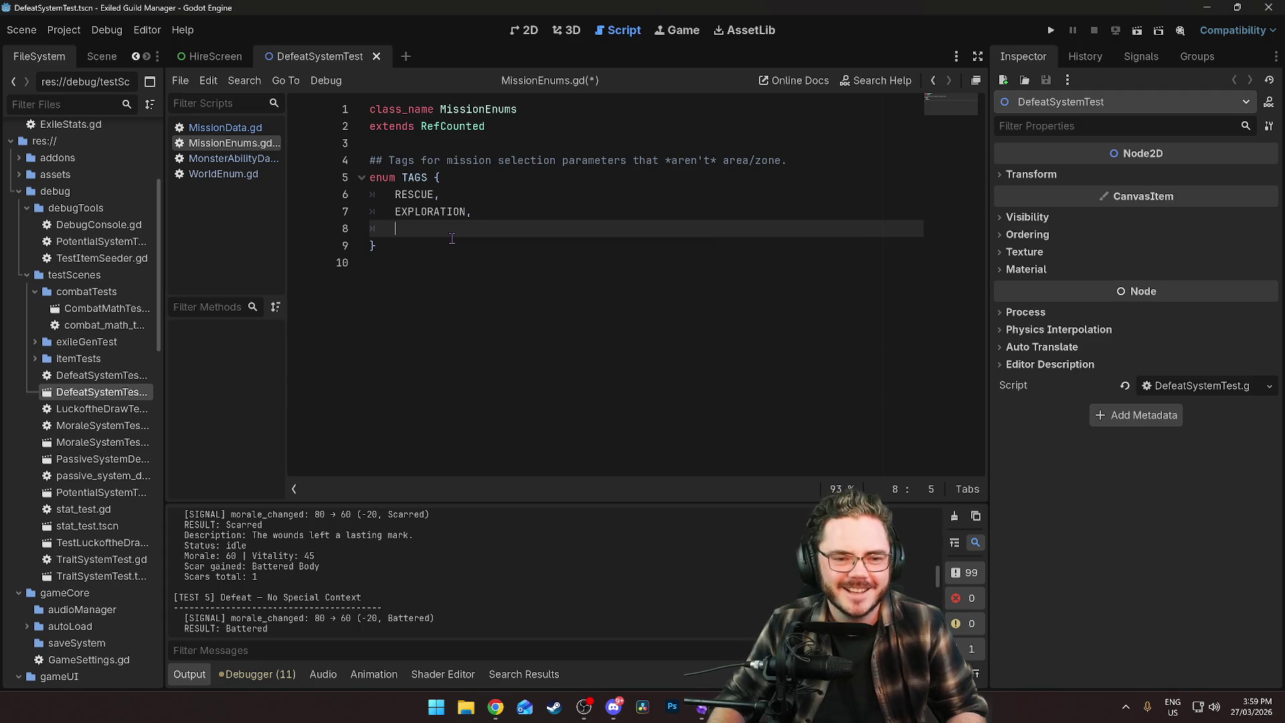
- Review MissionData.gd's area_requirement and boss_mission lines, then add RESOURCE, to the TAGS enum
click(222, 132)
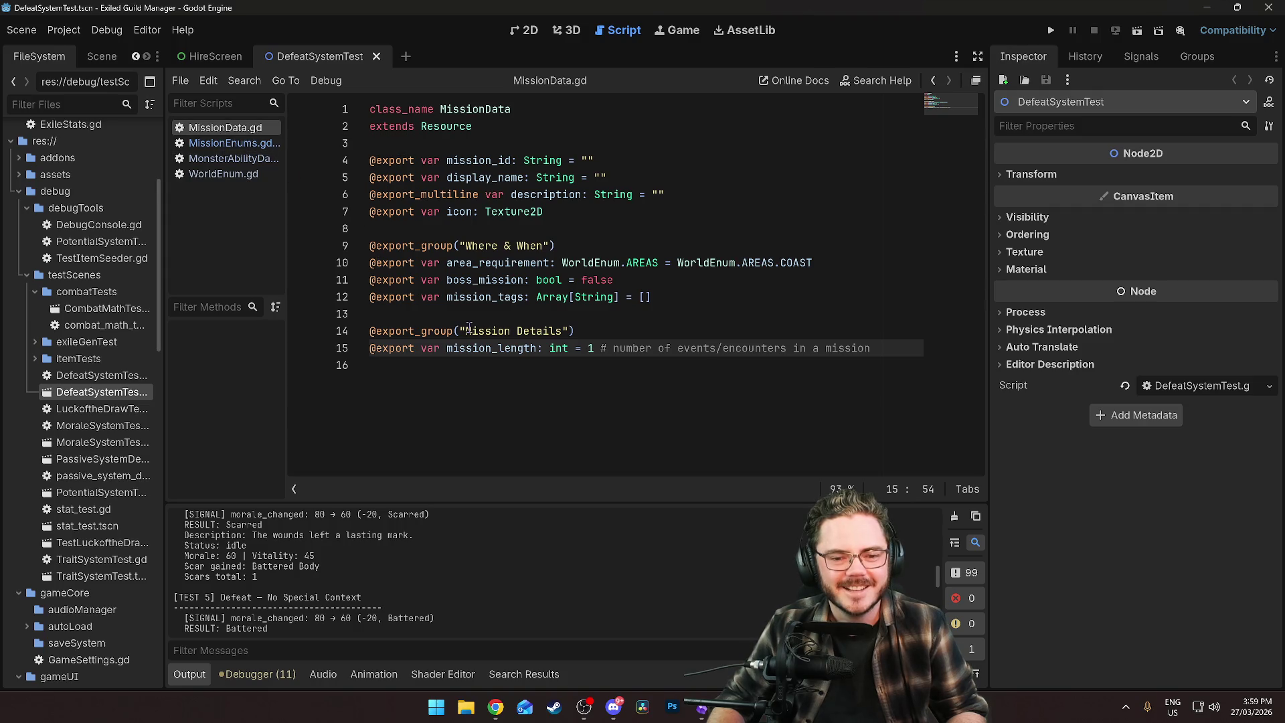
mouse_move(613, 279)
mouse_down()
mouse_move(402, 280)
mouse_move(369, 263)
mouse_up()
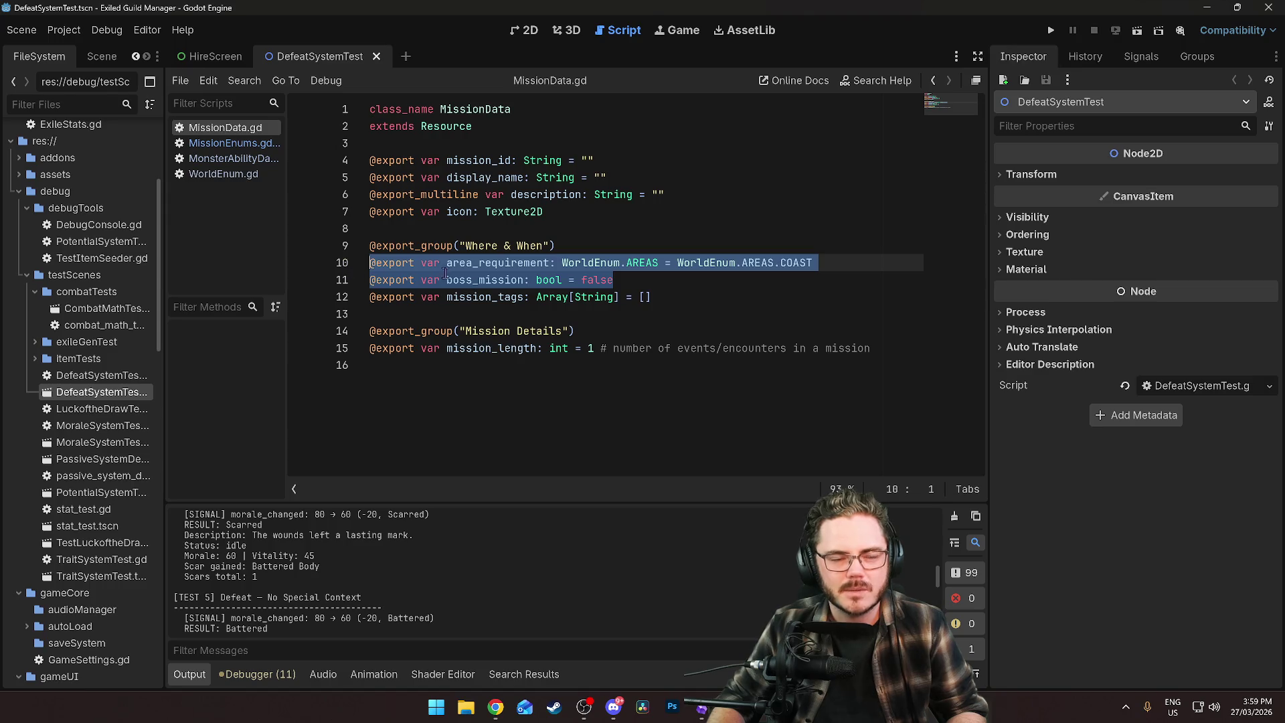
click(216, 144)
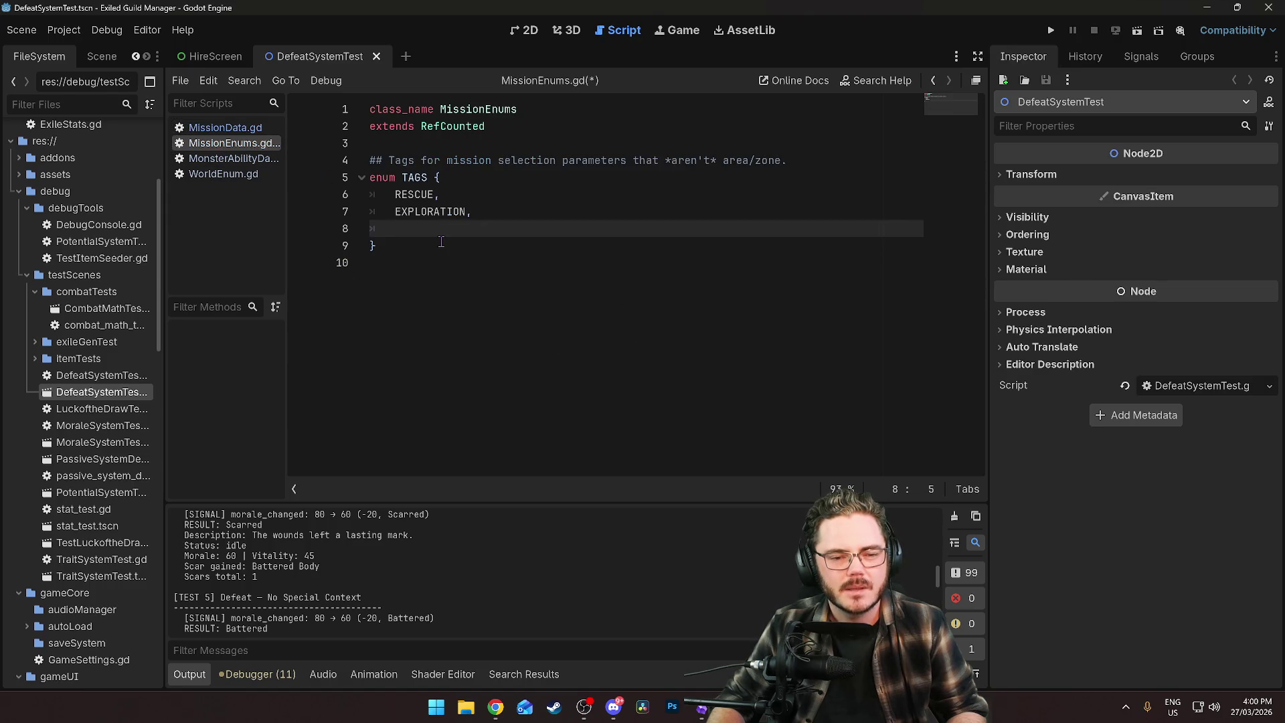
drag(477, 212, 367, 213)
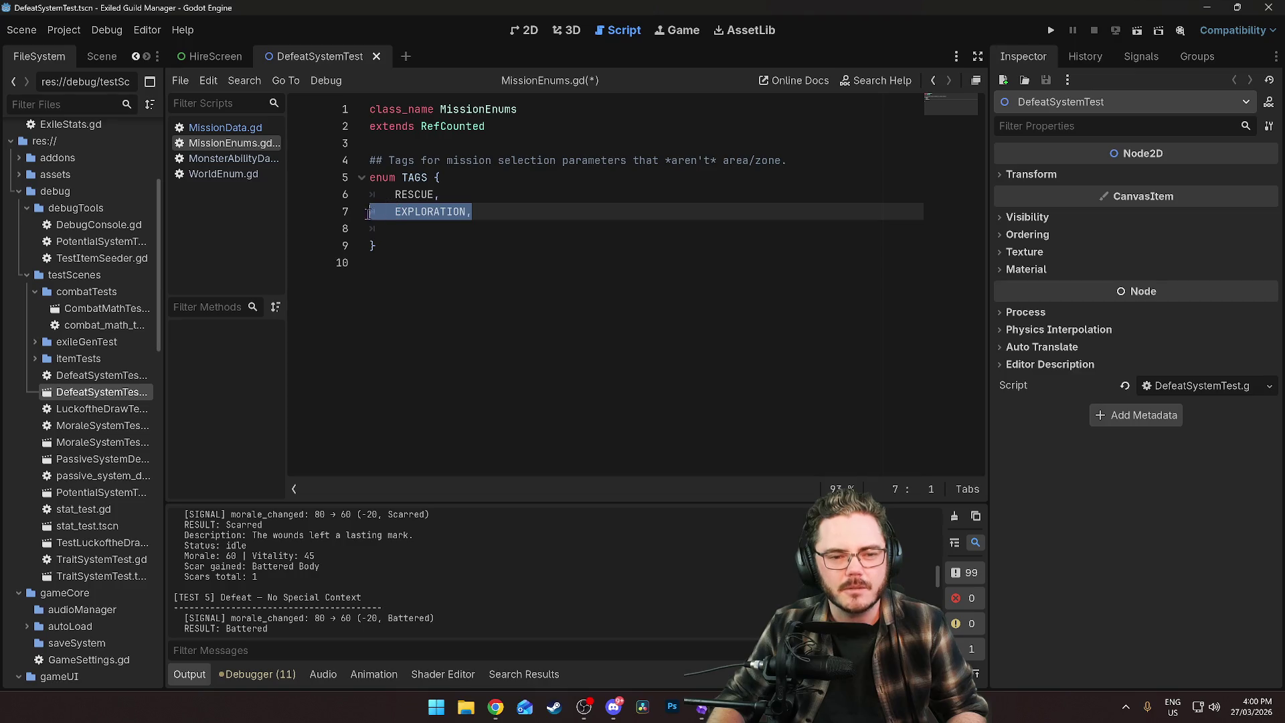
click(553, 232)
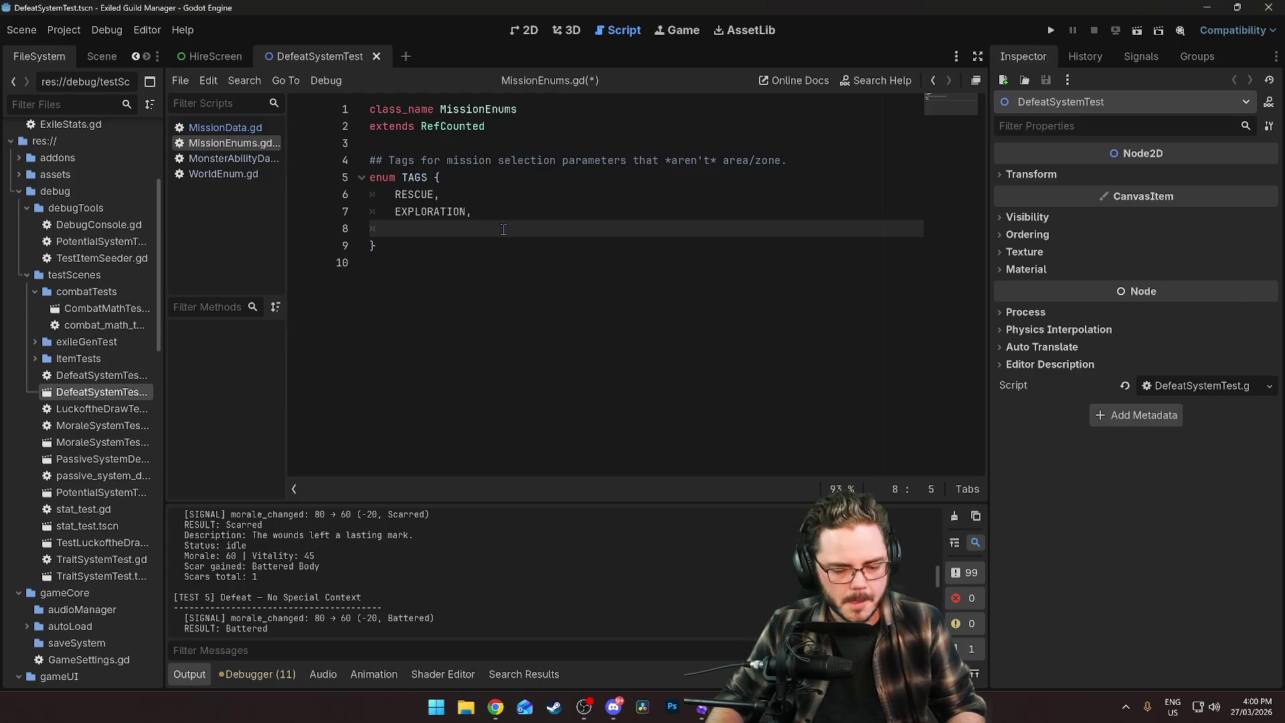
text(RESOURCE)
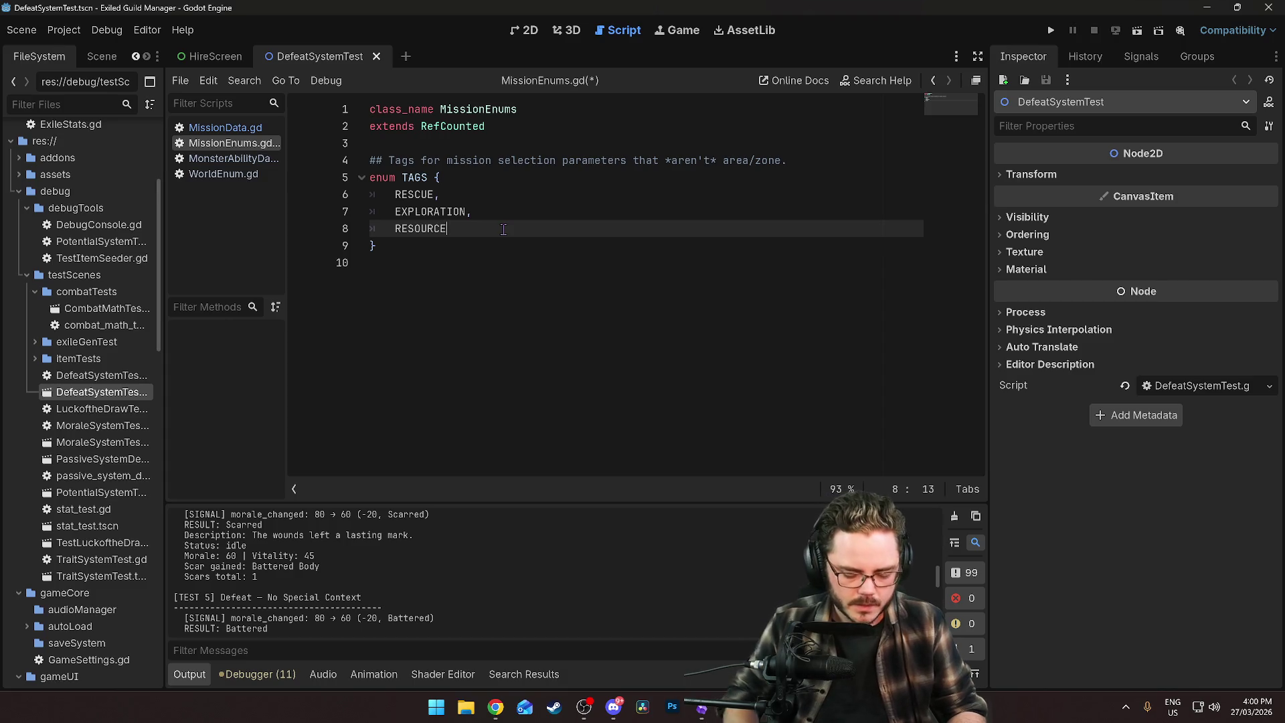
text(,)
- Add RECRUIT, as the fourth TAGS entry after RESOURCE and save MissionEnums.gd
key(Return)
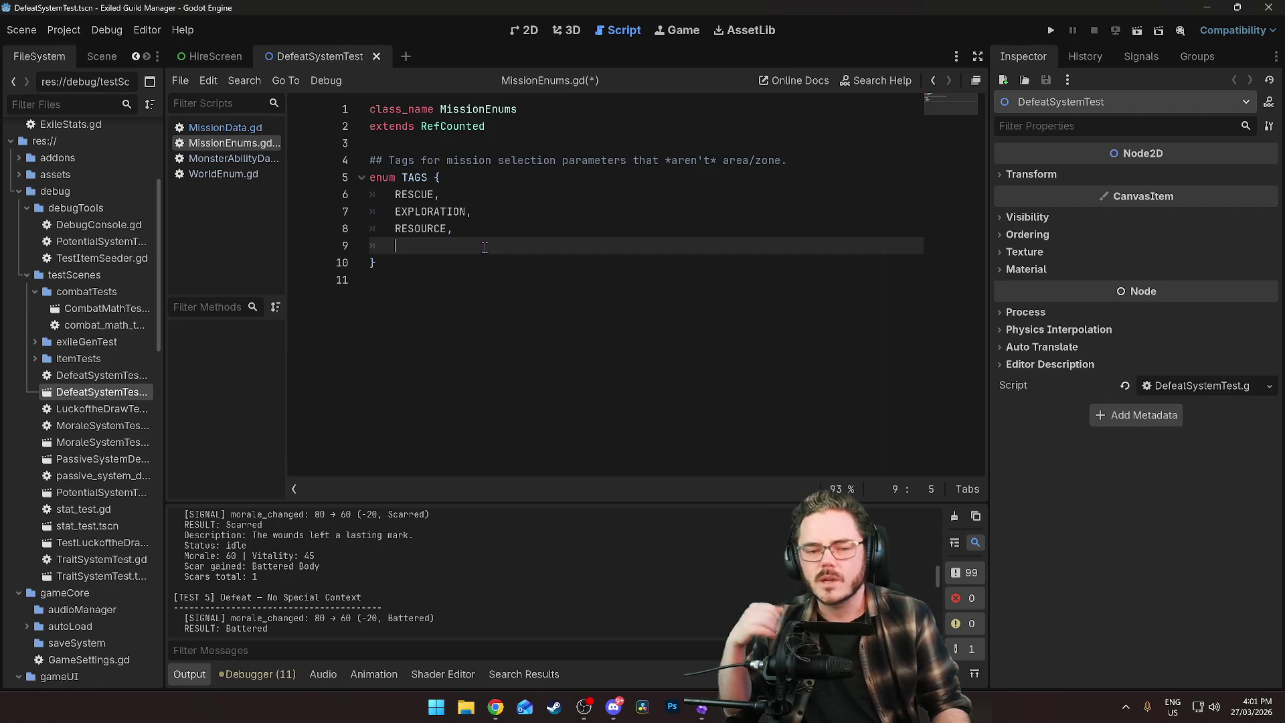
click(438, 194)
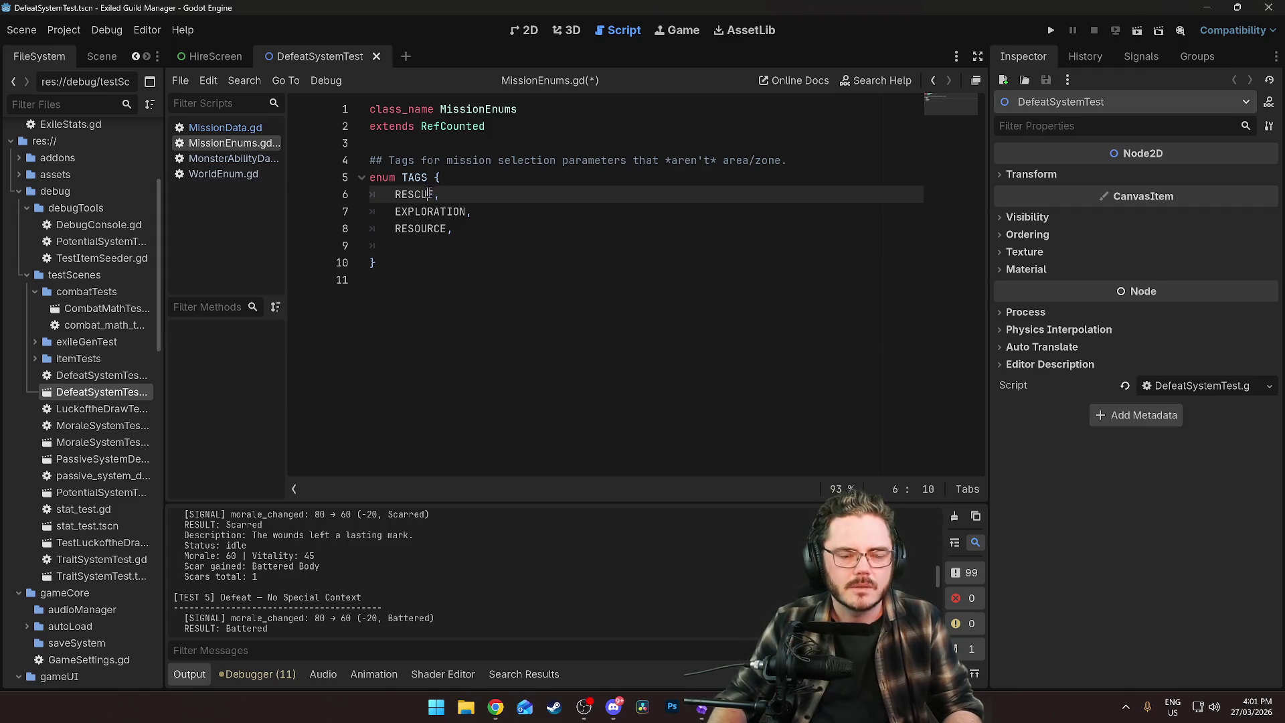
click(430, 252)
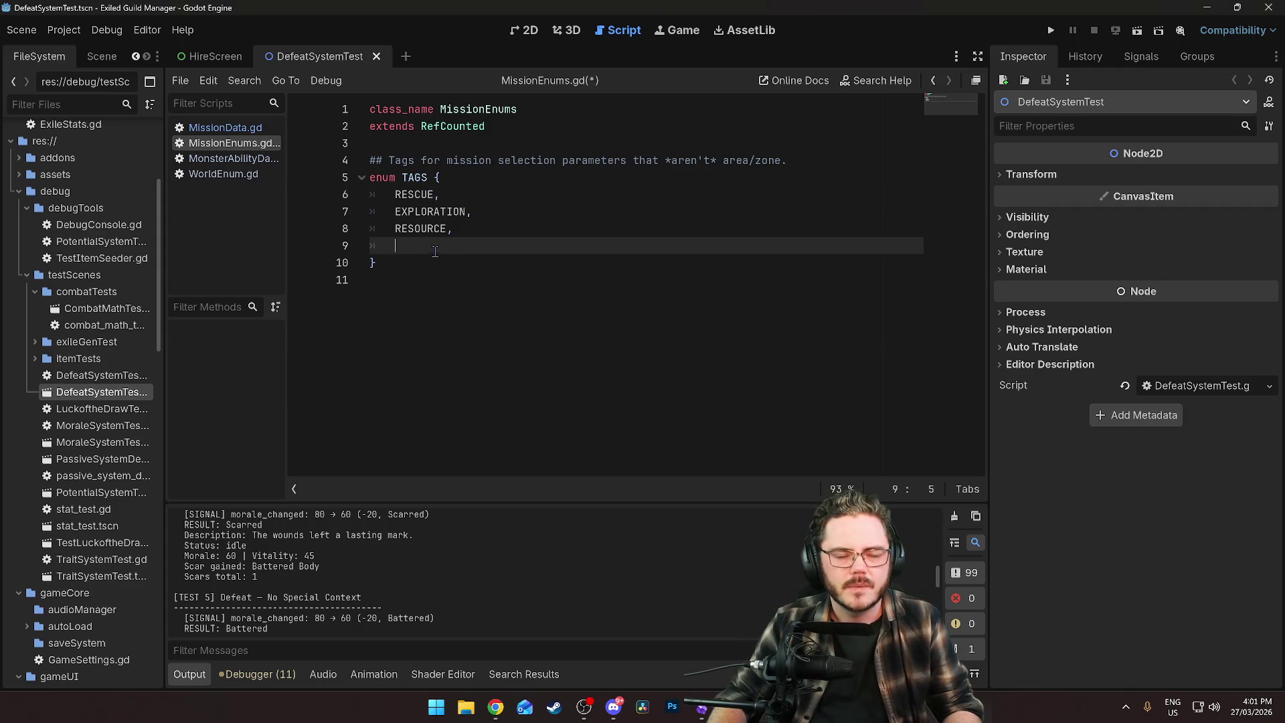
text(RECRUIT)
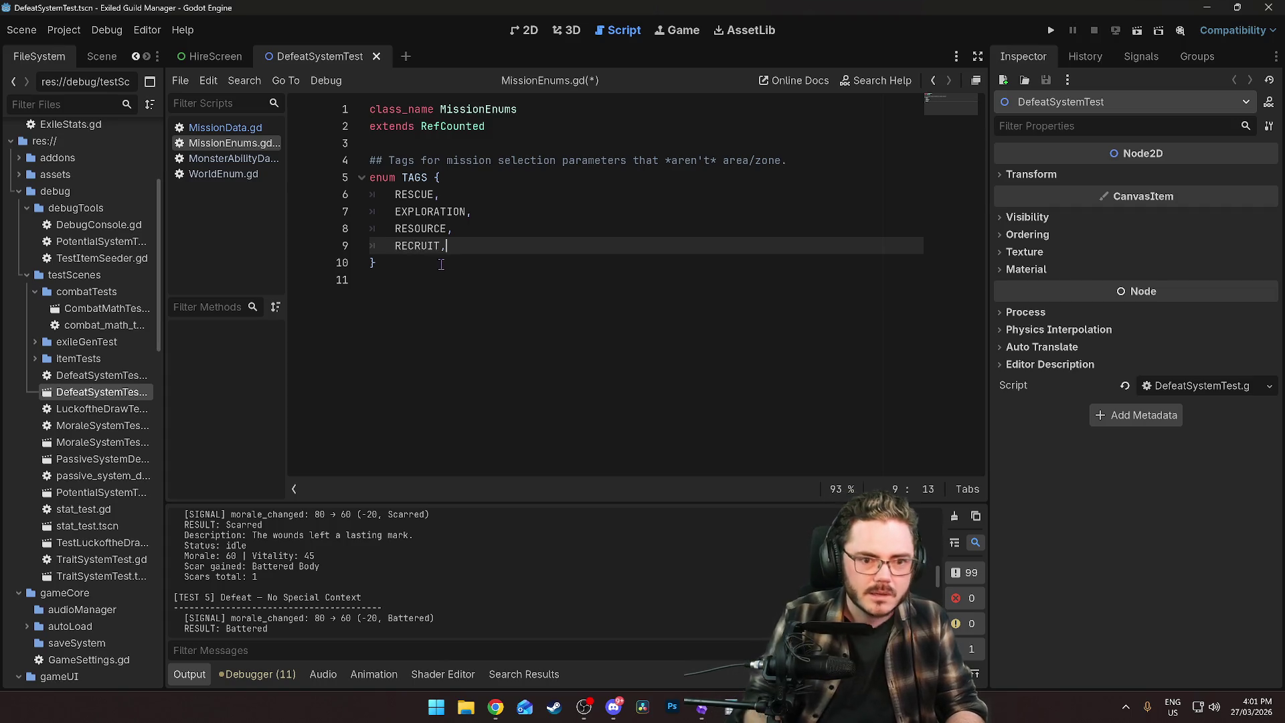
text(,)
click(510, 308)
key(ctrl+s)
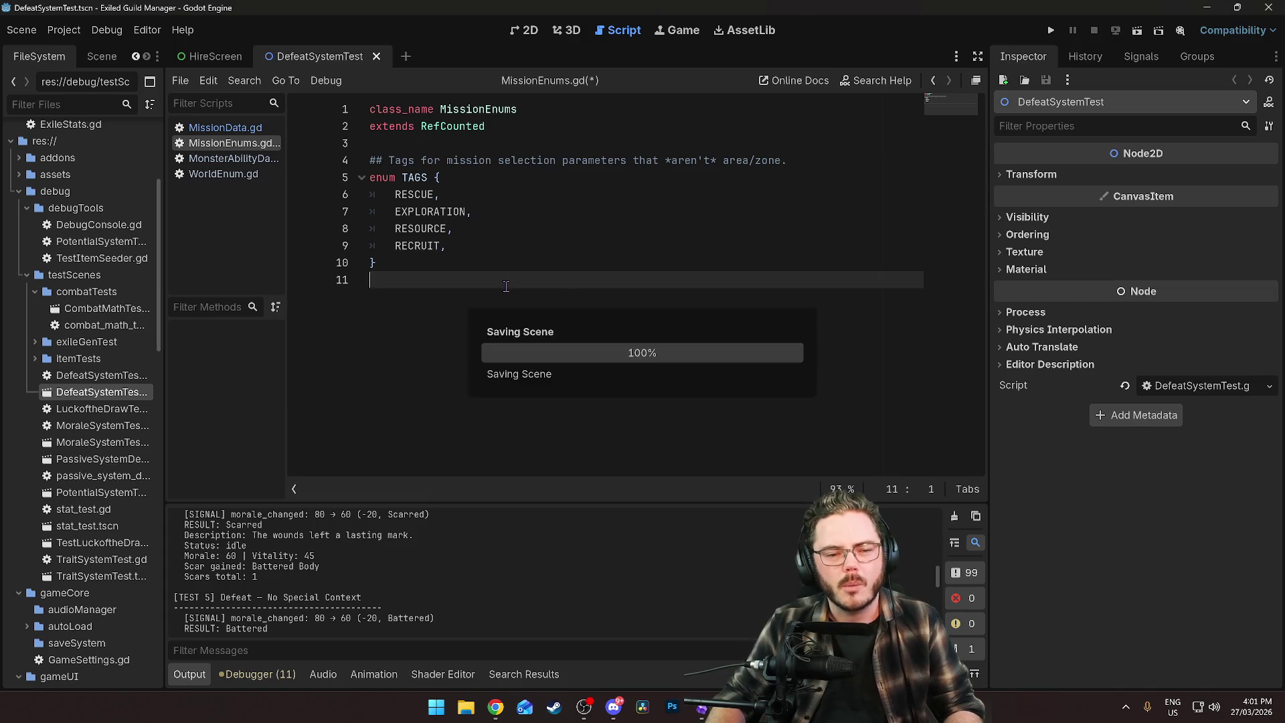
drag(462, 255, 362, 175)
click(555, 340)
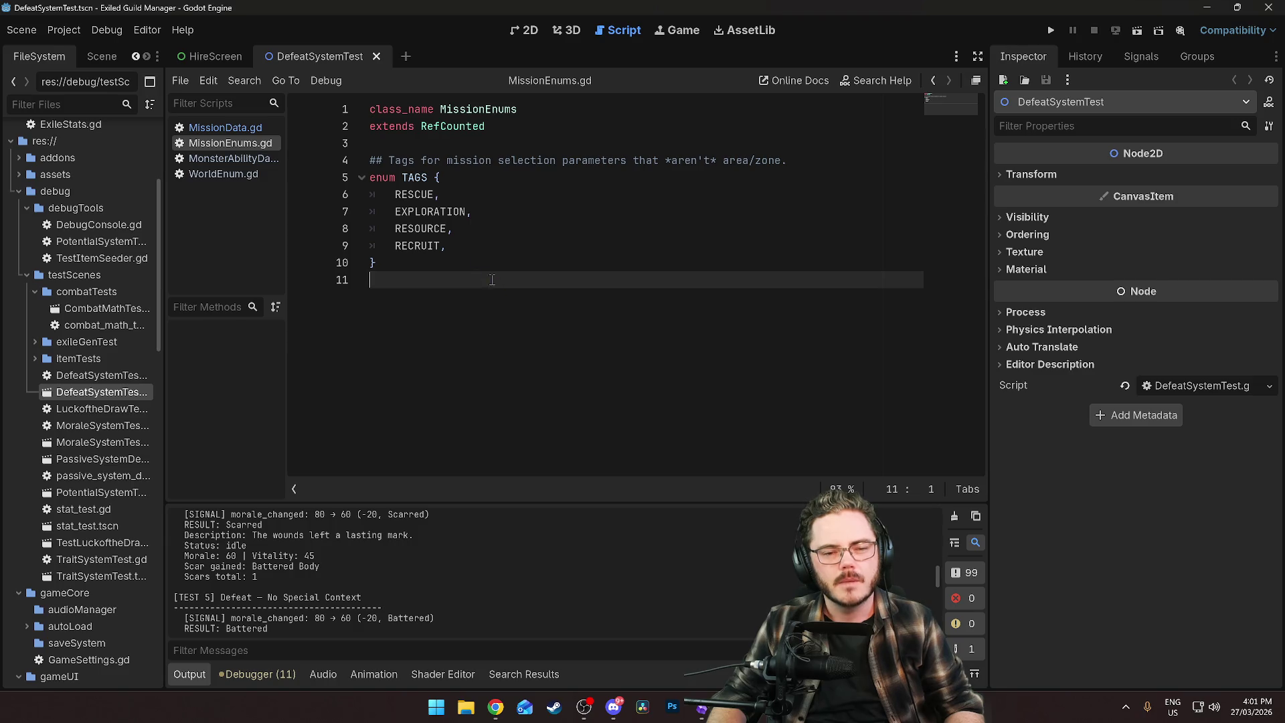
- Add DEFENSE, as a new TAGS entry on the line after RECRUIT
key(Up)
key(Up)
key(End)
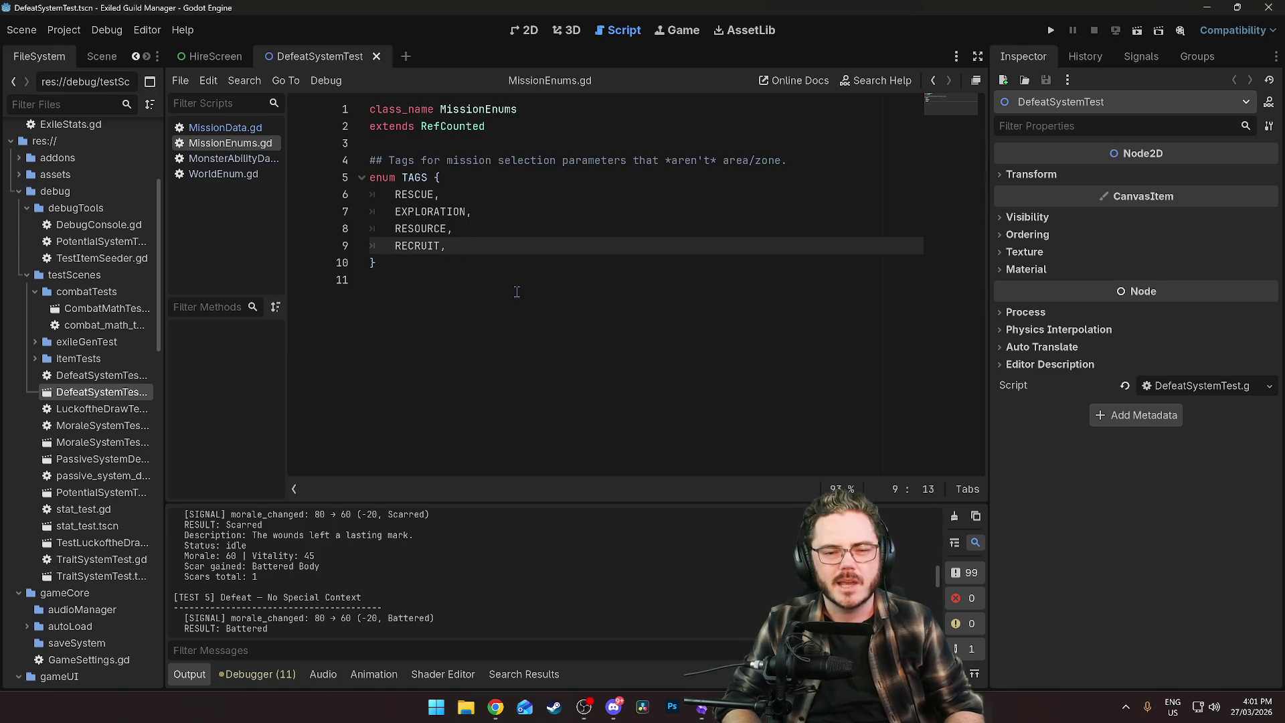
key(Up)
key(Up)
key(Right)
key(Down)
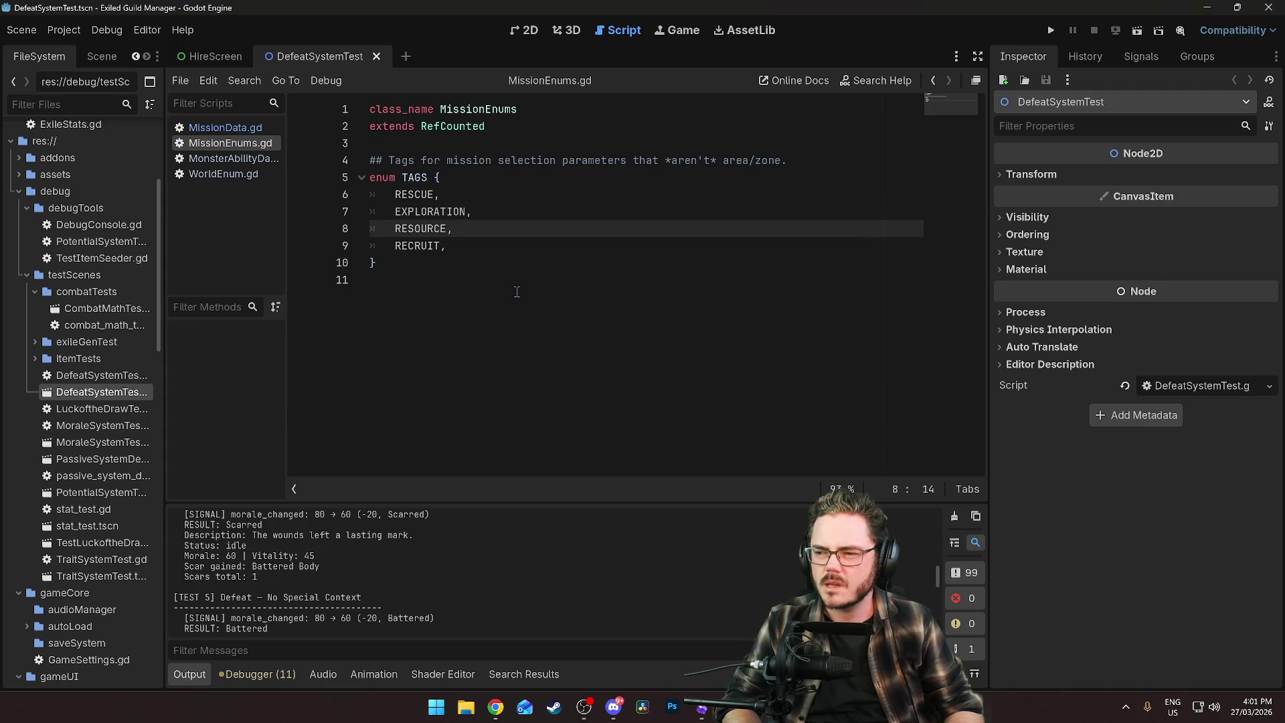
key(Down)
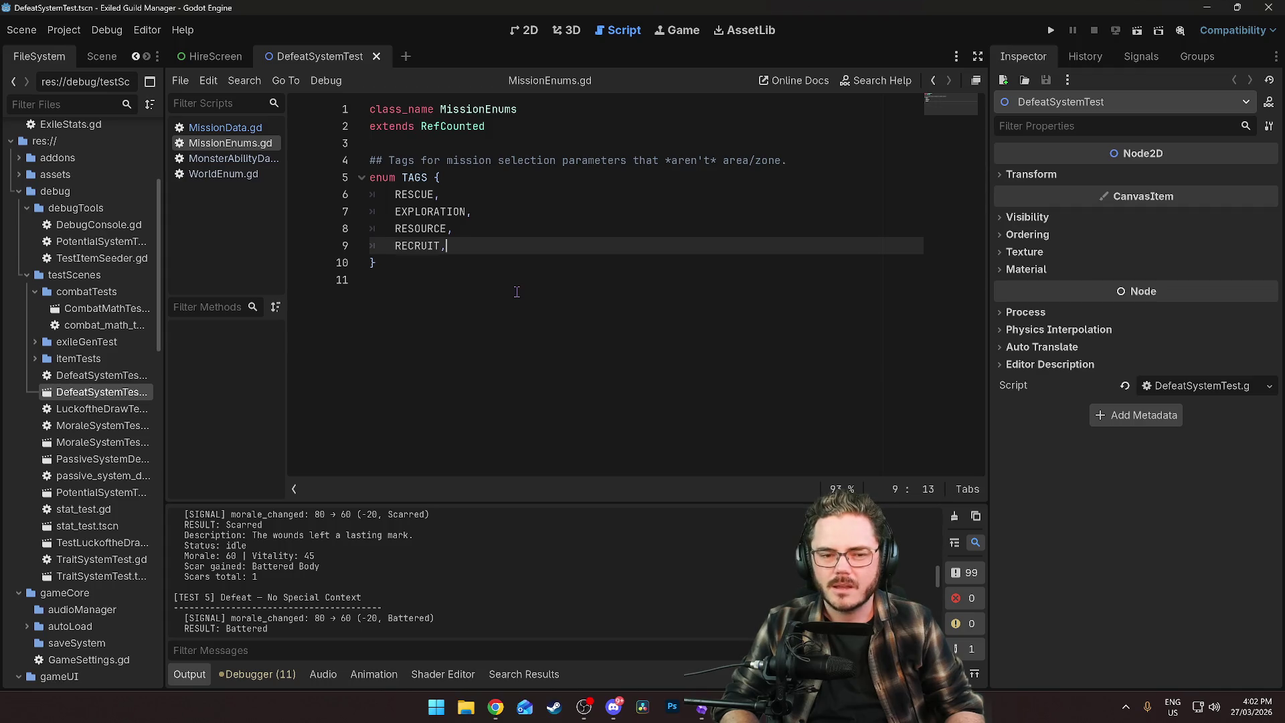
key(Return)
text(DEFENS)
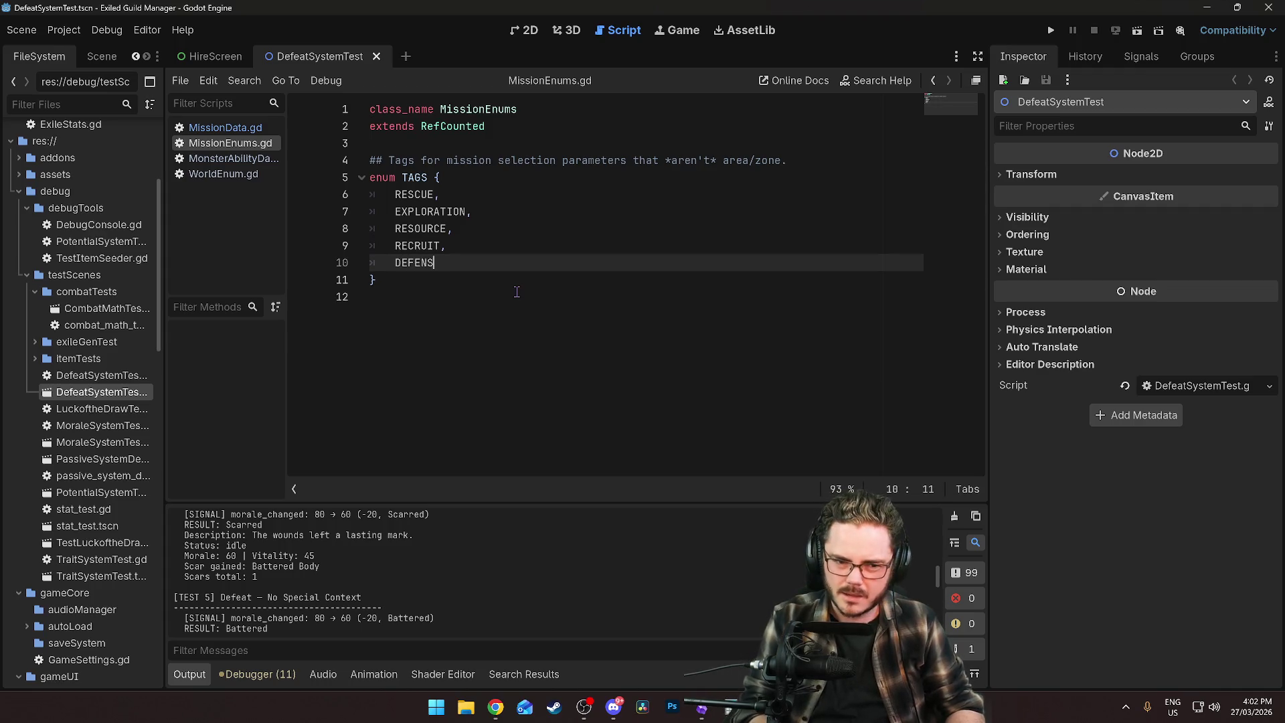
text(E,)
- Correct the new entry's spelling from DEFENSE to DEFENCE
click(517, 292)
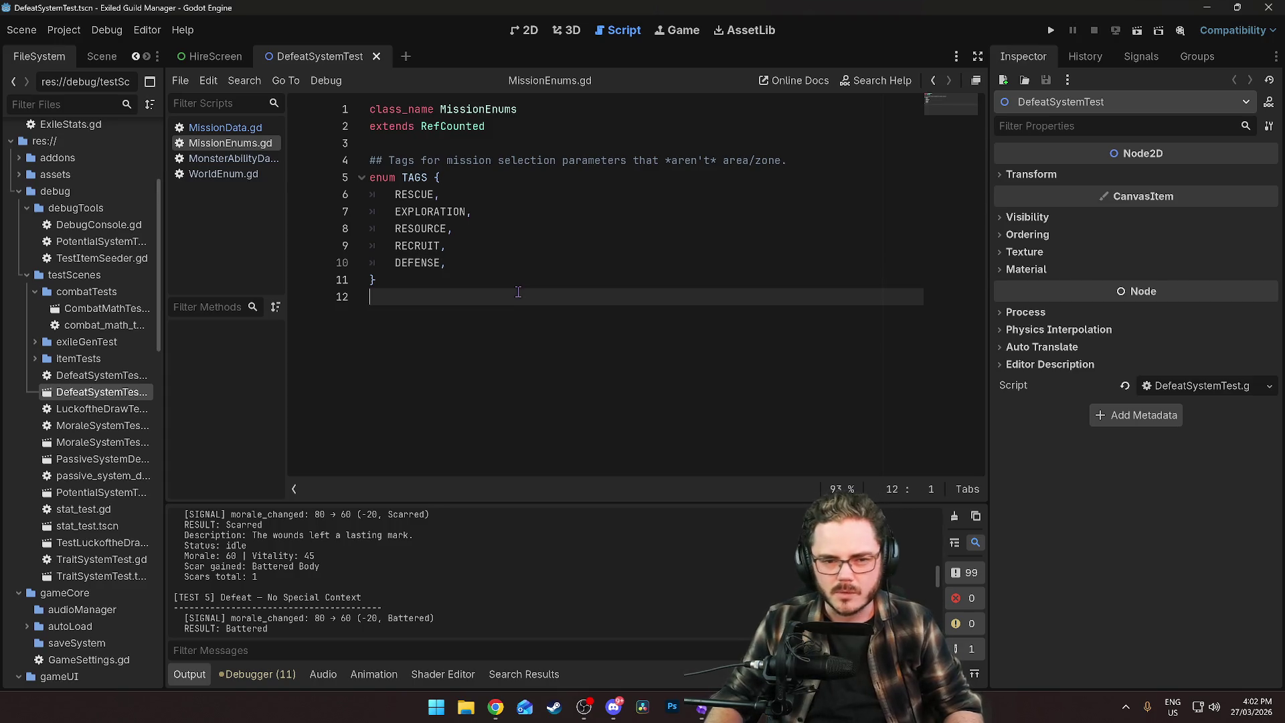
click(536, 246)
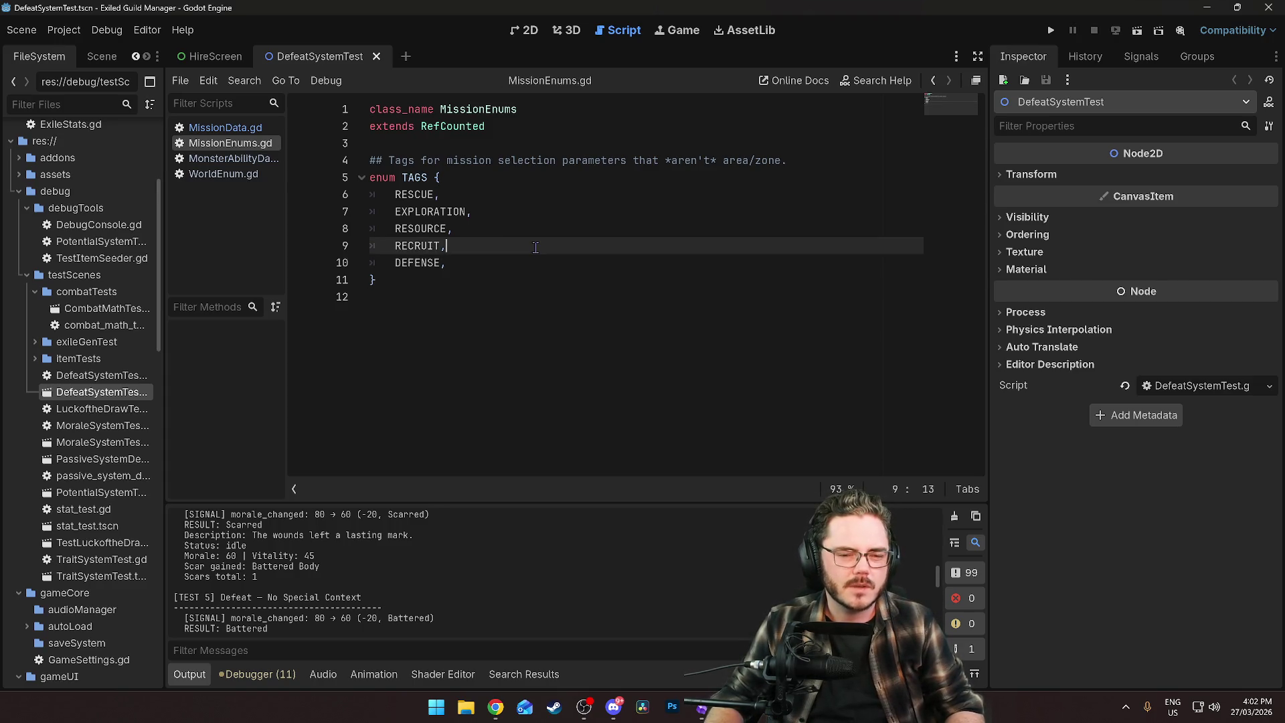
click(523, 267)
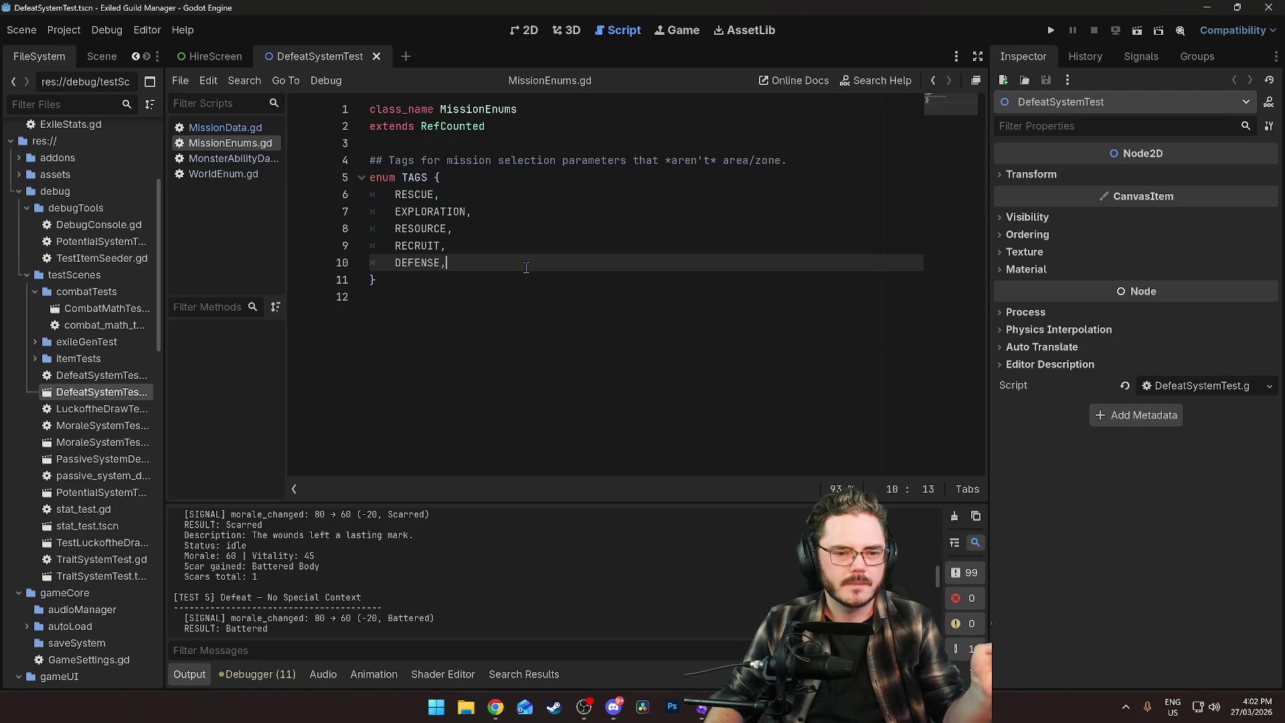
key(Left)
key(Left)
key(Left)
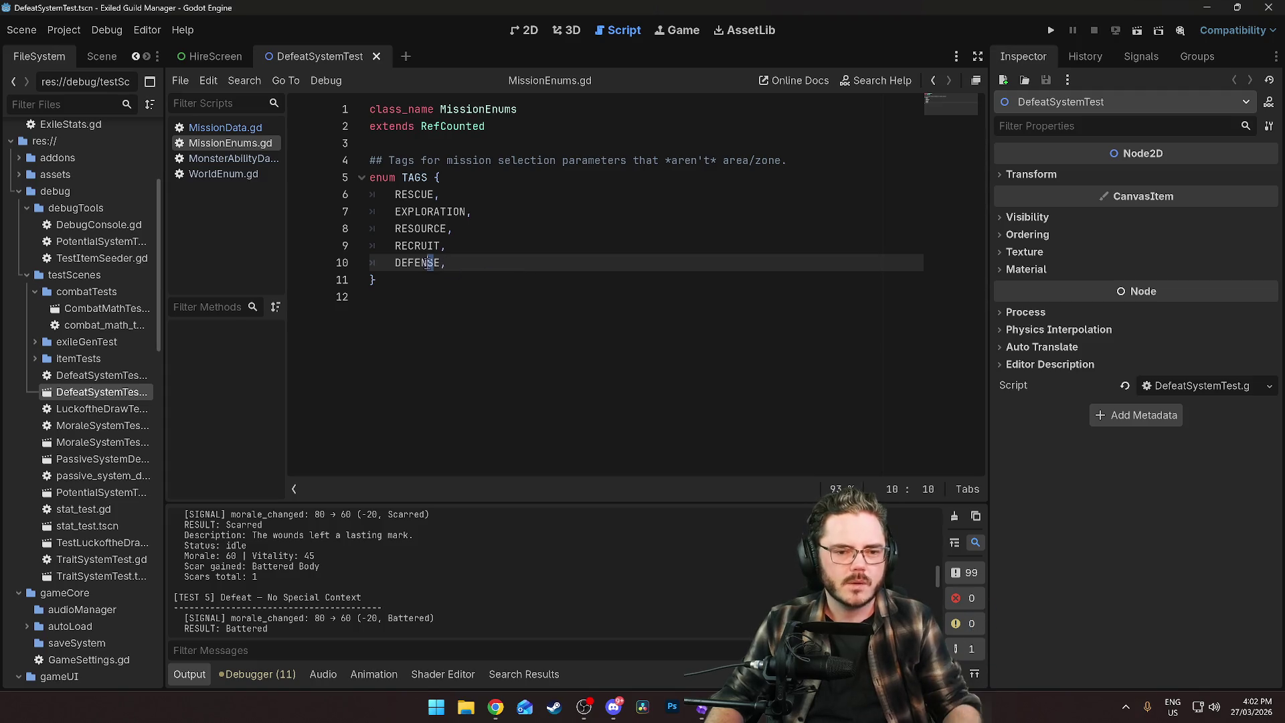
text(C)
key(Up)
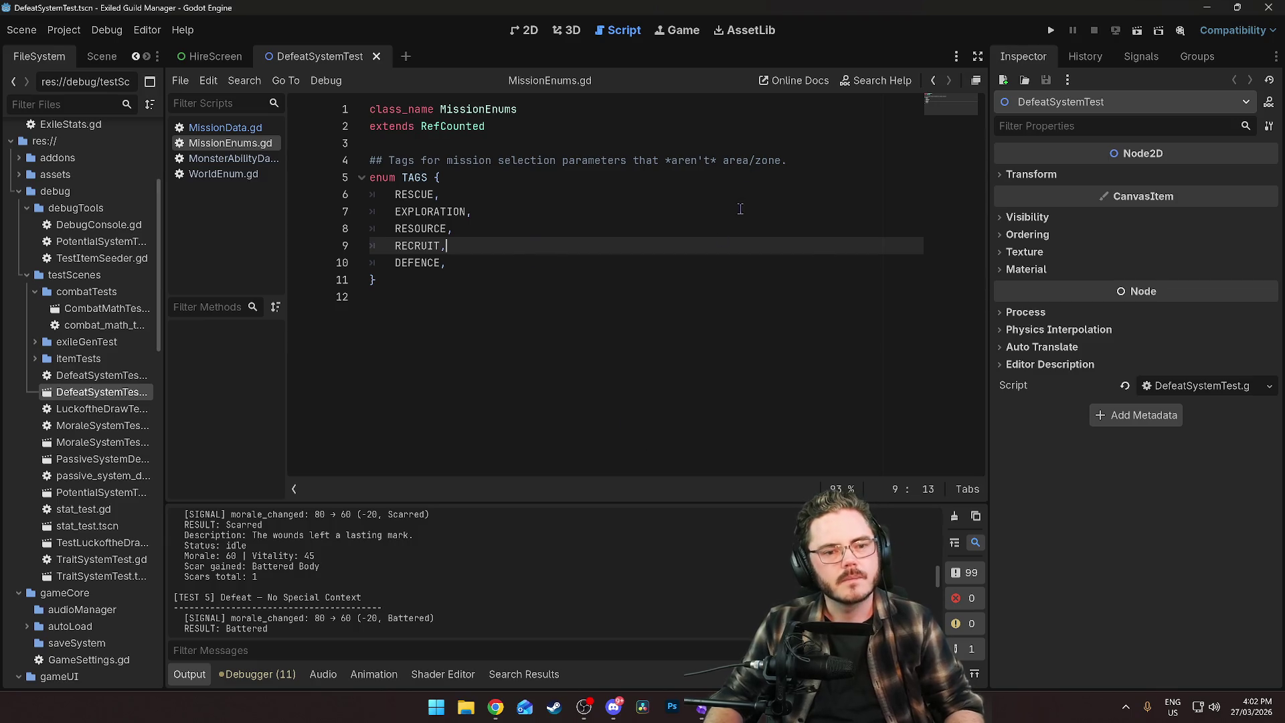
click(750, 160)
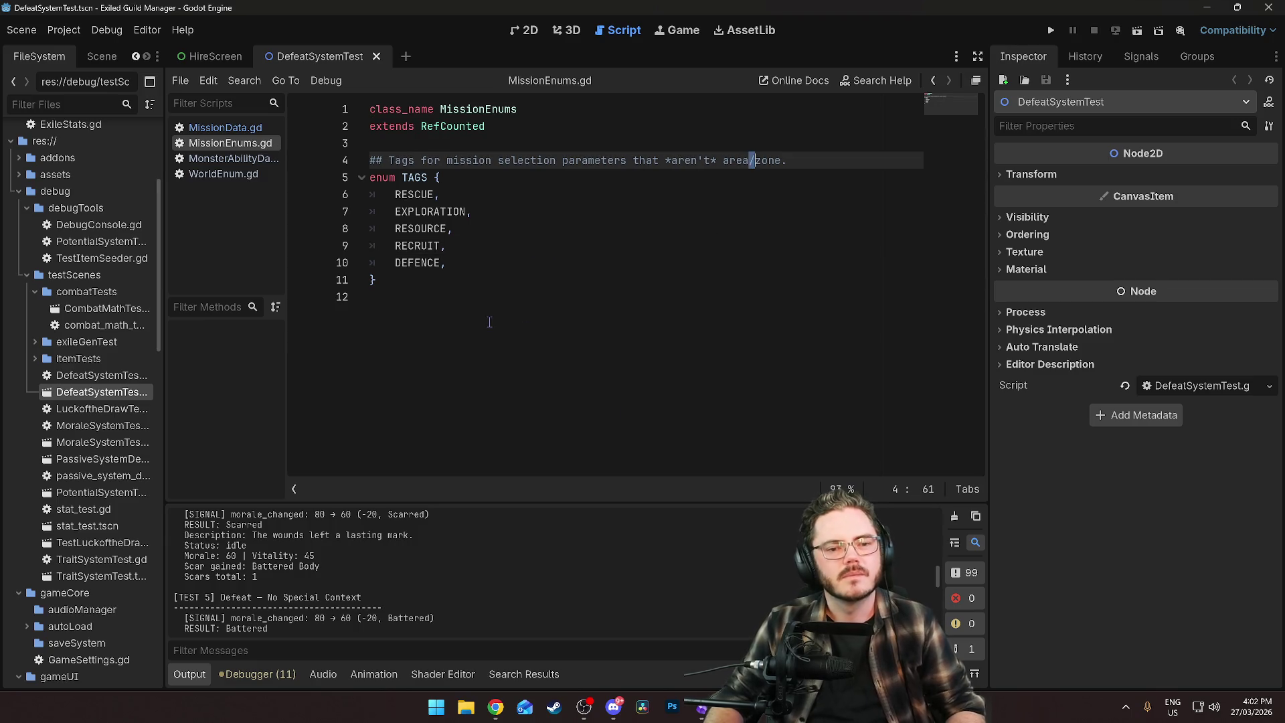
click(504, 274)
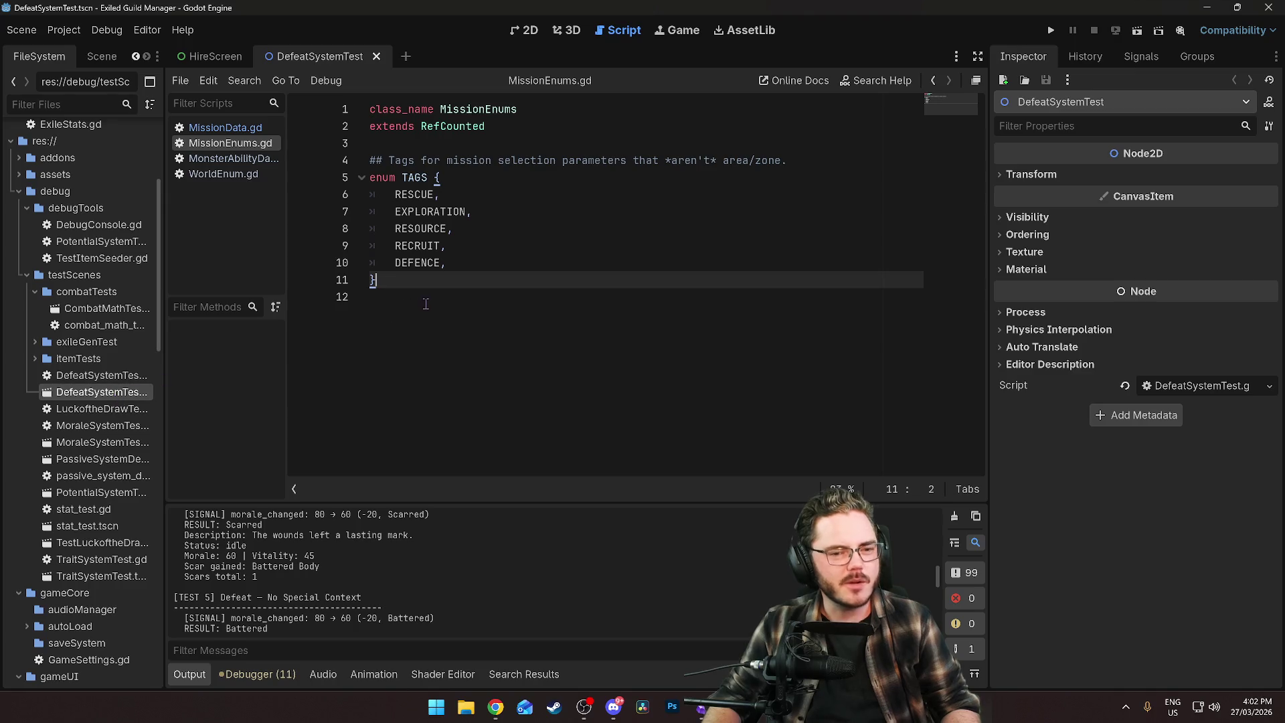
click(495, 250)
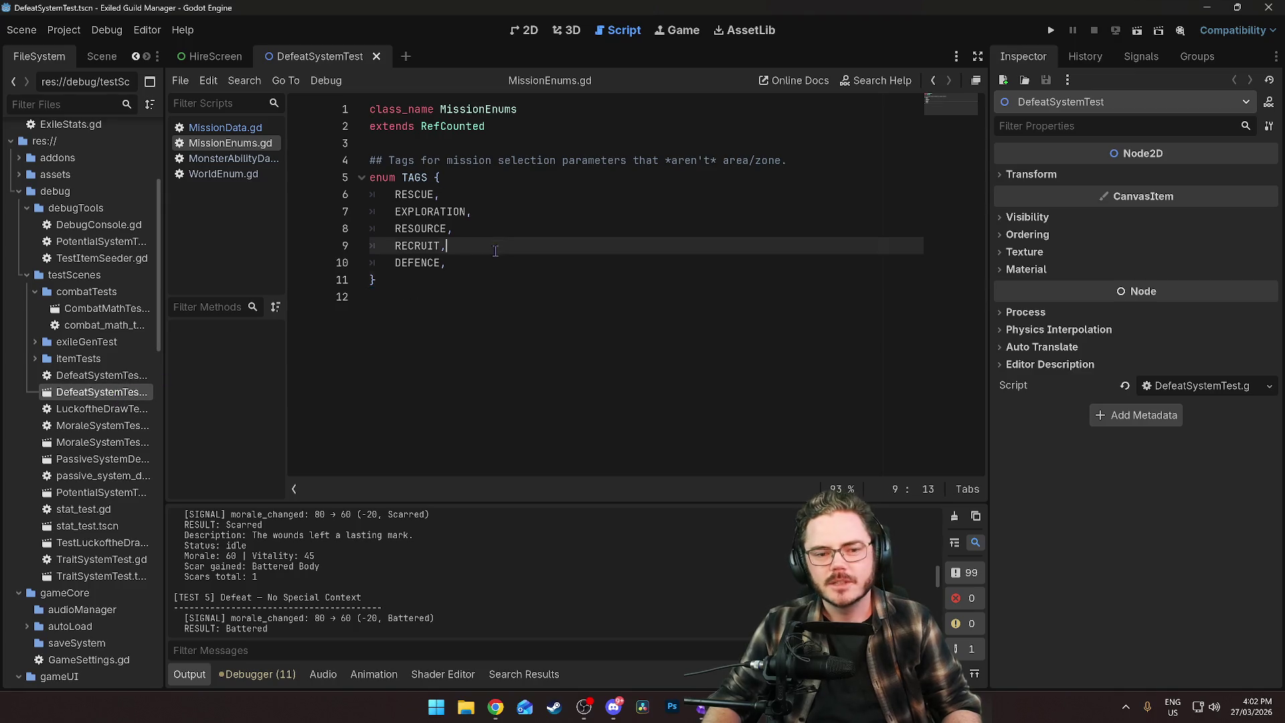
- Switch to MissionData.gd with the caret on its empty last line
click(216, 173)
click(218, 133)
click(695, 440)
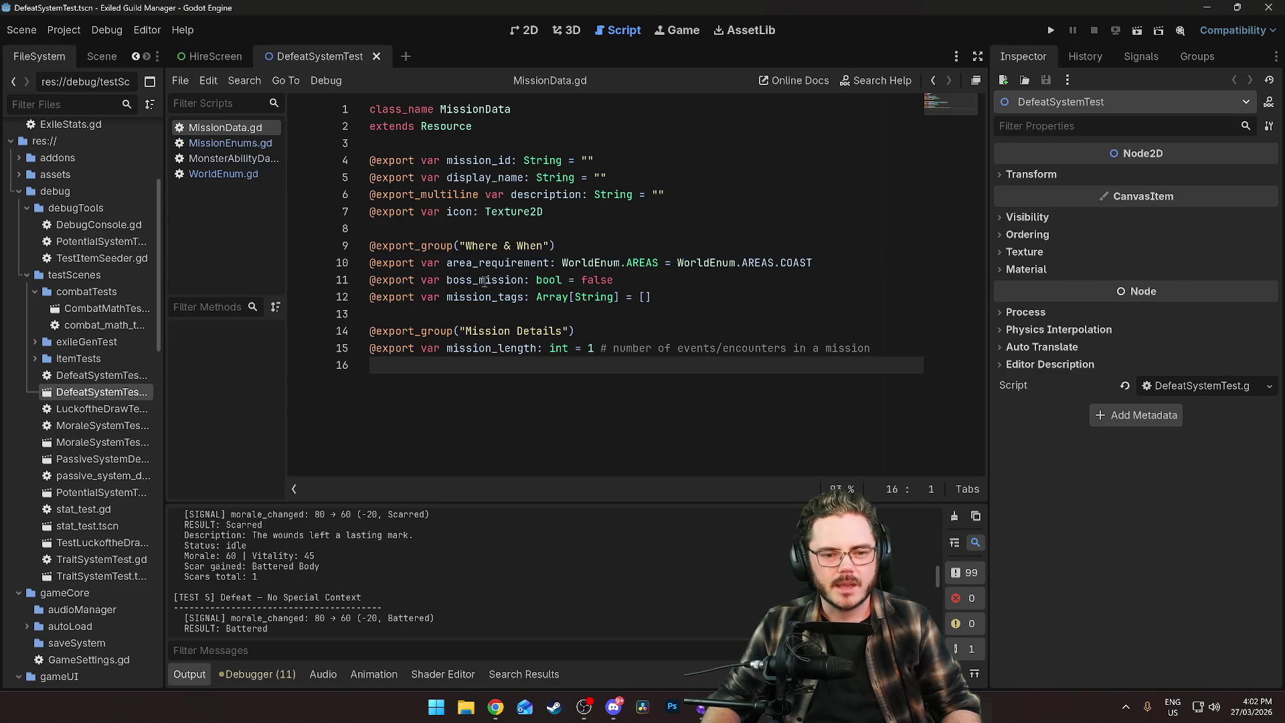
- Retype mission_tags on line 12 as Array[MissionEnums.TAGS] = [] and save MissionData.gd
drag(644, 298, 569, 298)
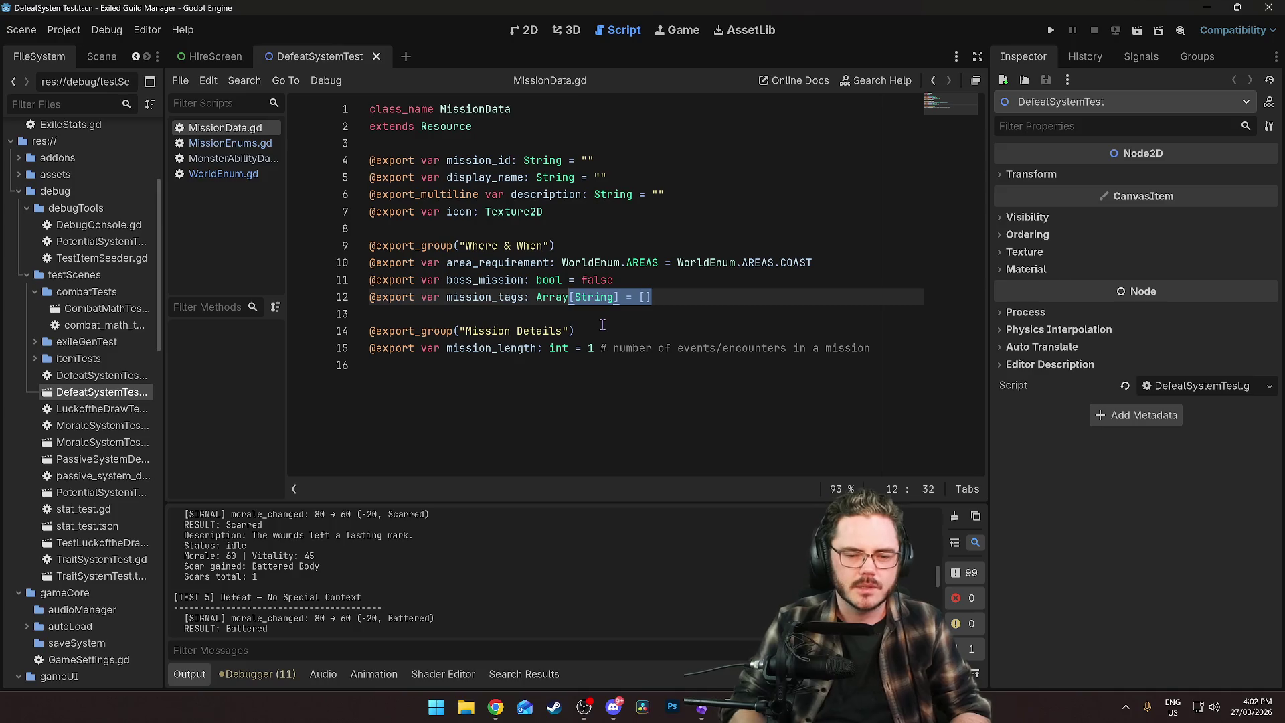
key(BackSpace)
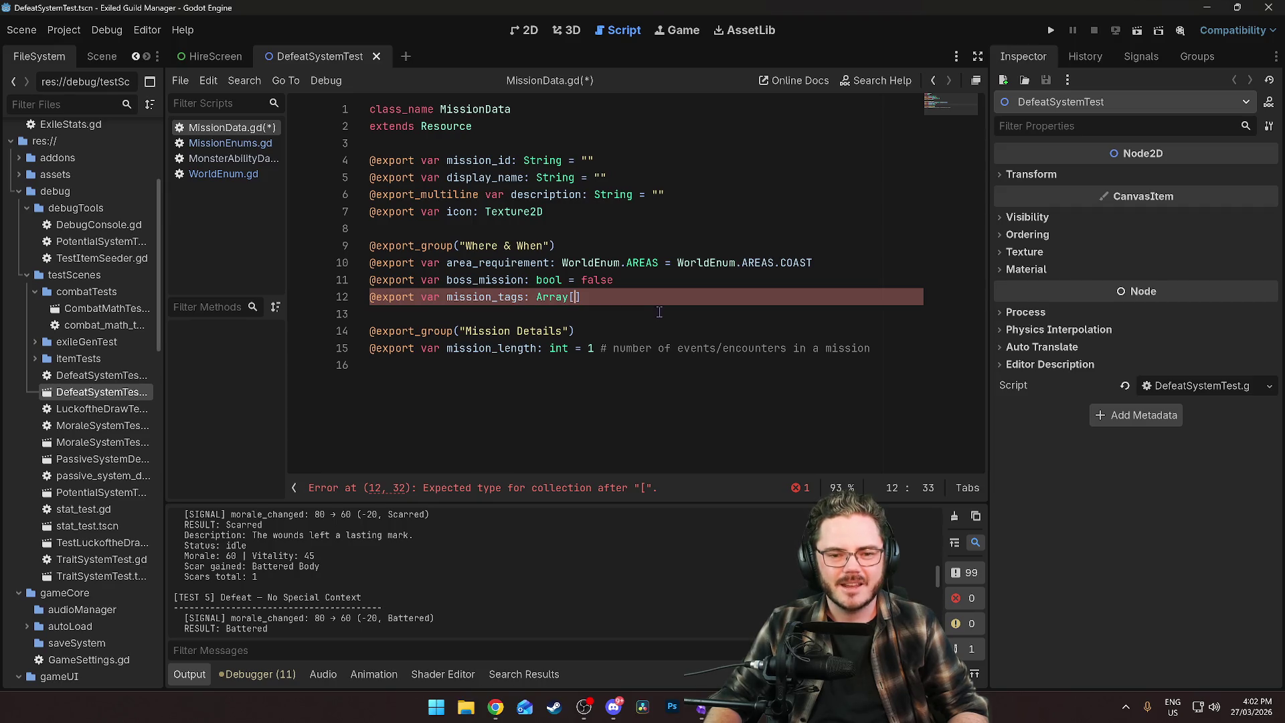
key(BackSpace)
key(BackSpace)
key(BackSpace)
text(sio)
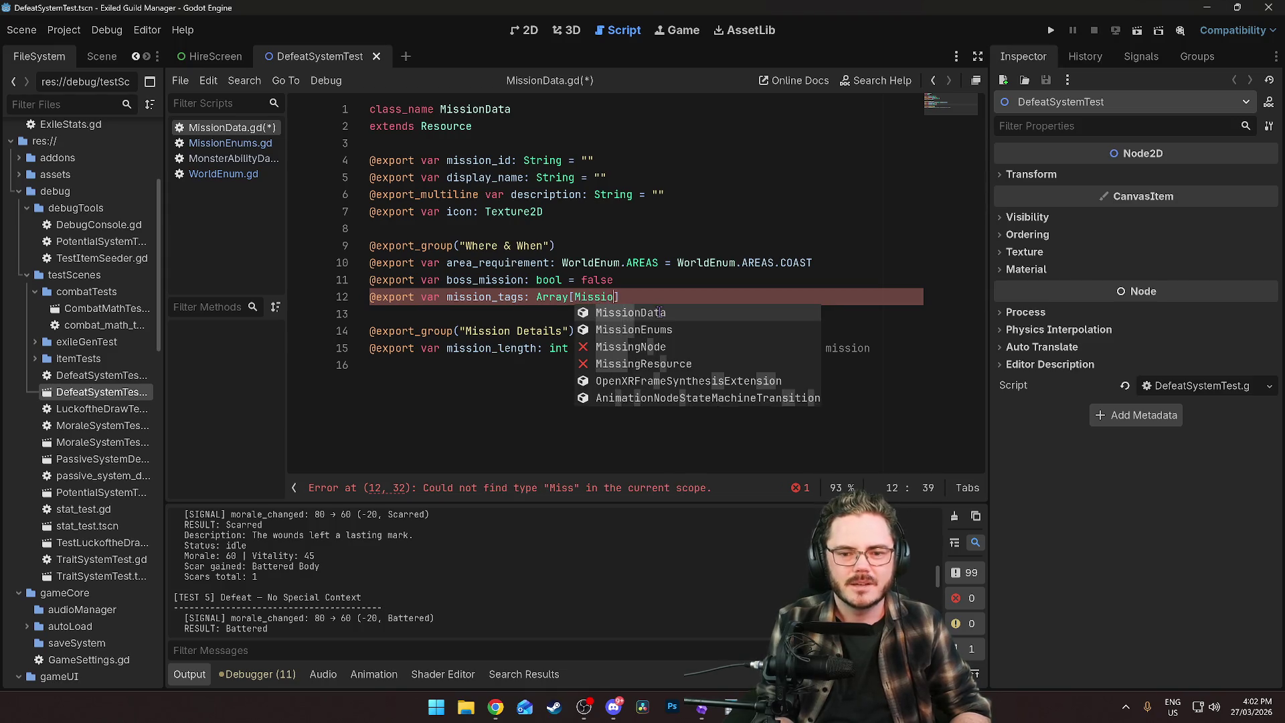
key(Down)
key(Return)
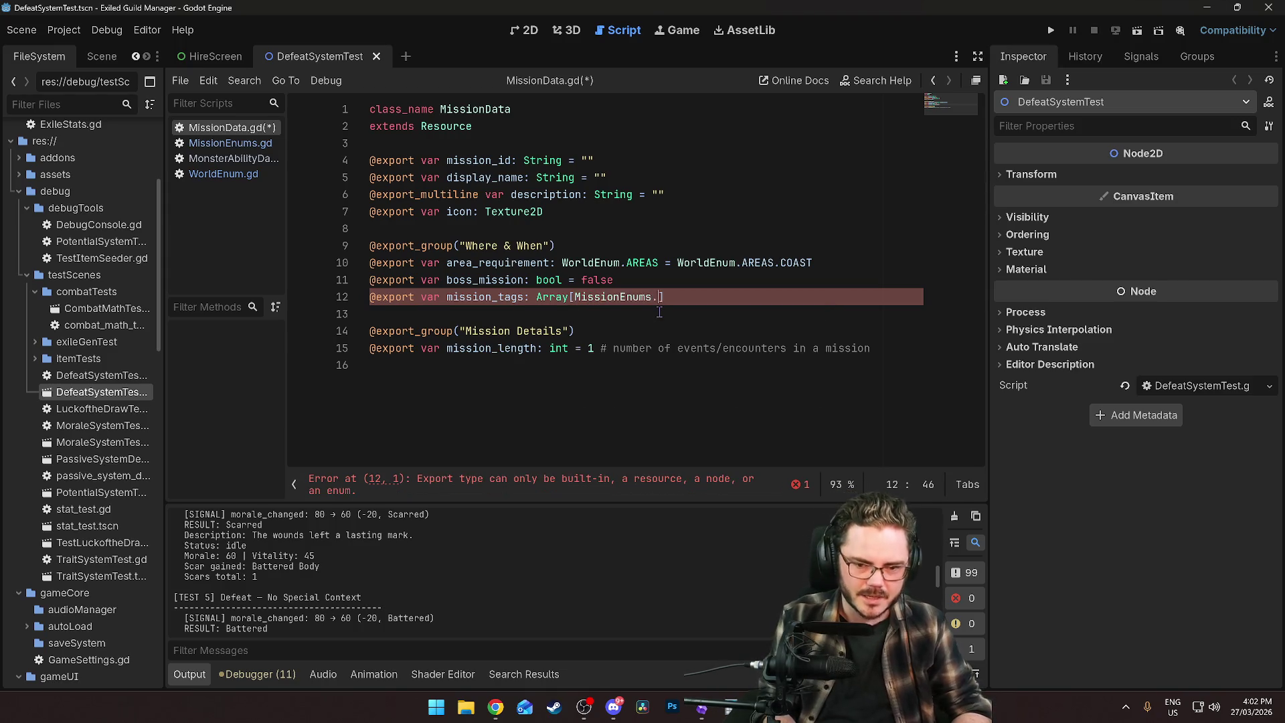
text(TAGS)
key(Return)
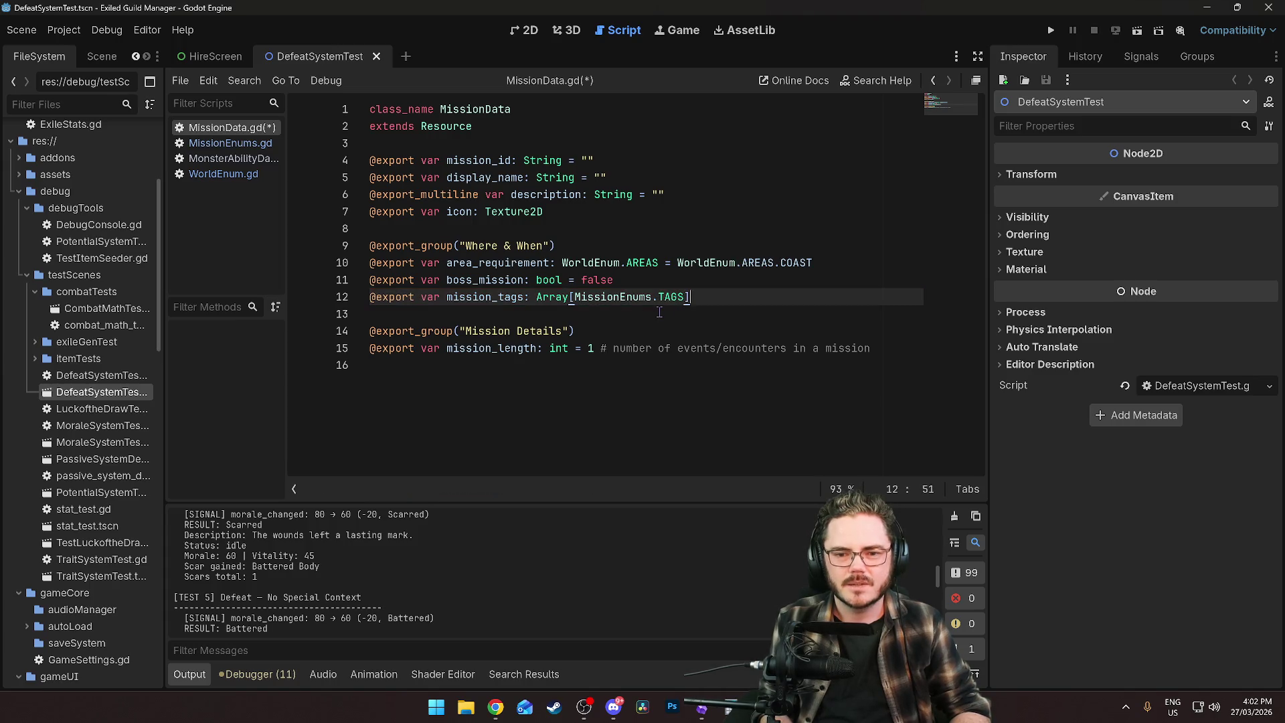
text(= [])
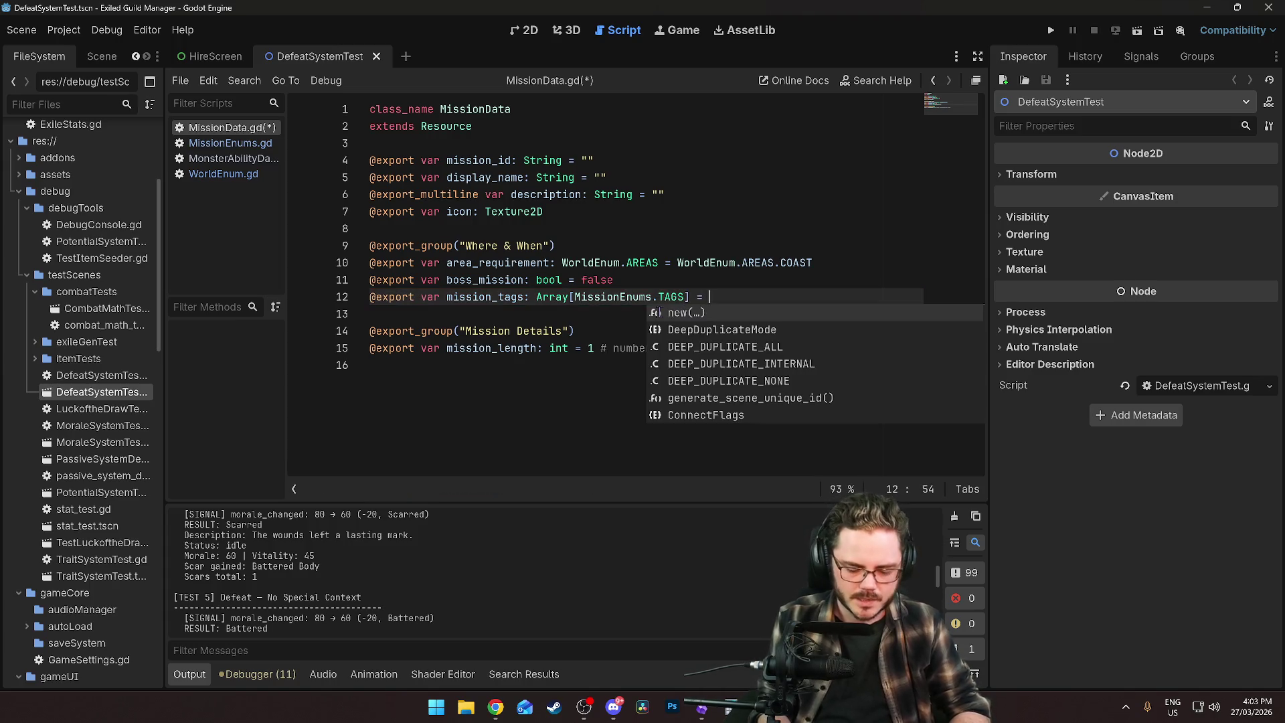
key(ctrl+s)
click(835, 229)
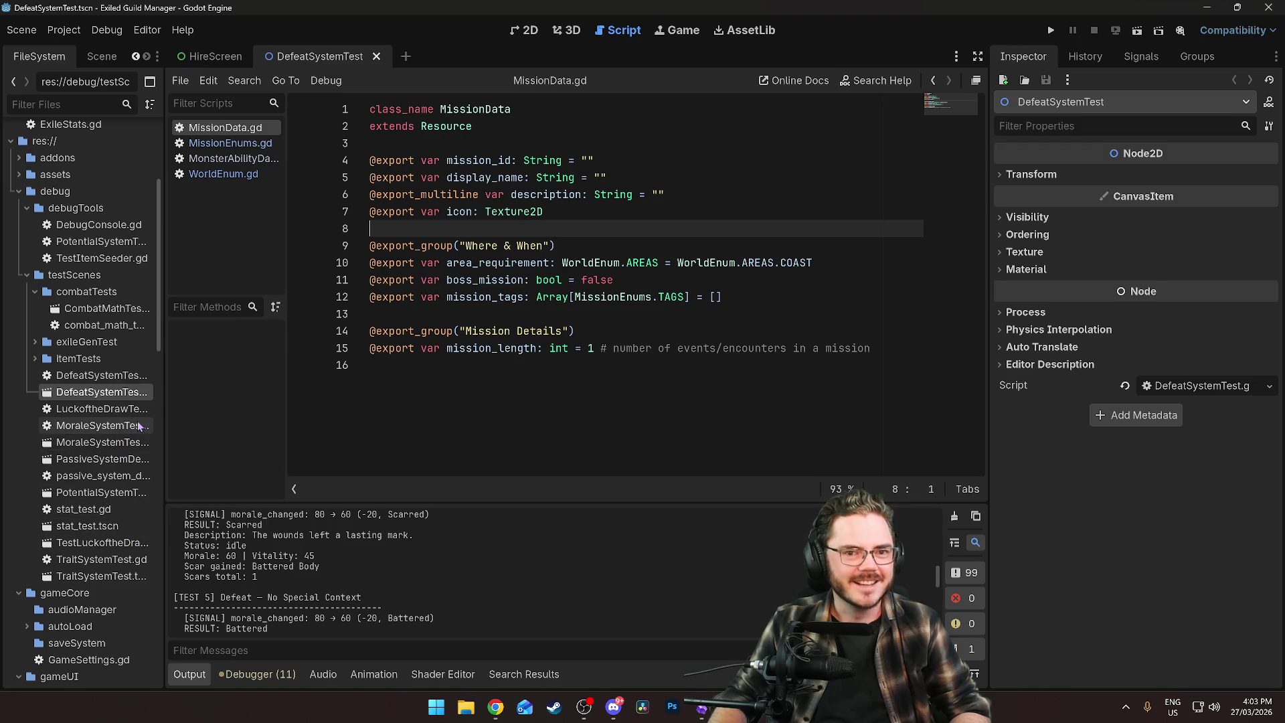
- Open explore_coast.tres in the Inspector, keeping Coast as its area requirement
scroll(138, 426, down, 8)
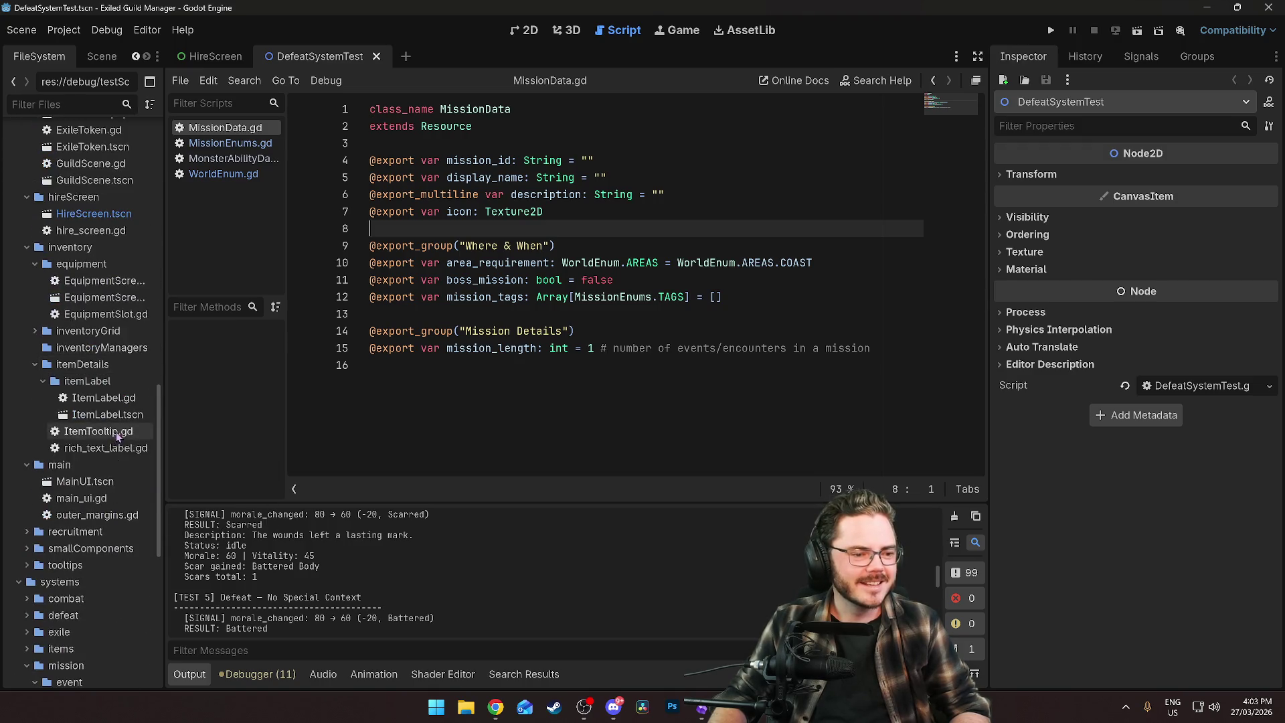
scroll(114, 421, down, 10)
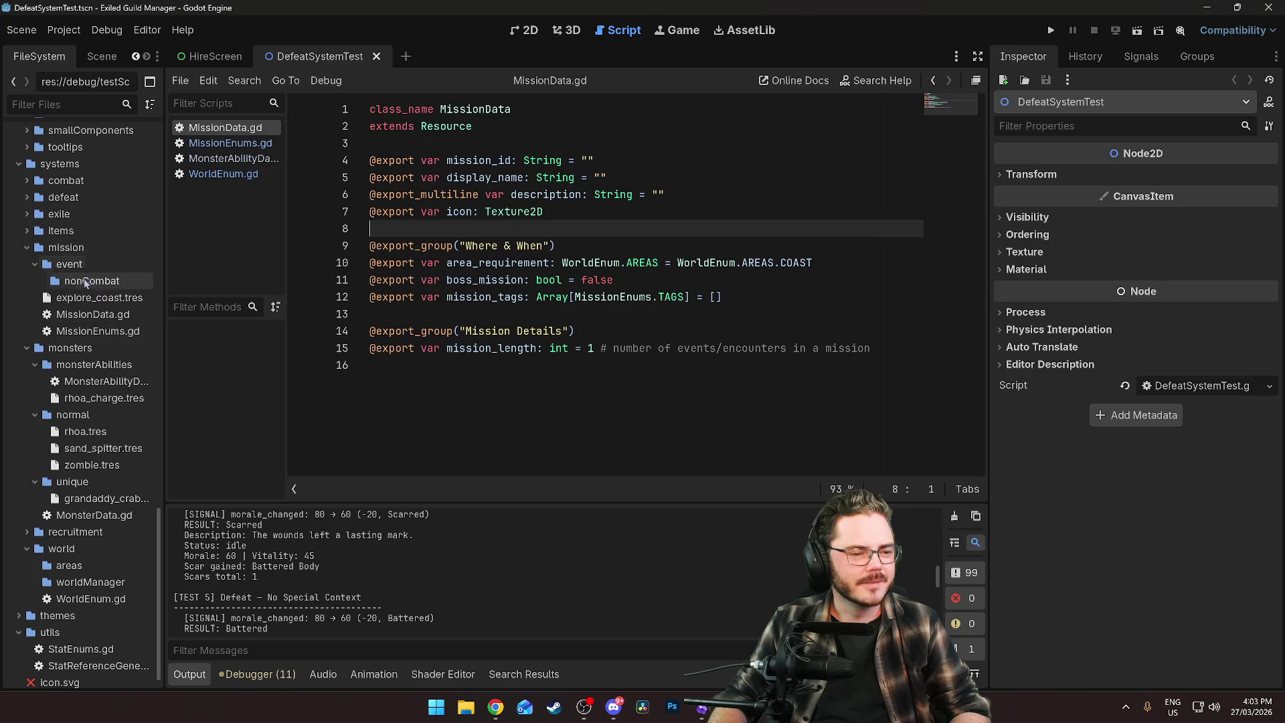
click(100, 297)
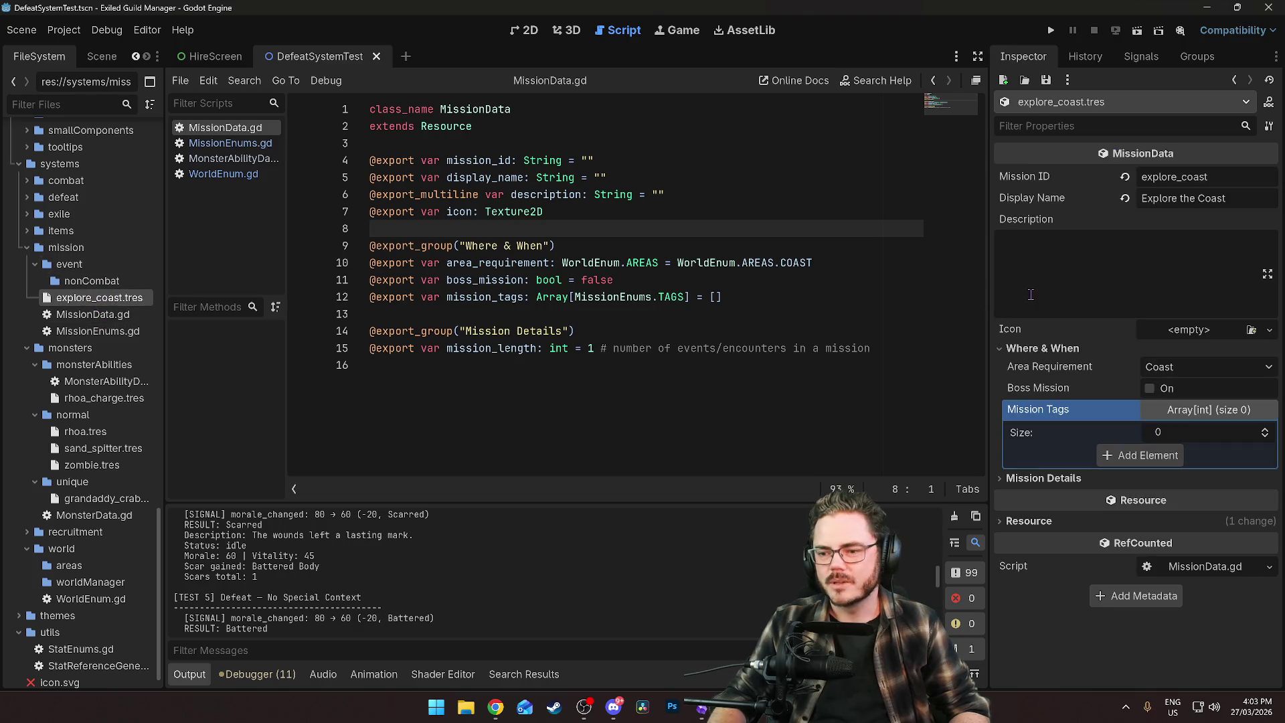
click(1168, 367)
click(1167, 366)
click(1167, 367)
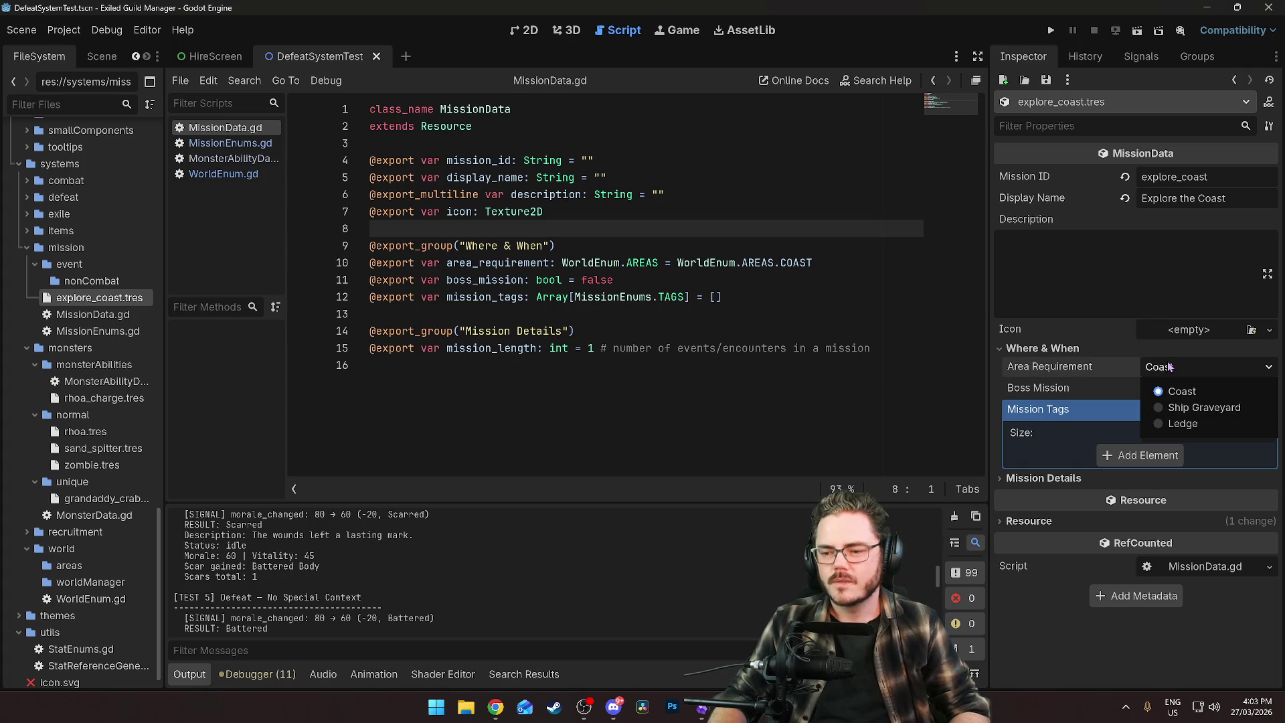
click(1167, 367)
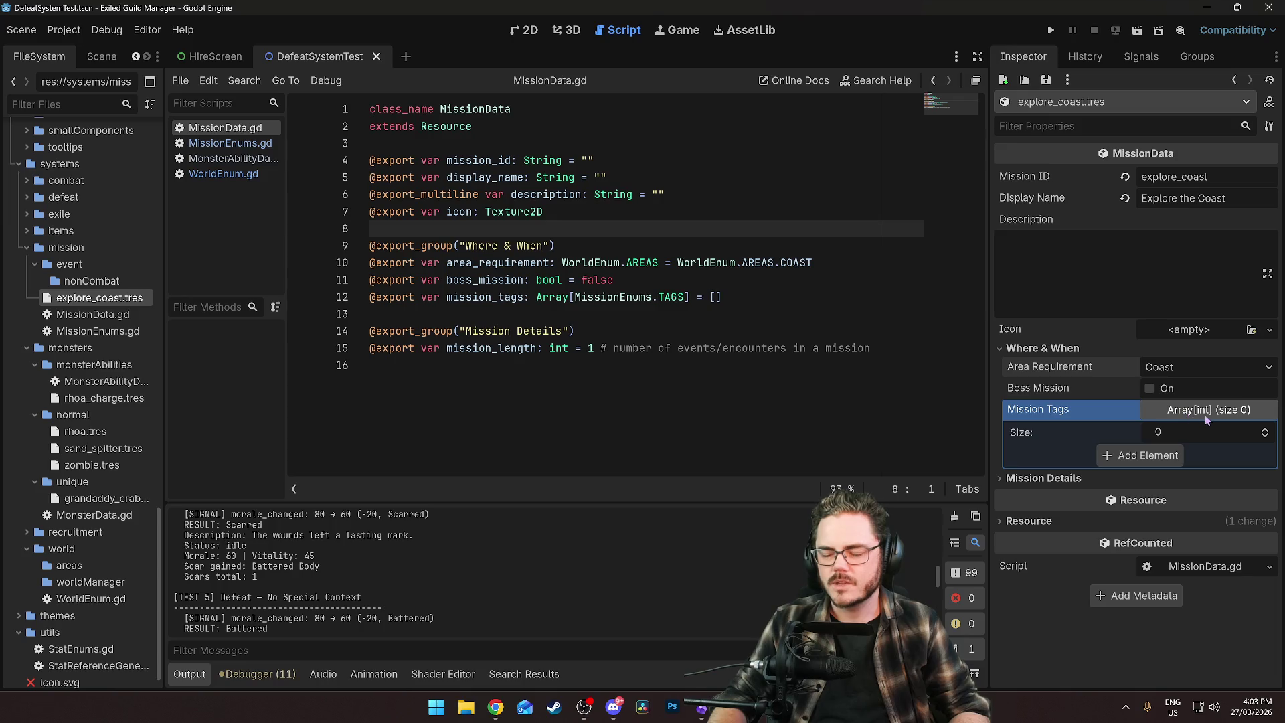
- Add a first Mission Tags element, leaving it set to Rescue
click(1172, 455)
click(1195, 456)
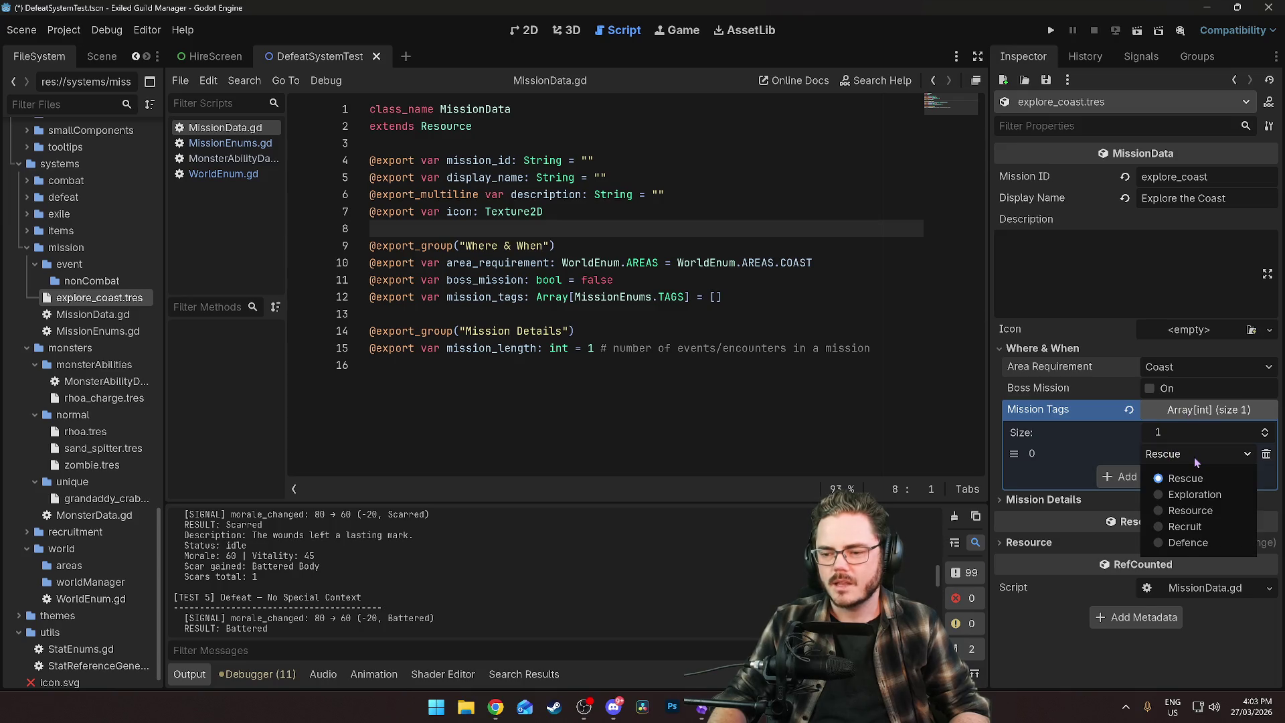
click(1268, 483)
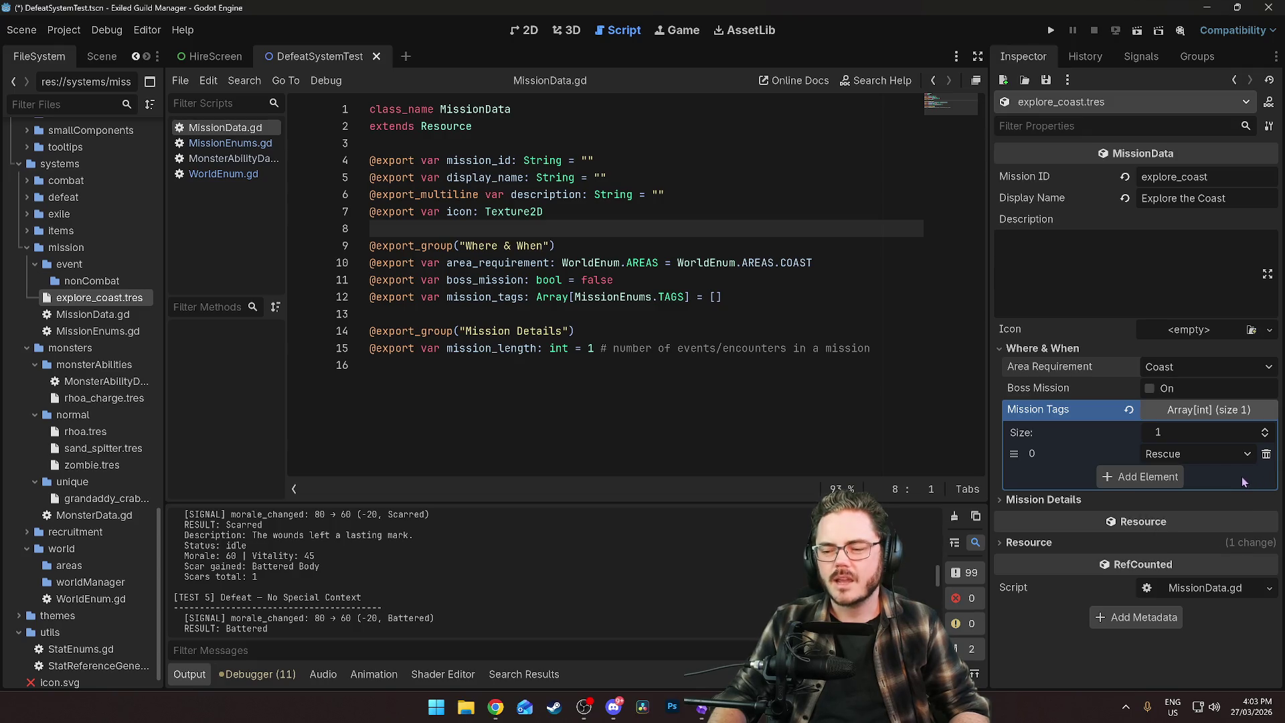
click(1198, 456)
click(1262, 483)
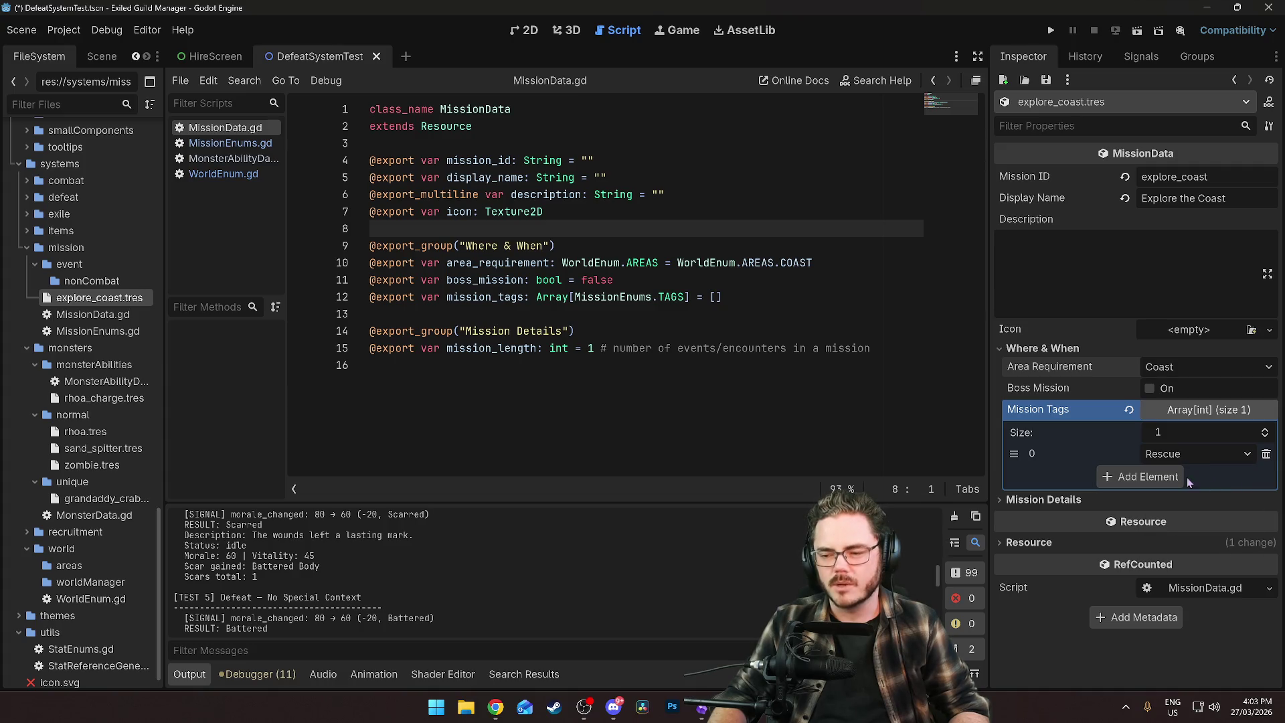
click(1200, 458)
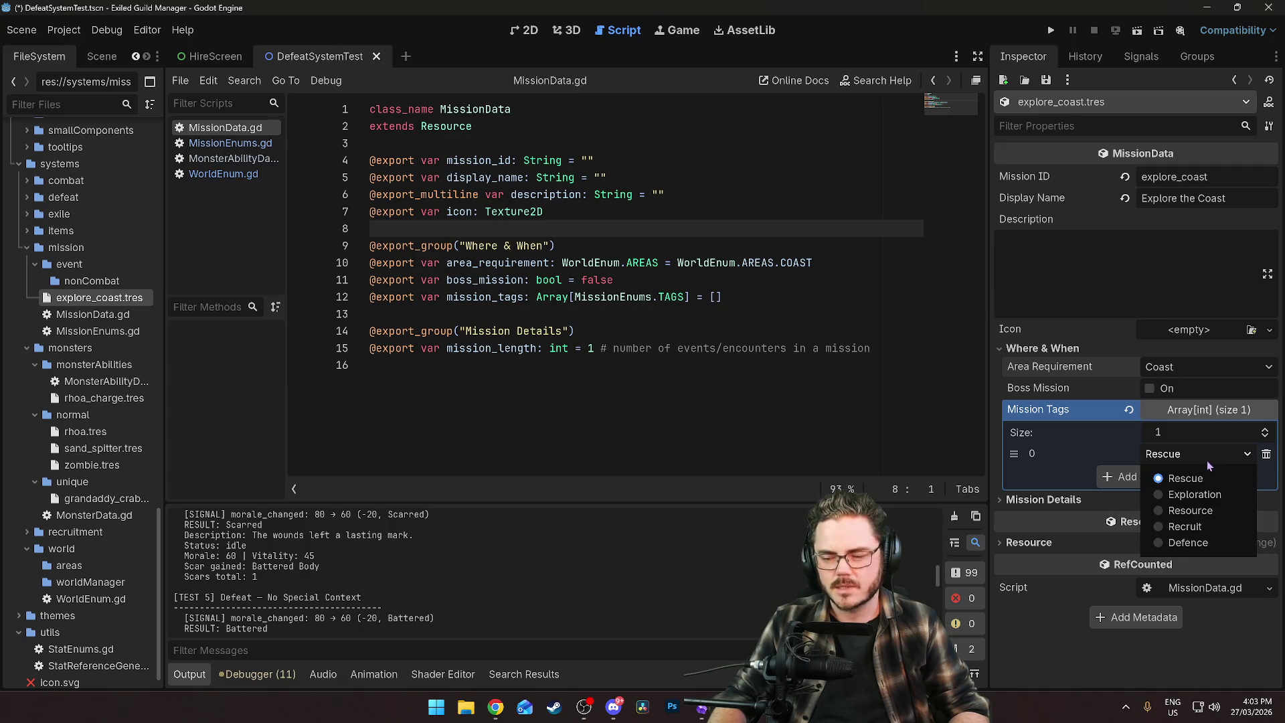
click(1124, 476)
- Add a second tag element, set the first to Recruit and the second to Defence
click(1125, 477)
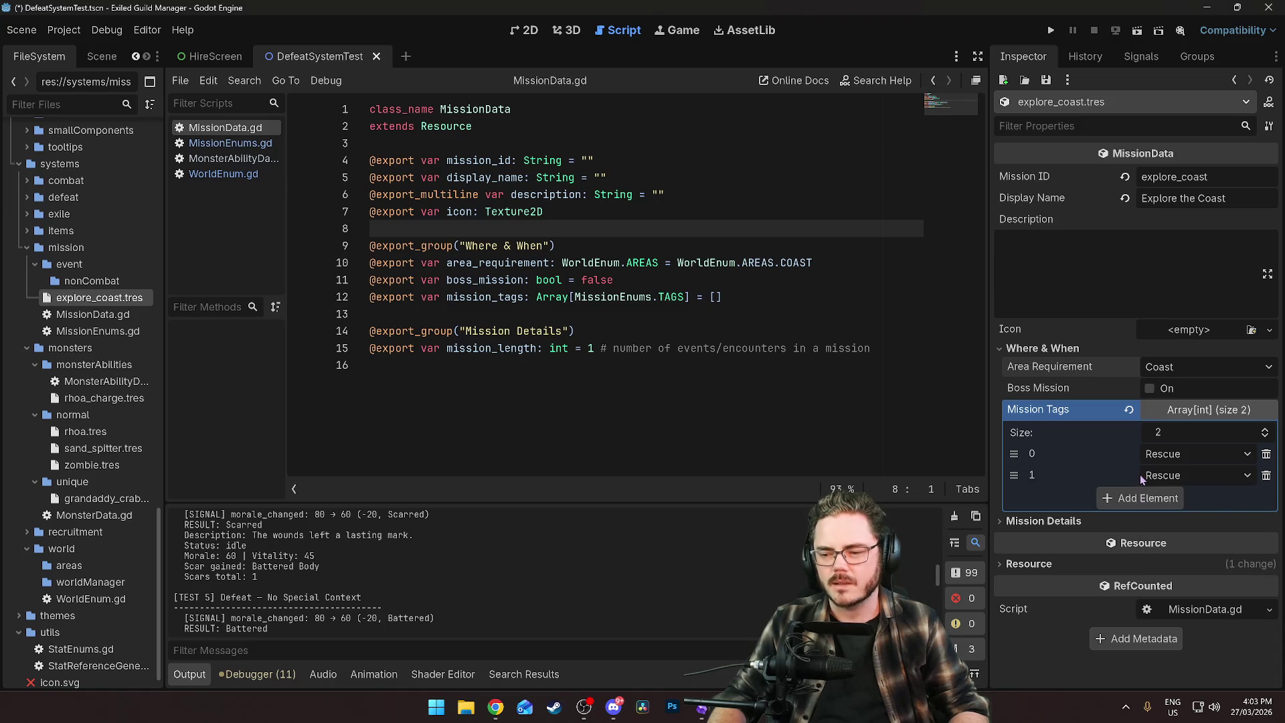
click(1207, 475)
click(1190, 452)
click(1191, 452)
click(1184, 526)
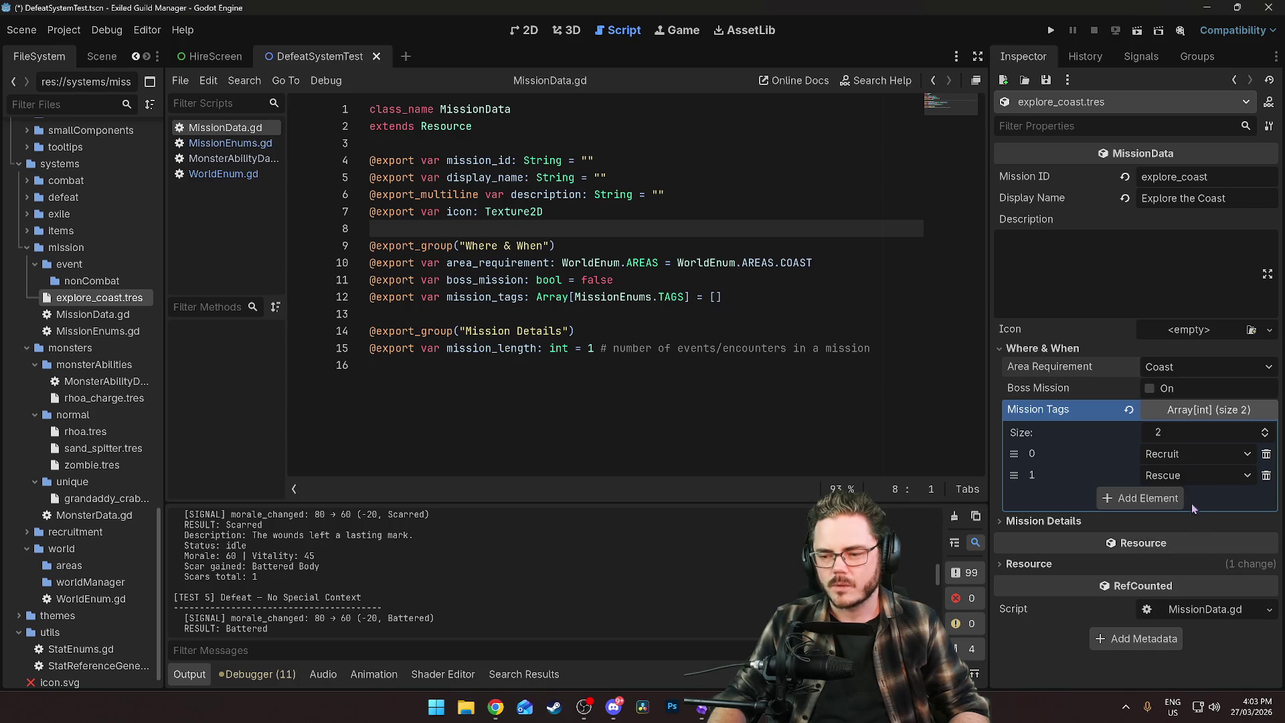
click(1191, 475)
click(1190, 531)
click(1238, 475)
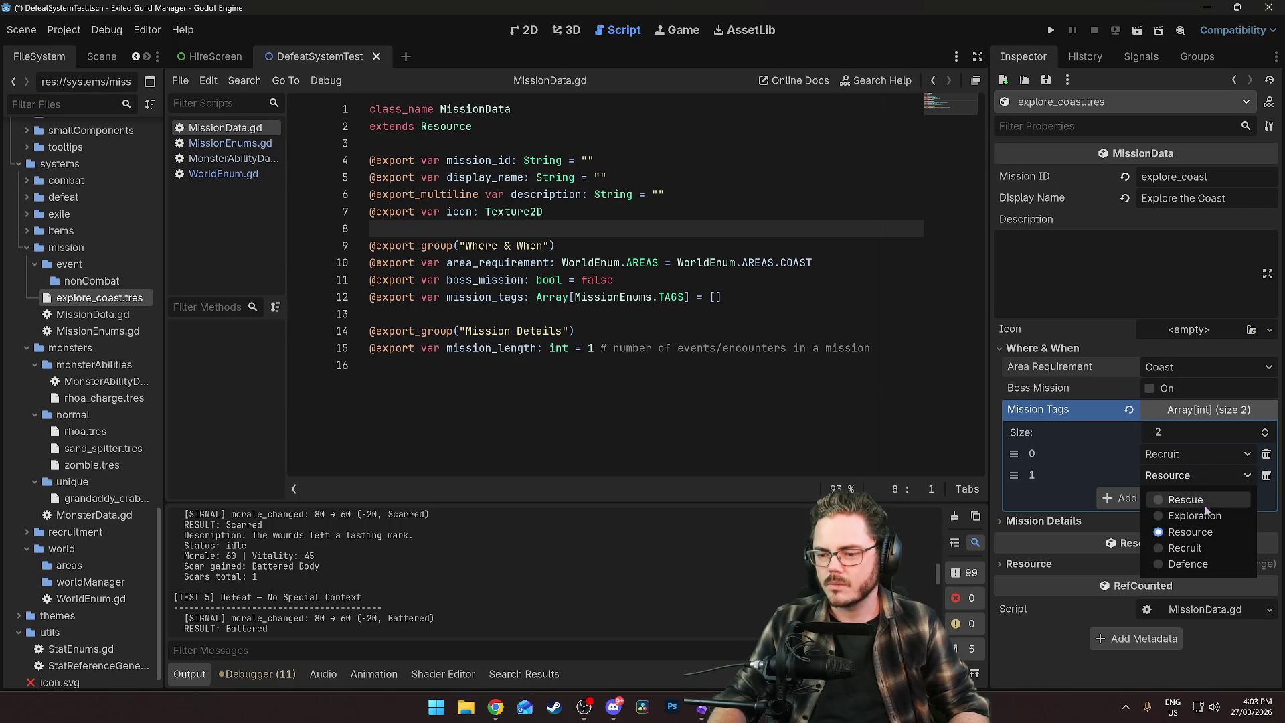
click(1246, 475)
click(1246, 475)
click(1188, 563)
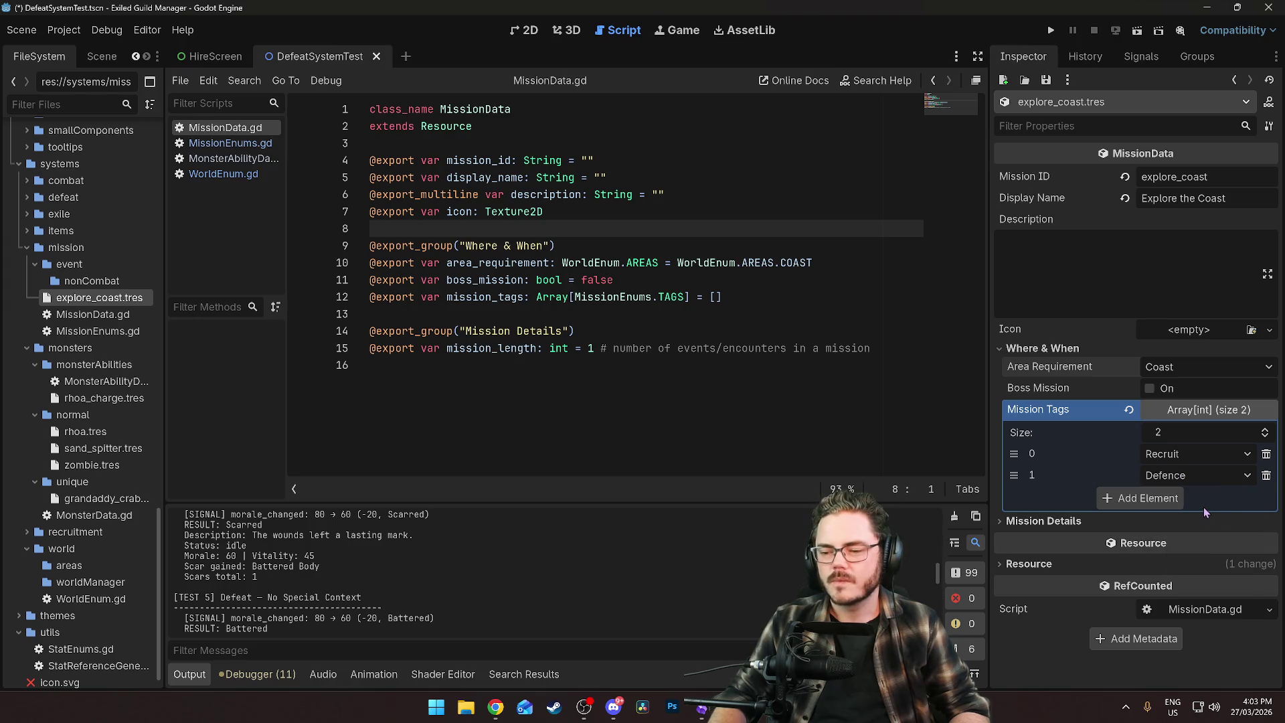
- Remove both tag elements so Mission Tags is empty, and expand Mission Details
click(1265, 475)
click(1235, 456)
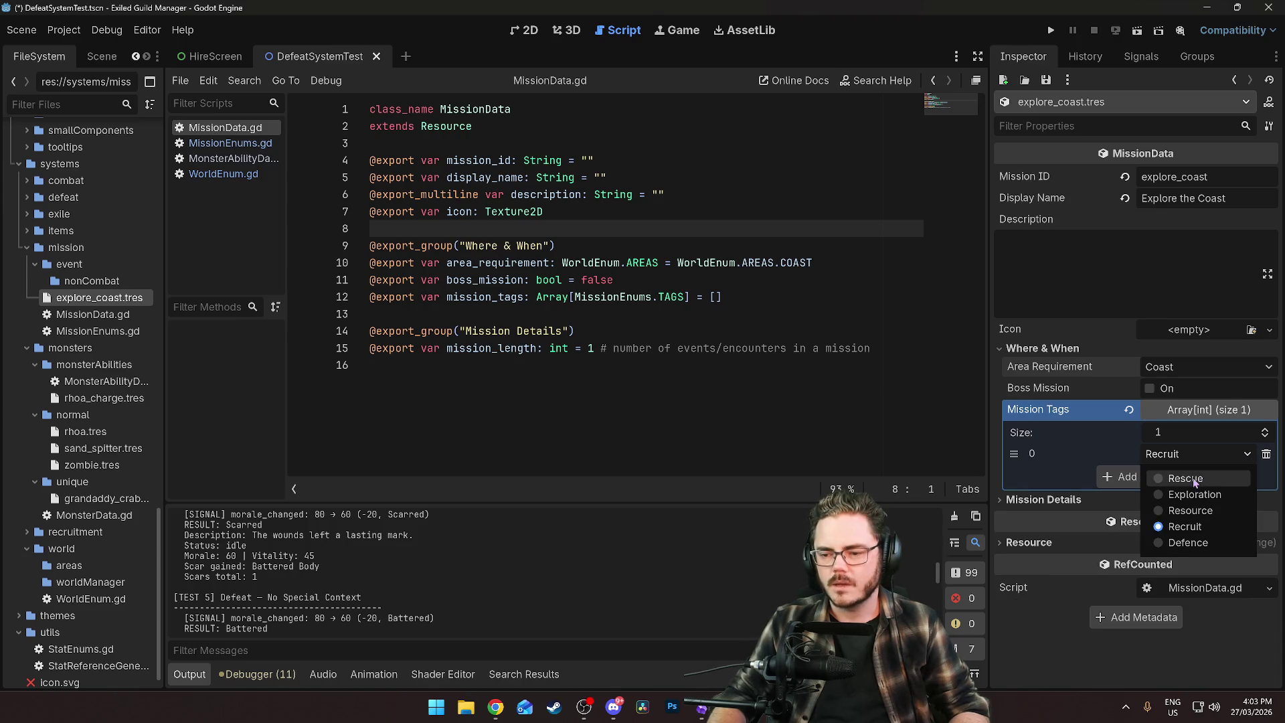
click(1237, 455)
click(1265, 454)
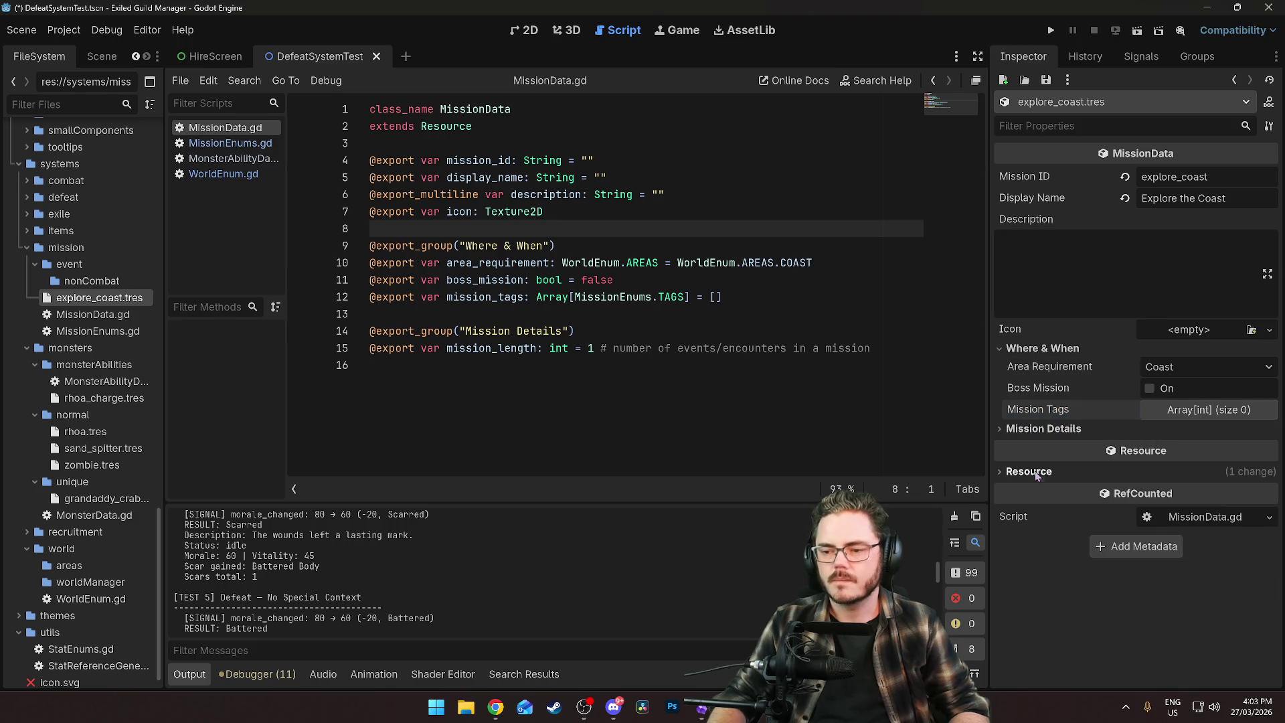
click(1034, 430)
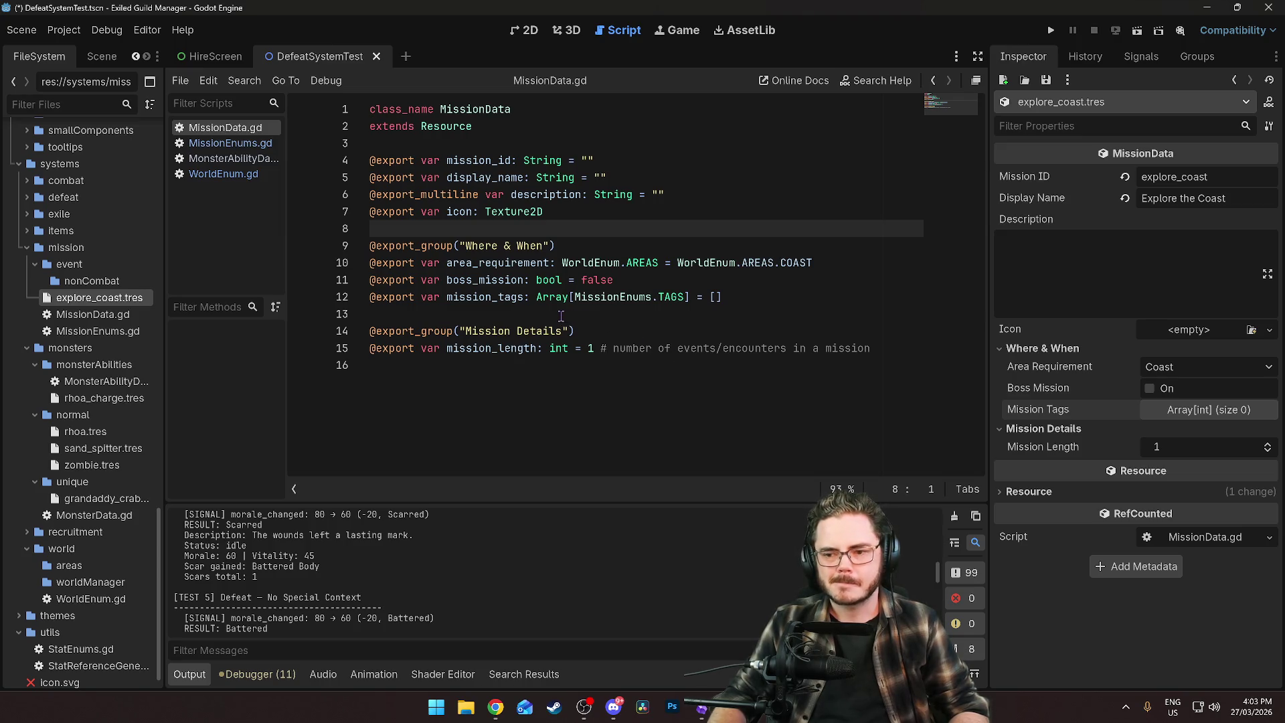
click(732, 280)
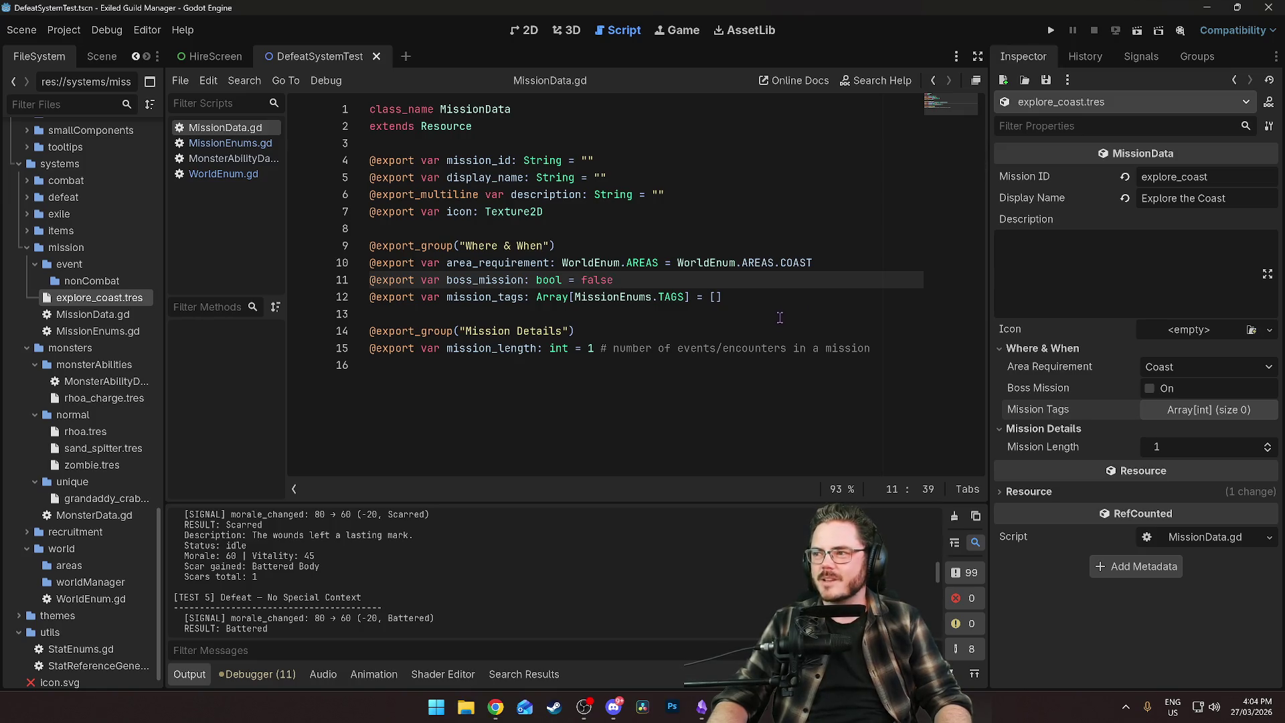
click(635, 338)
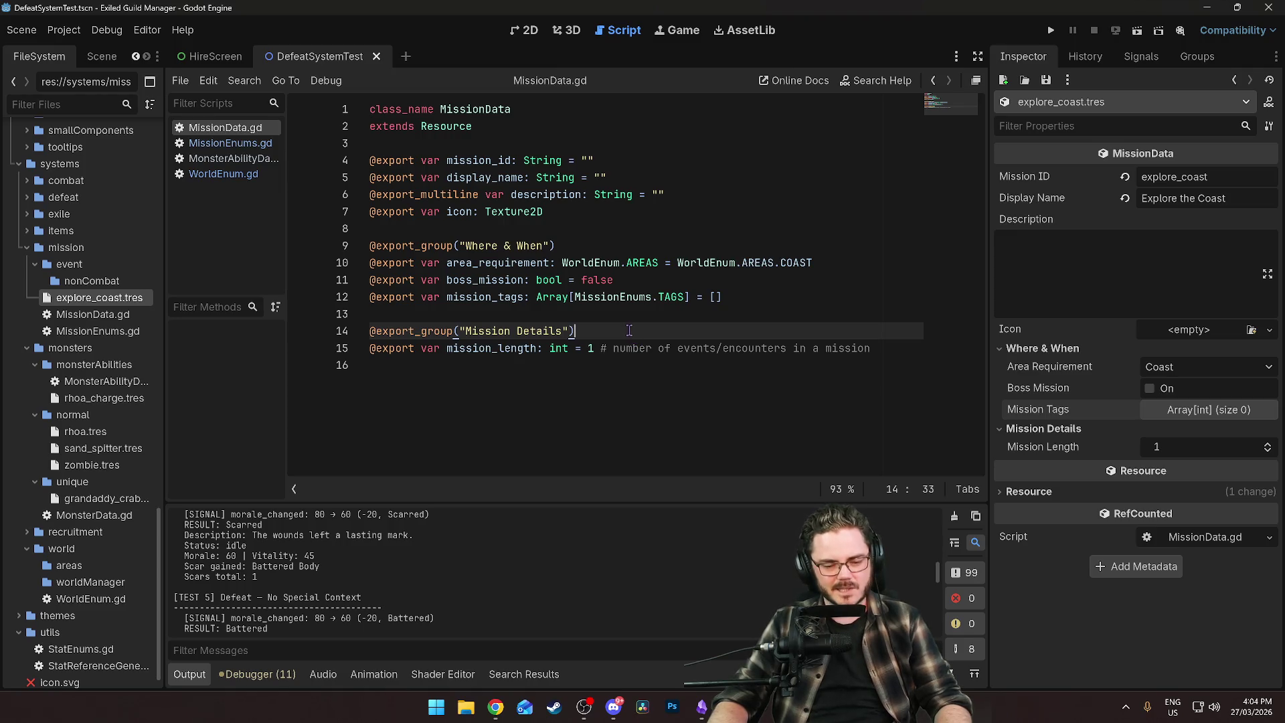
click(622, 310)
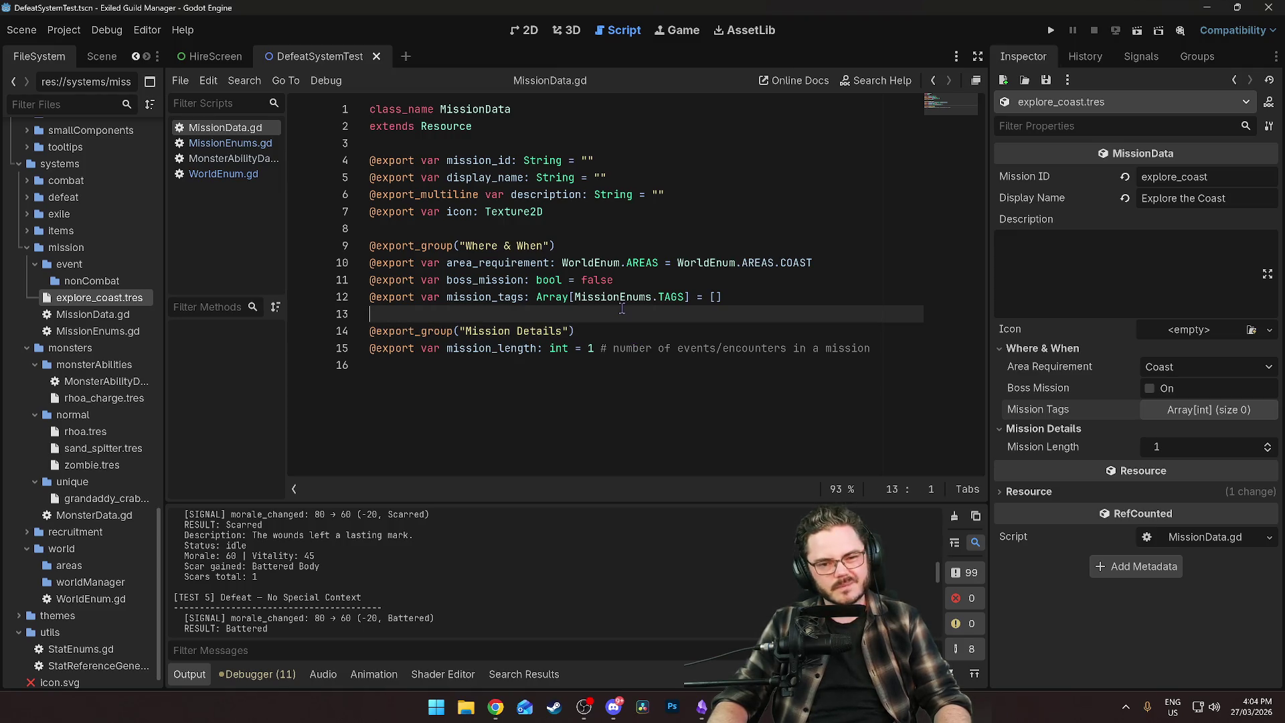
click(612, 348)
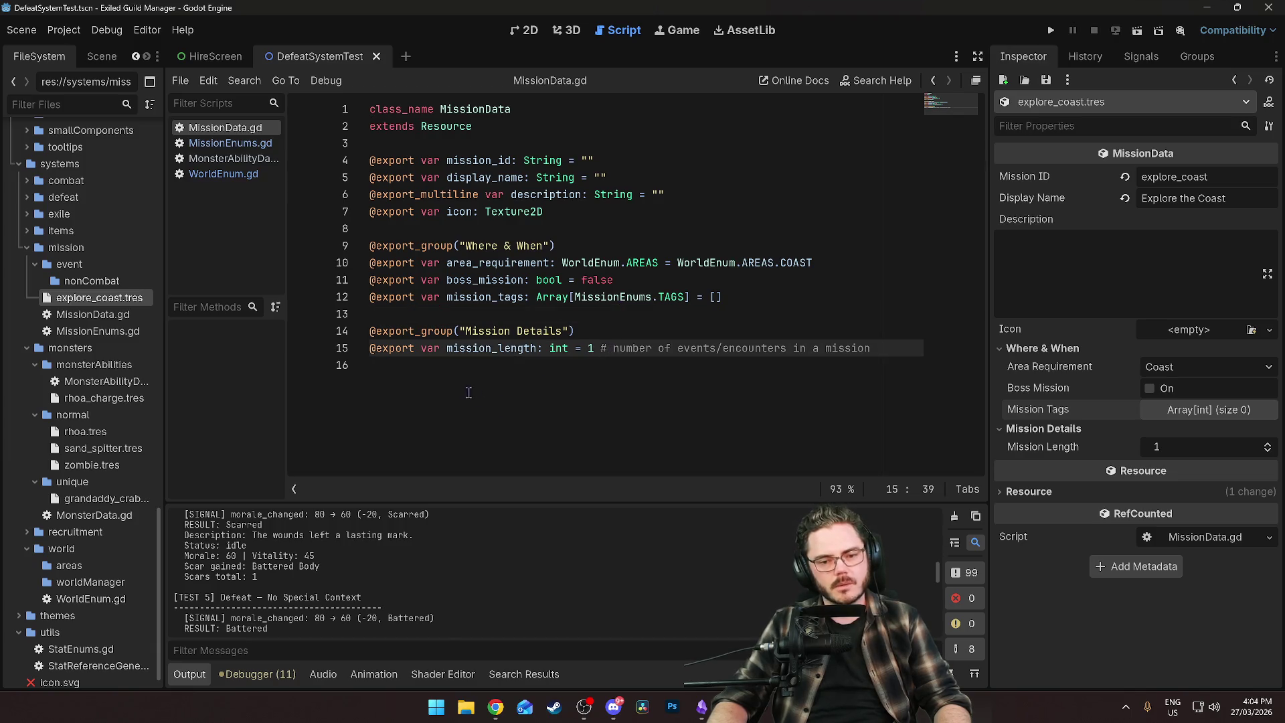
click(500, 384)
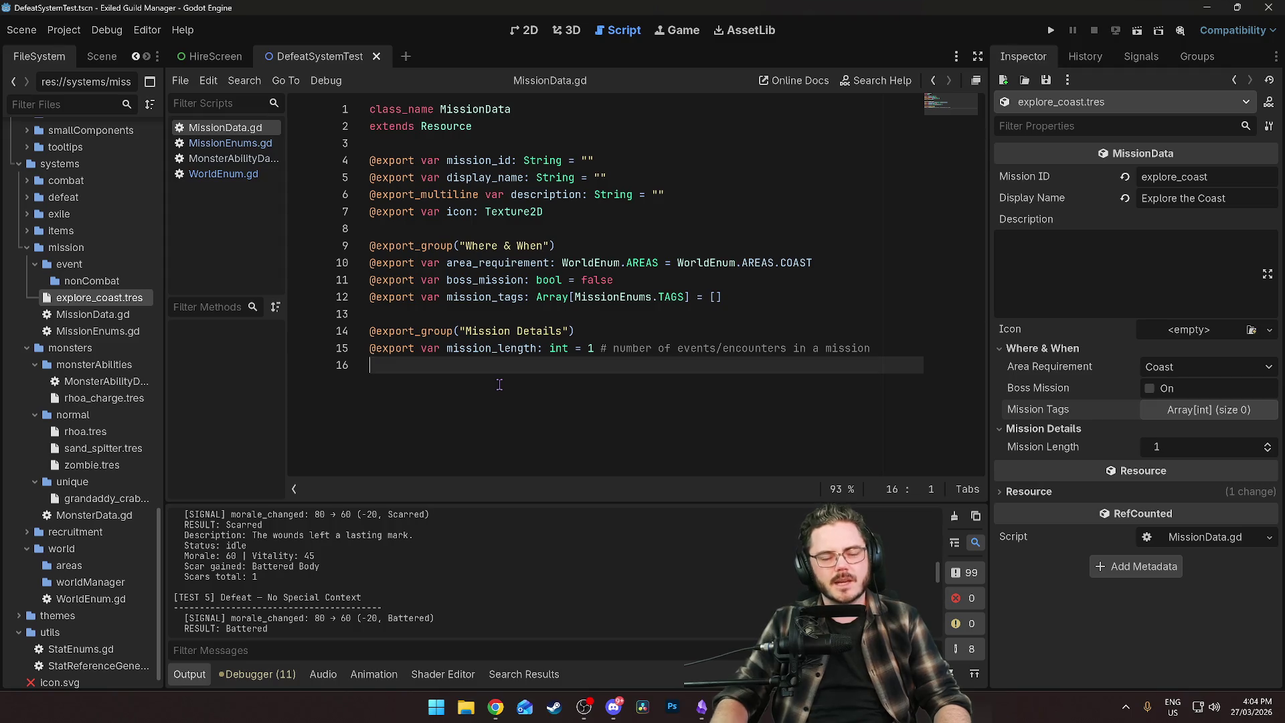
key(Return)
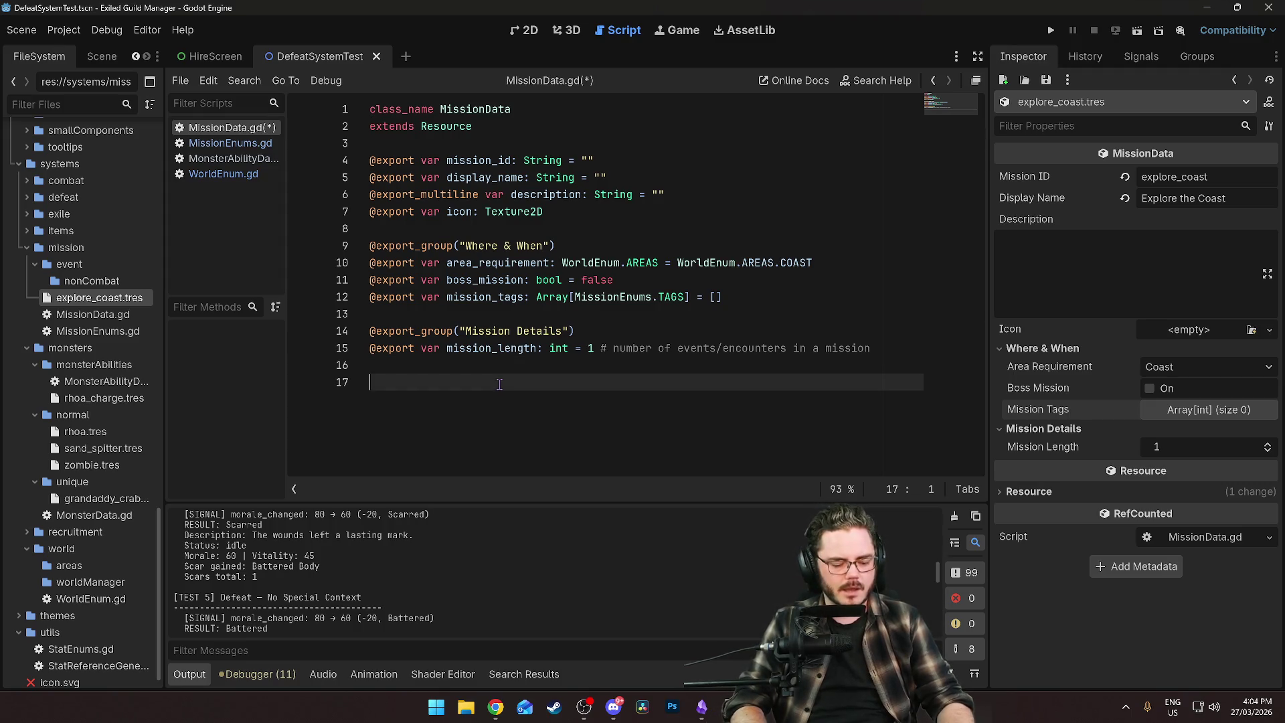
text(@export)
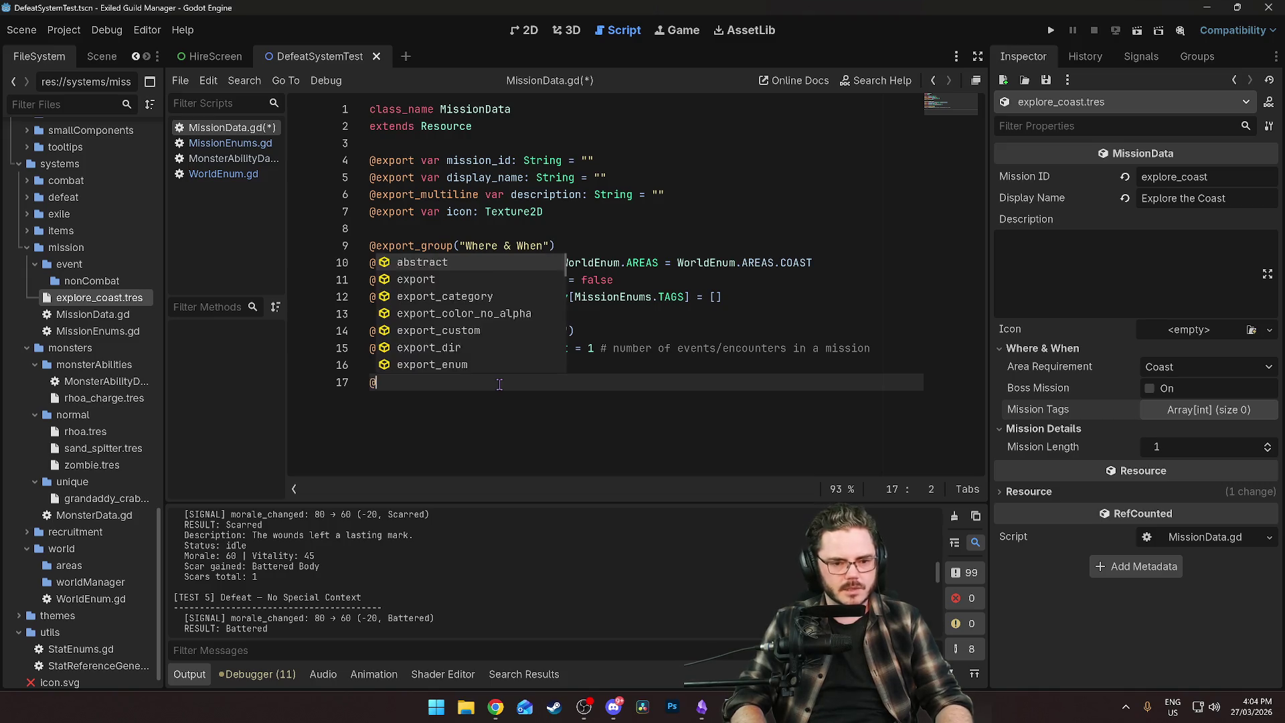
text(_groupd)
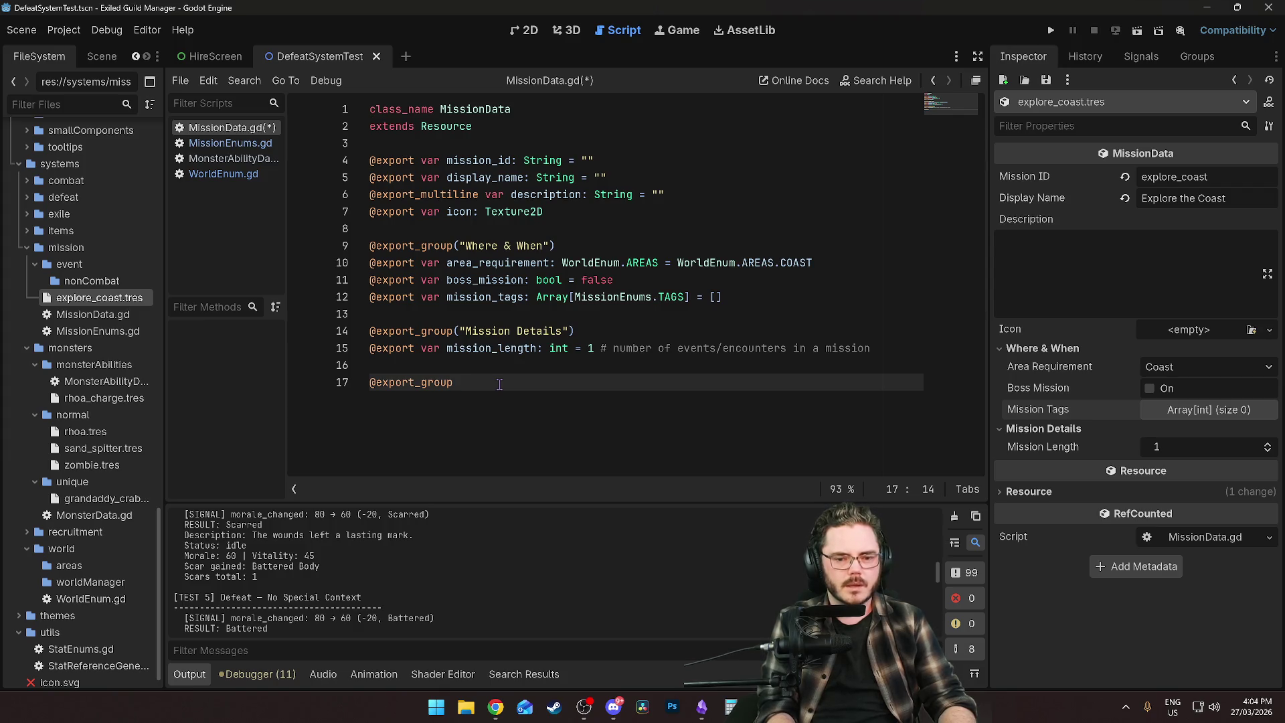
text(("Encounters)
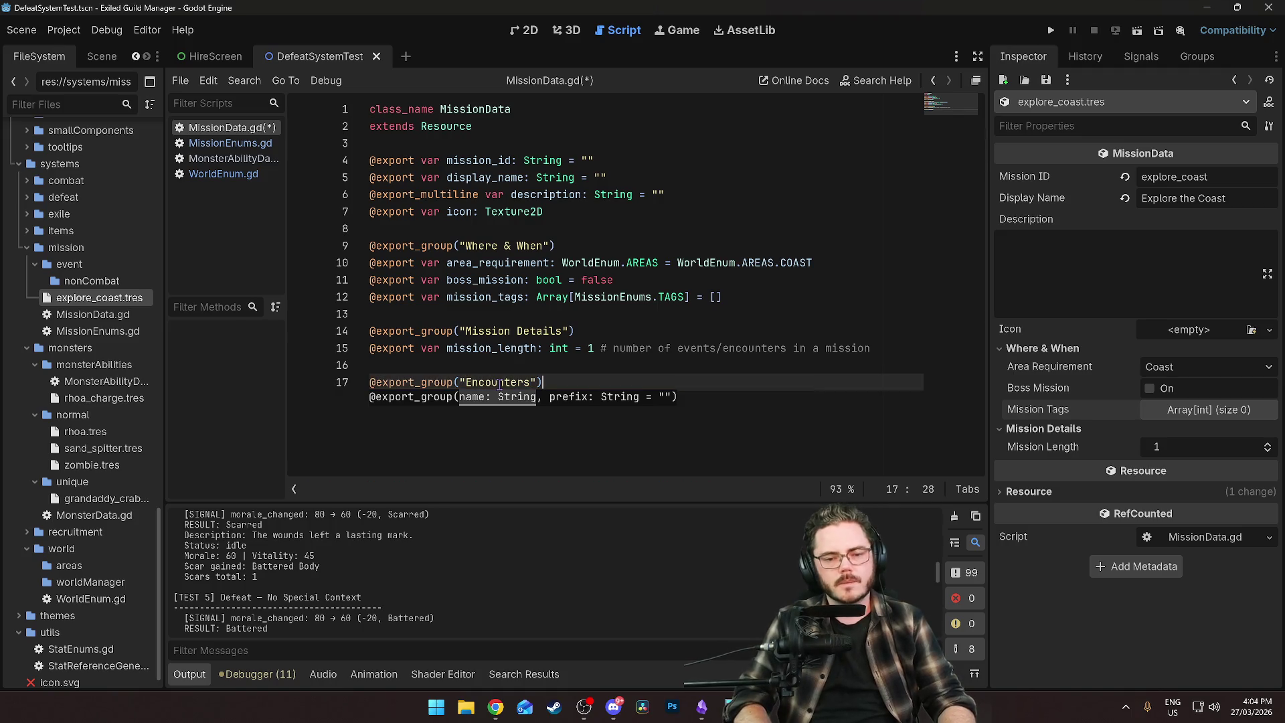
click(431, 382)
text(sub)
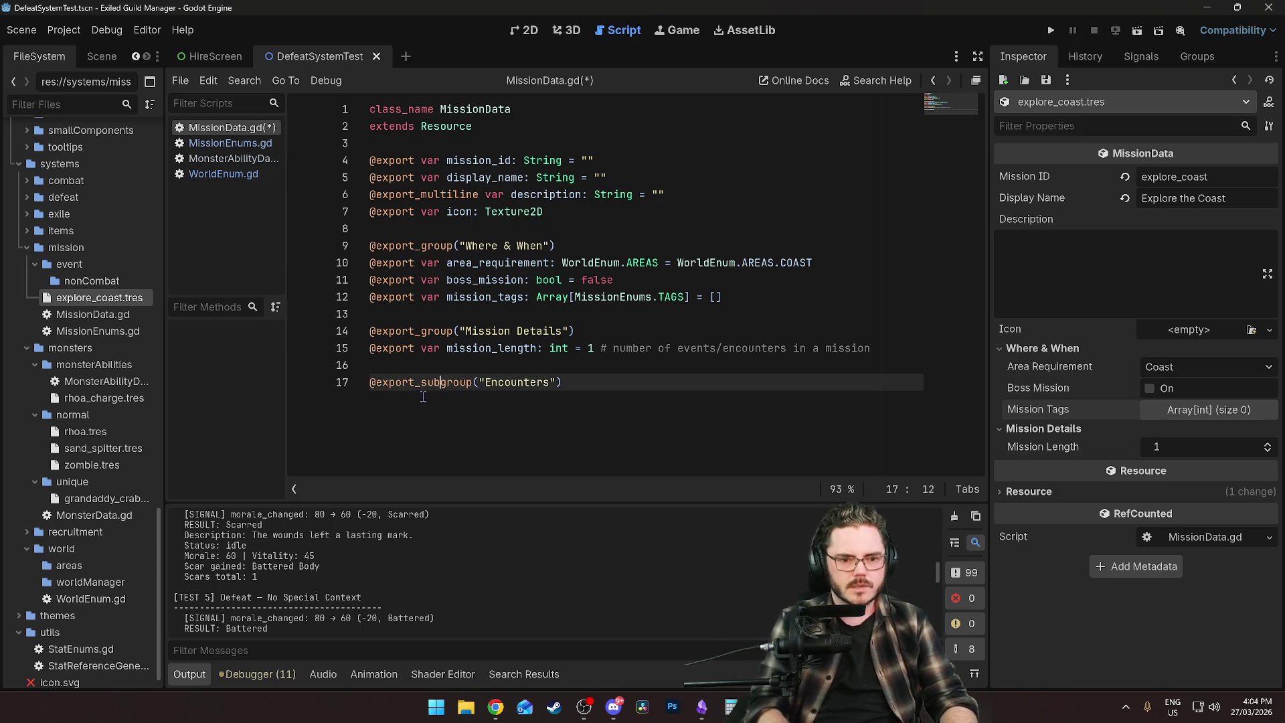
click(683, 348)
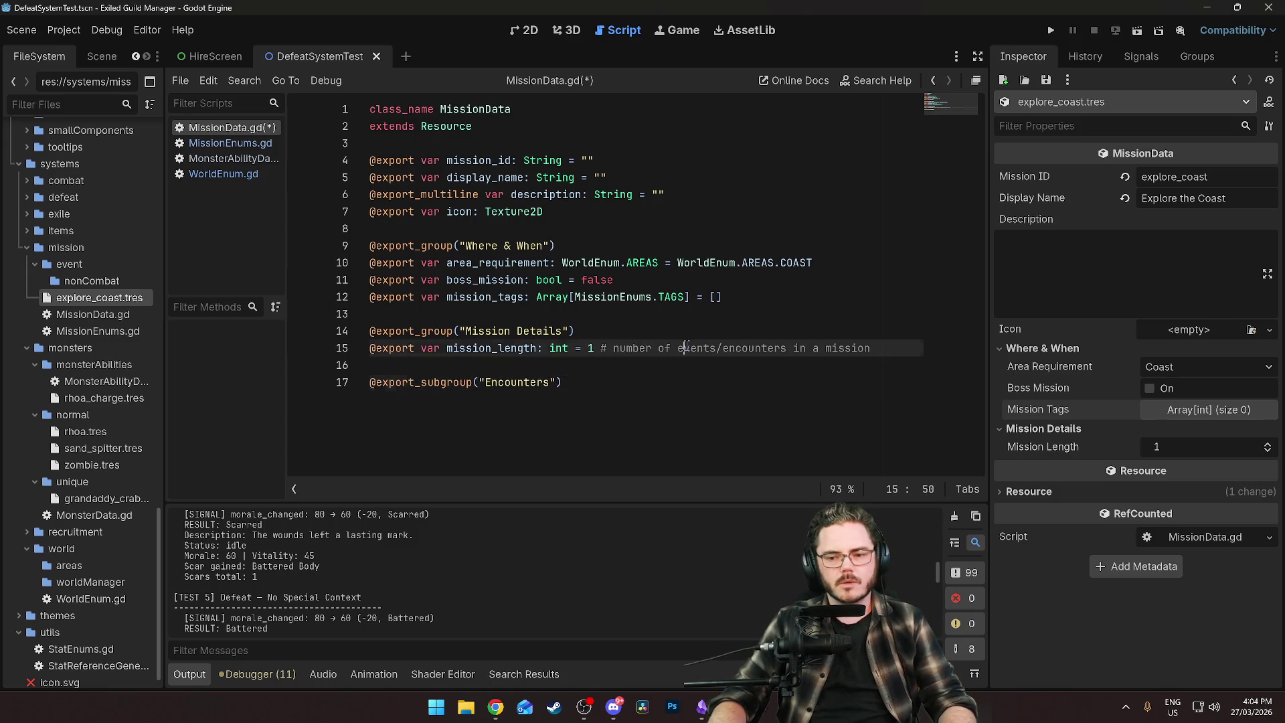
click(638, 395)
key(Return)
text(@export)
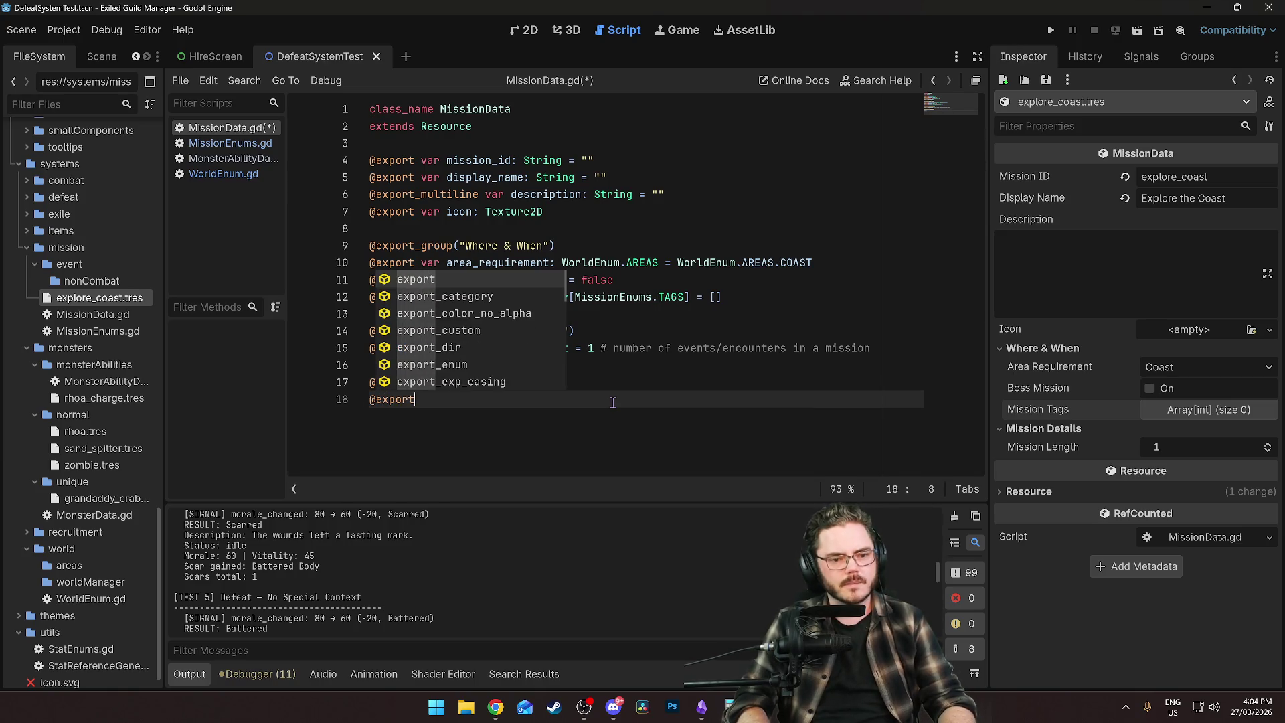
key(BackSpace)
key(BackSpace)
key(BackSpace)
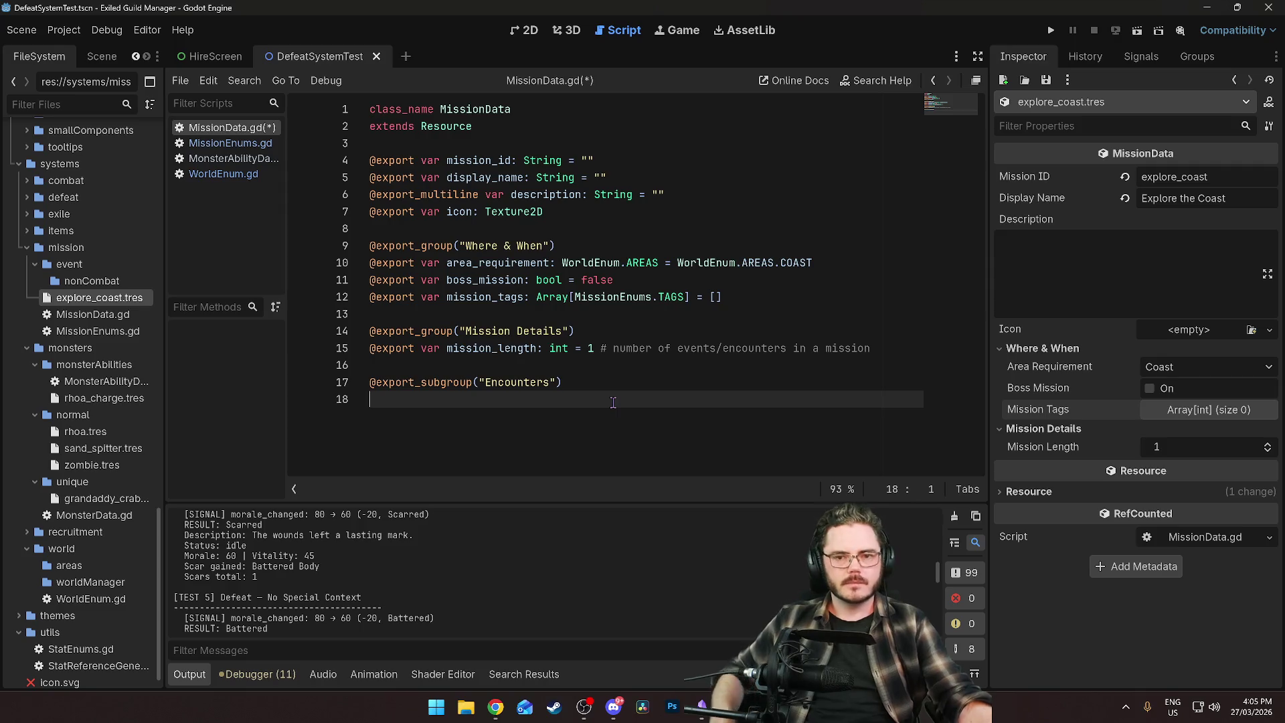
click(1044, 32)
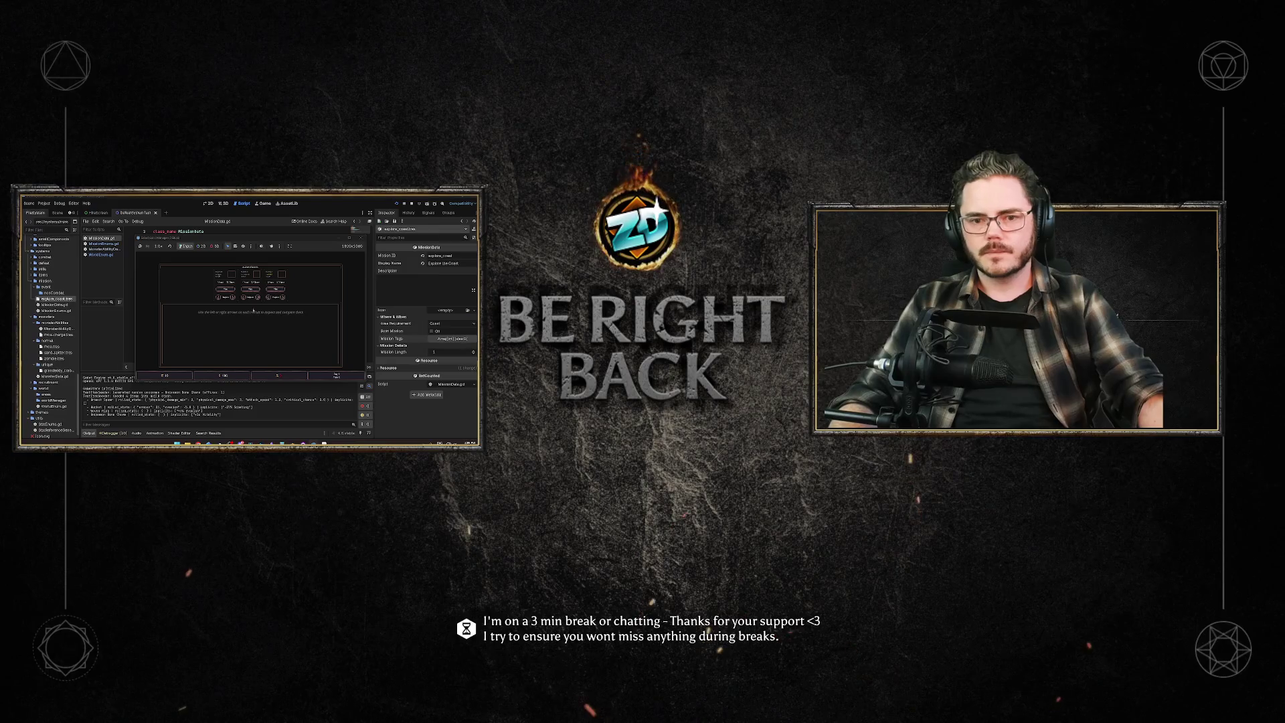
- Continue past the mission menu and open the character stats (C) and equipment (I) panels
click(227, 291)
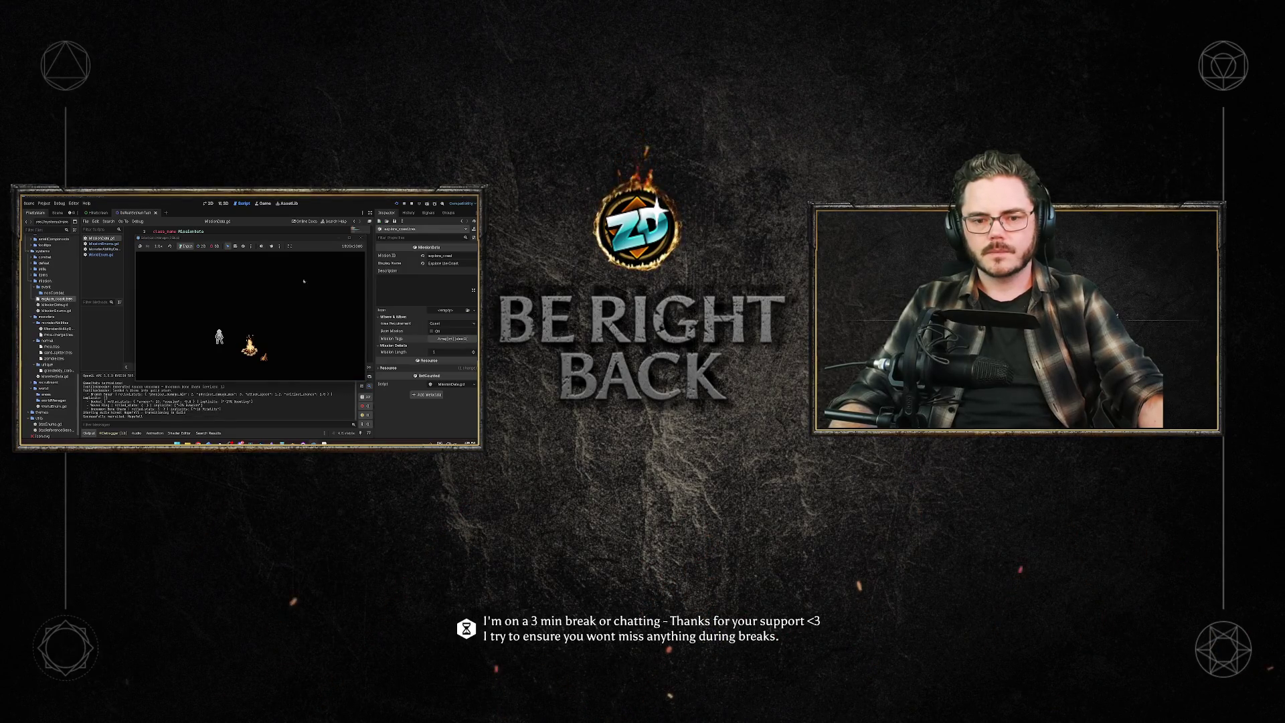
key(c)
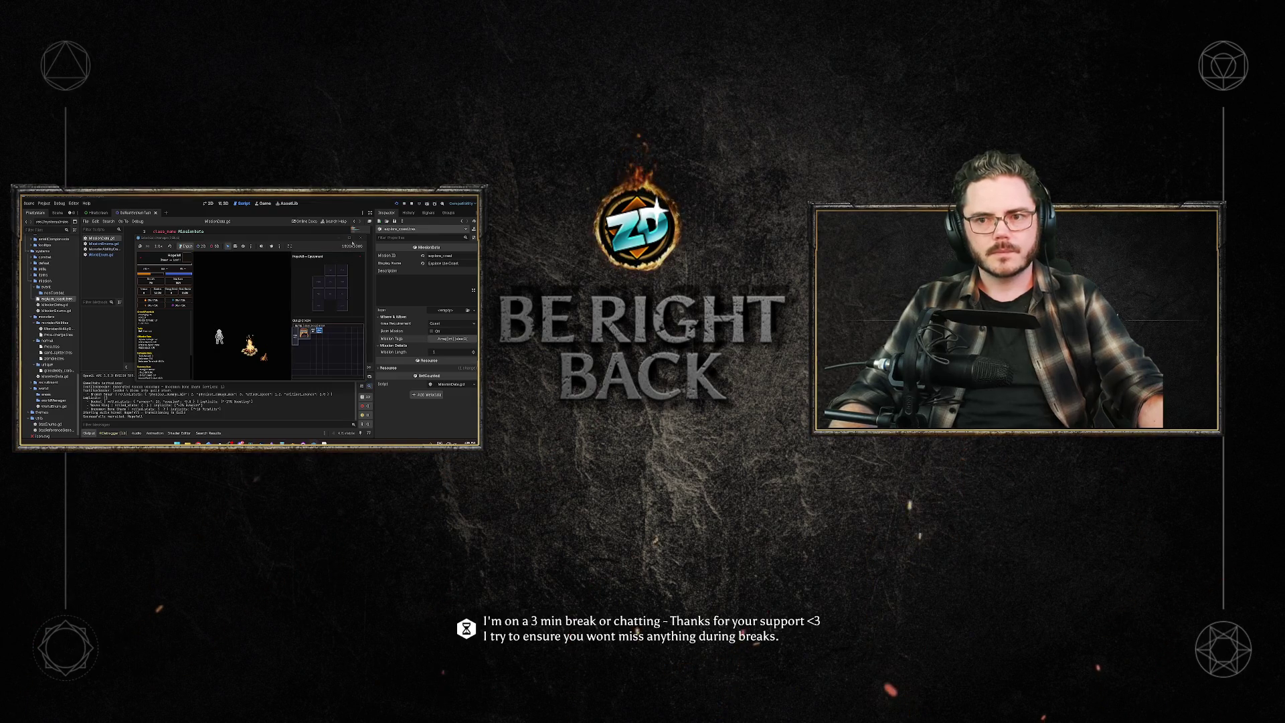
key(i)
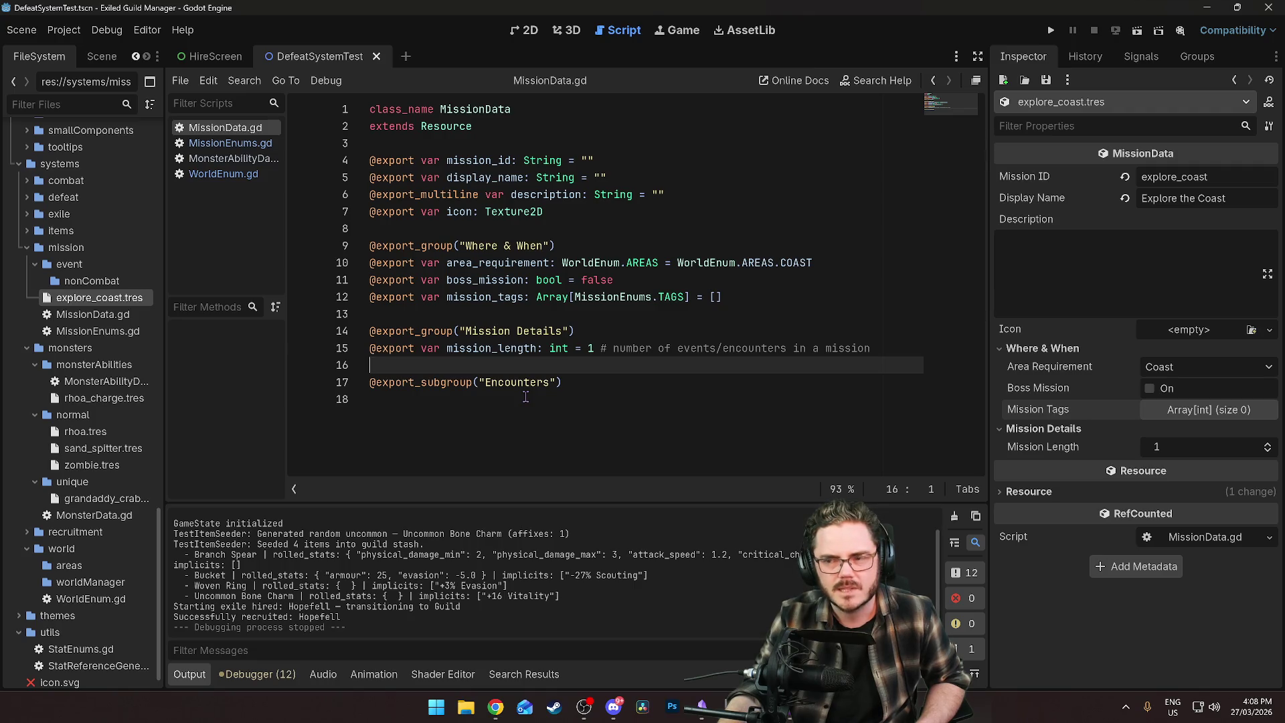
scroll(134, 445, down, 1)
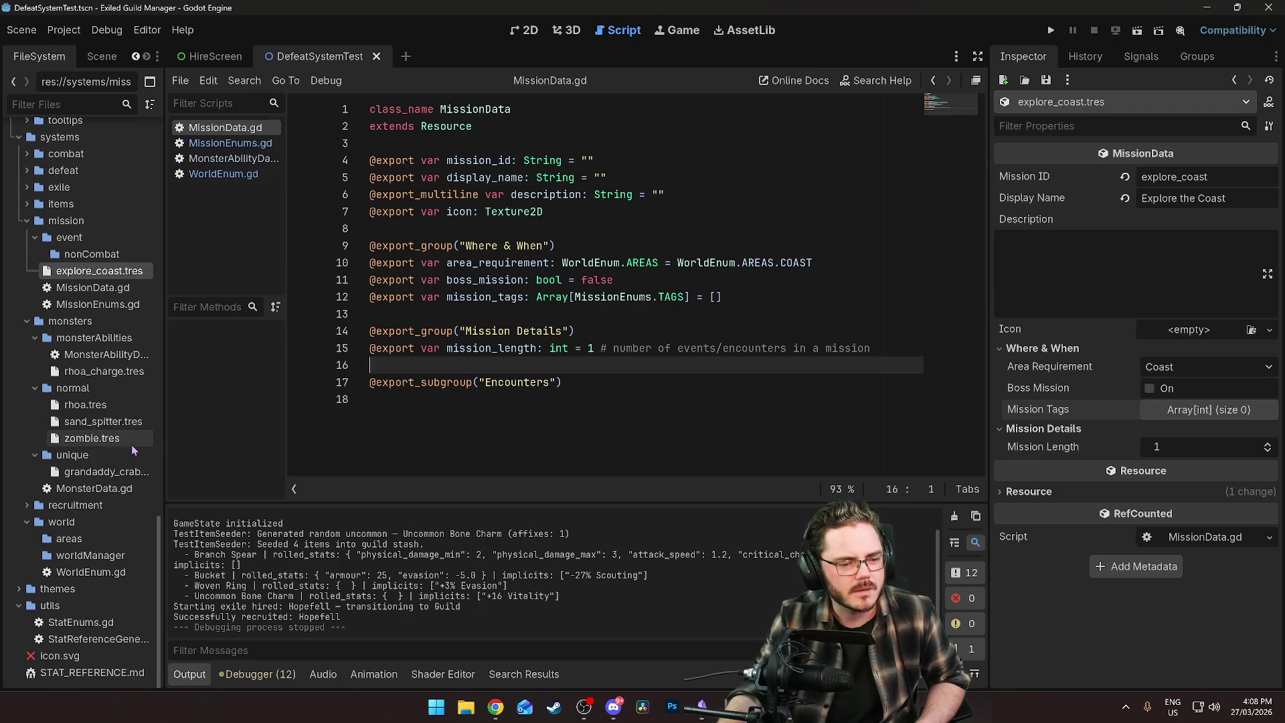
scroll(94, 509, down, 10)
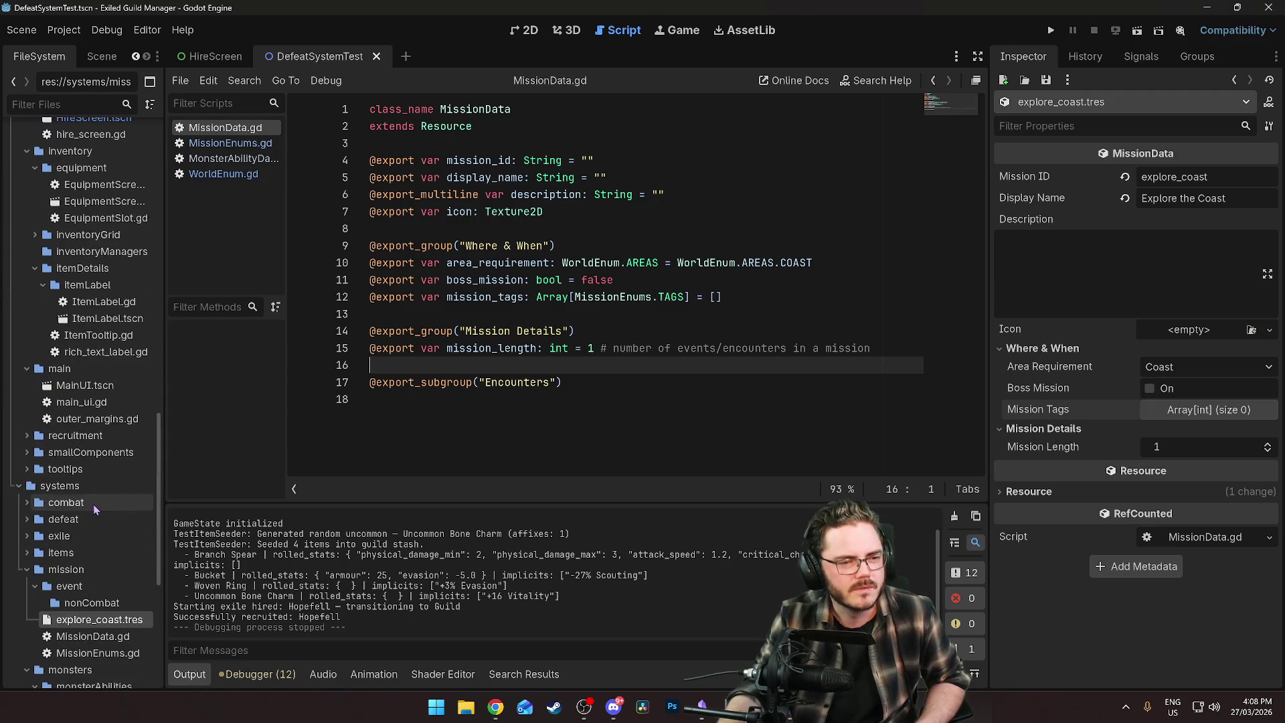
scroll(95, 510, up, 15)
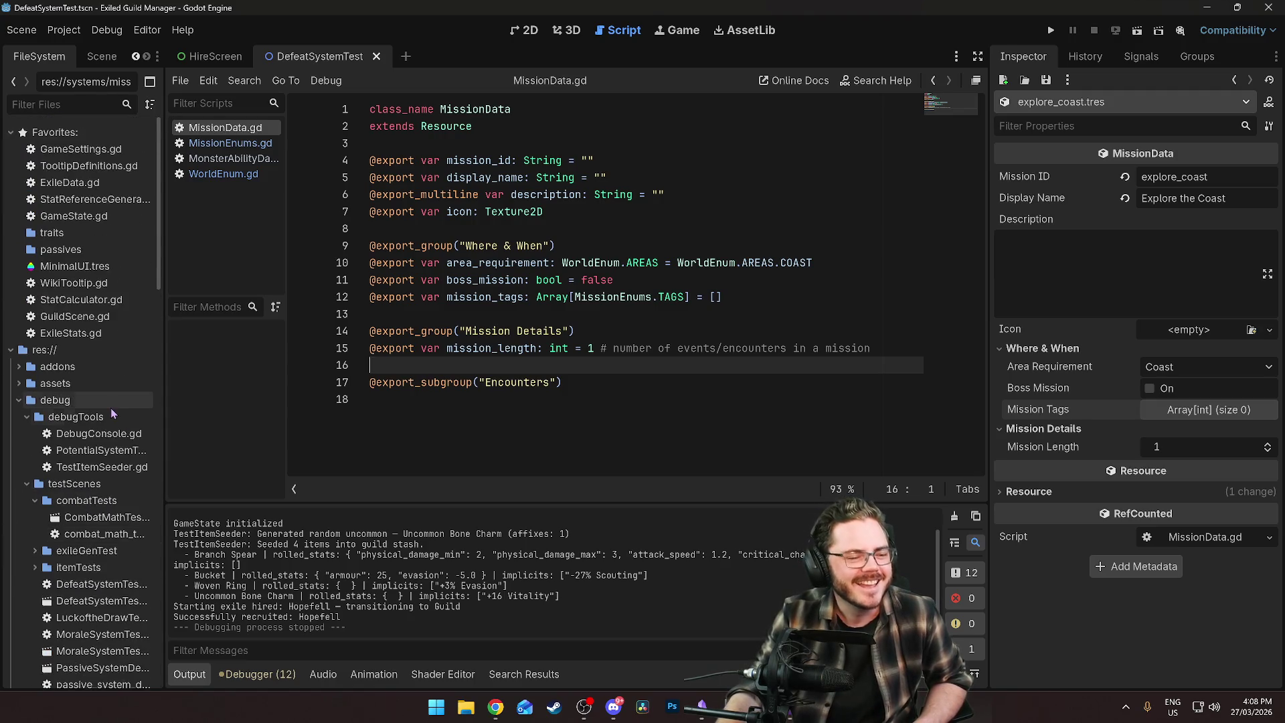
click(618, 395)
click(621, 388)
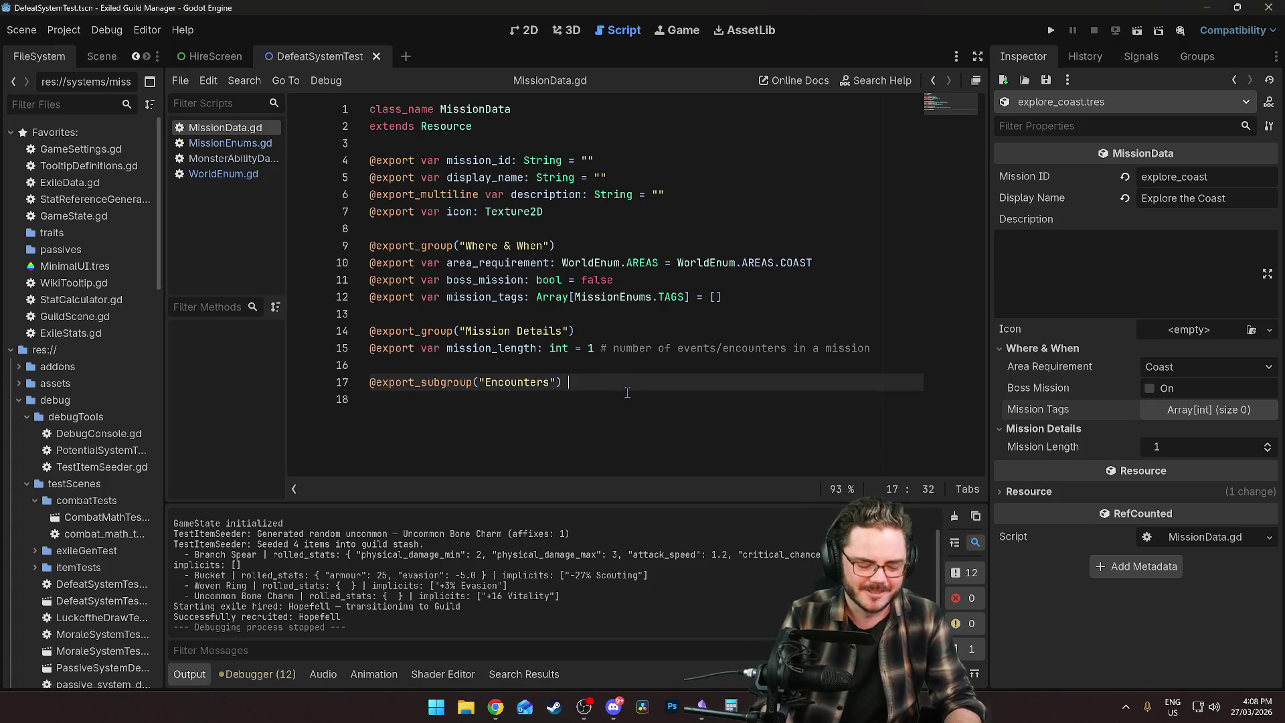
text(nmcou)
key(BackSpace)
key(BackSpace)
key(BackSpace)
text(counter)
key(BackSpace)
text(eru)
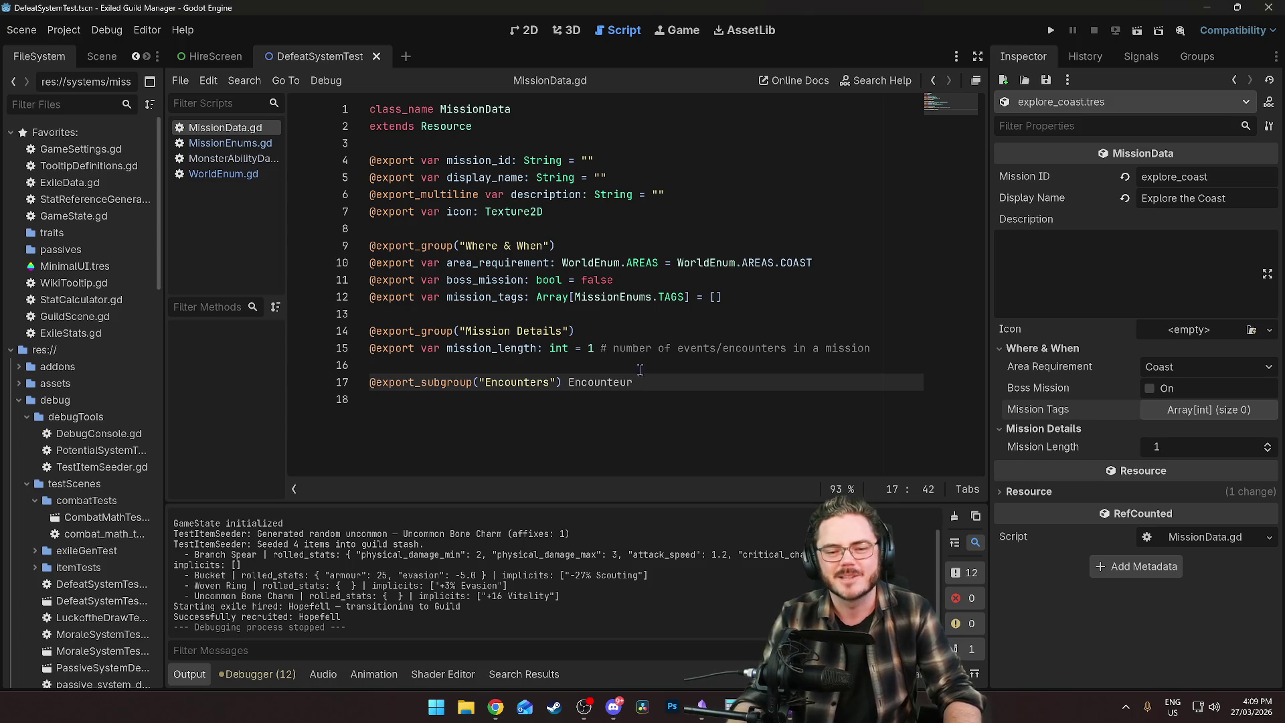
key(BackSpace)
key(BackSpace)
key(BackSpace)
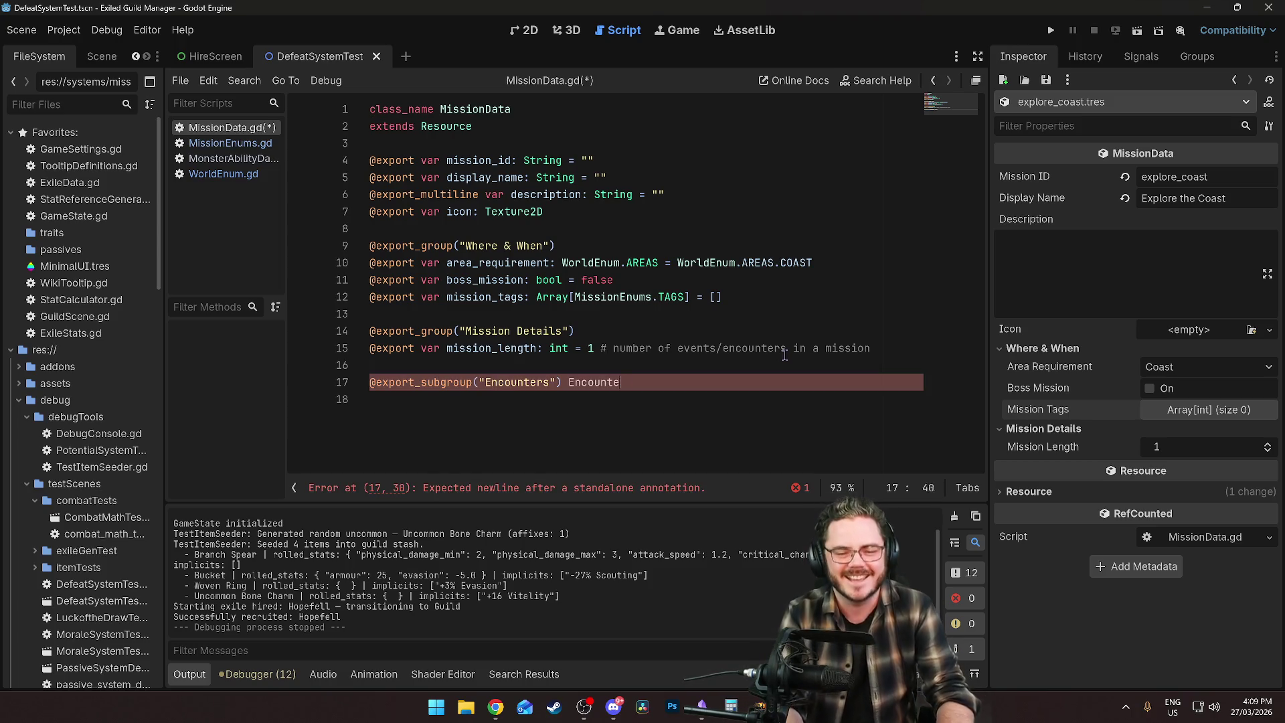
key(BackSpace)
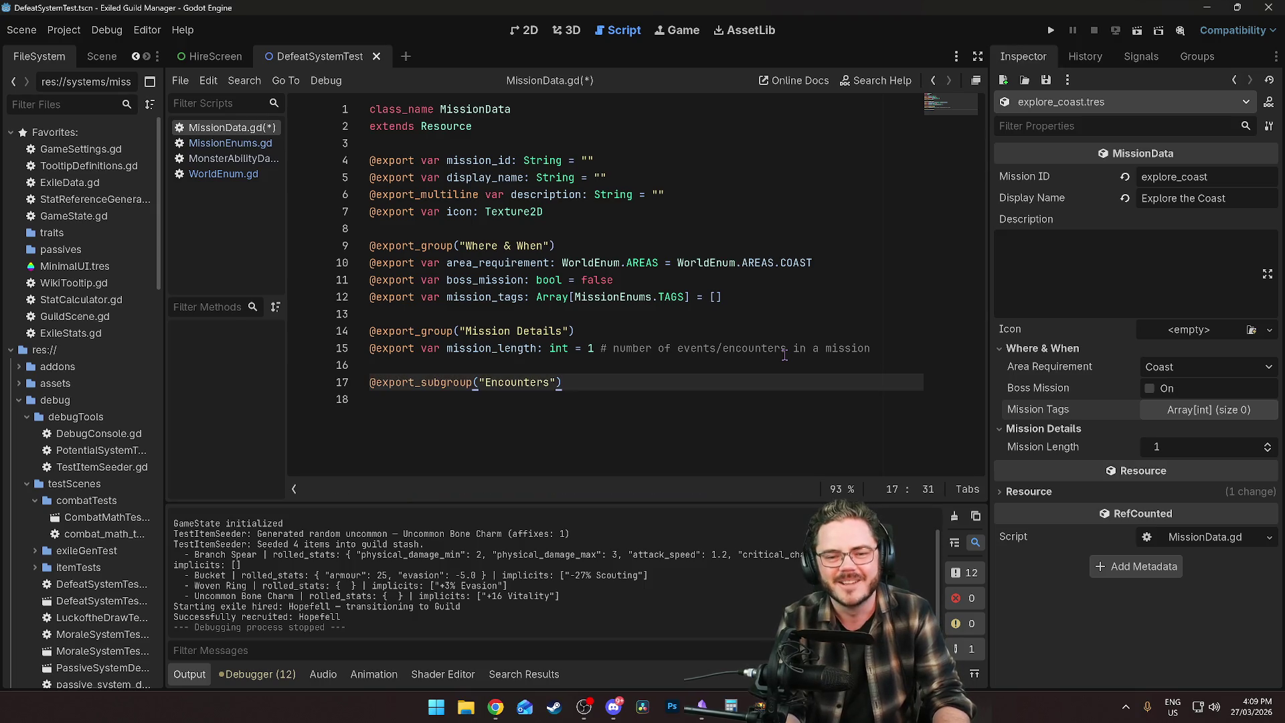
click(786, 350)
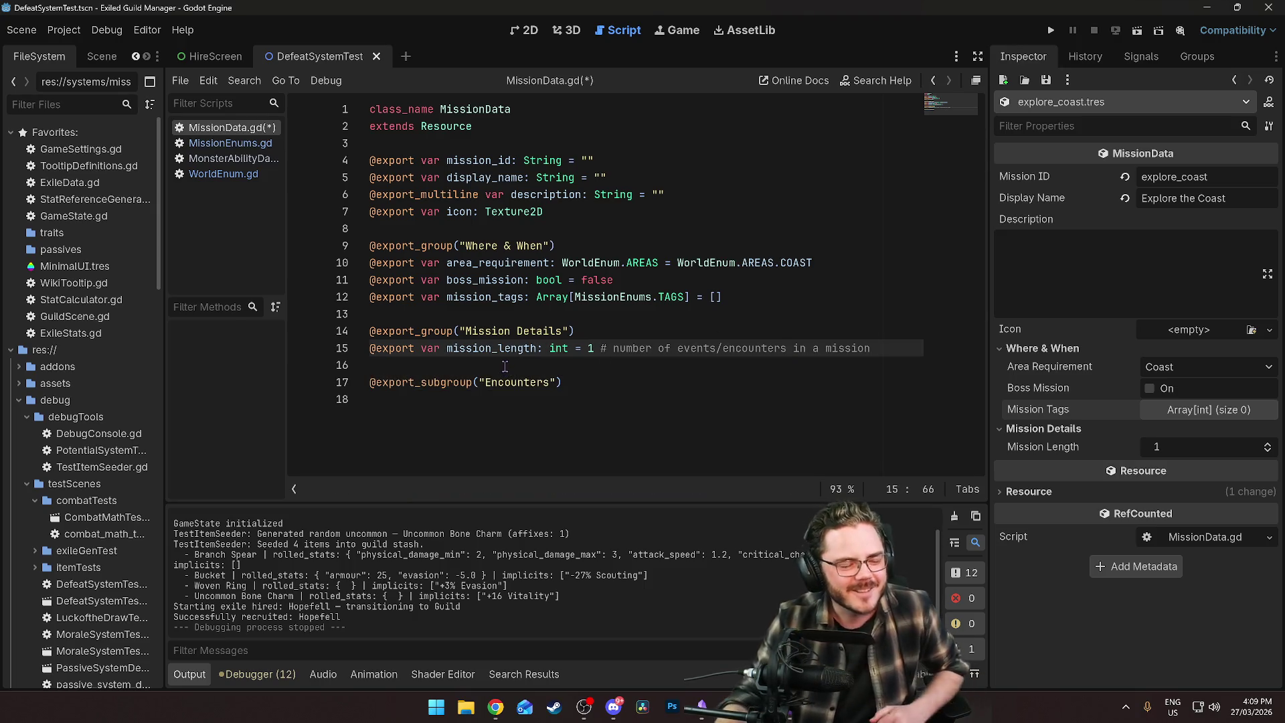
scroll(107, 402, down, 15)
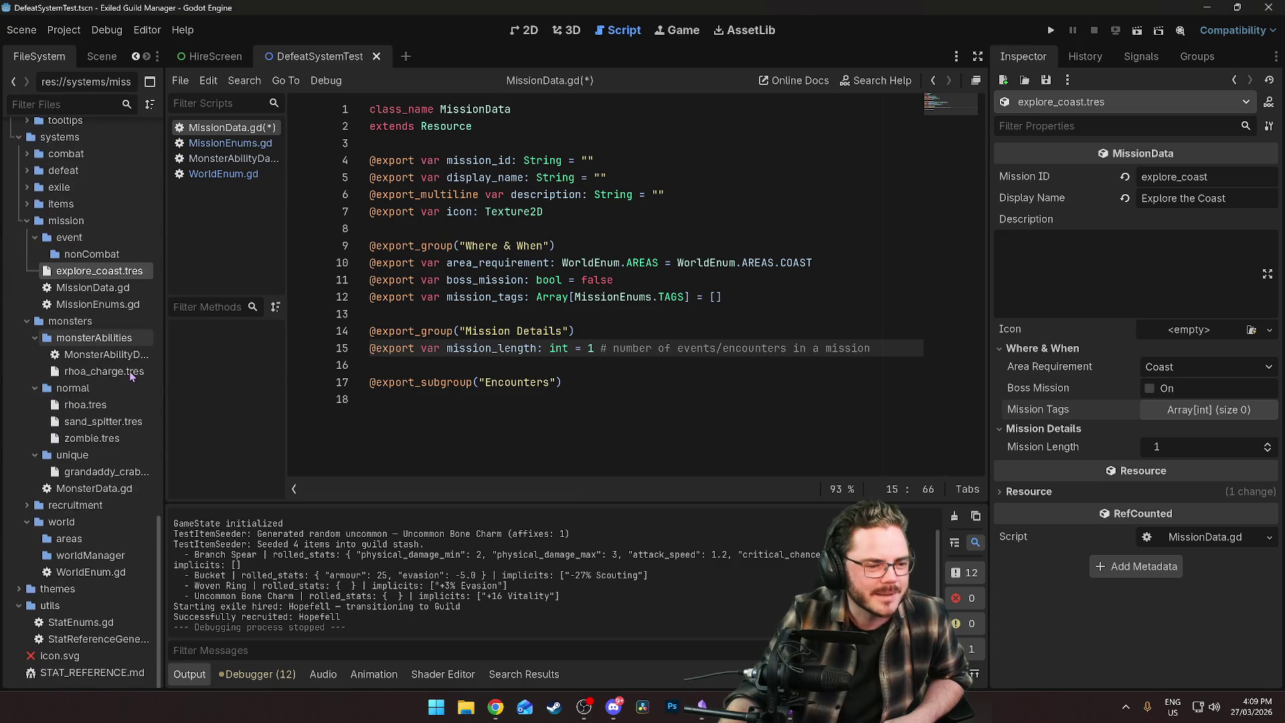
scroll(107, 473, up, 5)
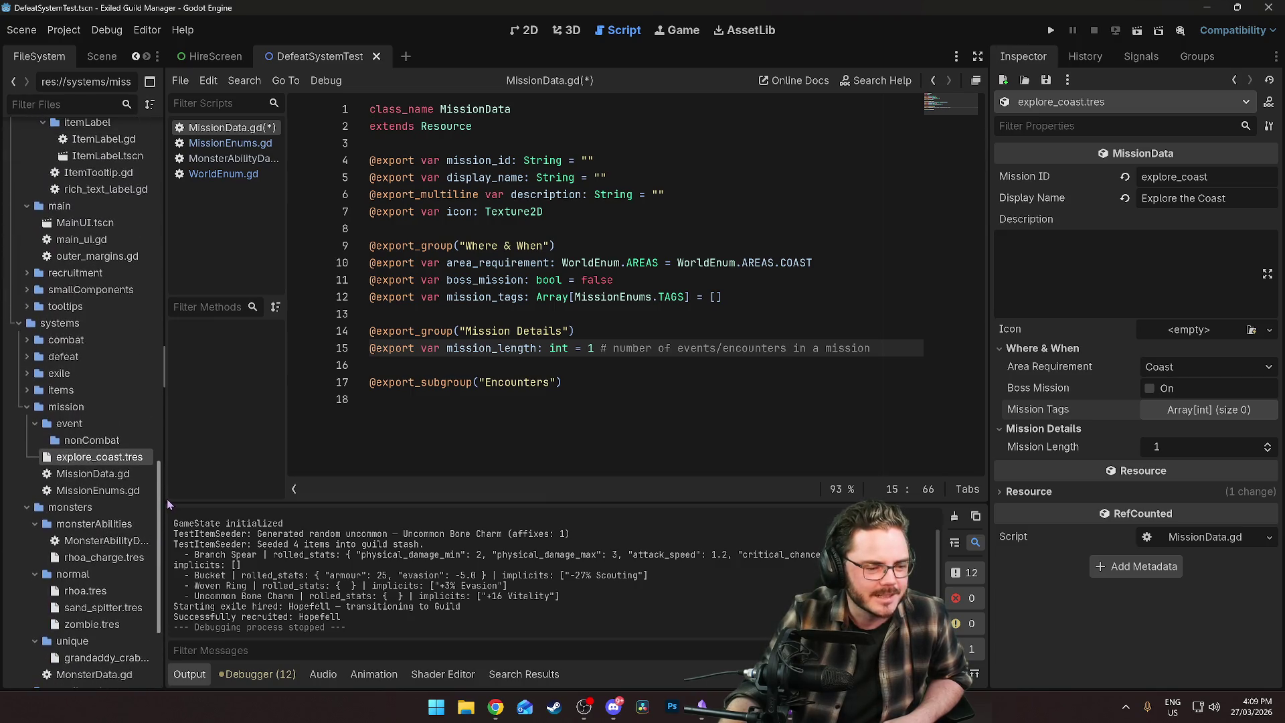
drag(168, 506, 173, 161)
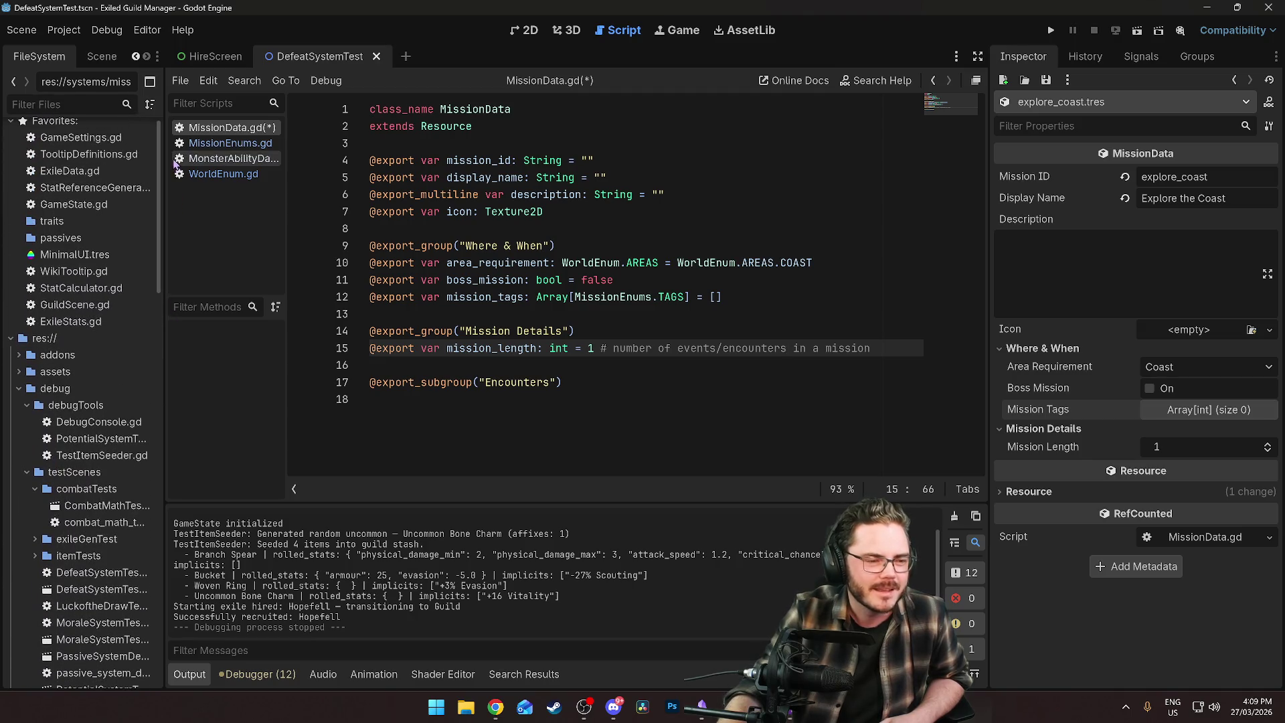
- Search all project files for 'color' and scroll through the results
click(725, 368)
key(ctrl+shift+f)
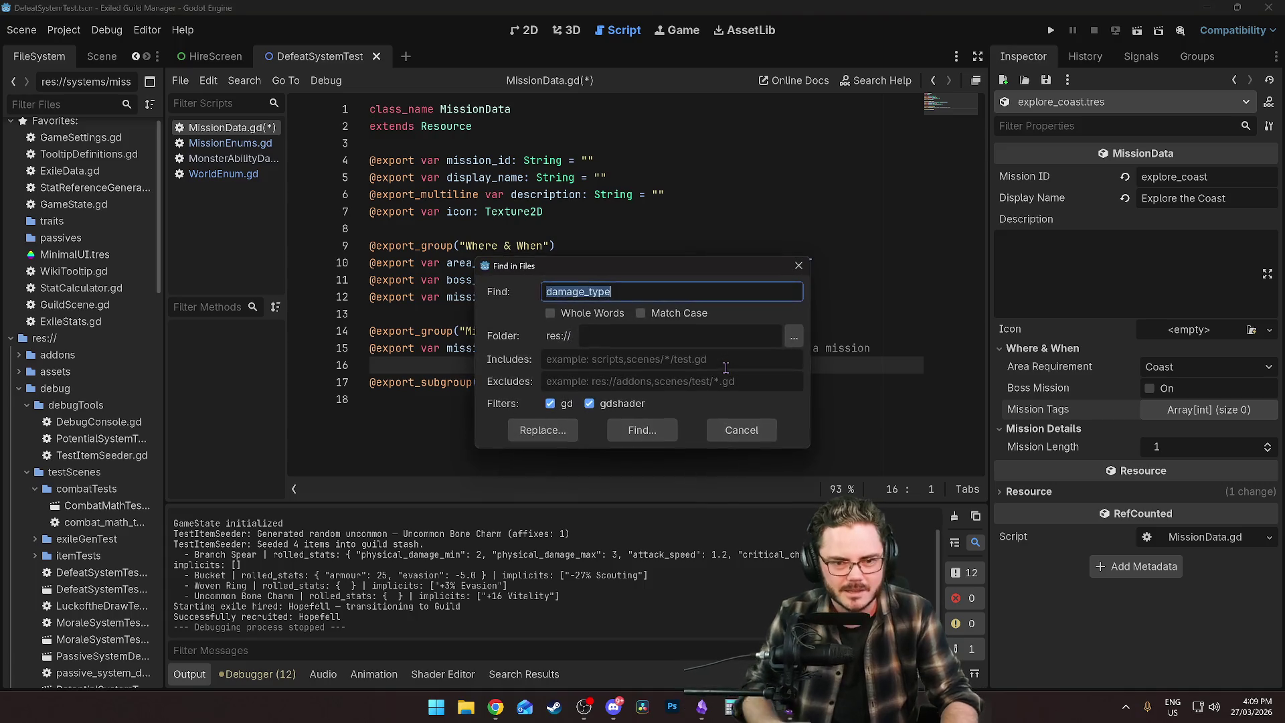
text(oolor)
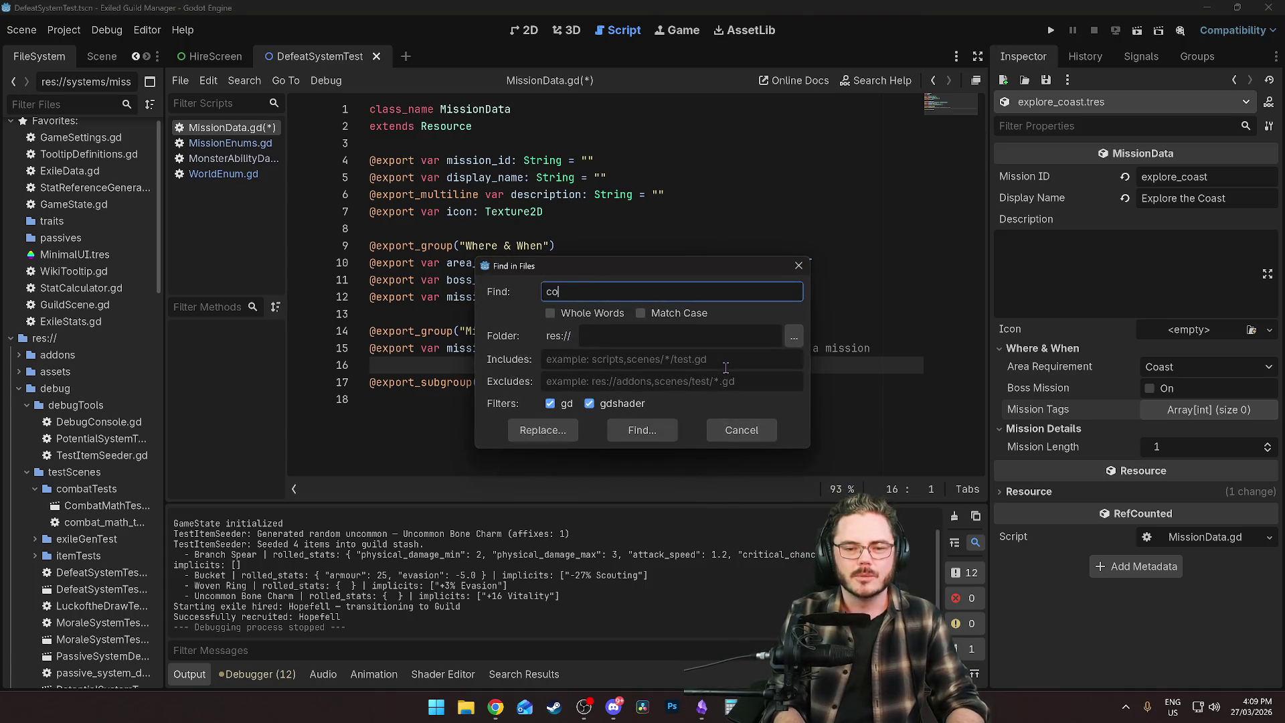
click(674, 434)
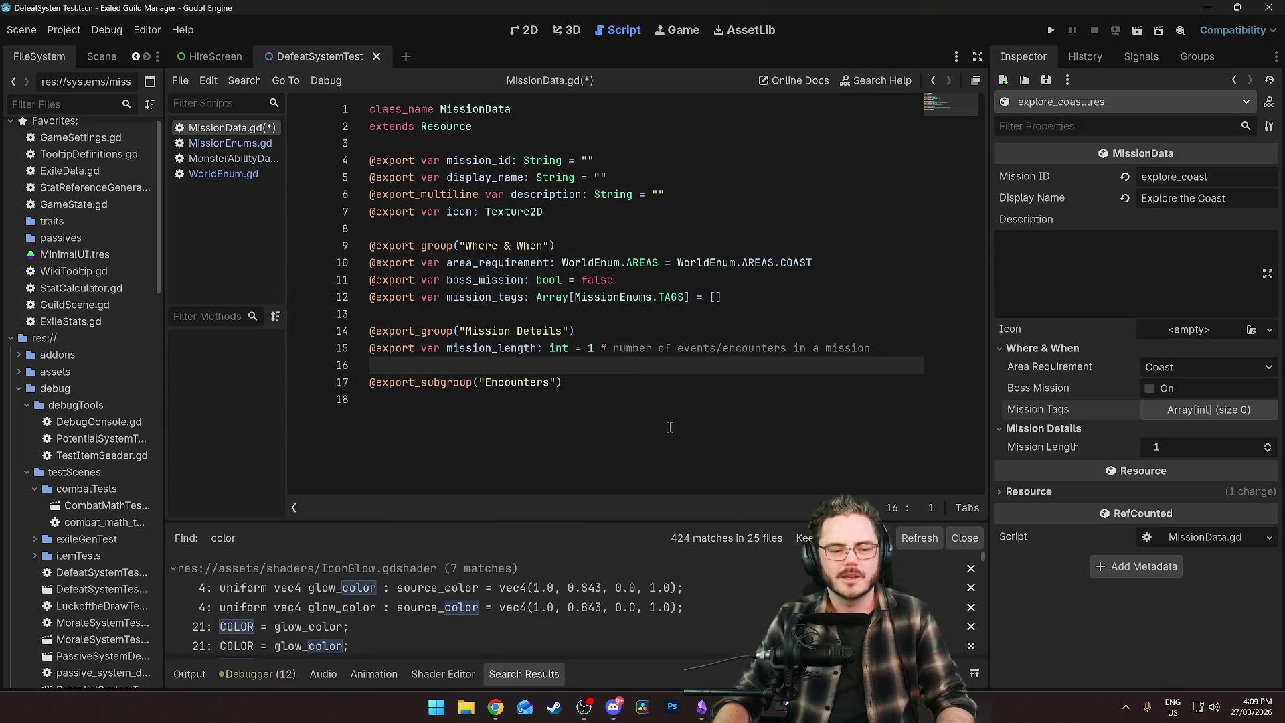
scroll(505, 629, down, 10)
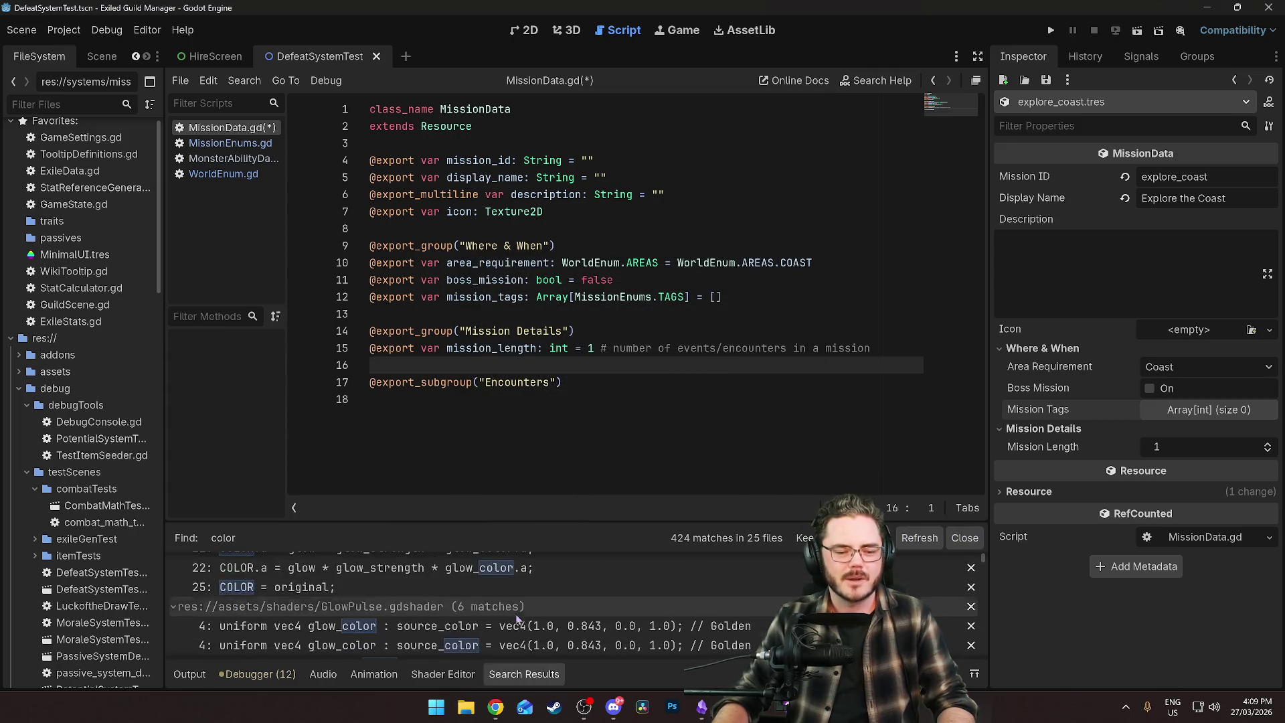
scroll(513, 604, down, 10)
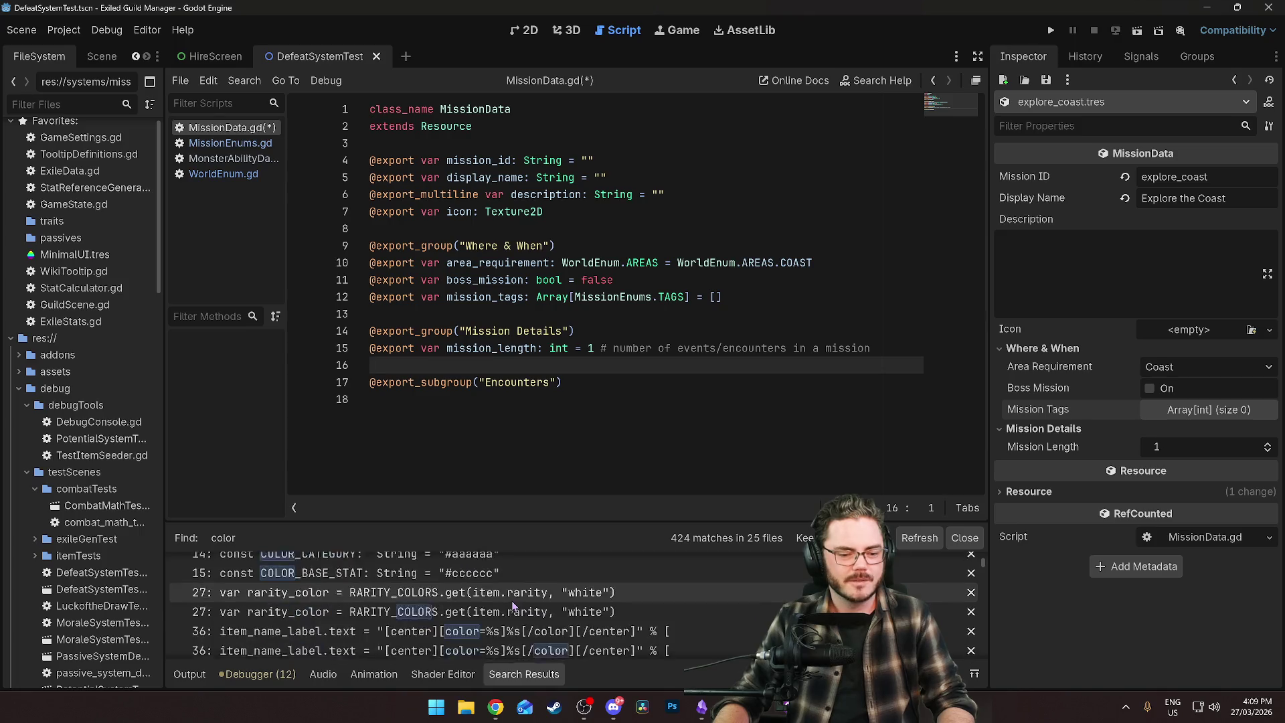
scroll(489, 582, down, 10)
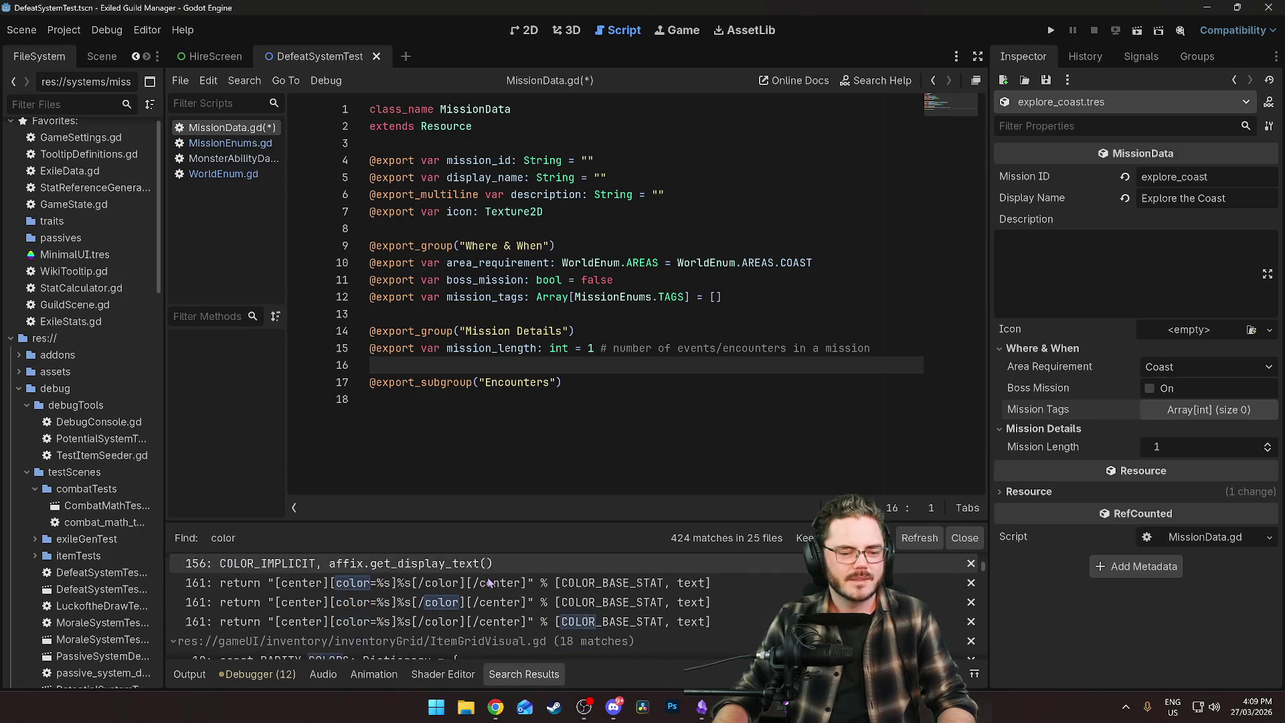
scroll(490, 579, down, 8)
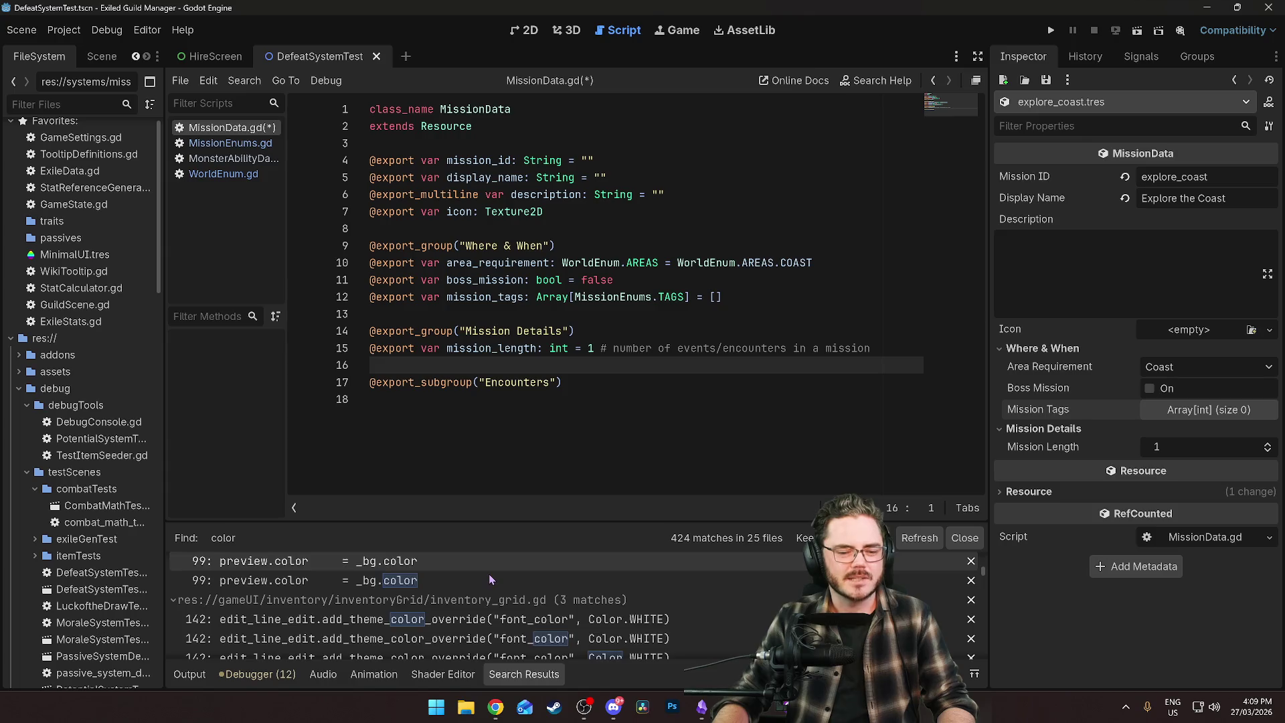
click(588, 397)
- Rerun the project-wide search for 'colour', which finds no matches
key(ctrl+shift+f)
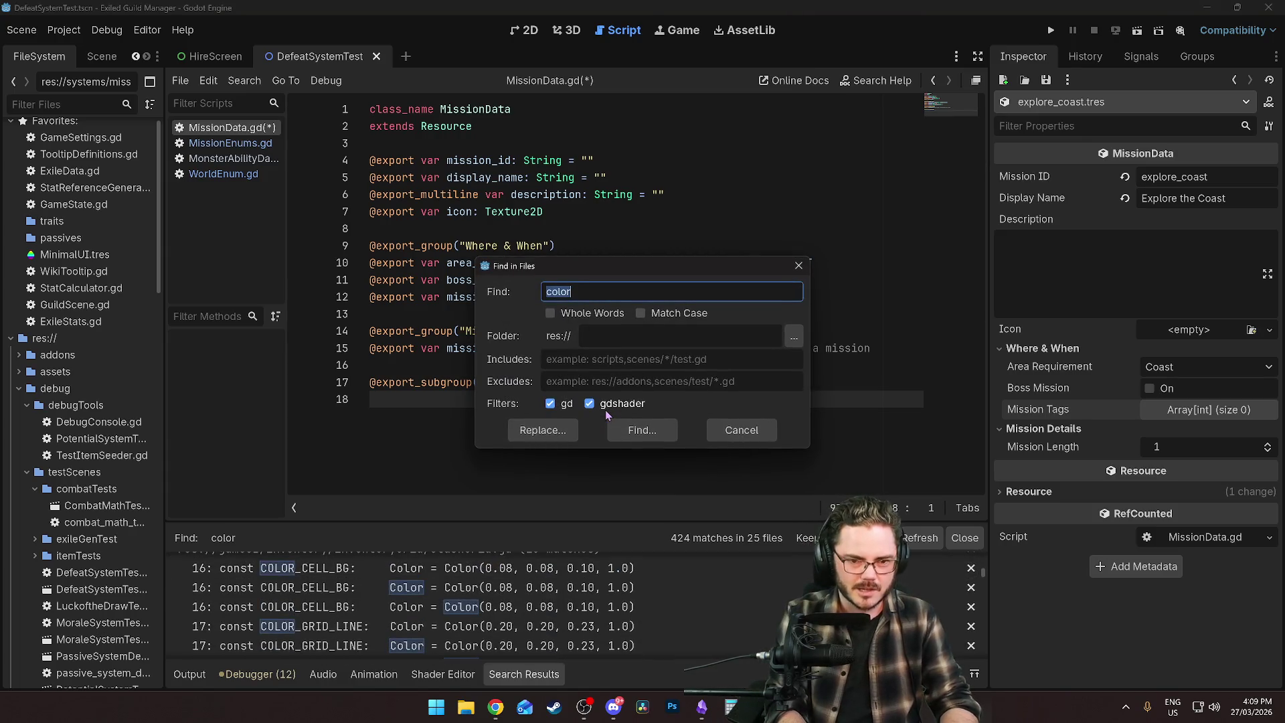
text(colour)
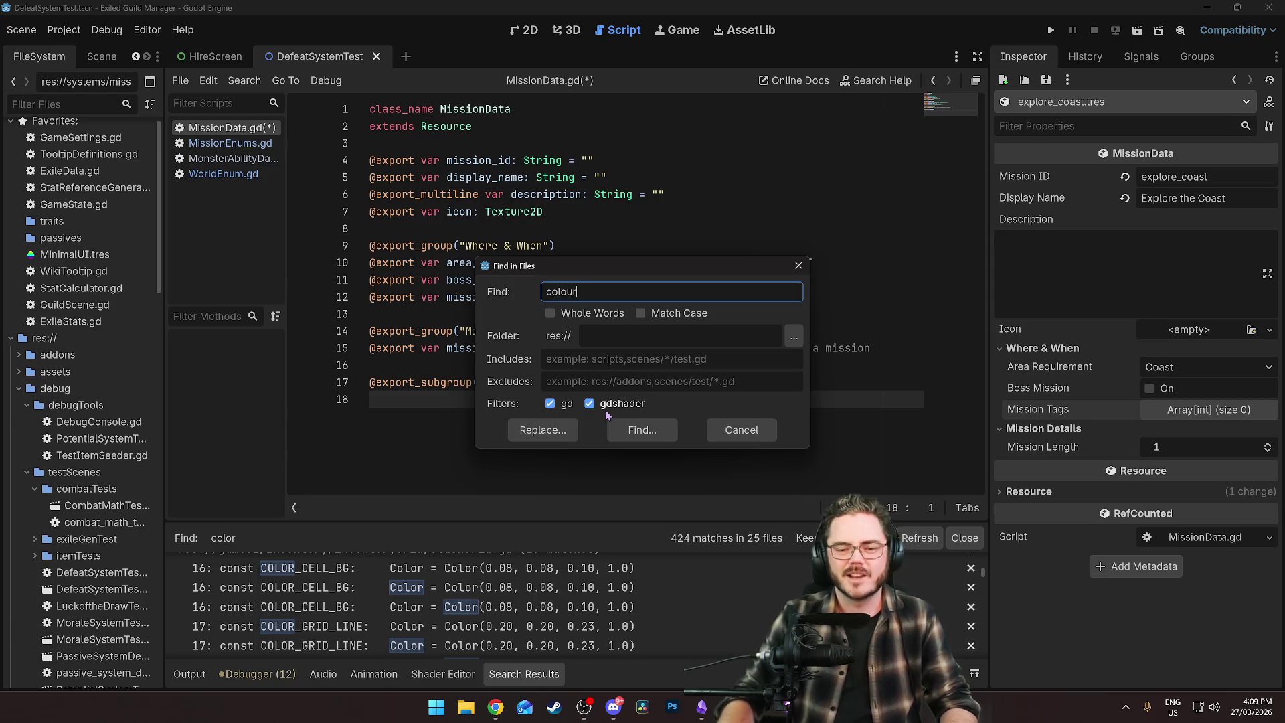
key(Return)
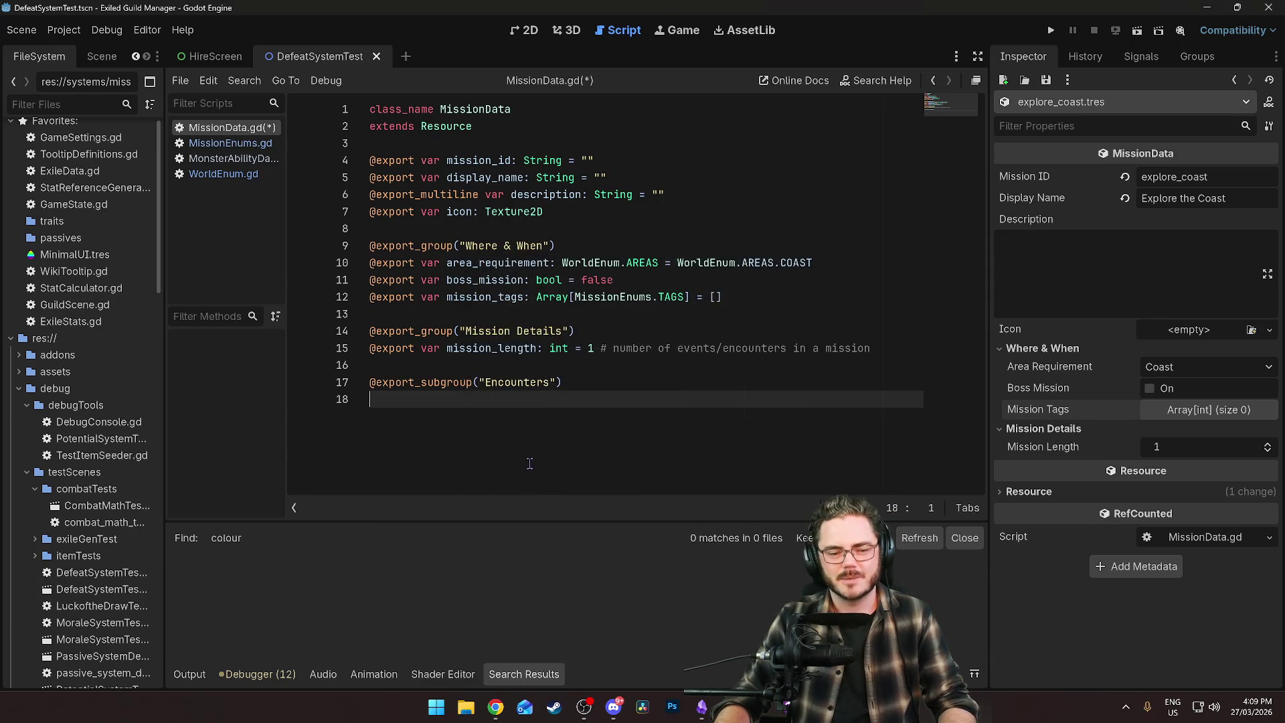
key(ctrl+shift+f)
- Search the project for 'defence', then for 'defense'
key(BackSpace)
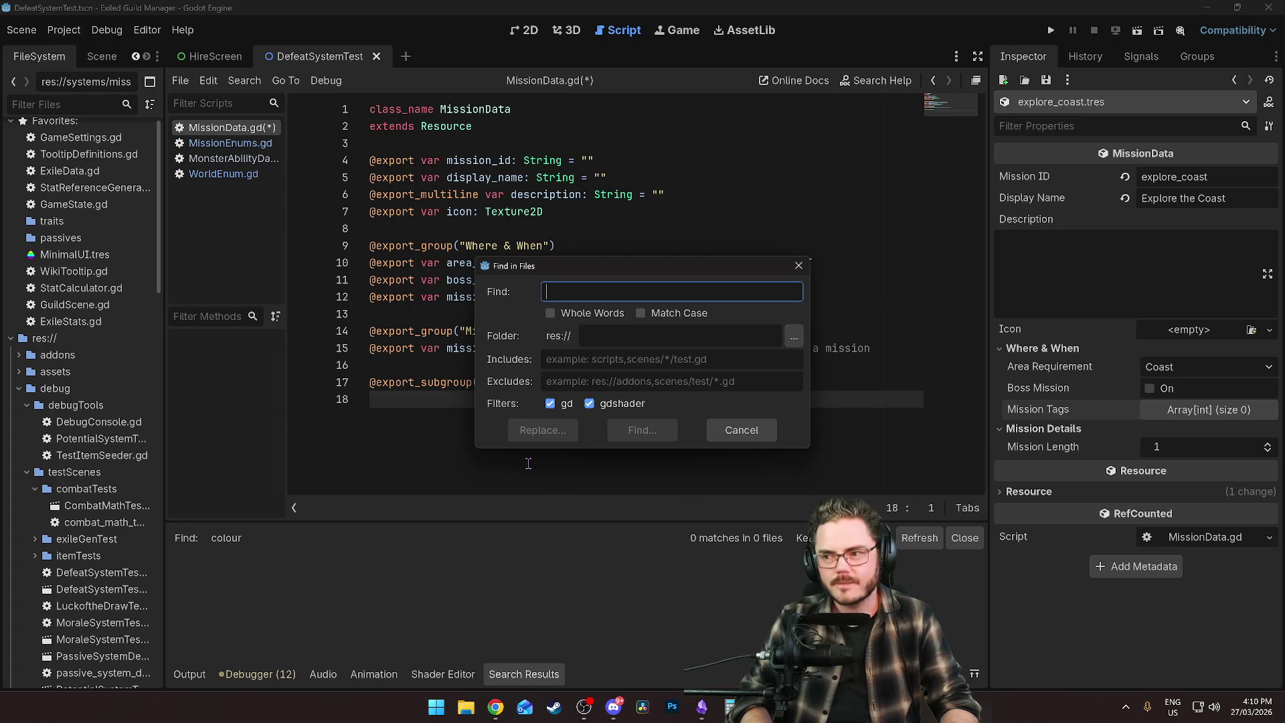
text(defence)
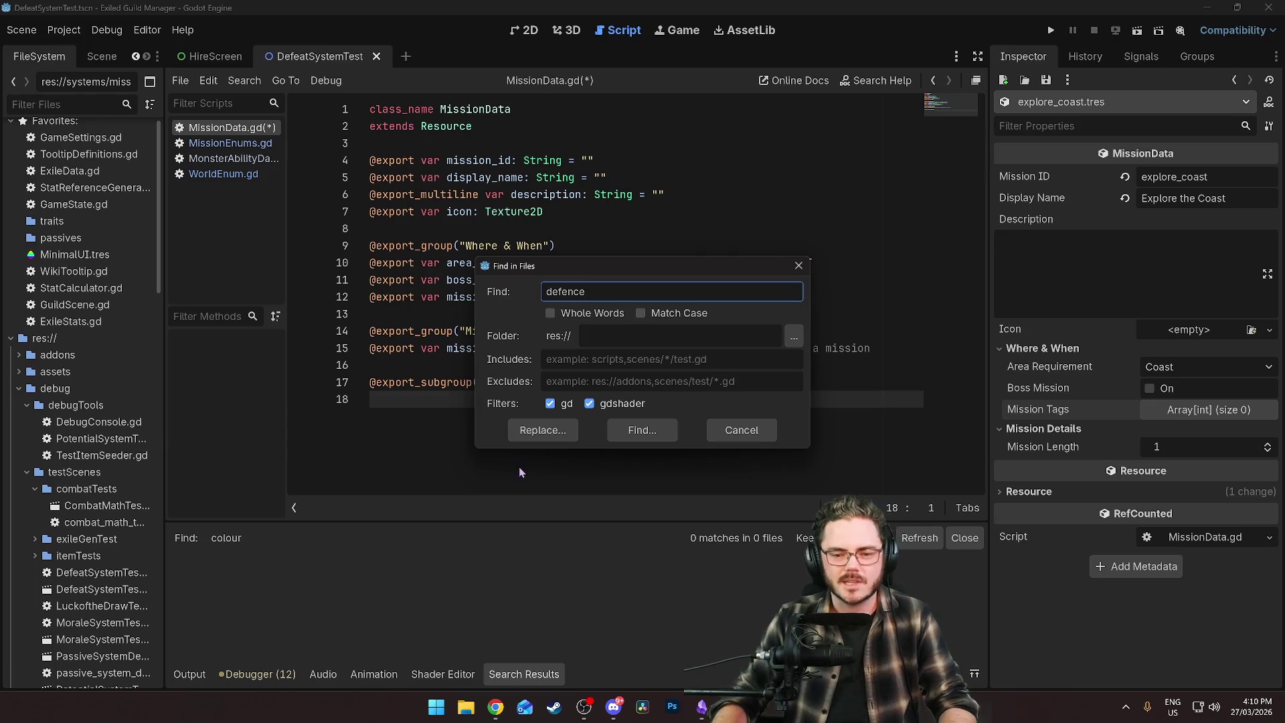
click(642, 431)
key(ctrl+shift+f)
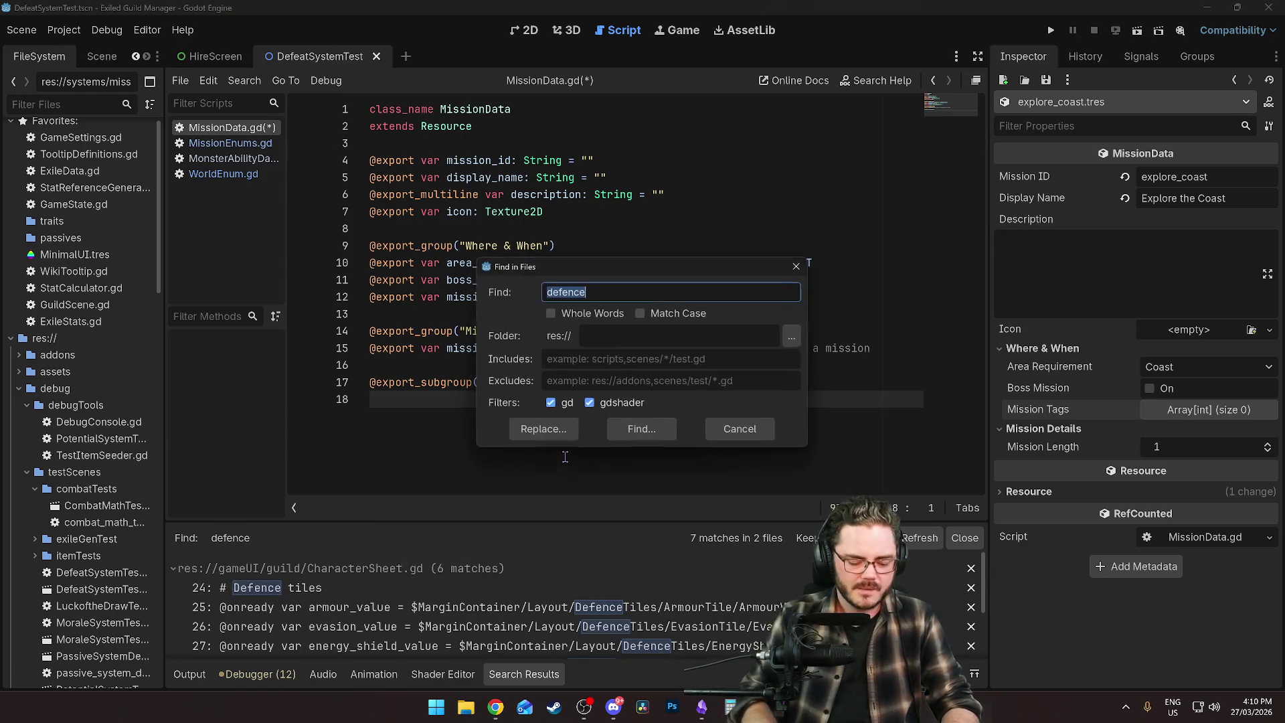
text(def)
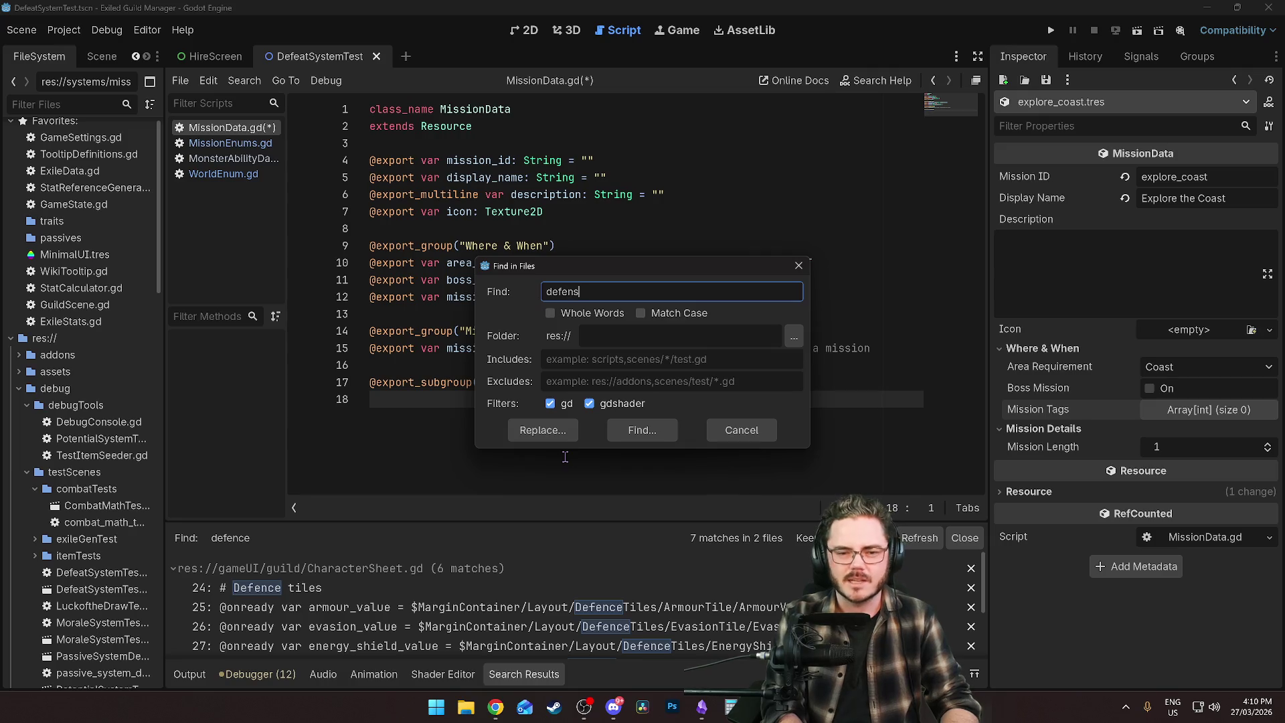
text(e)
click(638, 428)
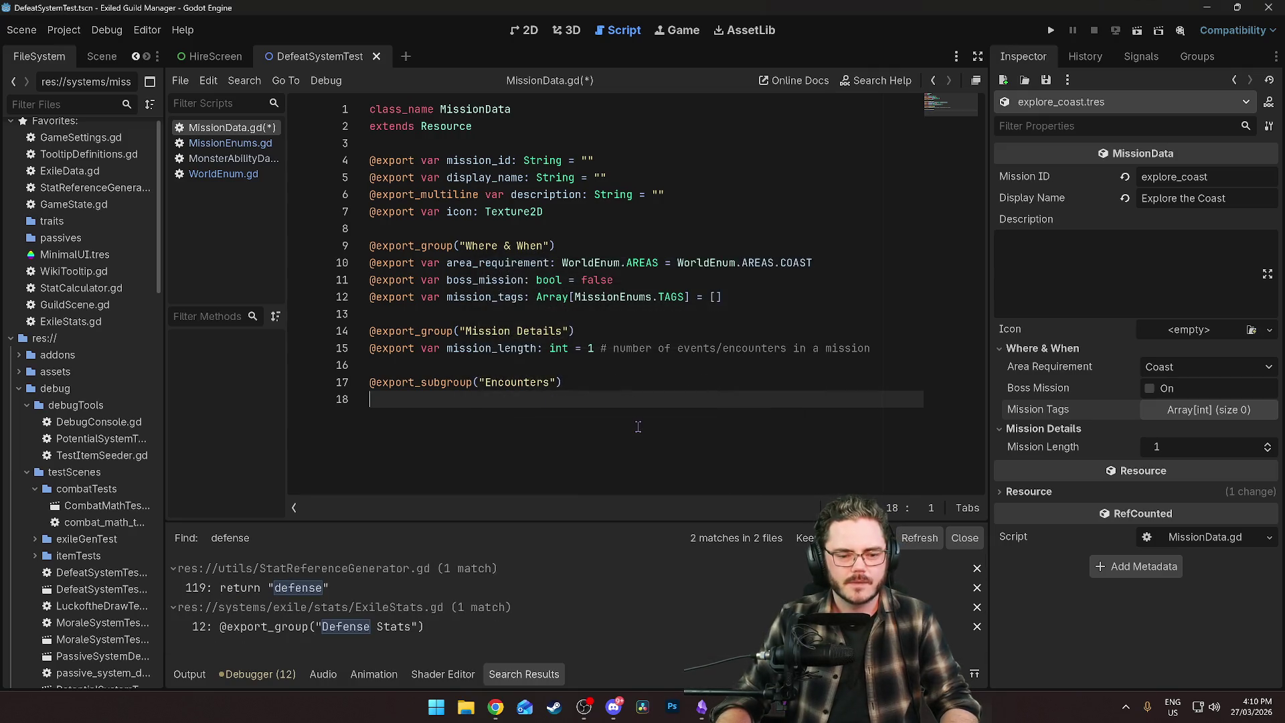
click(335, 587)
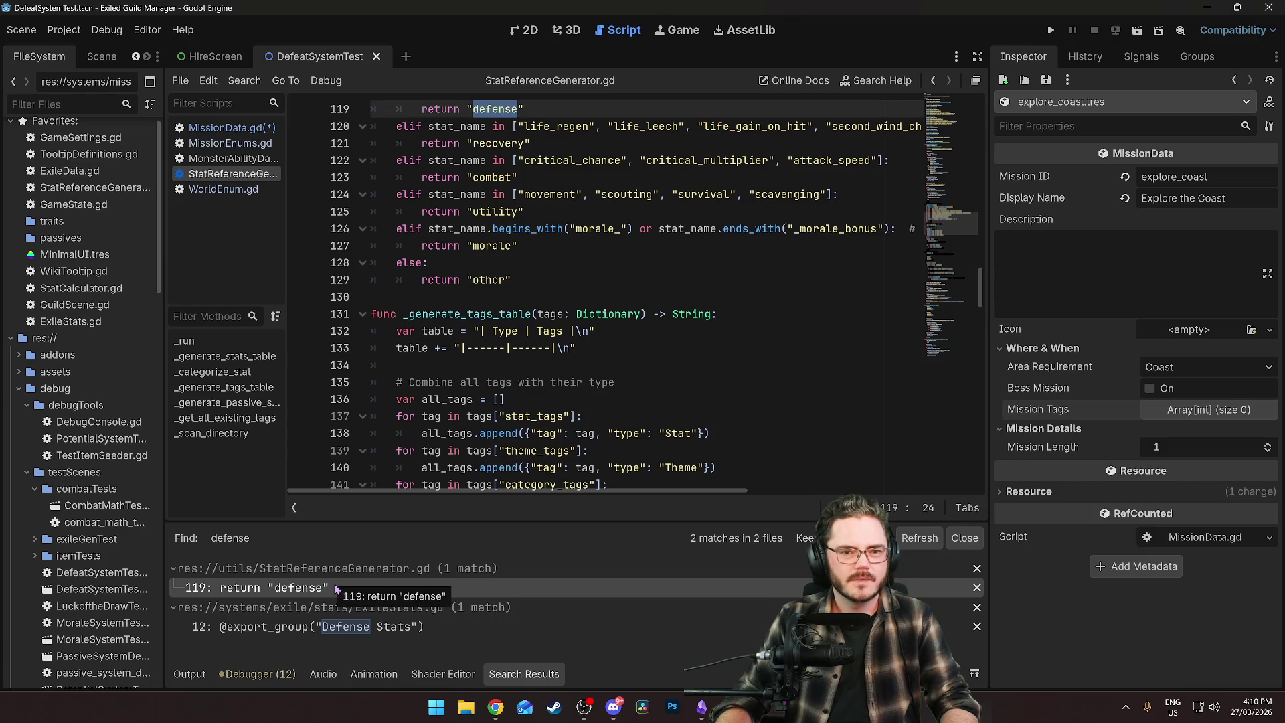
scroll(545, 364, up, 5)
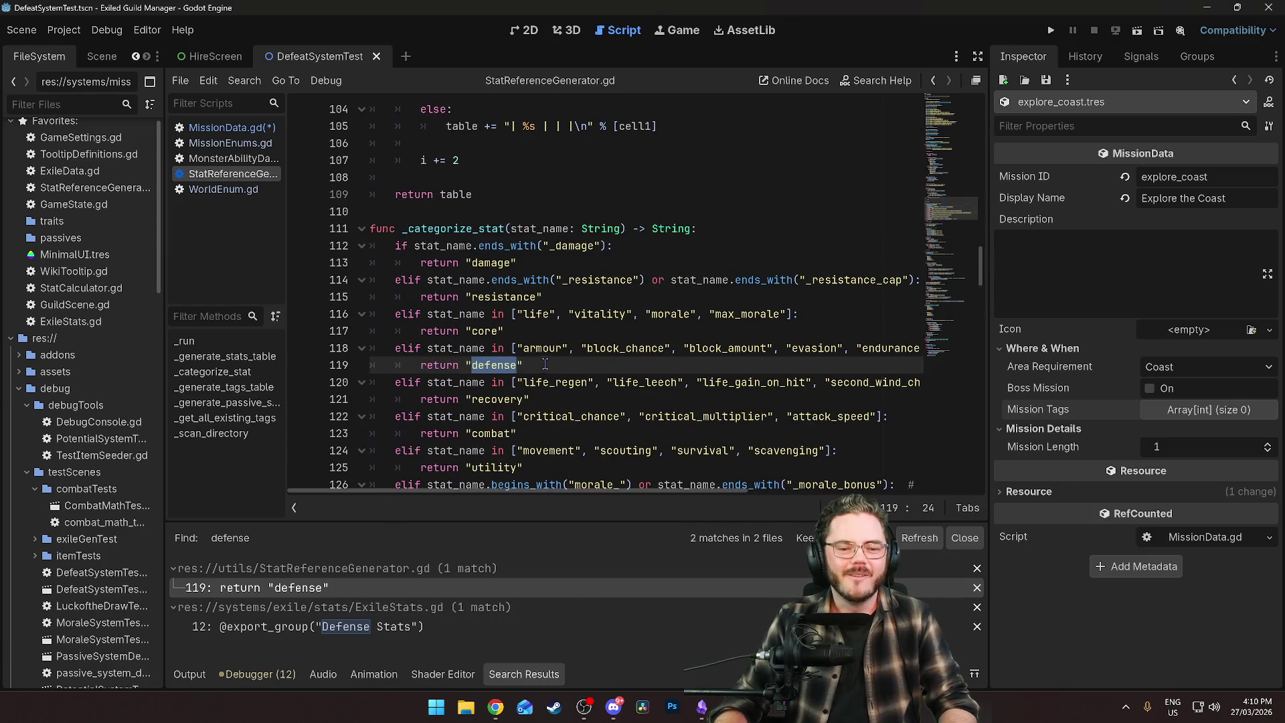
- Rename ExileStats.gd's group to Defence Stats, save, and jump to StatReferenceGenerator.gd's defense match
click(346, 627)
scroll(469, 378, up, 2)
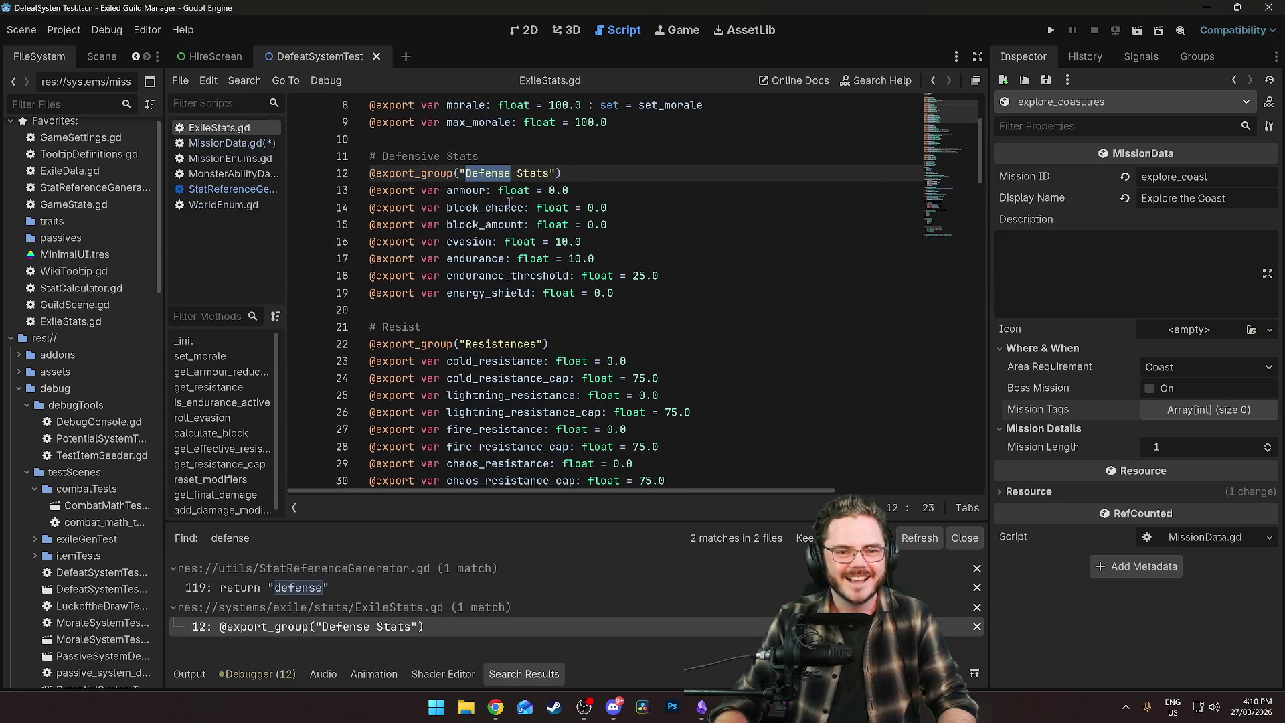
key(BackSpace)
text(c)
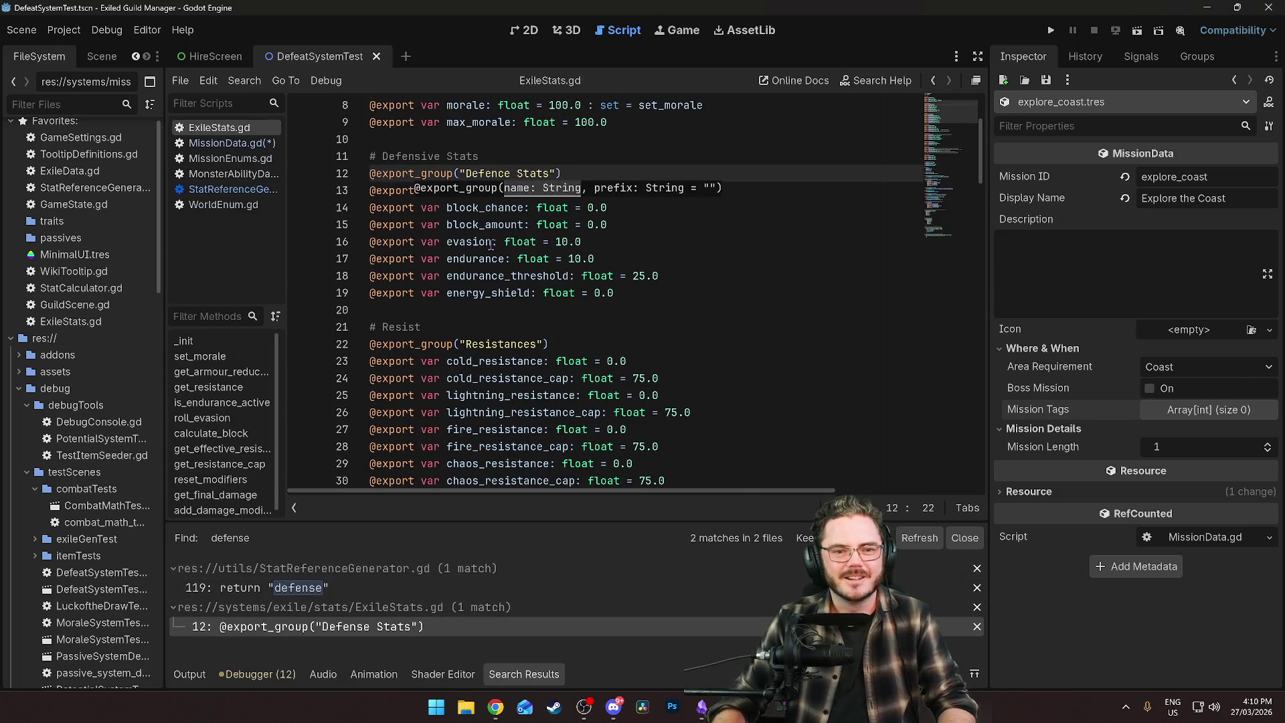
click(574, 259)
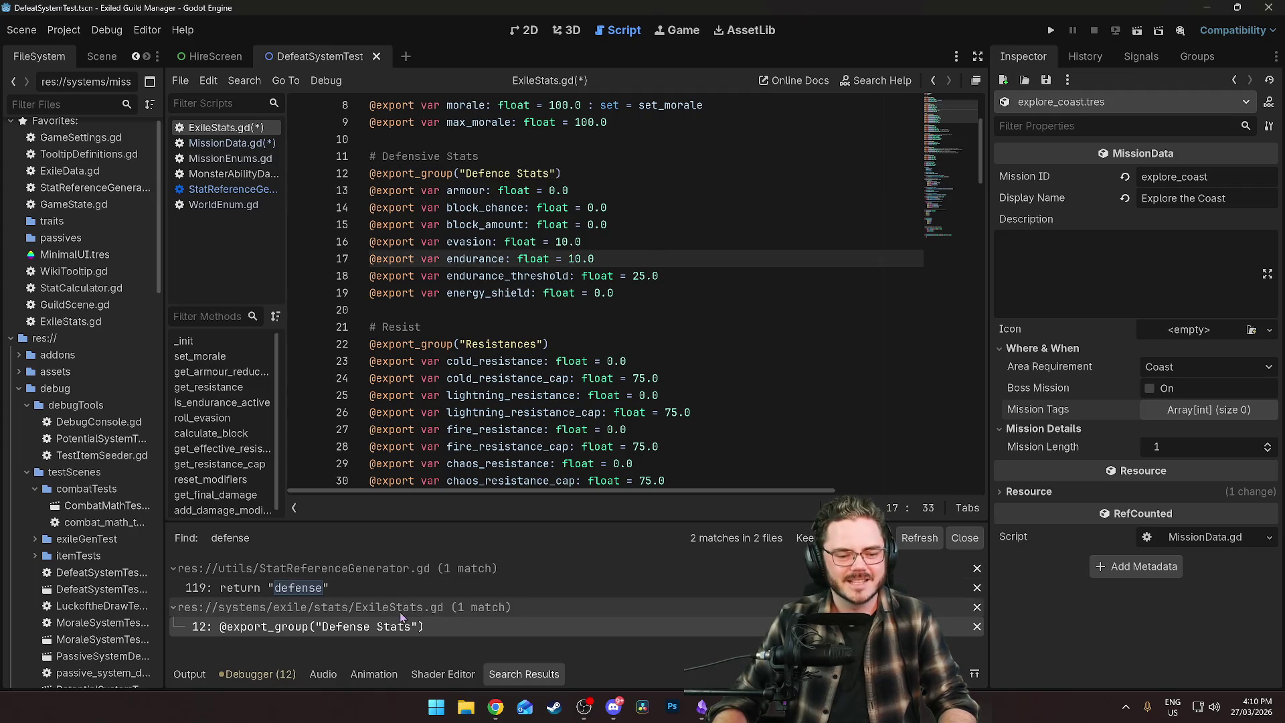
click(661, 310)
key(ctrl+s)
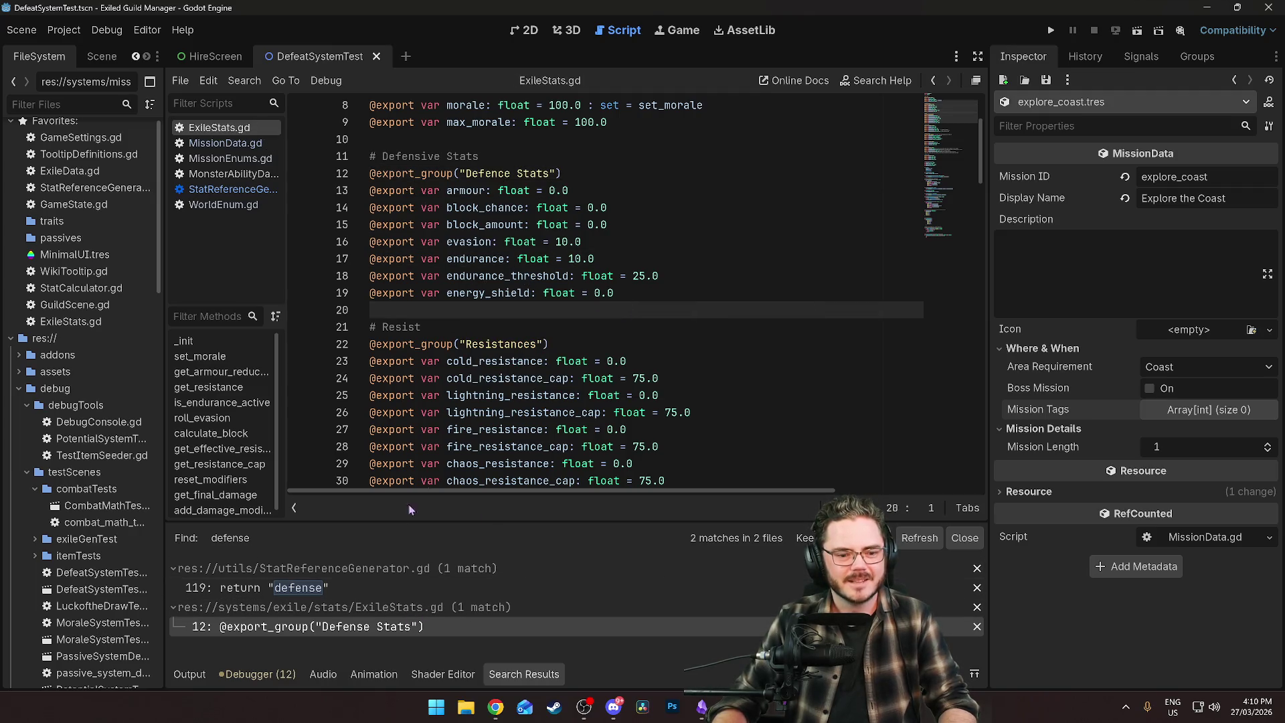
click(330, 590)
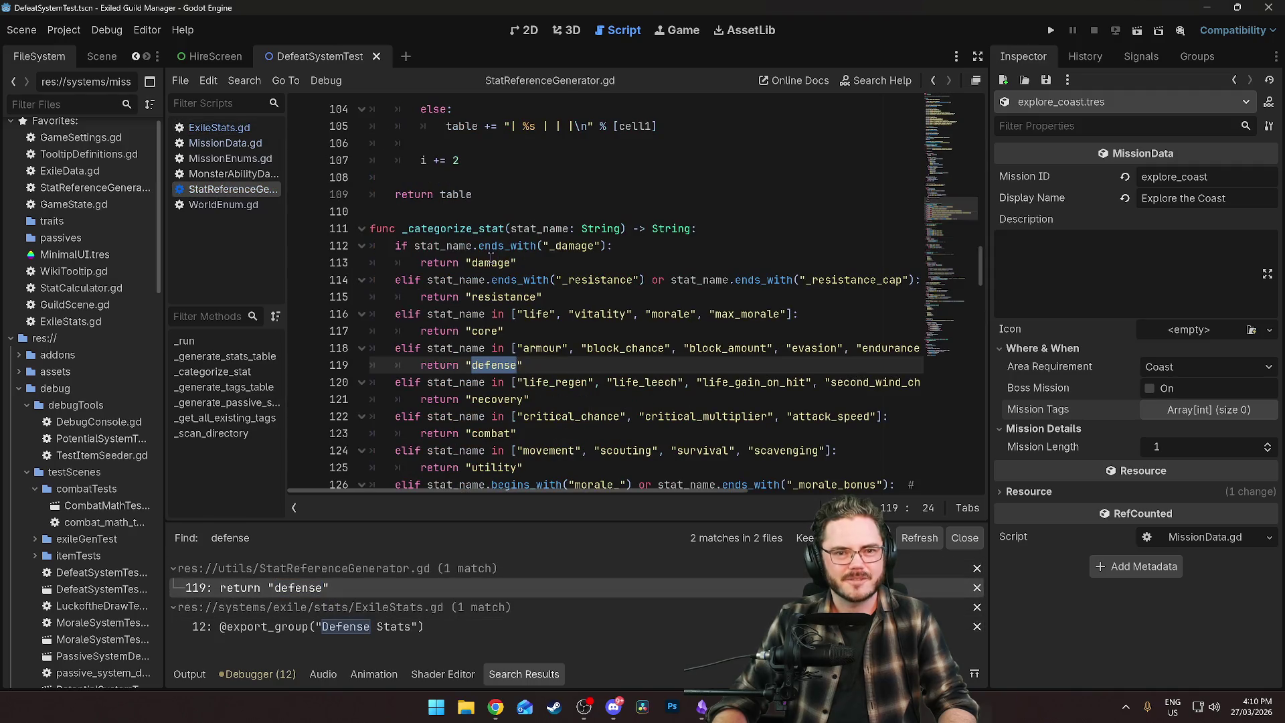
- Review how _categorize_stat is used in StatReferenceGenerator.gd, then return to the defense line 119
scroll(540, 362, up, 5)
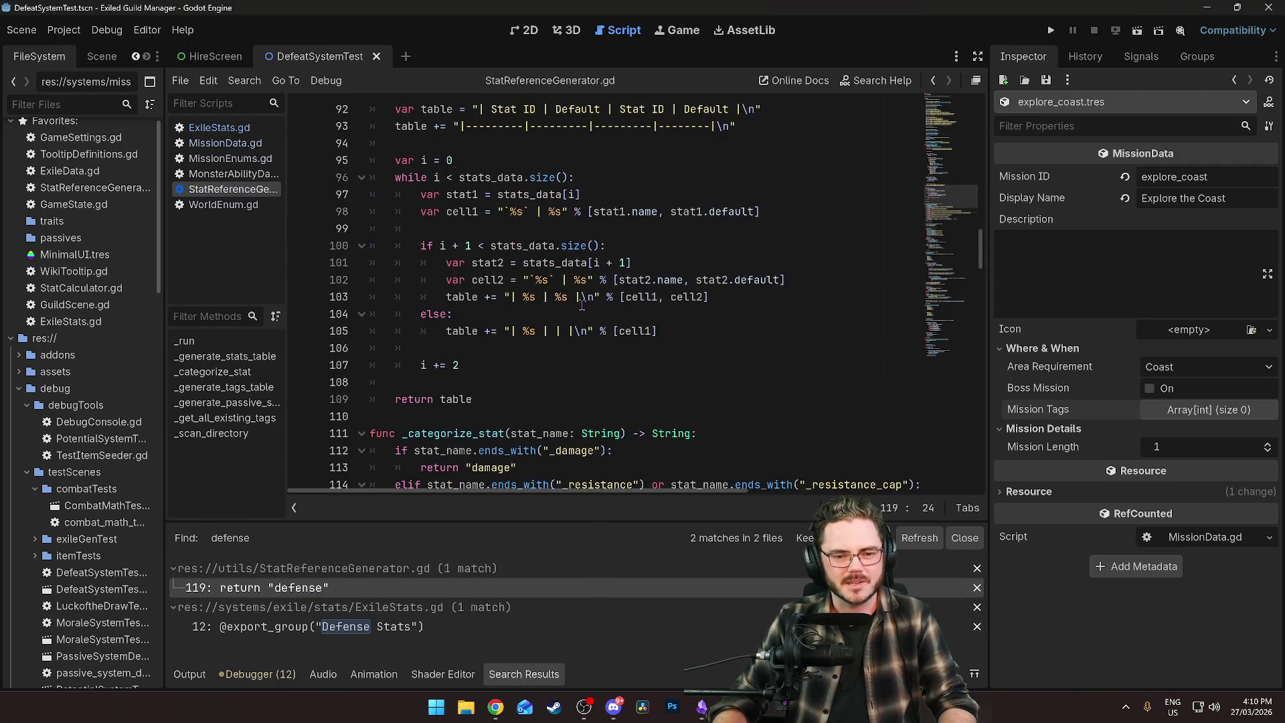
scroll(540, 362, down, 7)
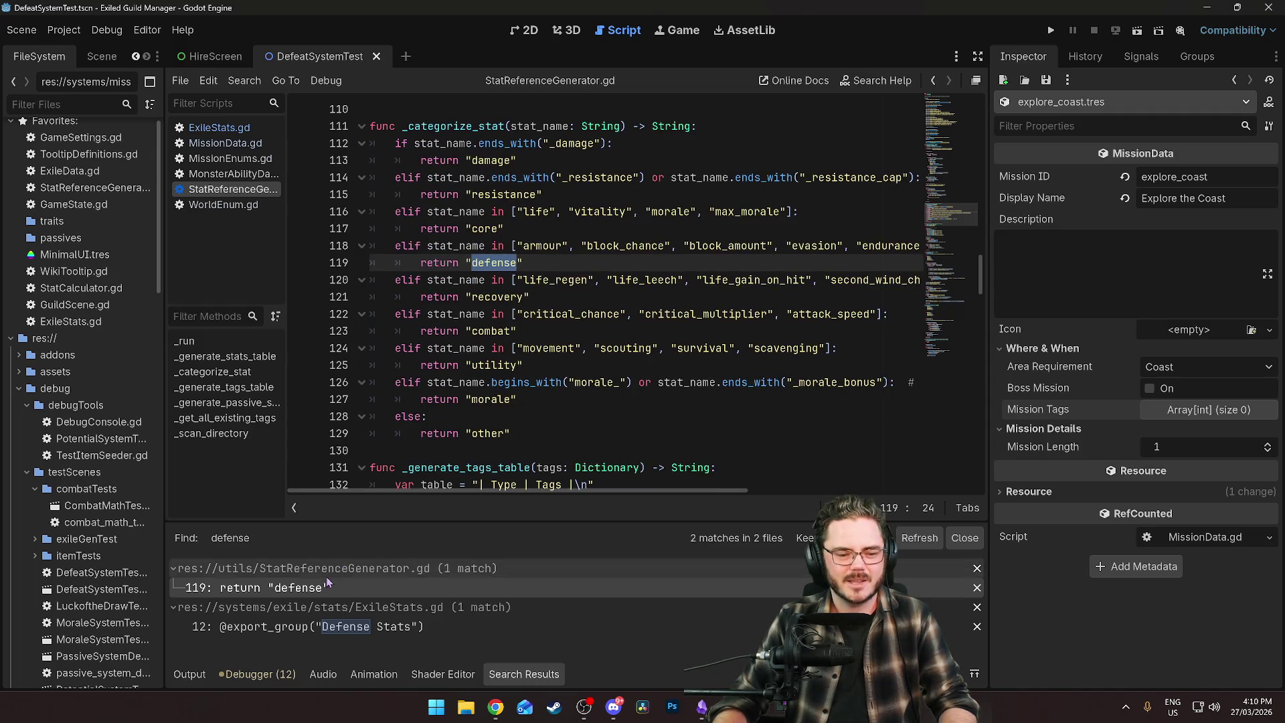
scroll(498, 373, up, 1)
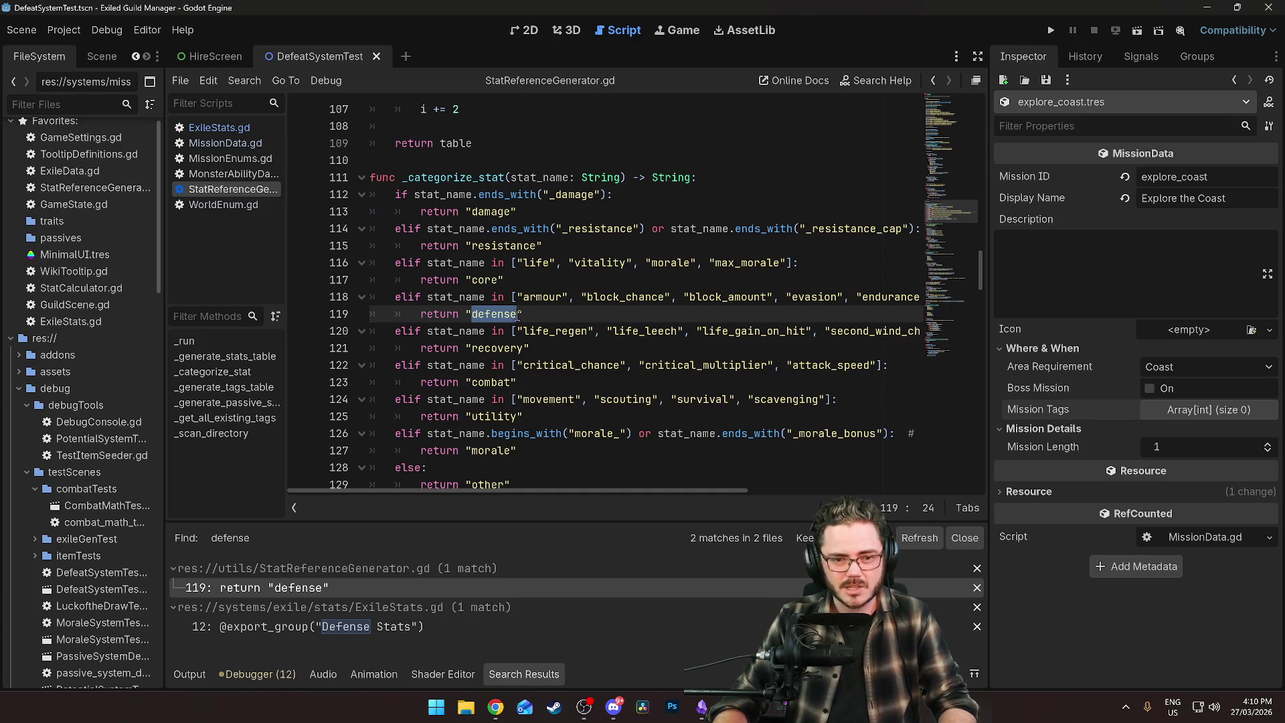
click(510, 314)
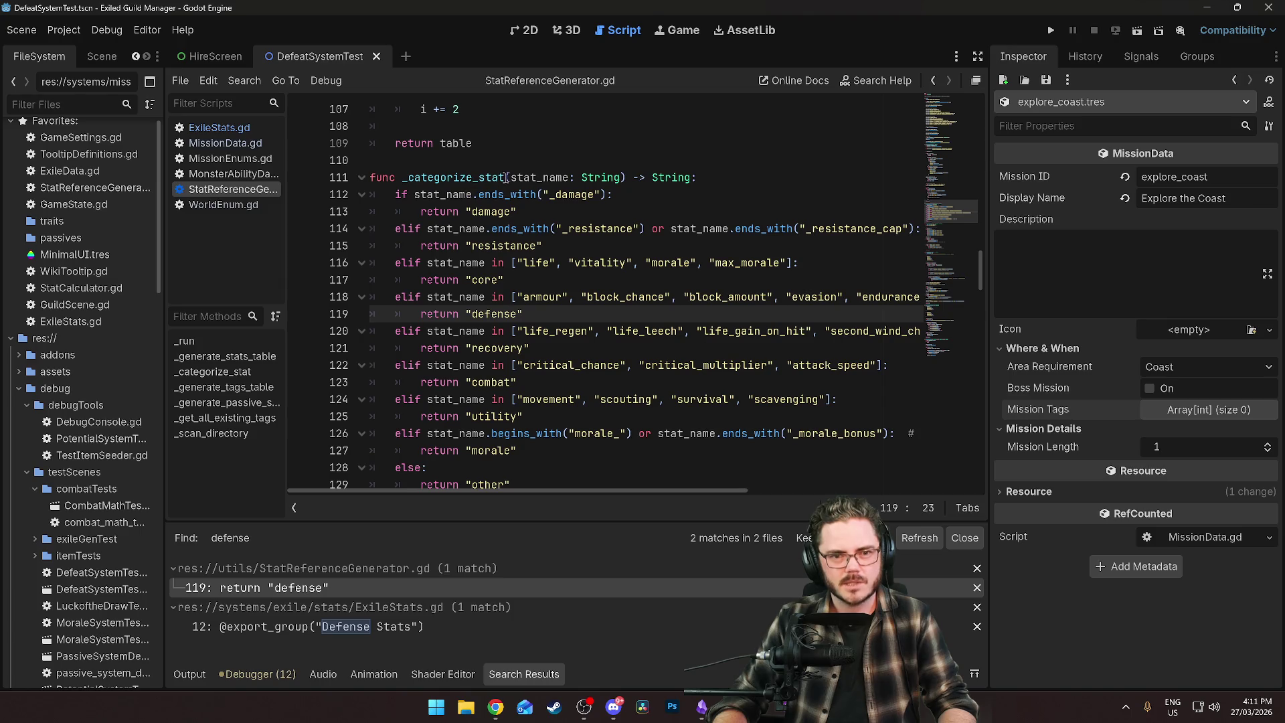
click(576, 297)
key(ctrl+f)
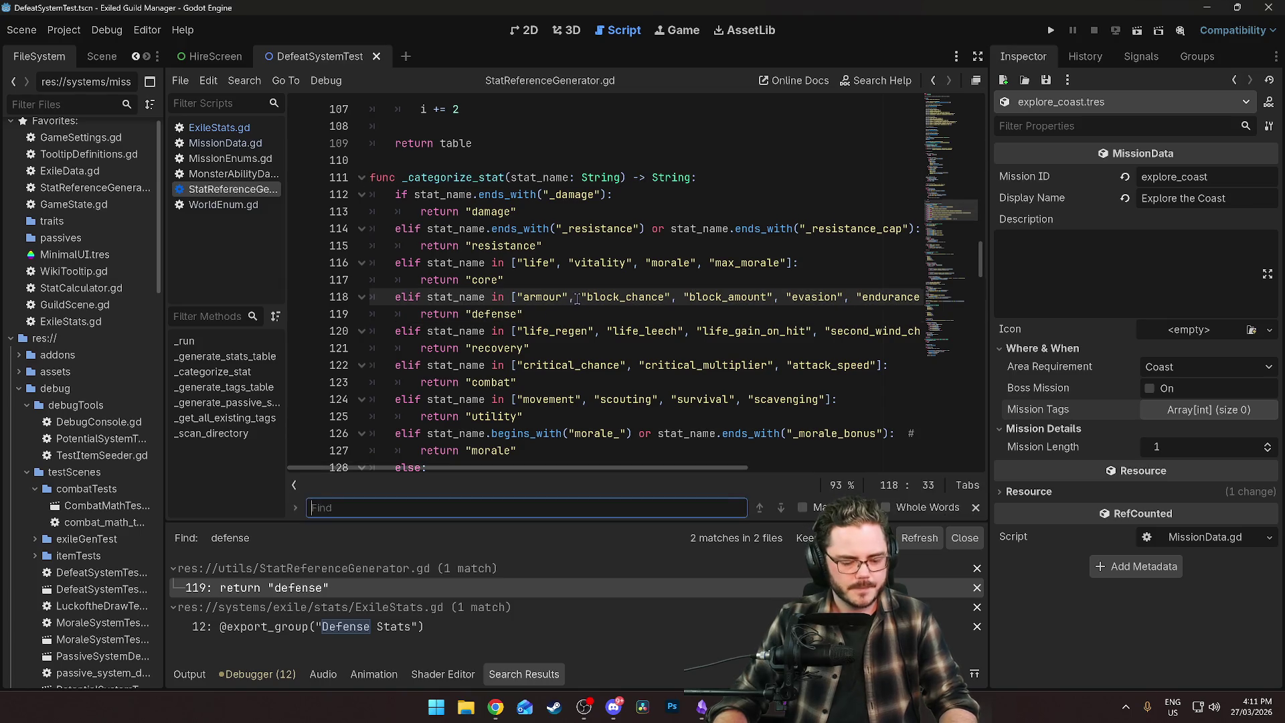
key(Return)
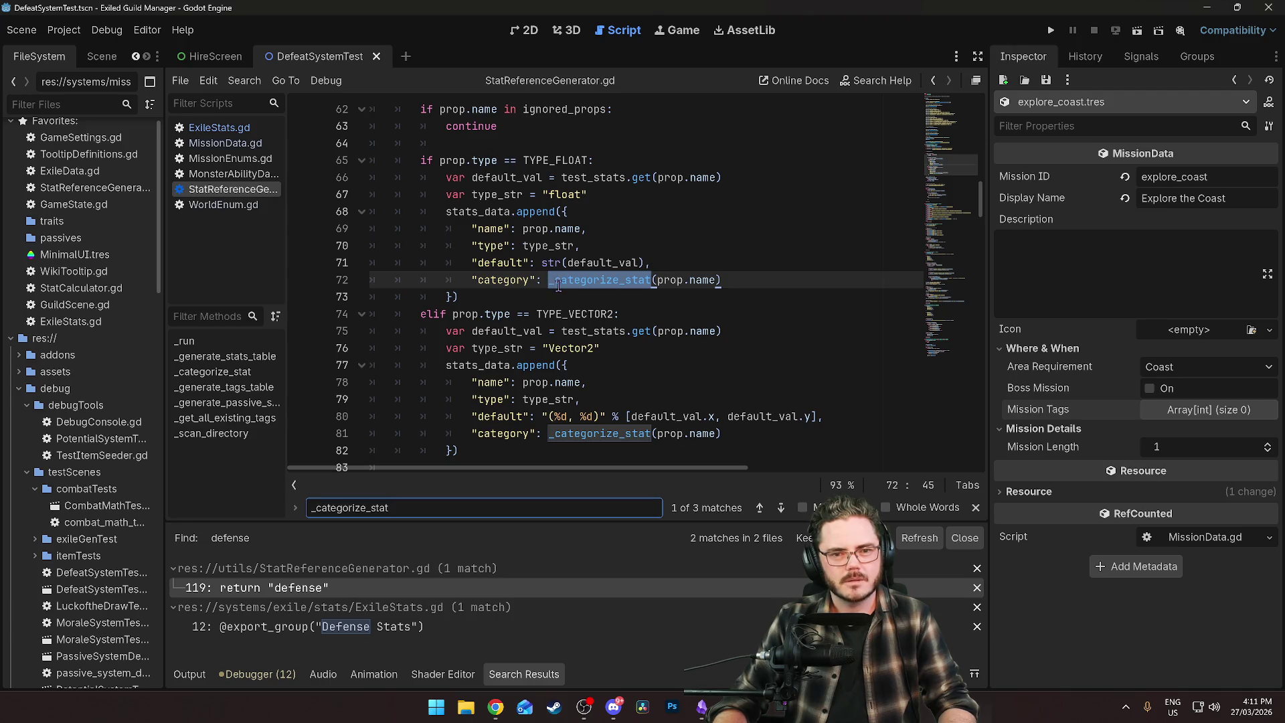
scroll(486, 319, up, 6)
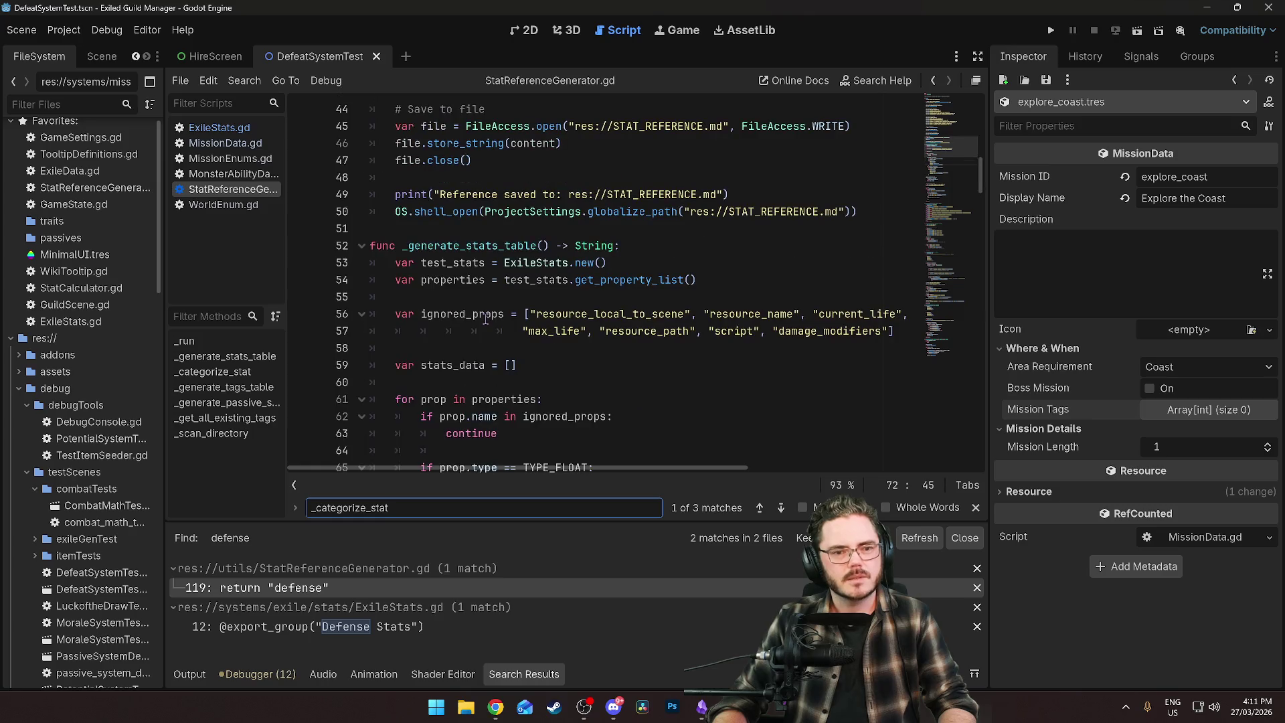
scroll(486, 319, down, 5)
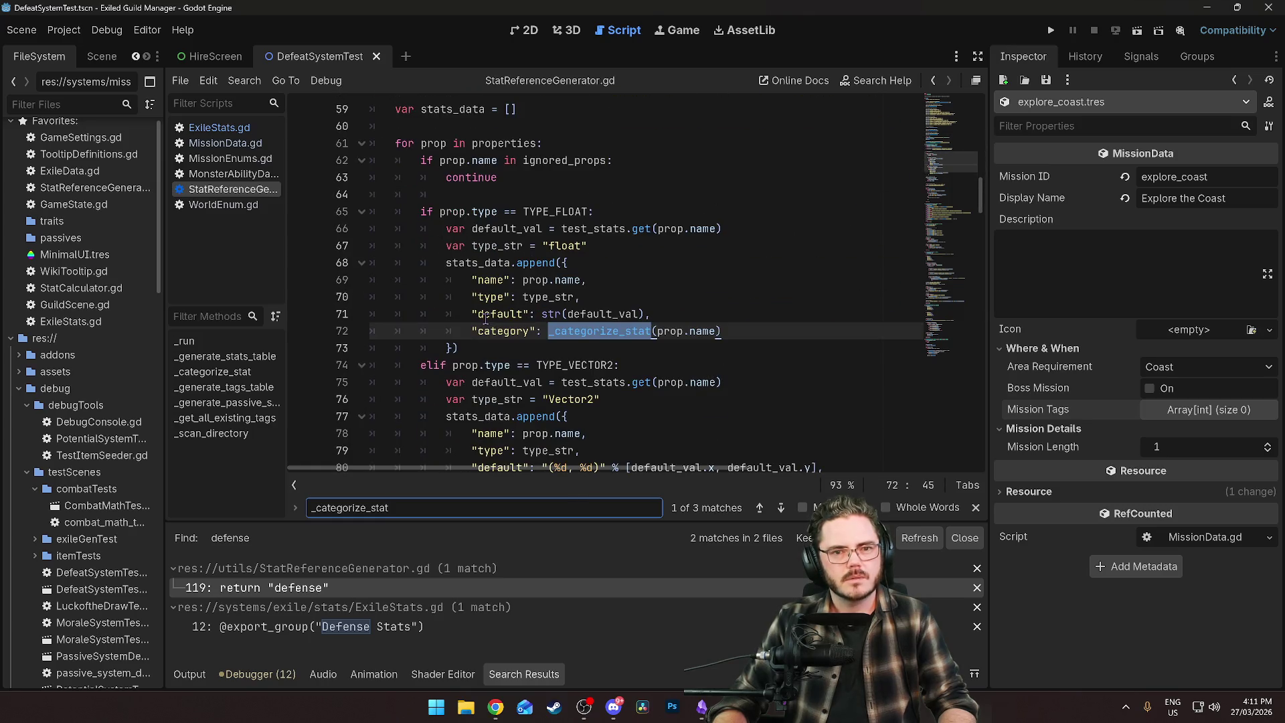
scroll(486, 319, down, 20)
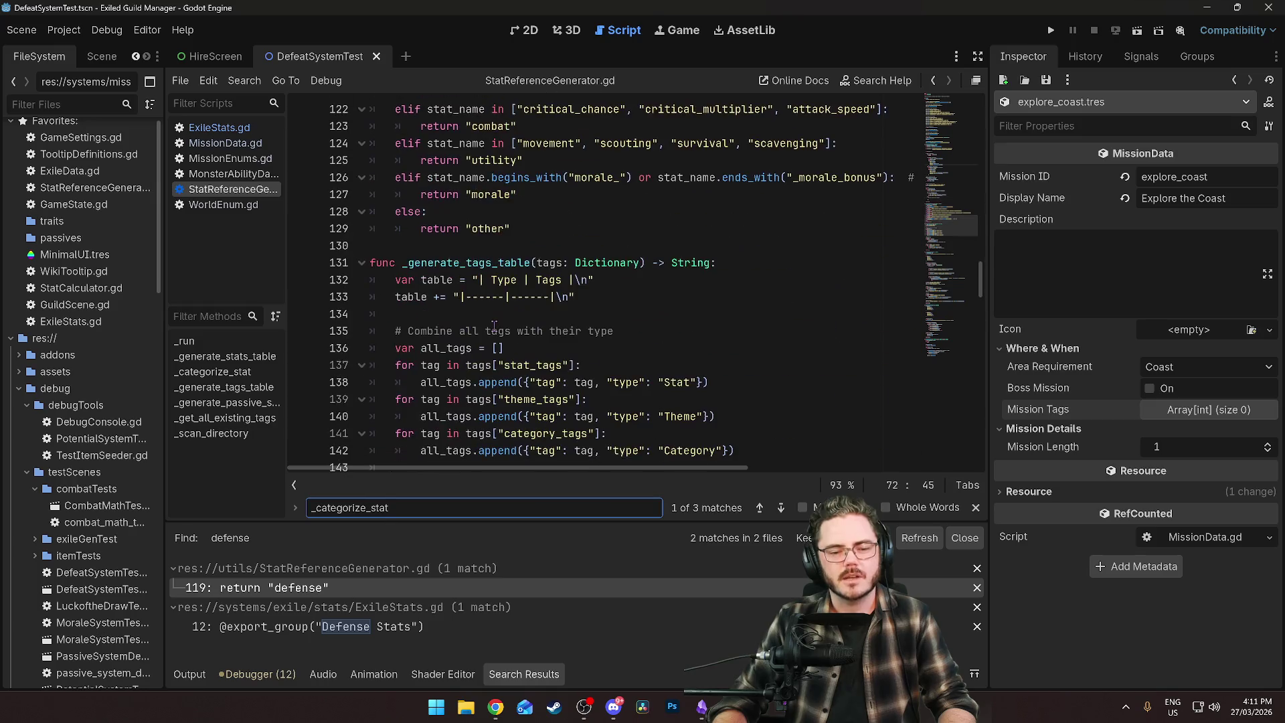
click(344, 588)
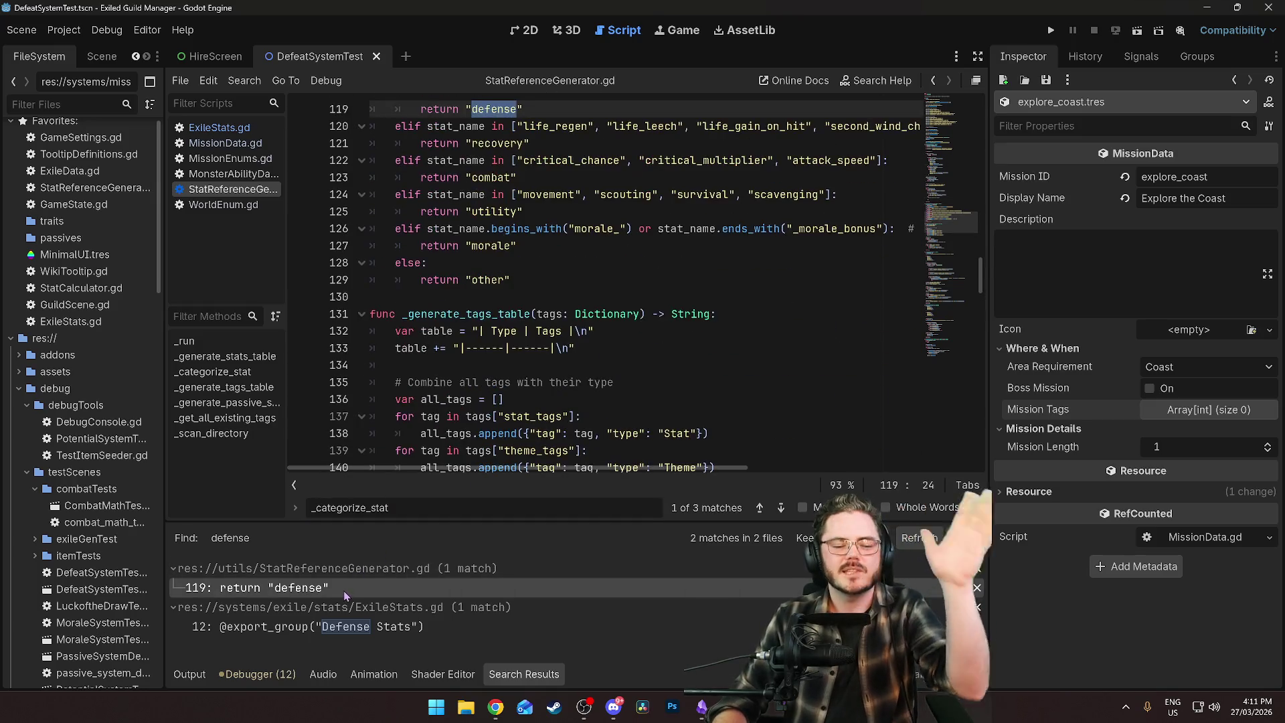
scroll(559, 334, up, 10)
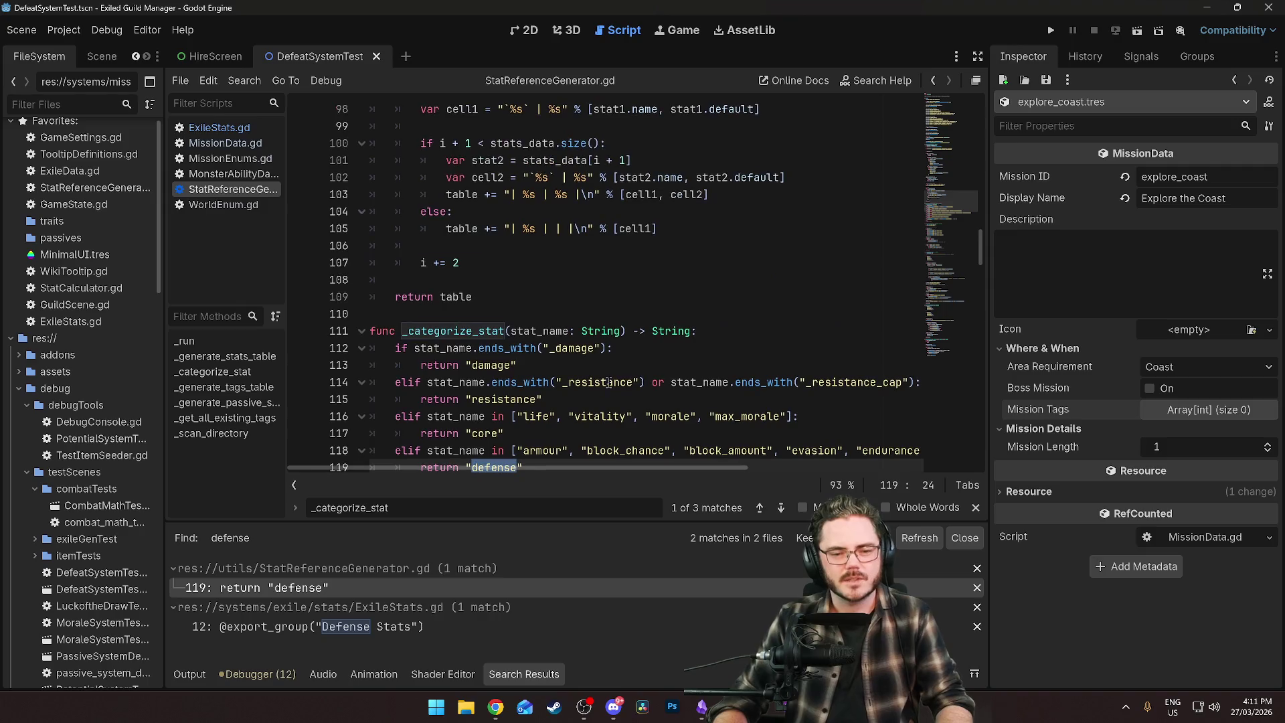
scroll(559, 334, down, 6)
- Change line 119 to return "defence", check remaining 'defen' matches, and save the script
click(505, 314)
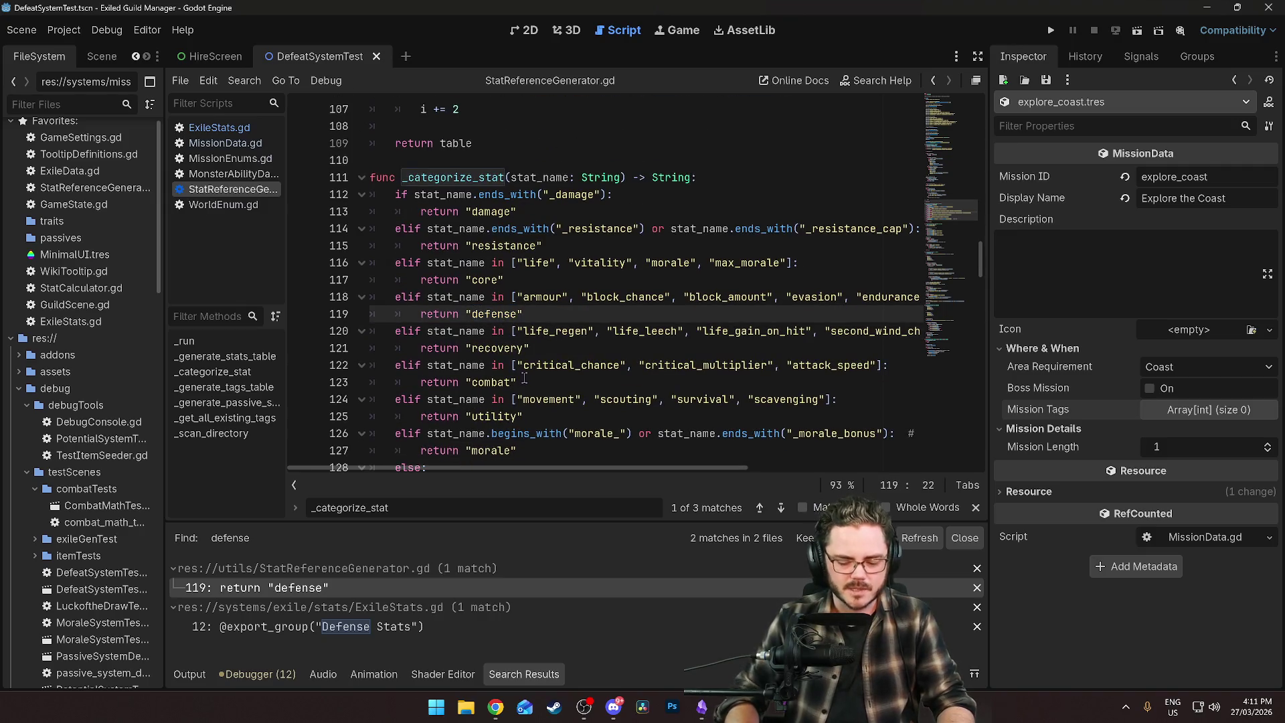
key(Delete)
text(c)
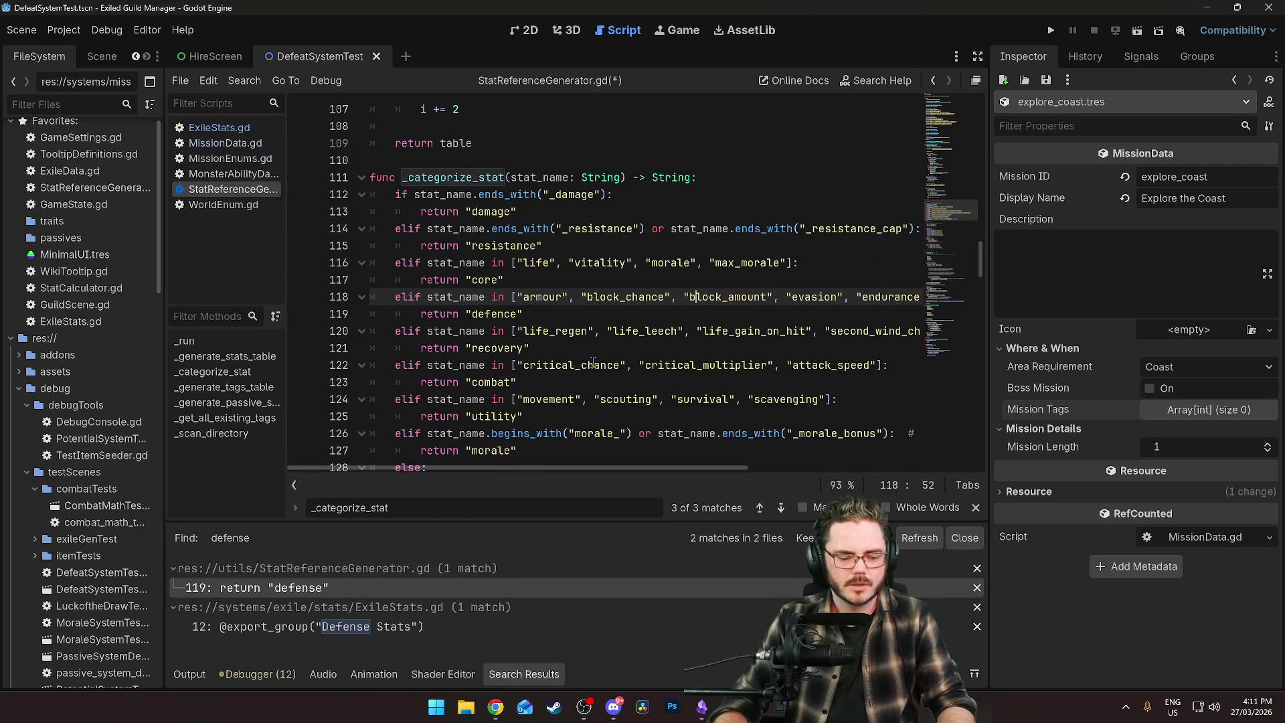
click(594, 362)
key(ctrl+f)
text(defense)
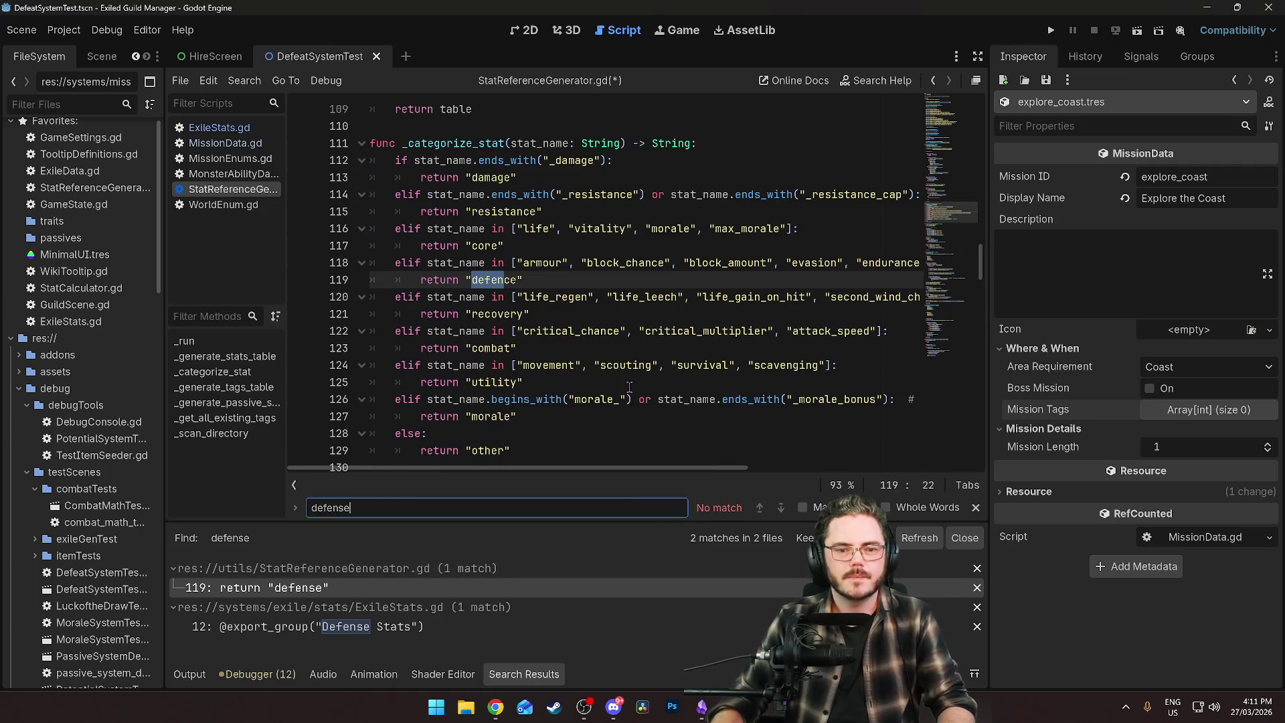
key(BackSpace)
key(BackSpace)
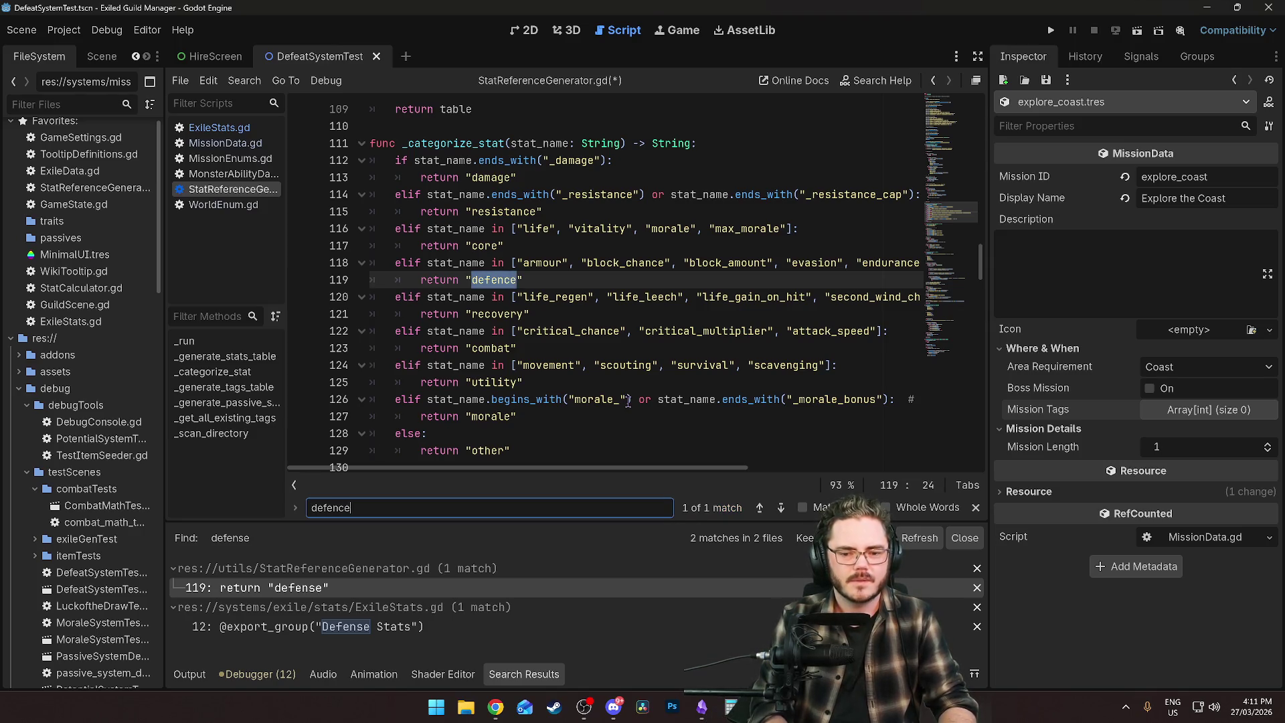
key(BackSpace)
key(Escape)
click(644, 331)
key(ctrl+s)
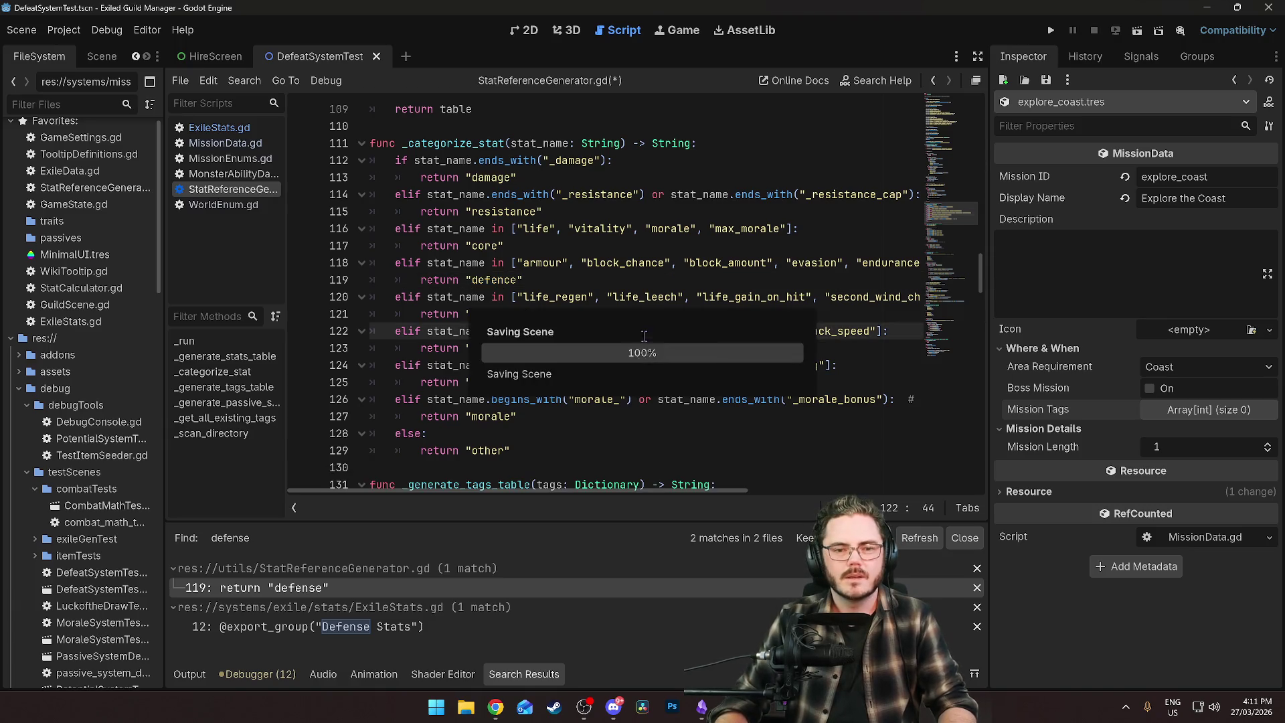
click(568, 399)
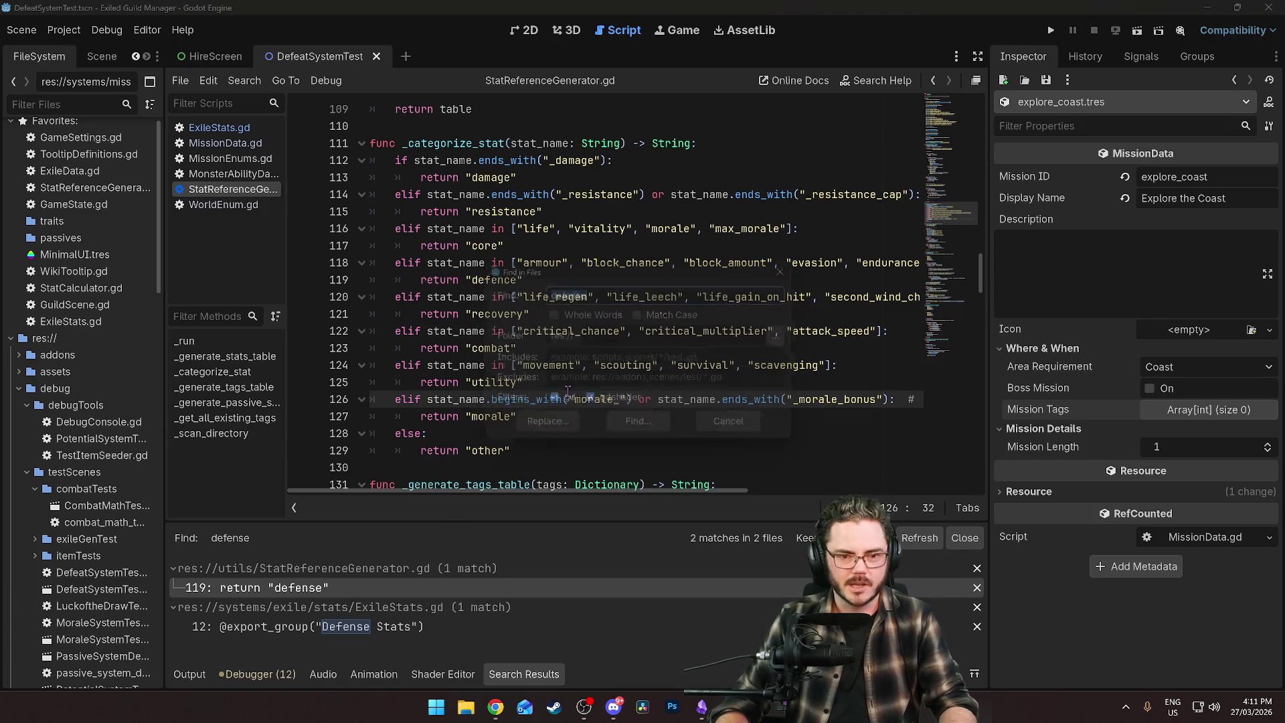
- Search the whole project for 'ize' and inspect the line 72 match
key(ctrl+shift+f)
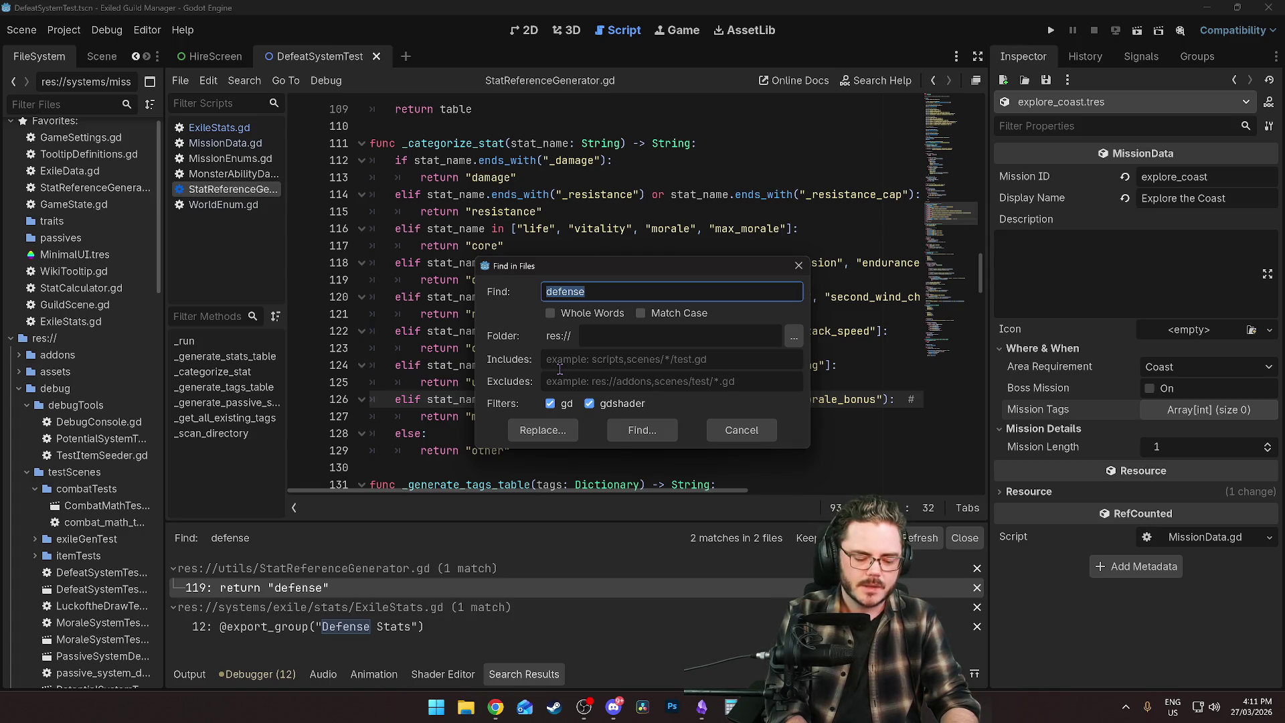
key(BackSpace)
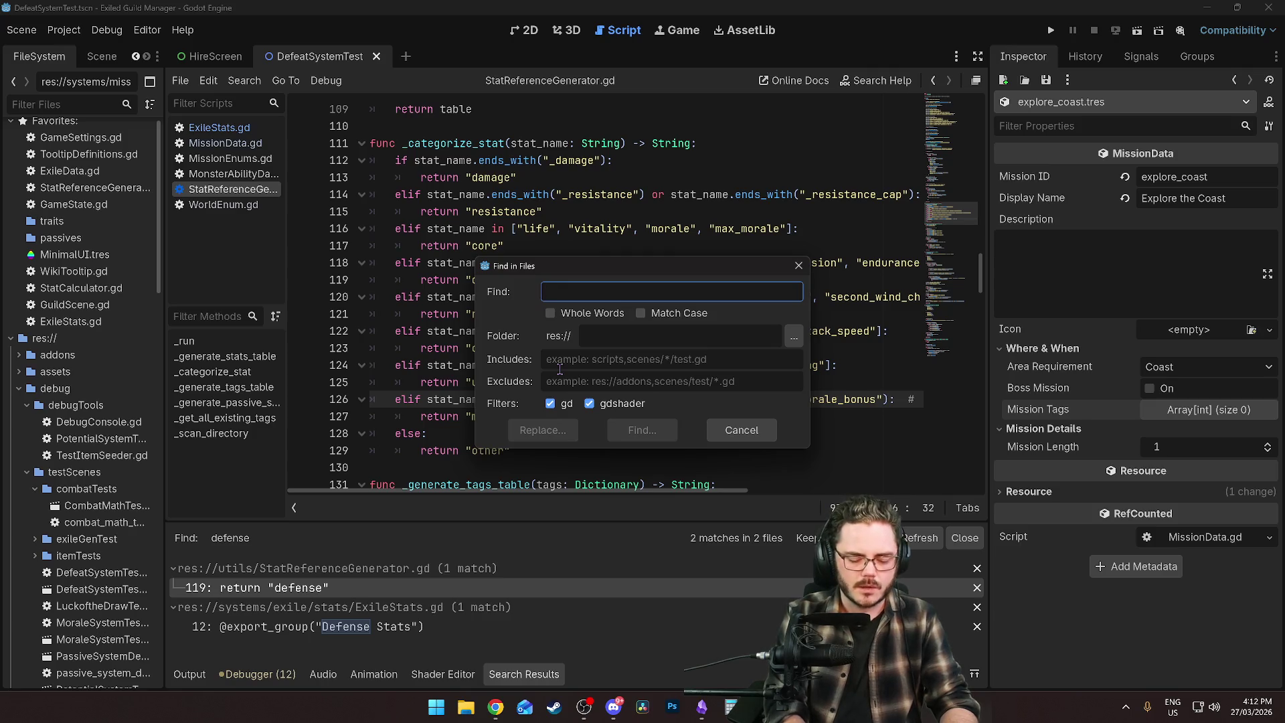
text(ize)
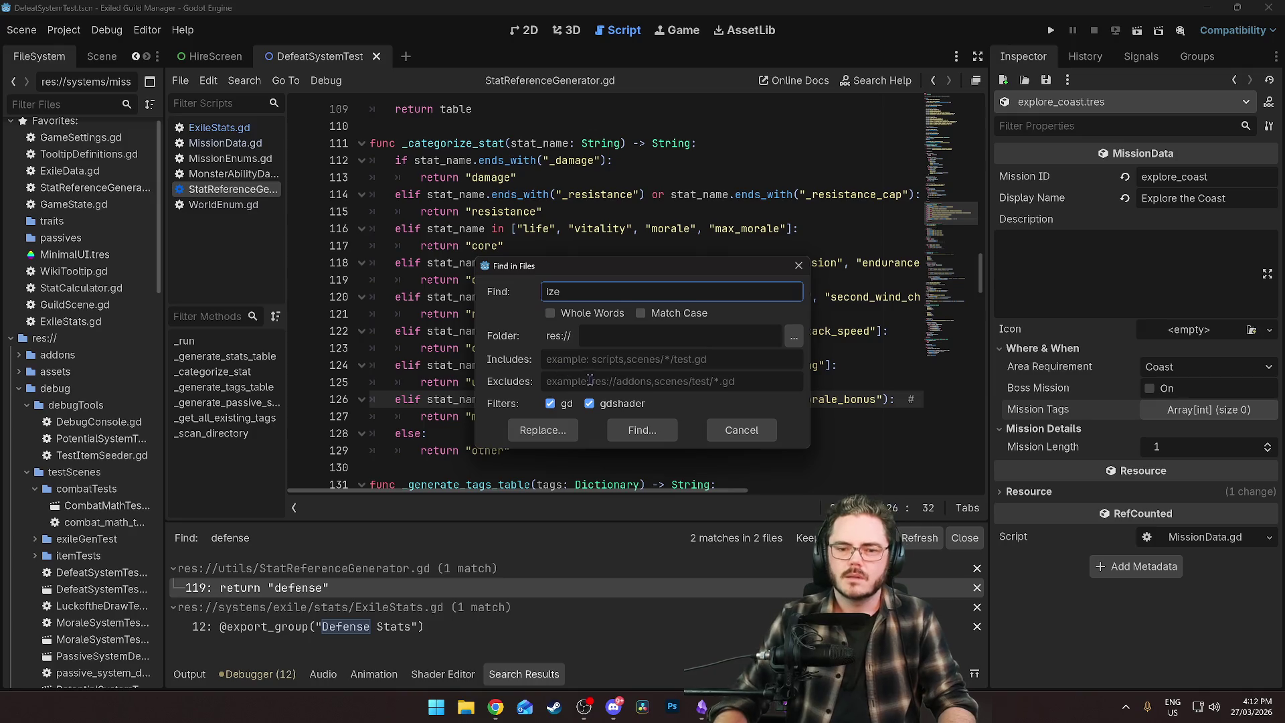
click(642, 431)
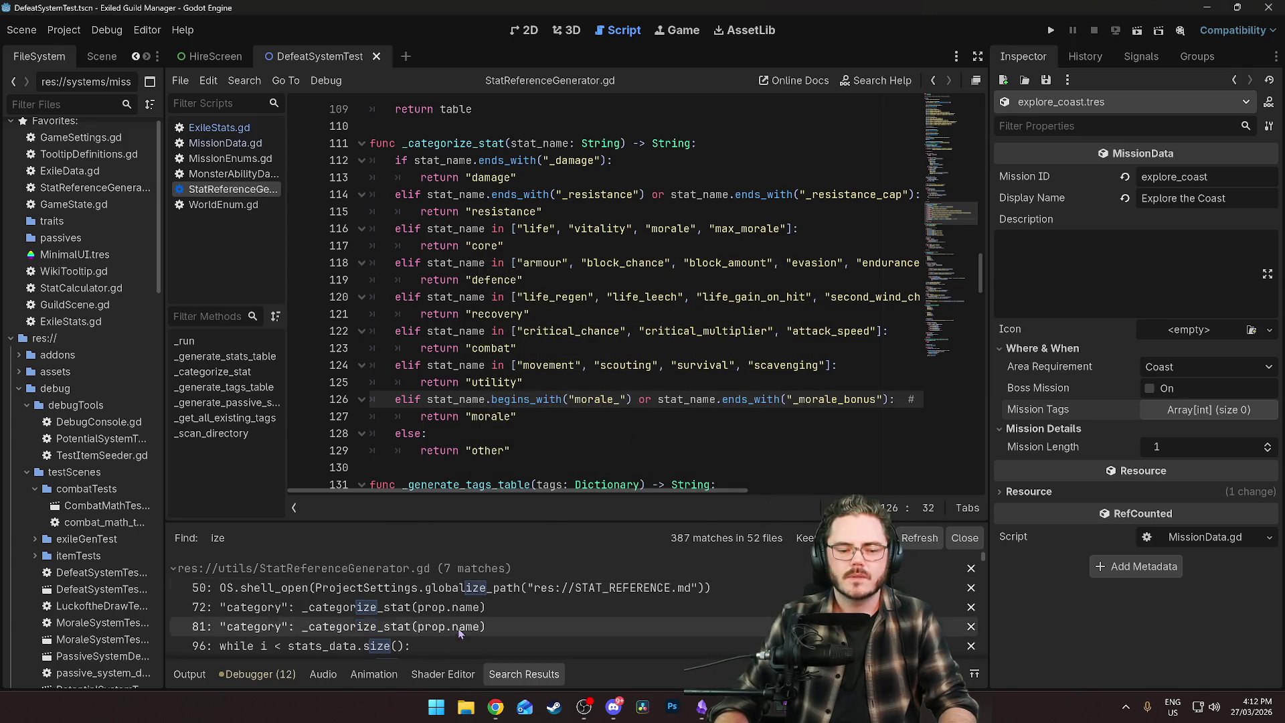
scroll(462, 627, down, 3)
scroll(467, 617, up, 3)
click(405, 609)
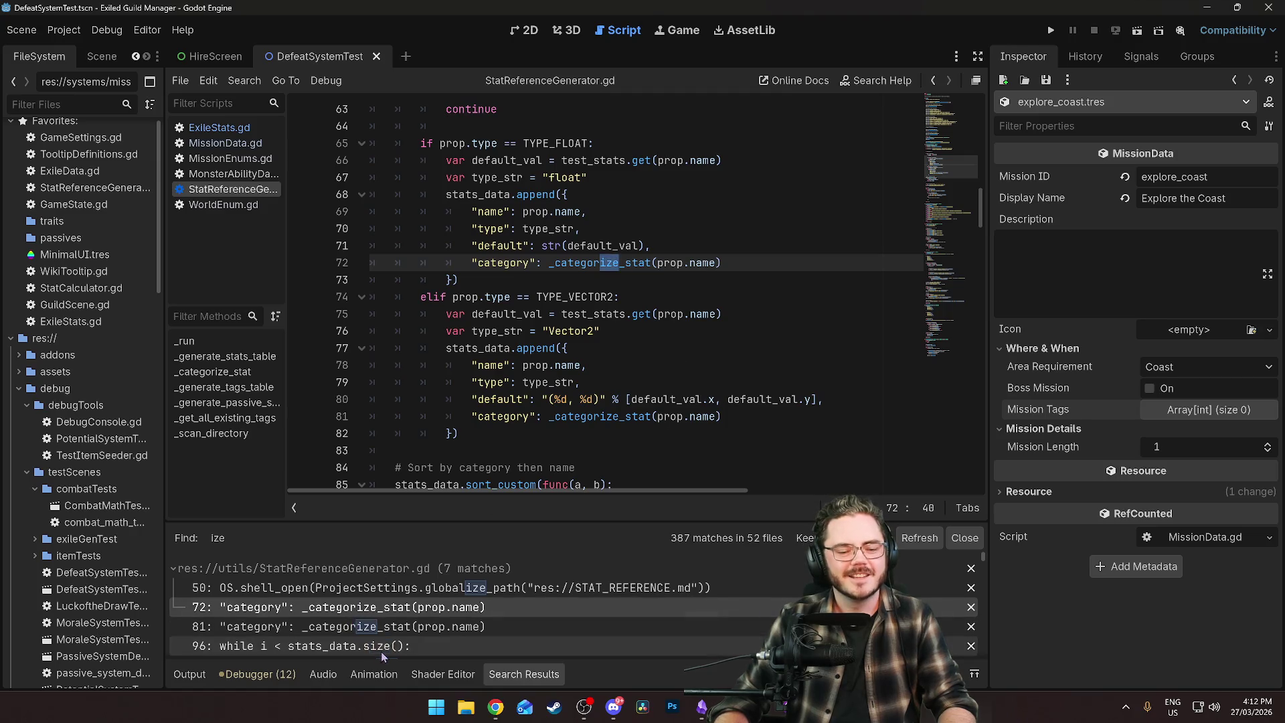
scroll(368, 622, down, 10)
scroll(390, 618, down, 10)
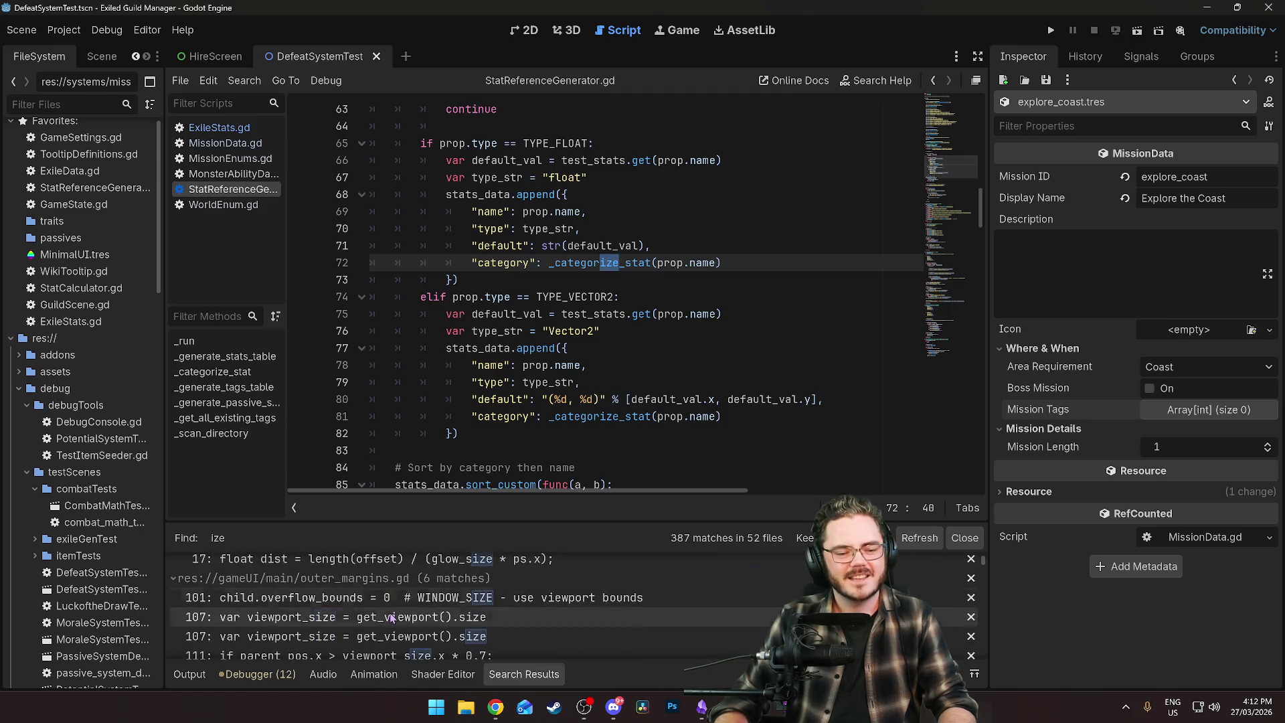
scroll(396, 620, down, 10)
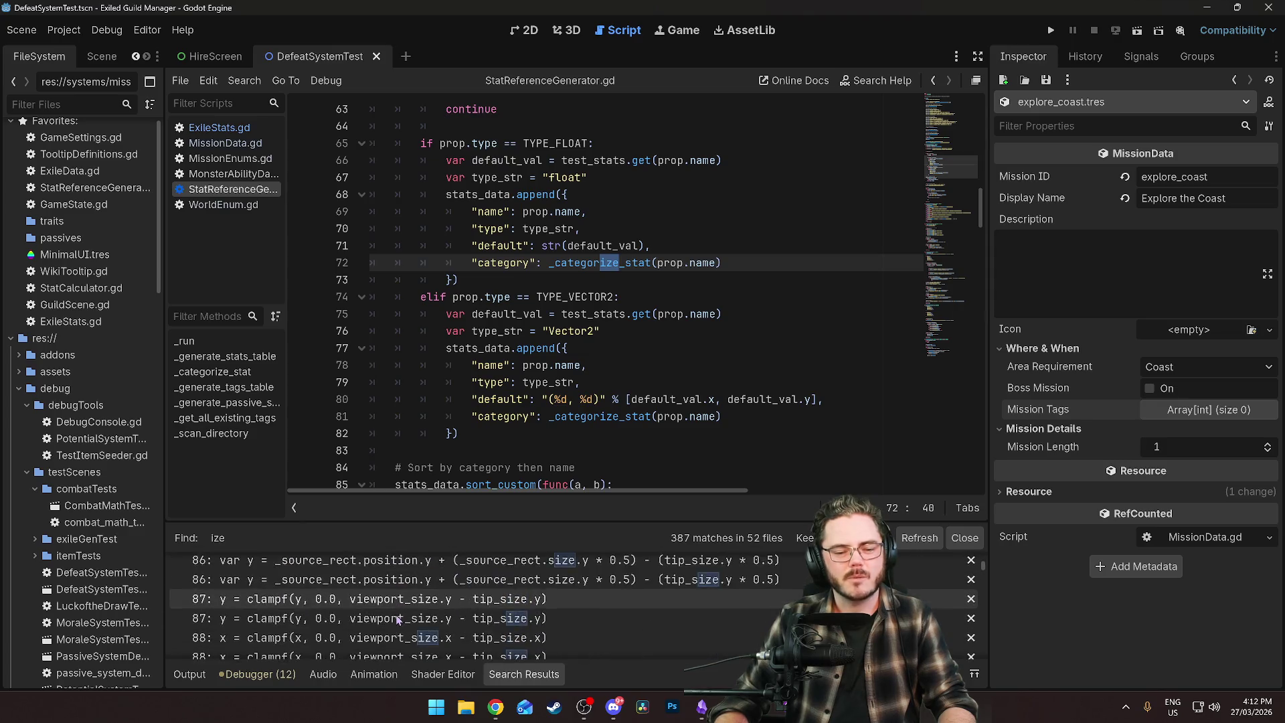
click(724, 313)
- Search the project for 'categorise', finding 0 matches, then switch to MissionData.gd
key(ctrl+f)
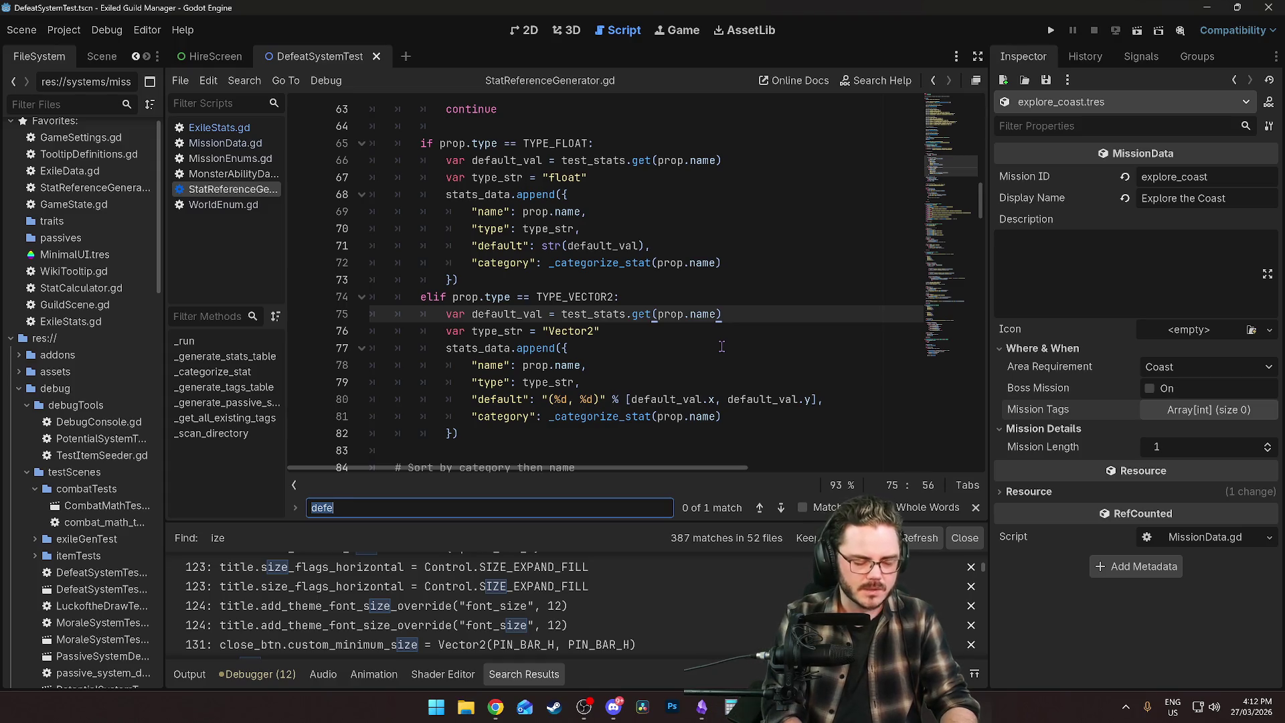
text(catergo)
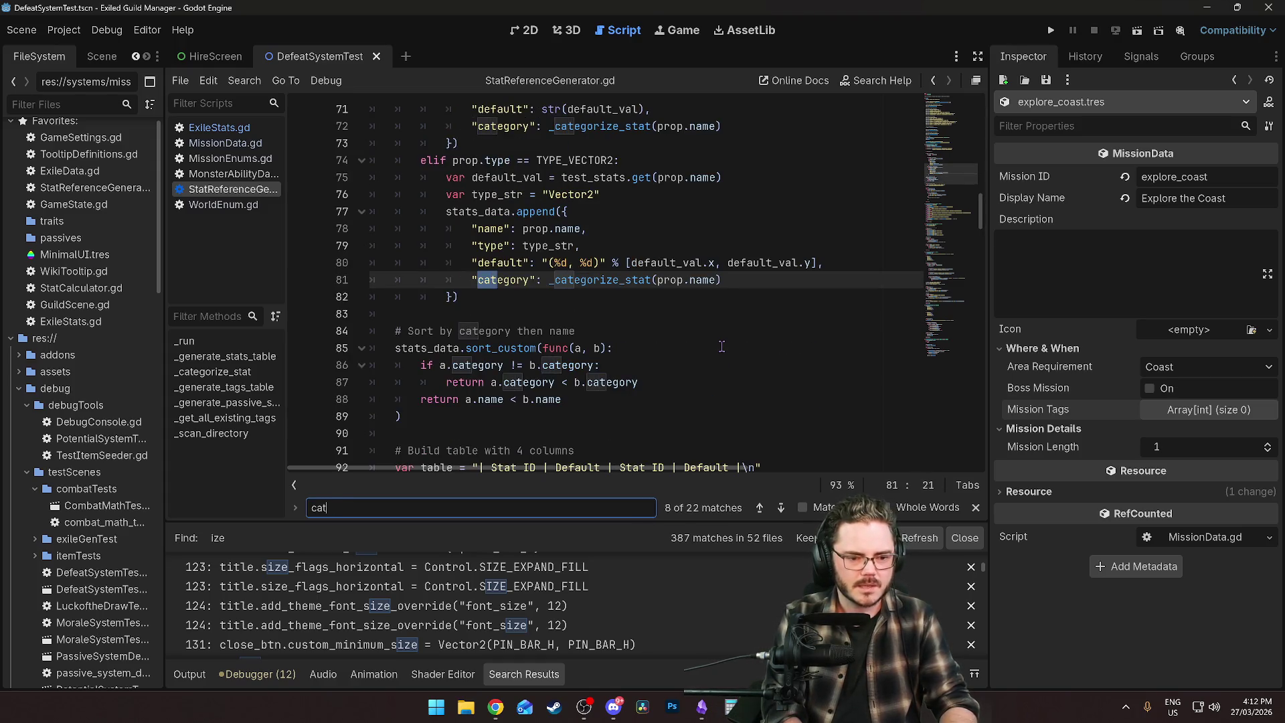
text(rise)
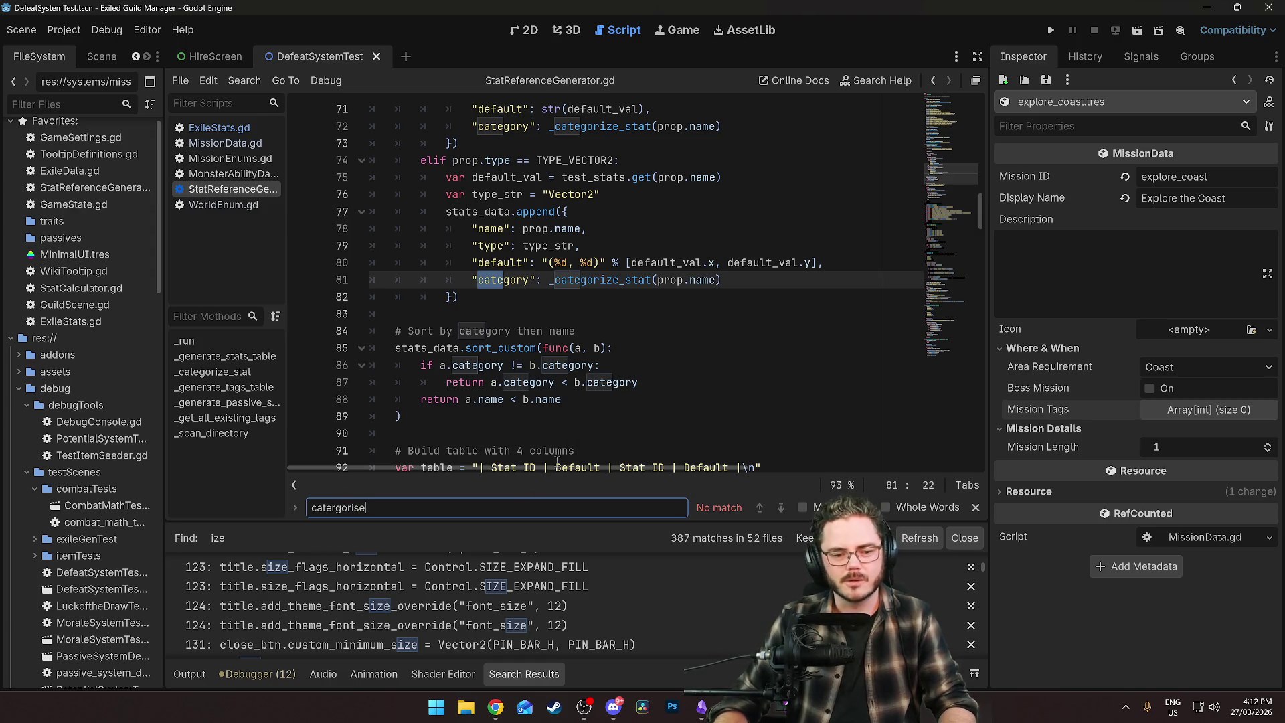
key(ctrl+shift+f)
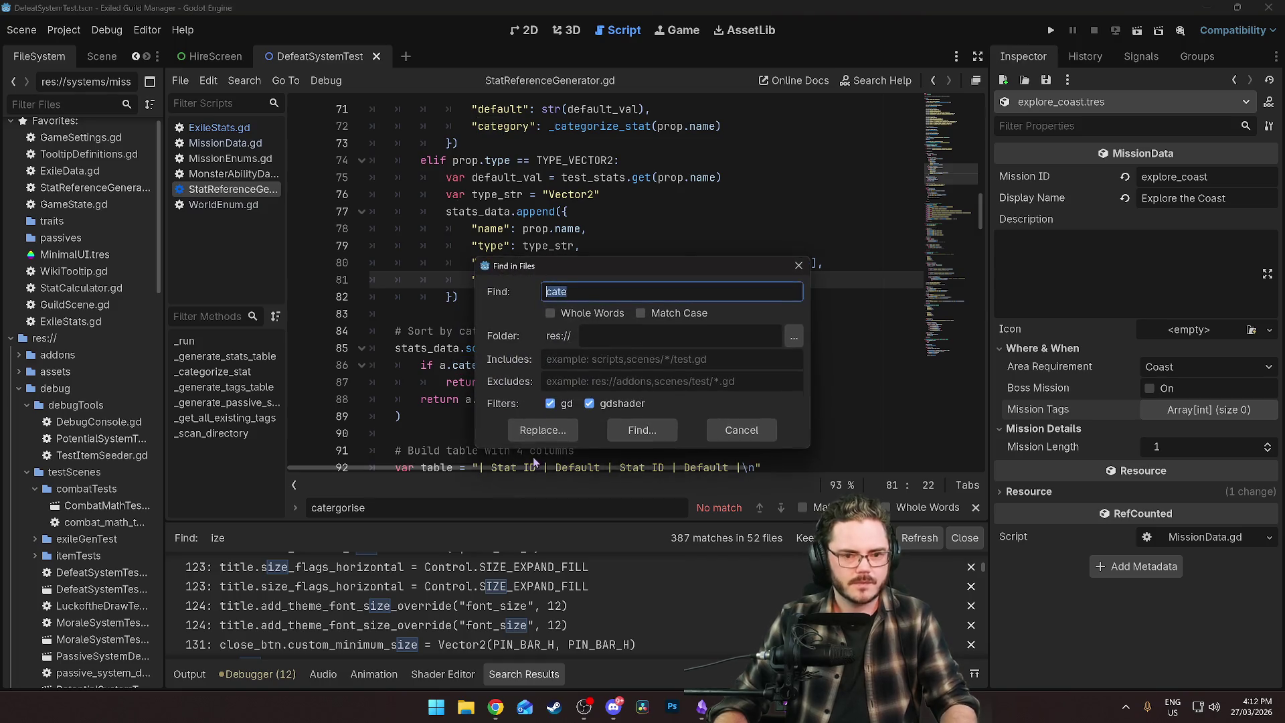
text(categorise)
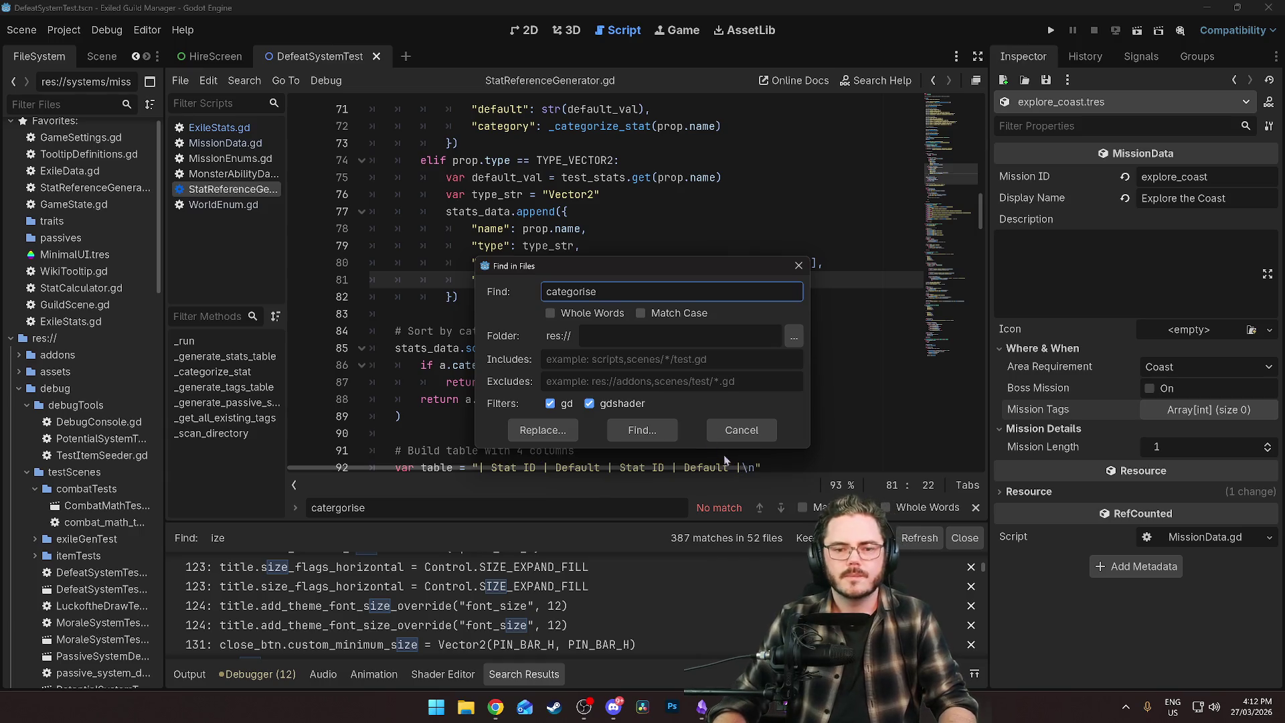
click(642, 430)
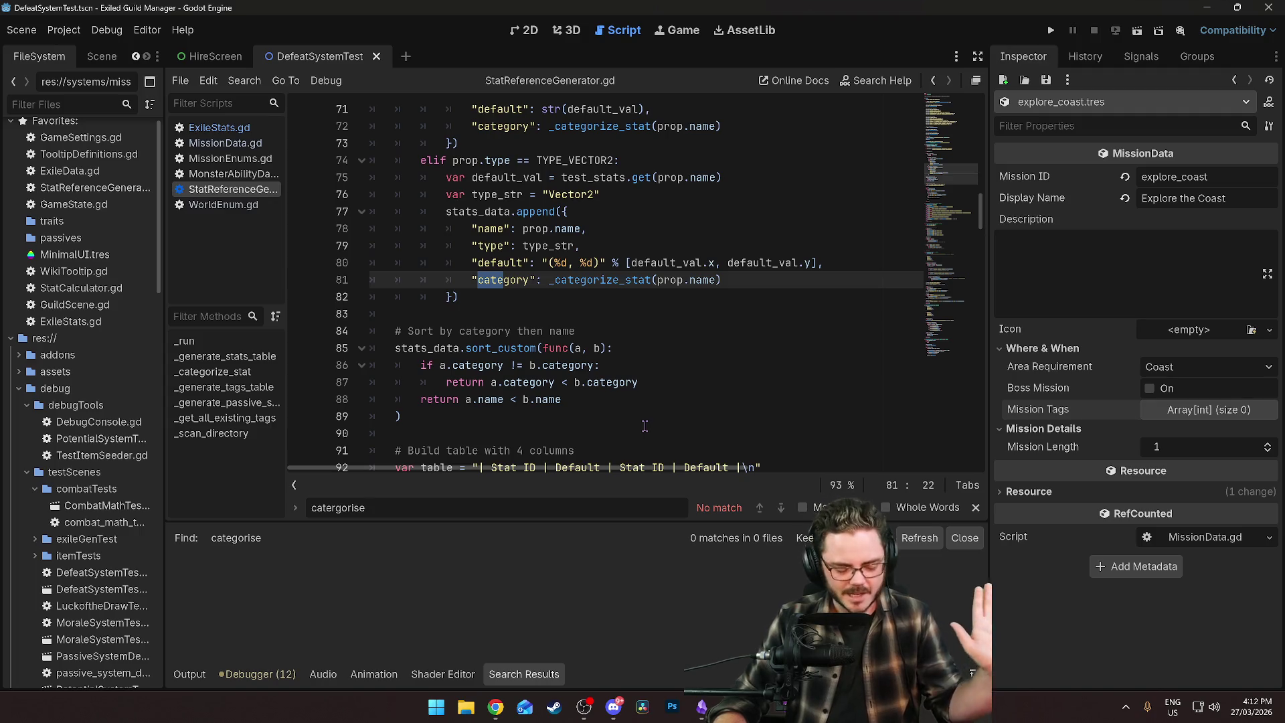
click(975, 507)
click(642, 350)
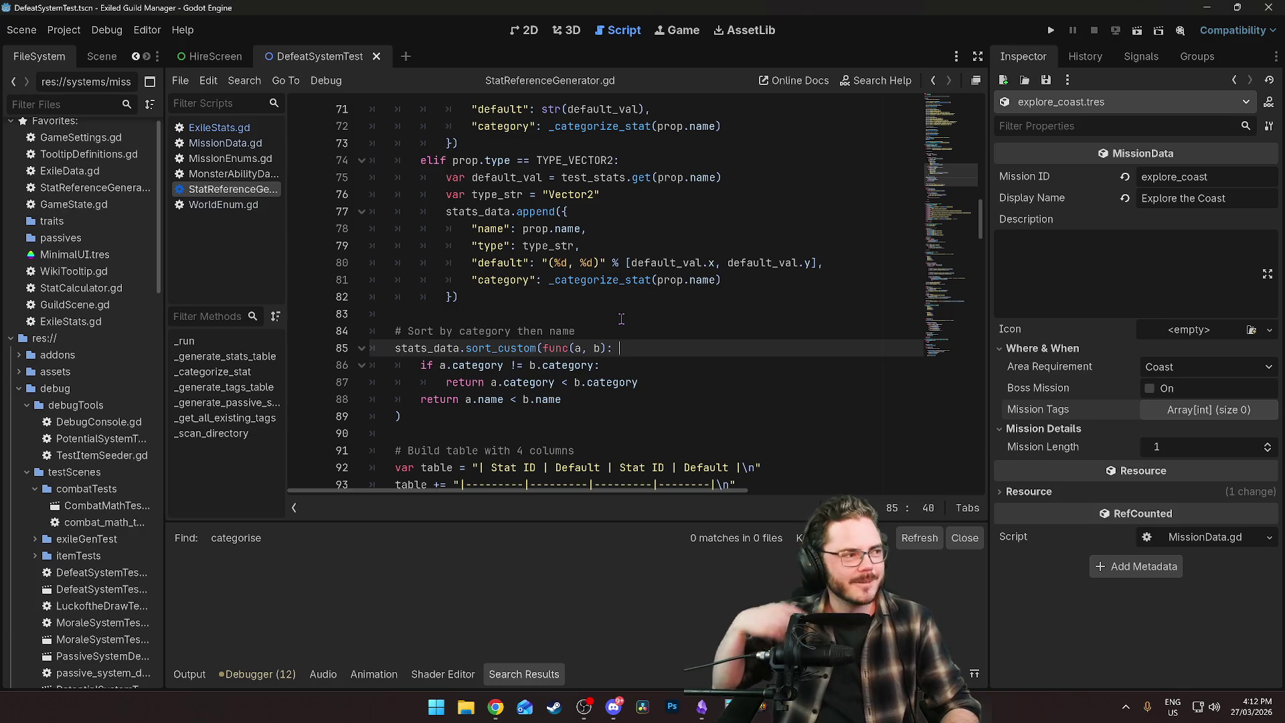
click(588, 229)
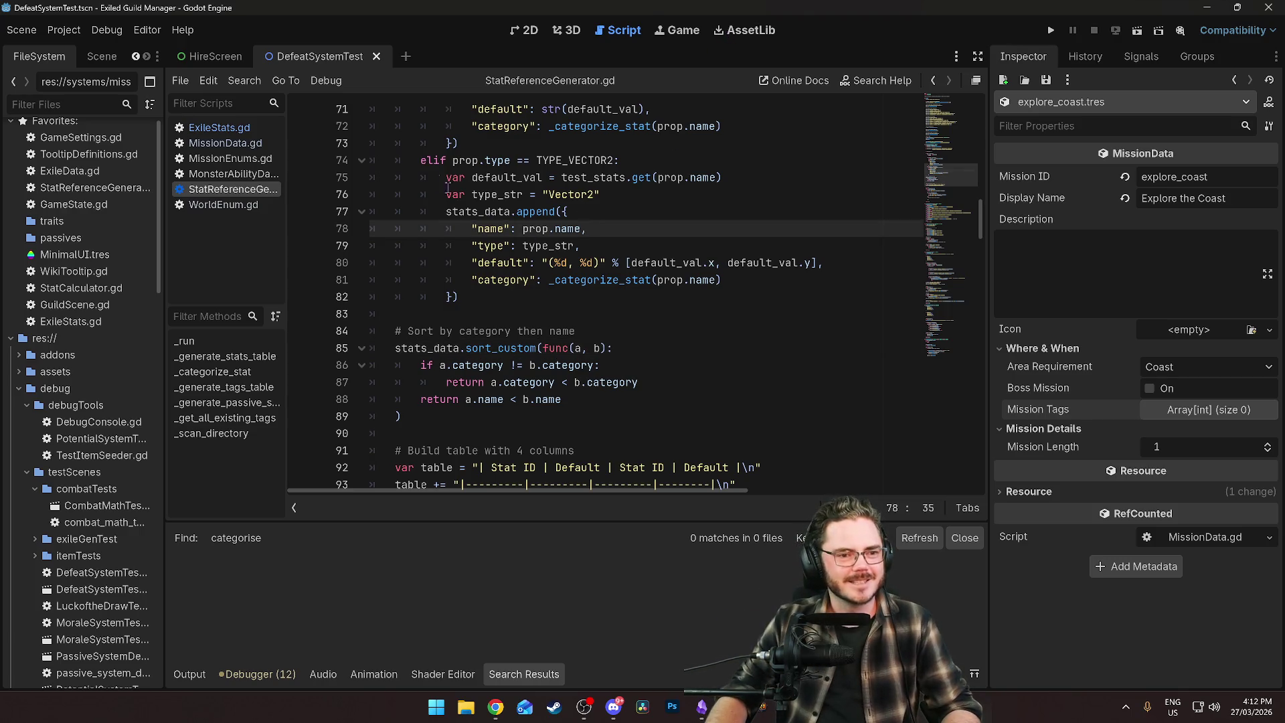
click(224, 142)
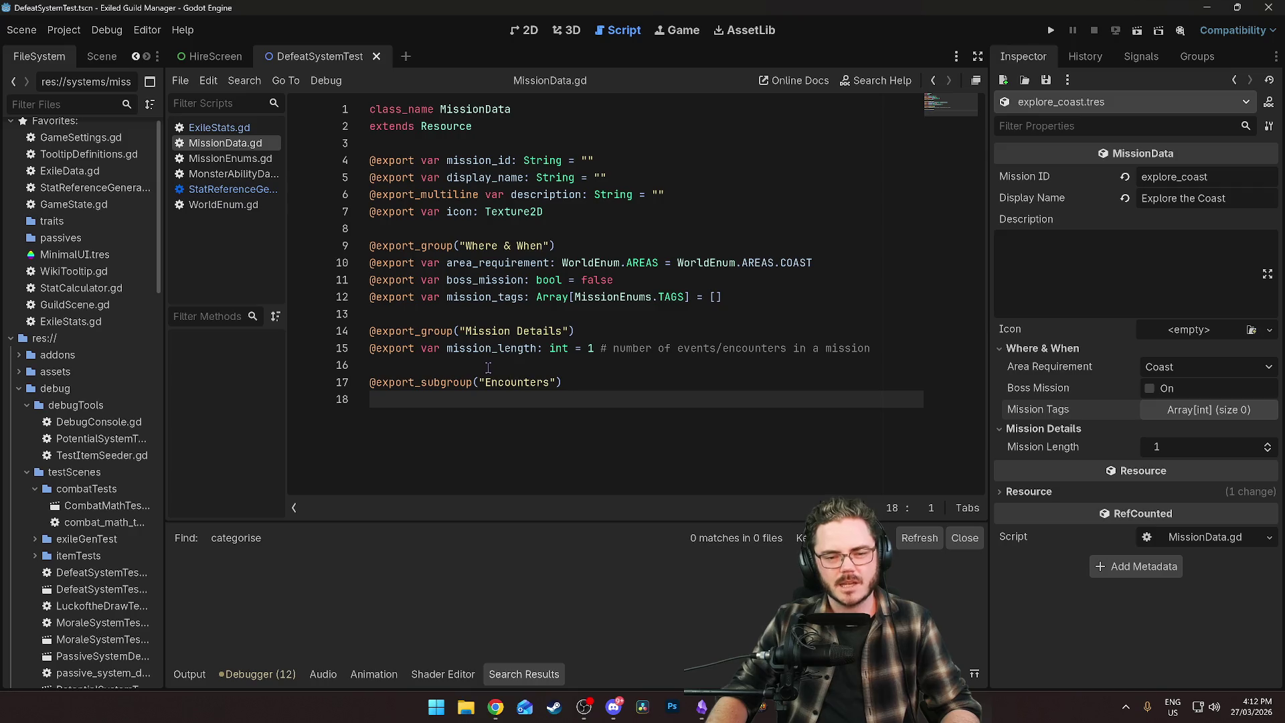
click(644, 376)
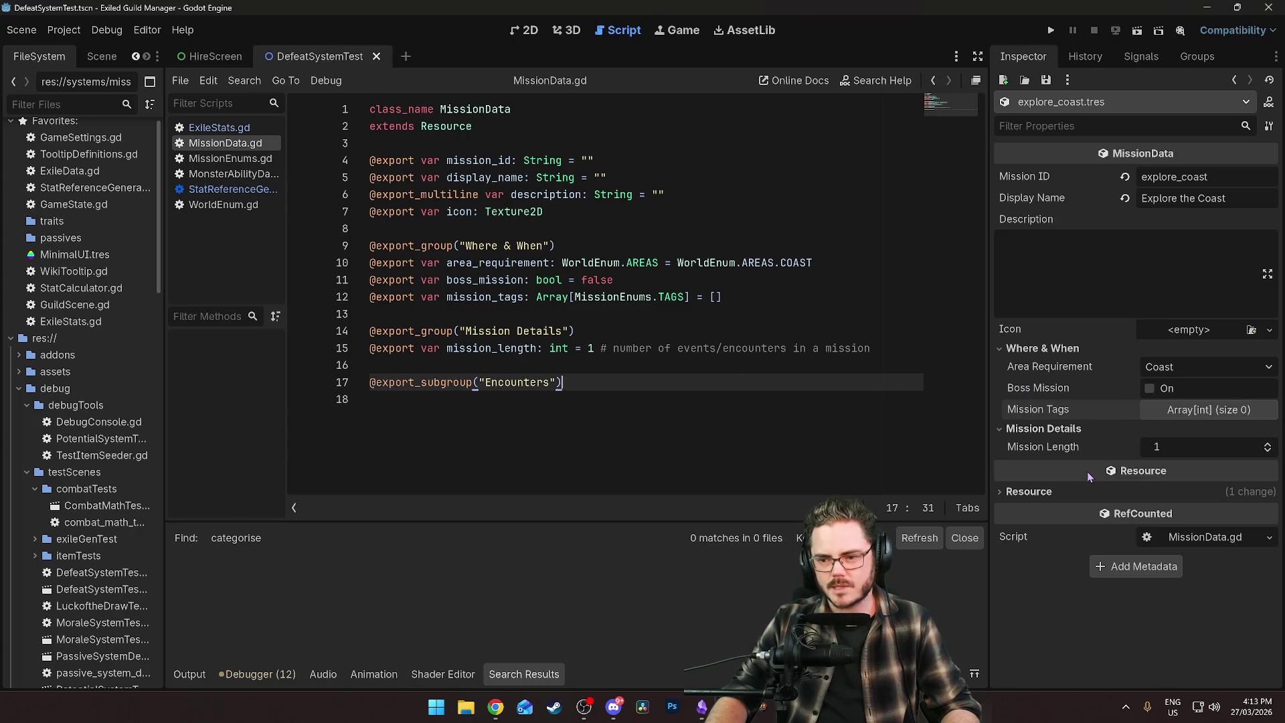
click(478, 418)
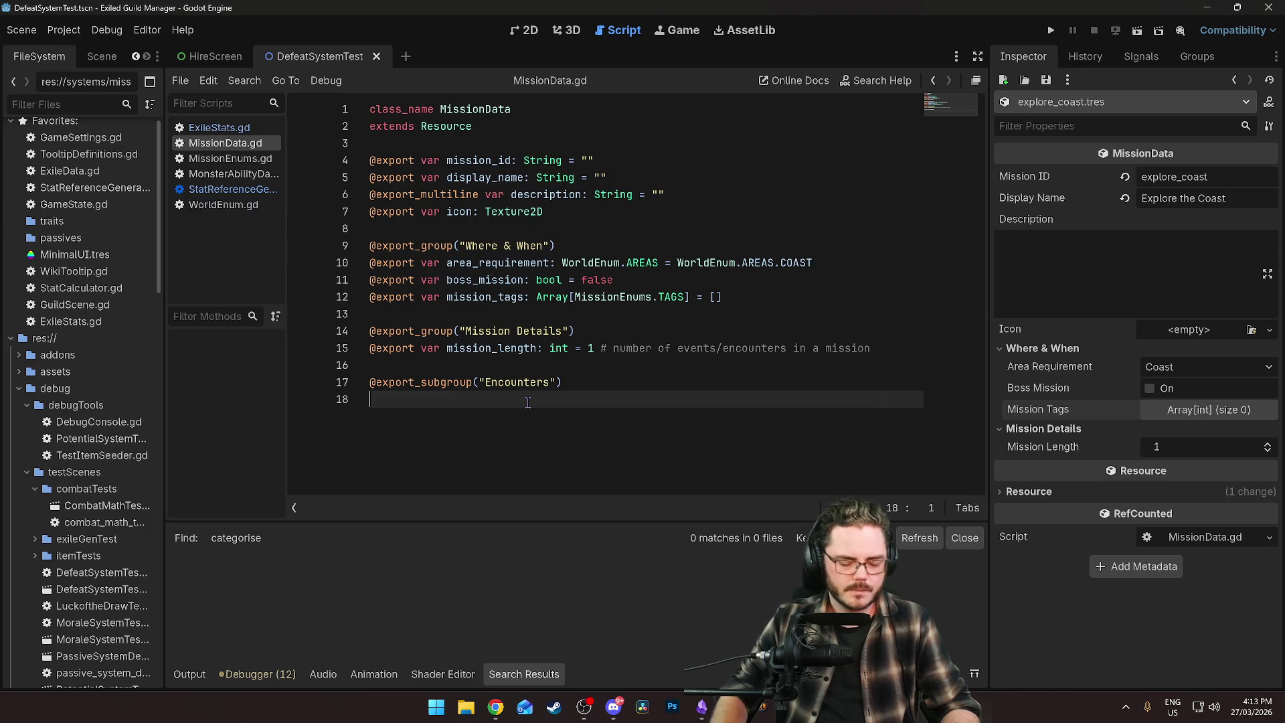
drag(551, 383, 481, 383)
text(Event)
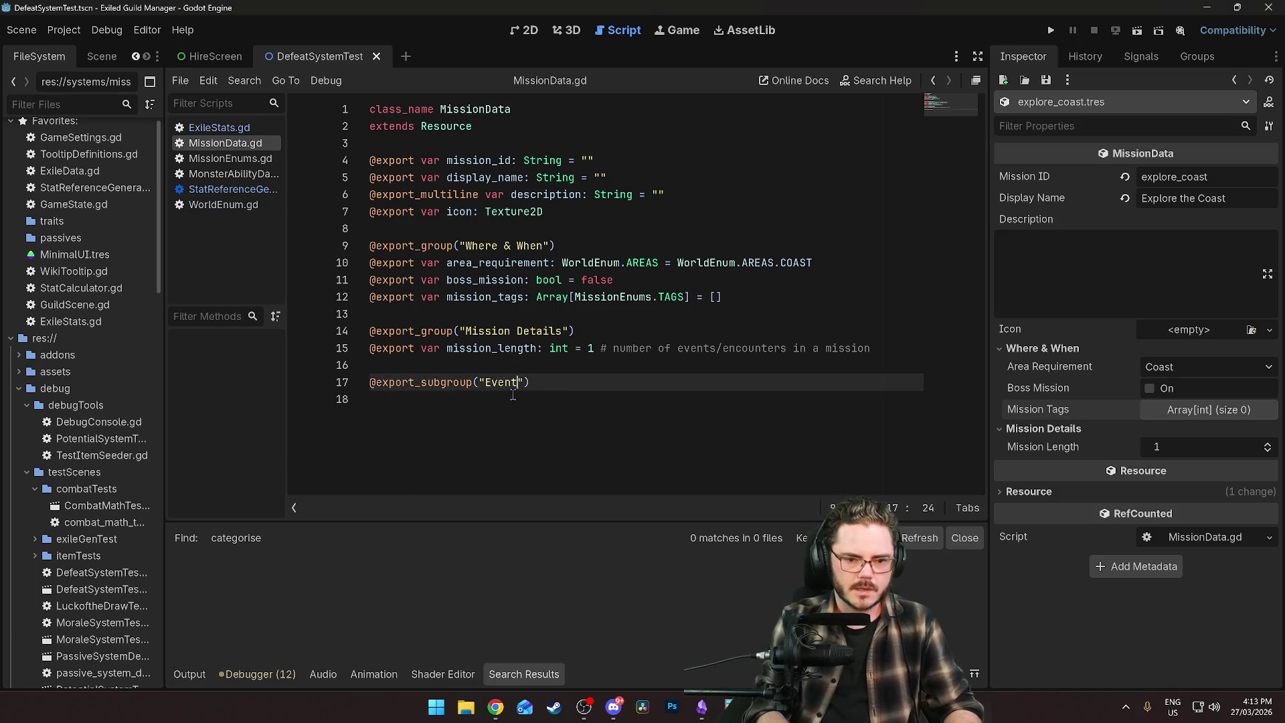
key(BackSpace)
key(BackSpace)
key(BackSpace)
text(ncounters)
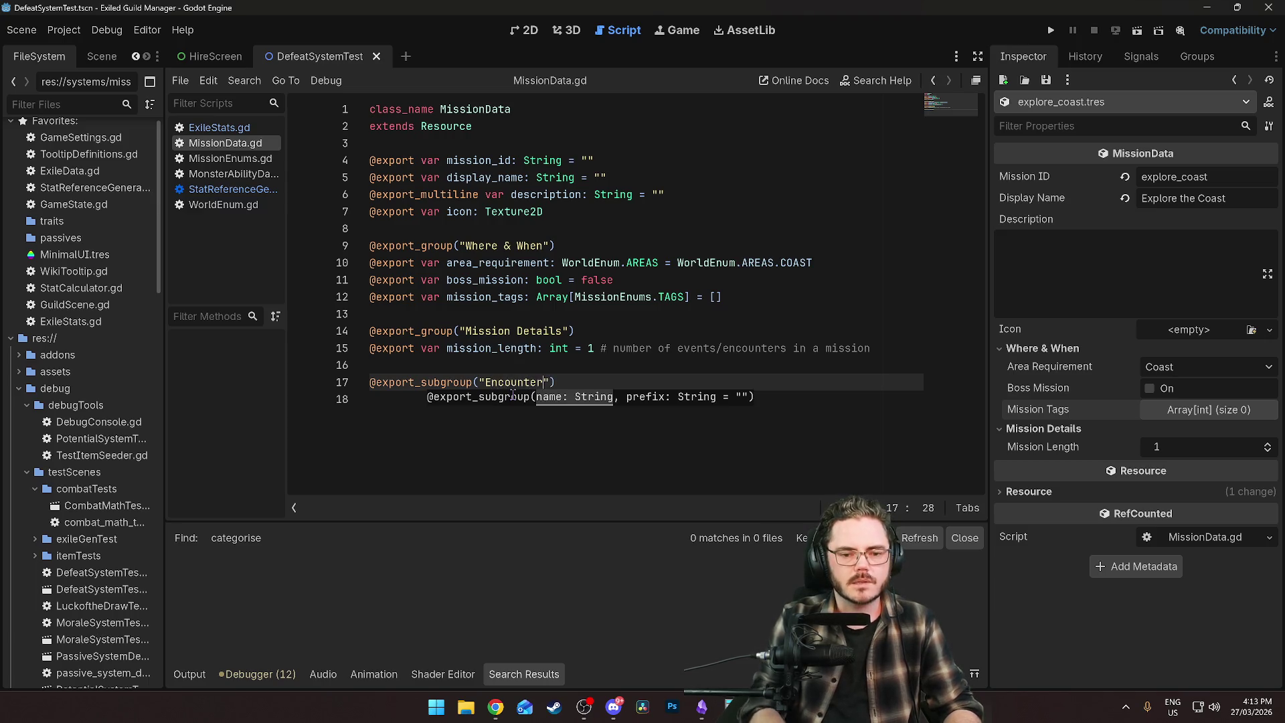
key(End)
key(ctrl+shift+Left)
key(ctrl+shift+Left)
key(ctrl+shift+Left)
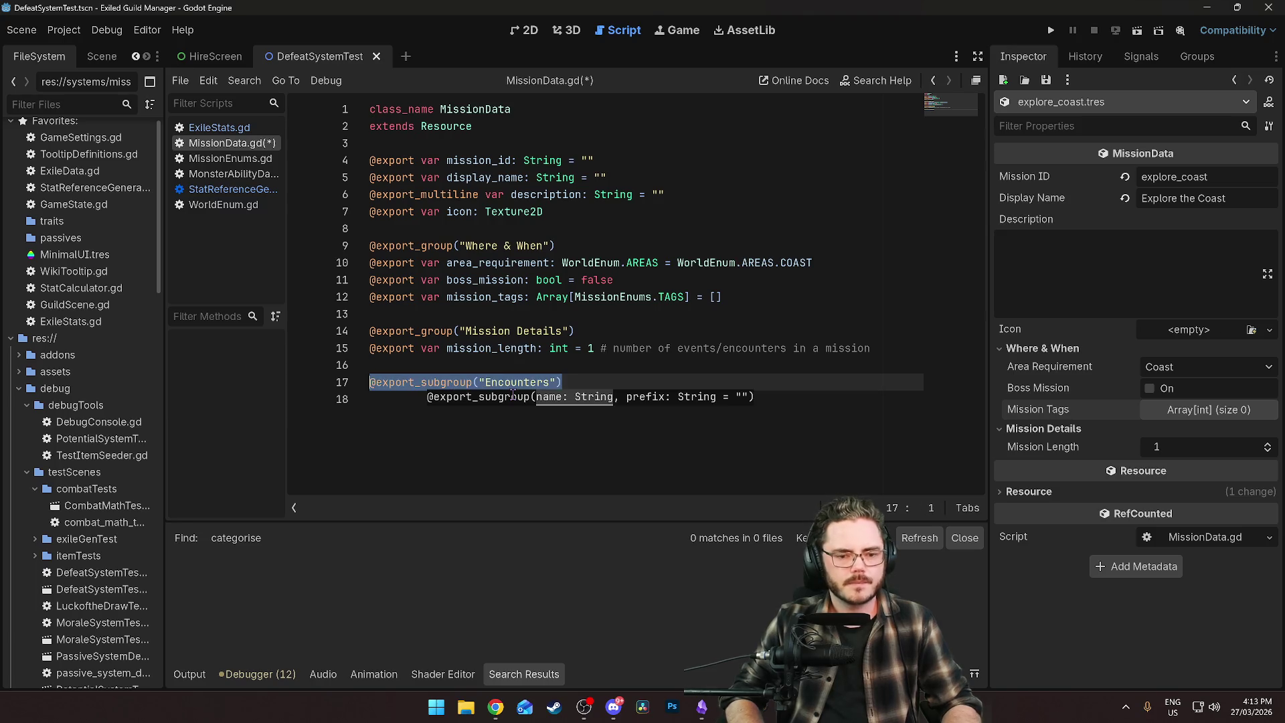
key(End)
key(Return)
key(Return)
text(@export_subgroup("Encounters"))
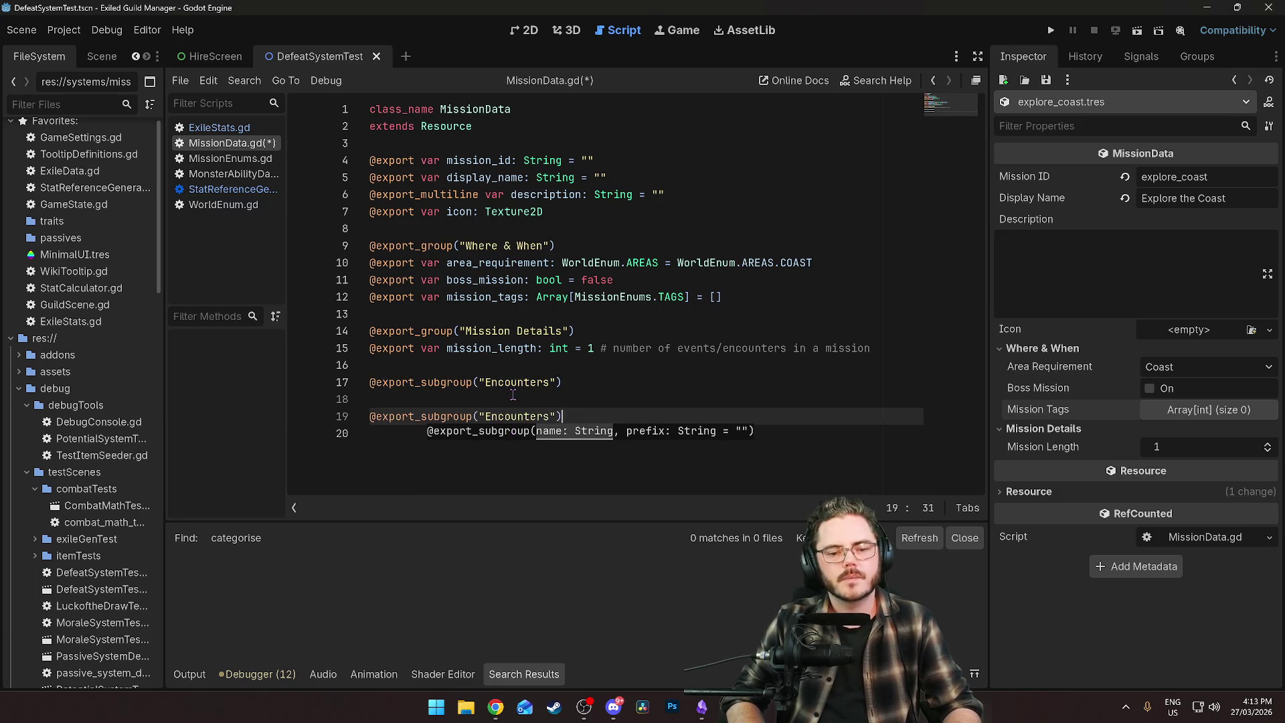
key(shift+End)
key(Delete)
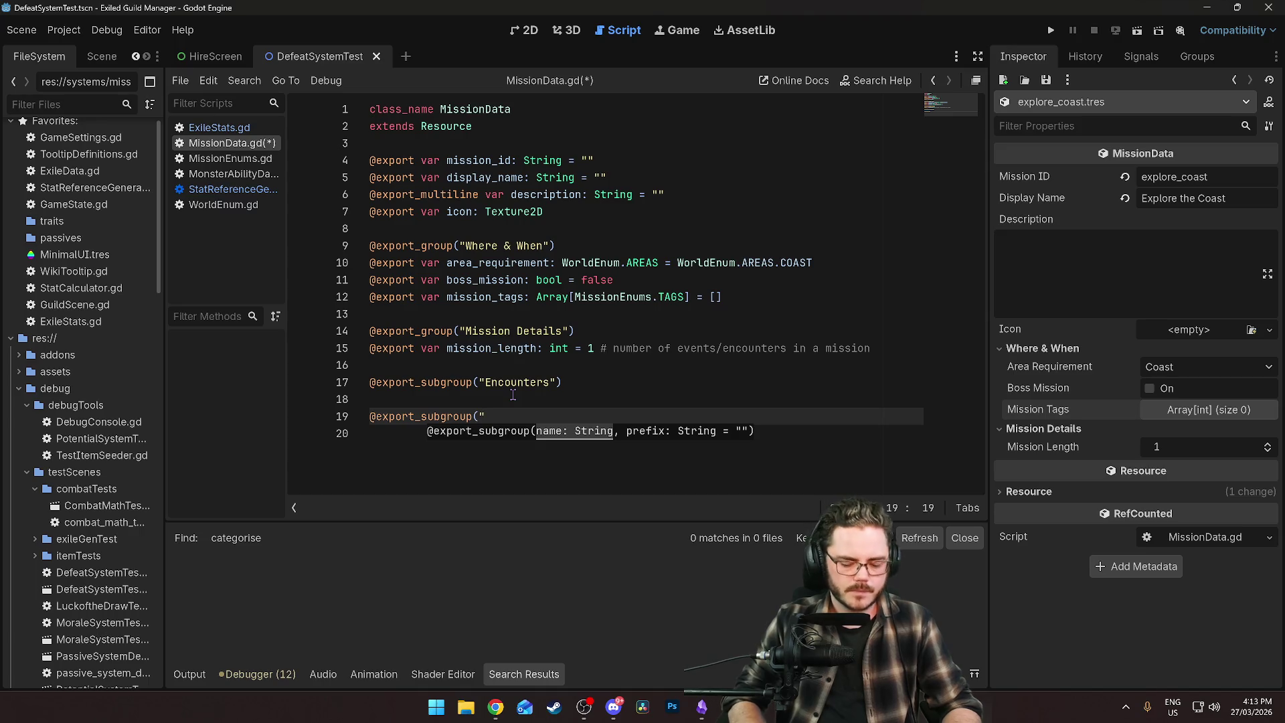
key(ctrl+z)
key(ctrl+Delete)
text(Events)
click(446, 397)
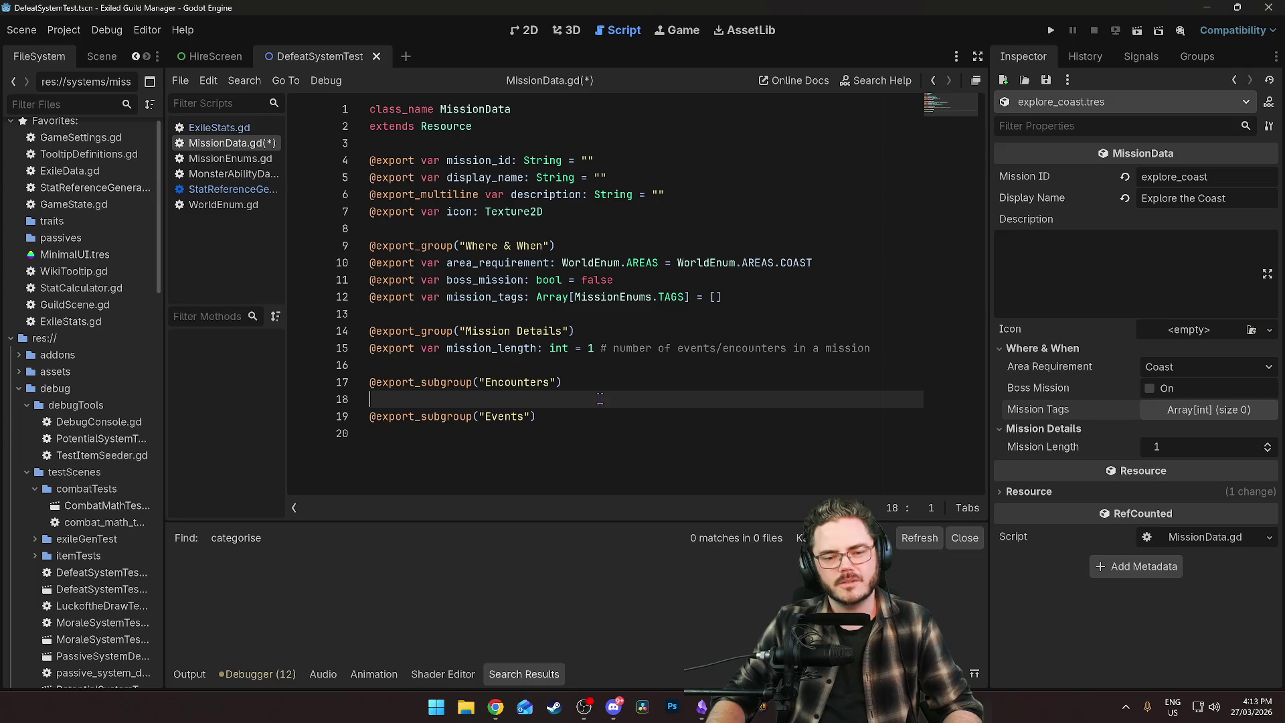
click(580, 411)
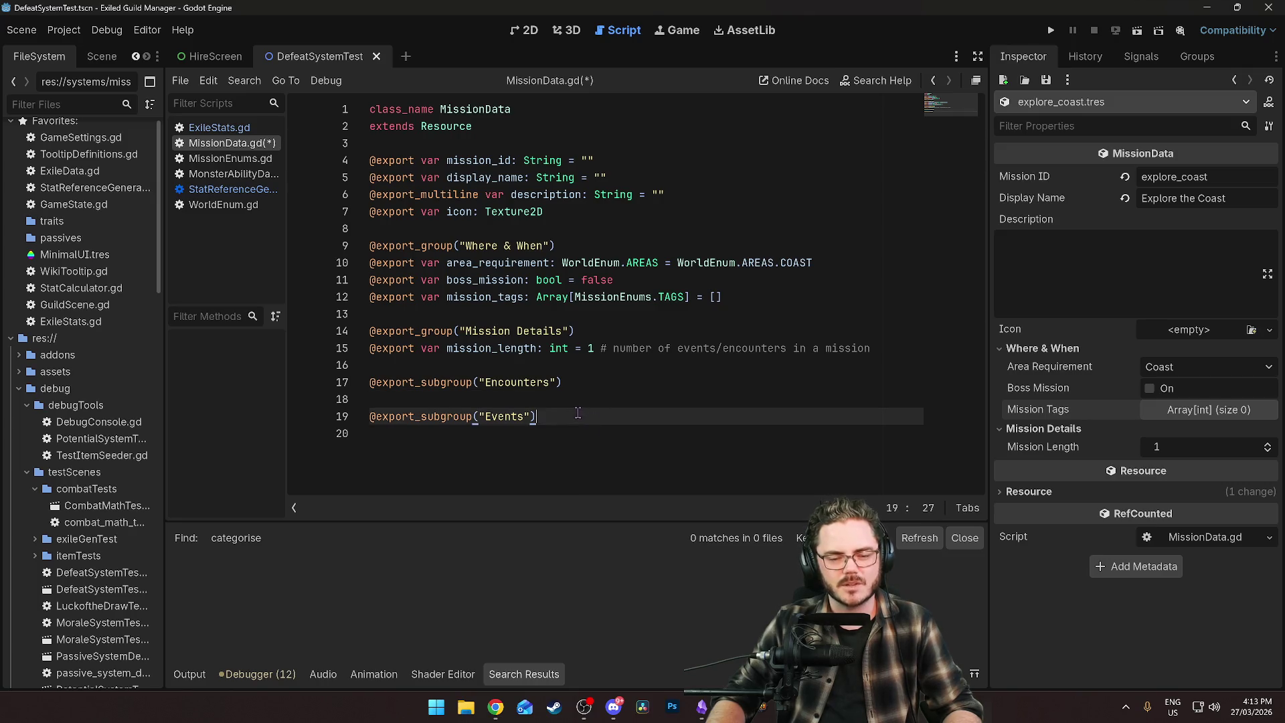
click(582, 402)
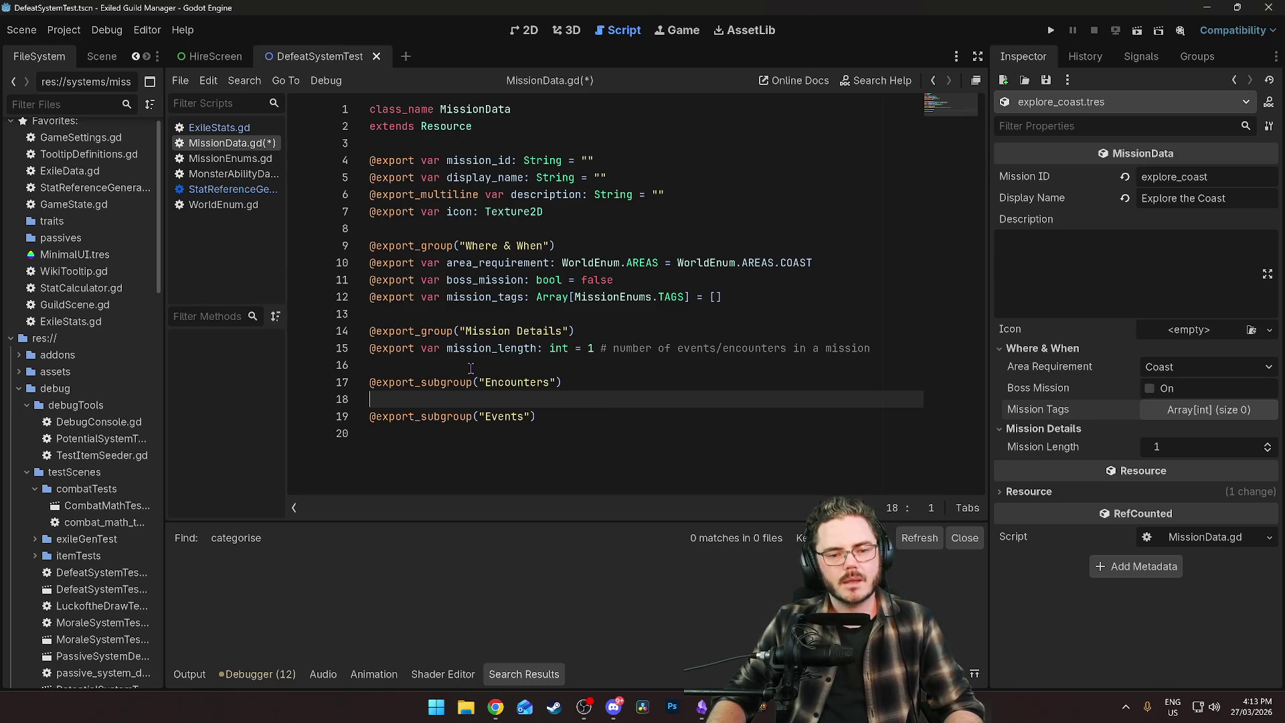
key(Return)
key(Up)
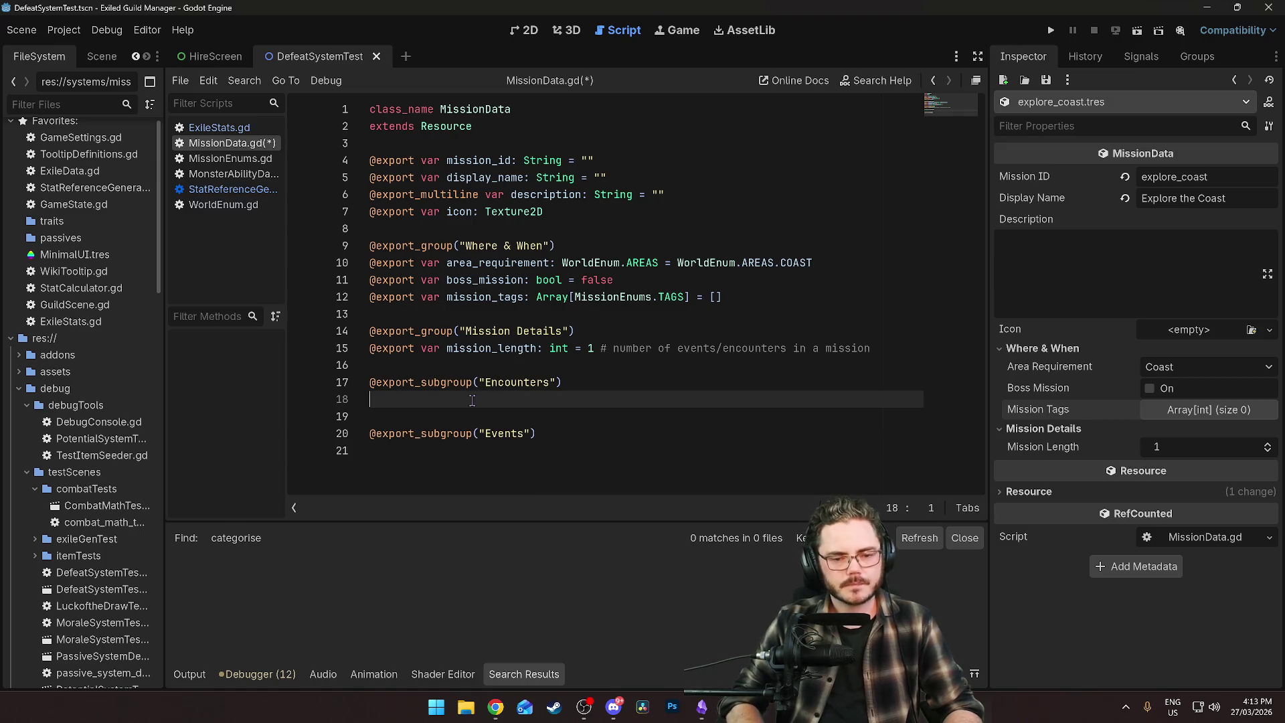
text(@export var)
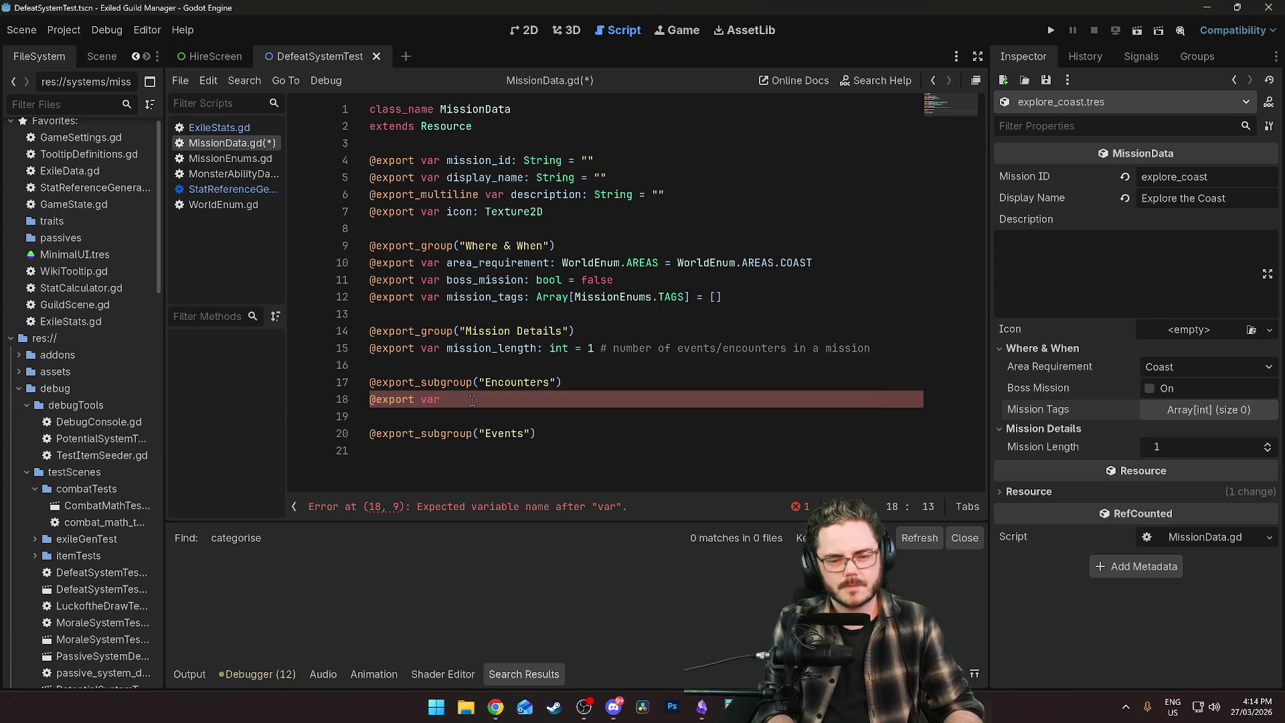
text(encoun)
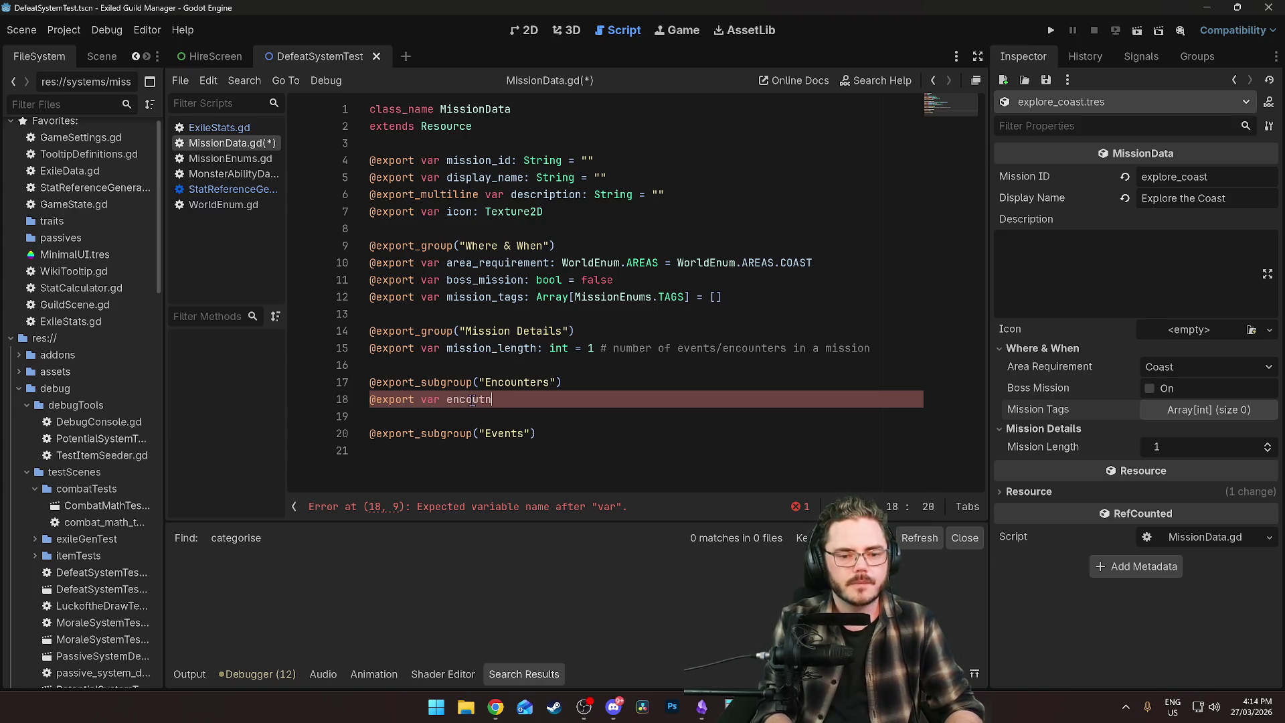
text(ters:)
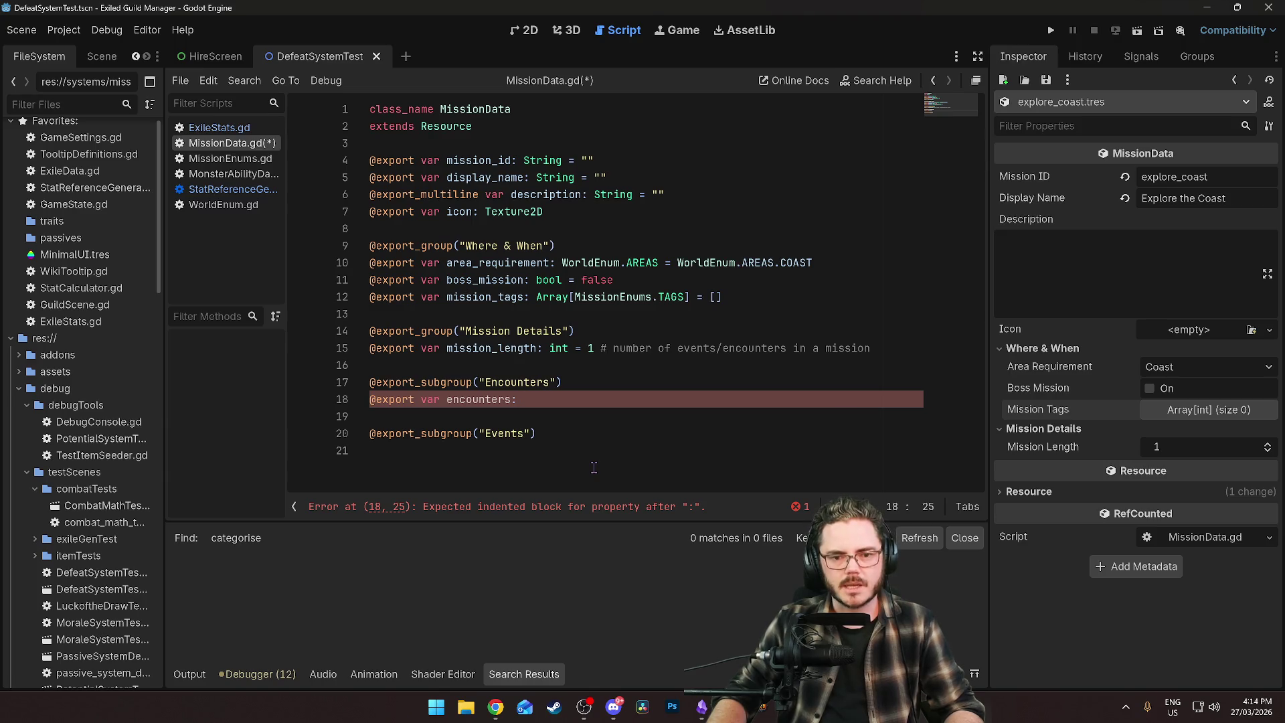
text(Array[)
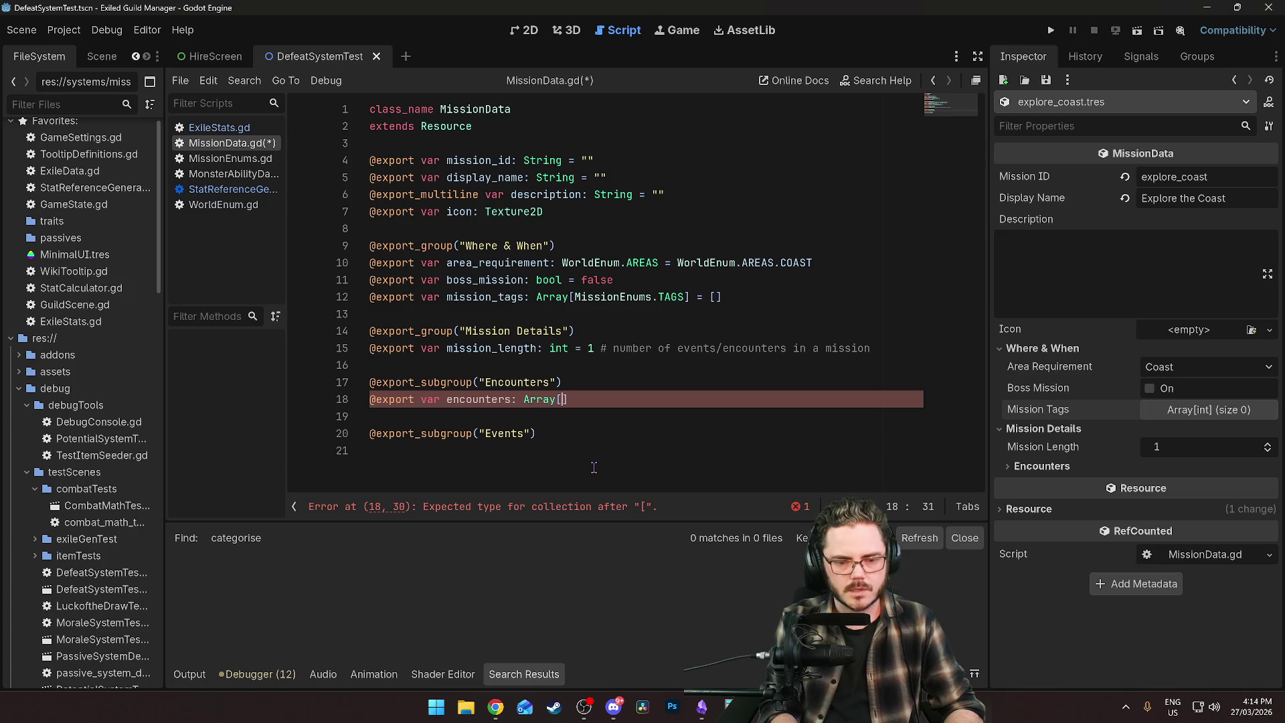
text(Eou)
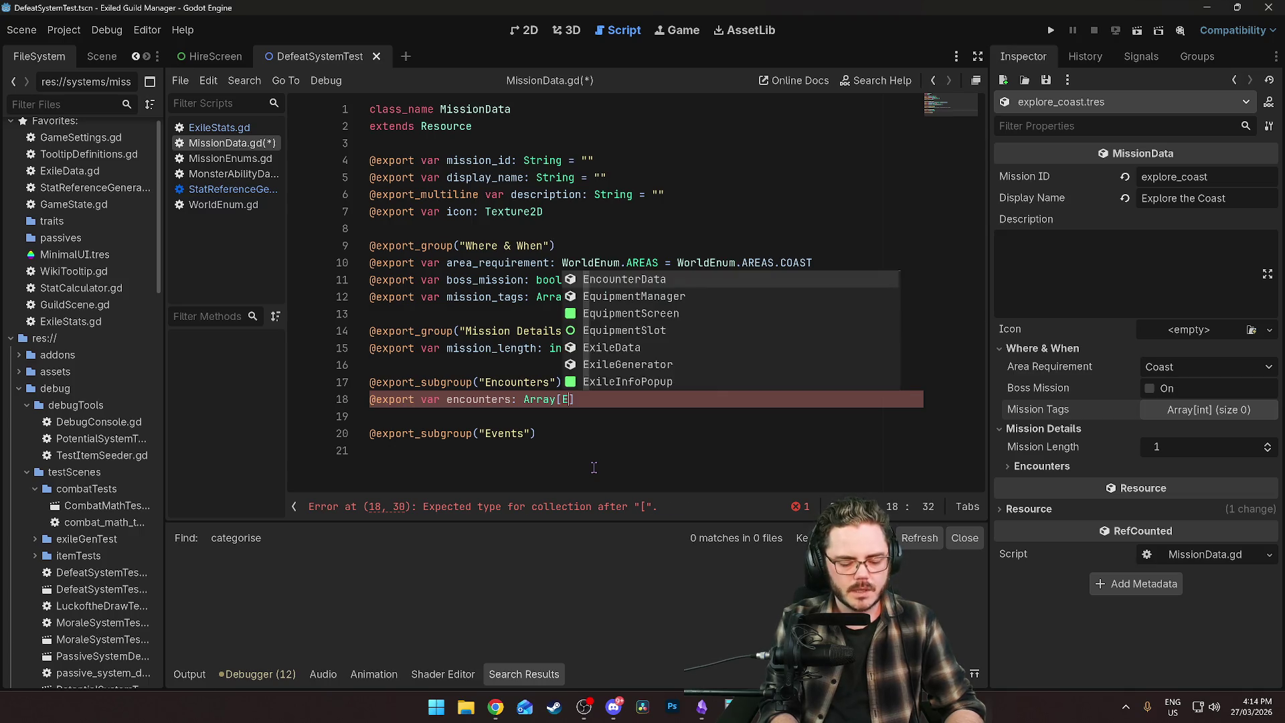
key(BackSpace)
key(BackSpace)
text(ncounter)
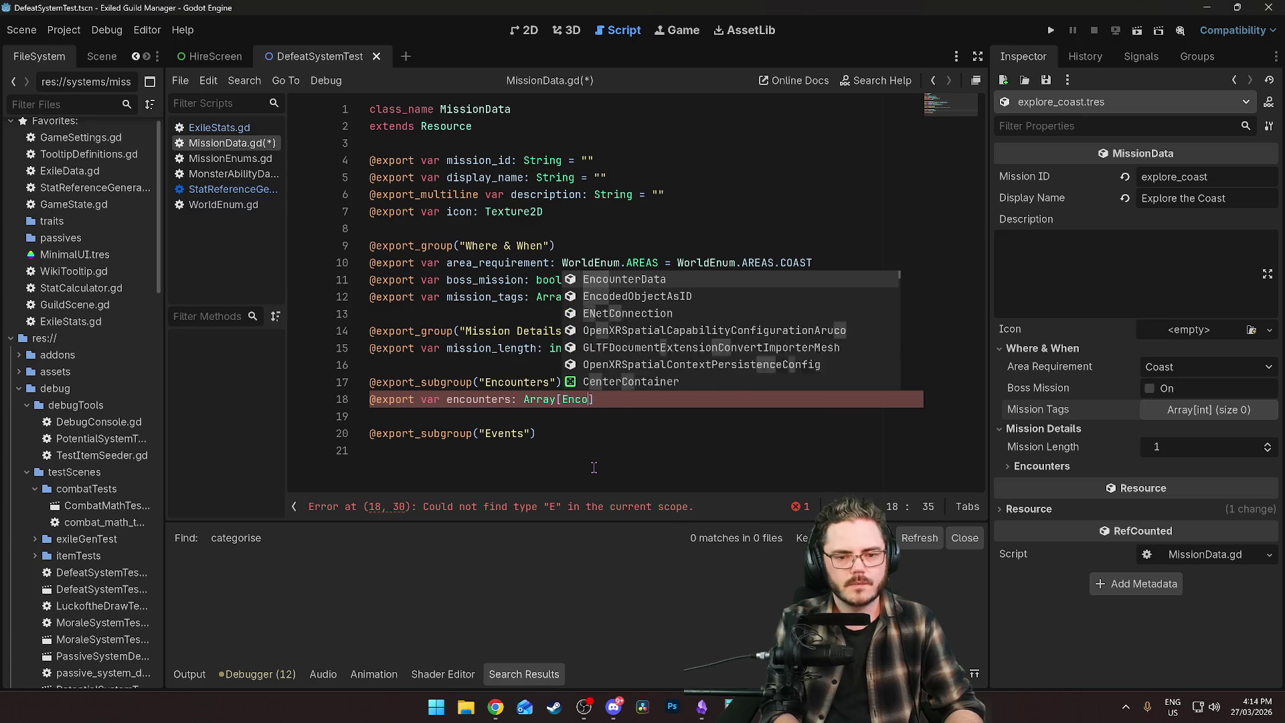
key(Return)
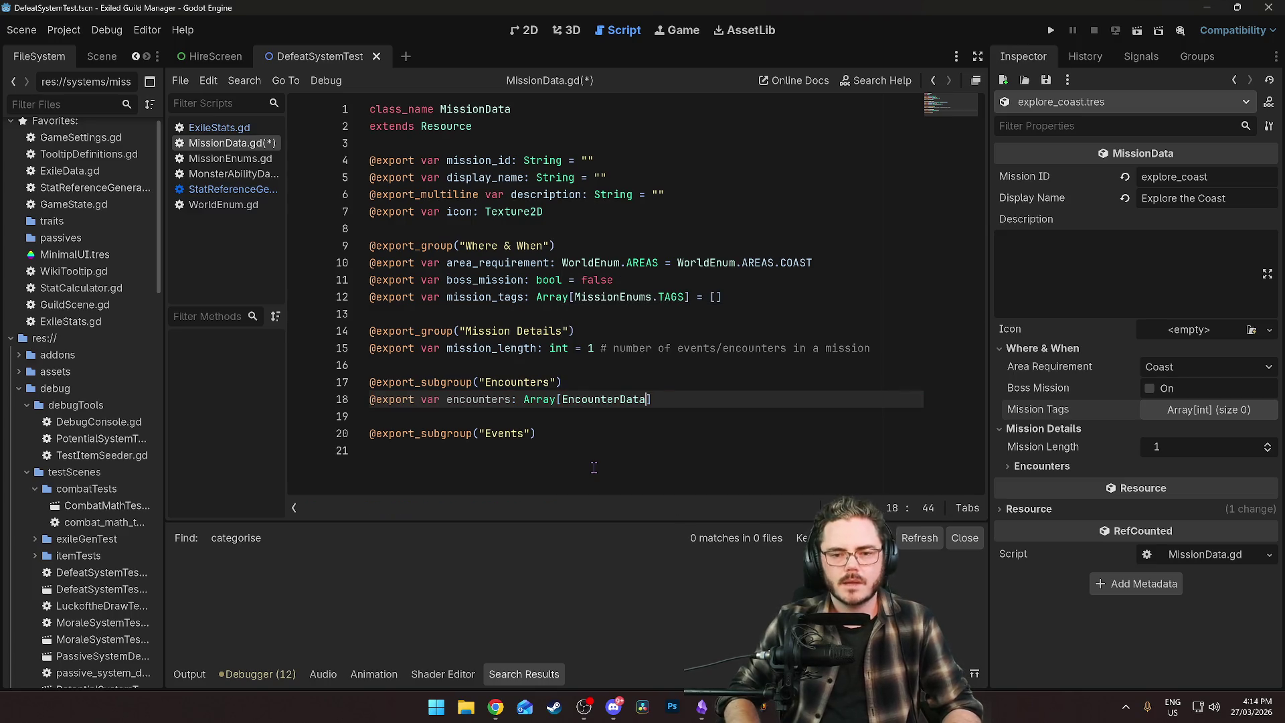
key(End)
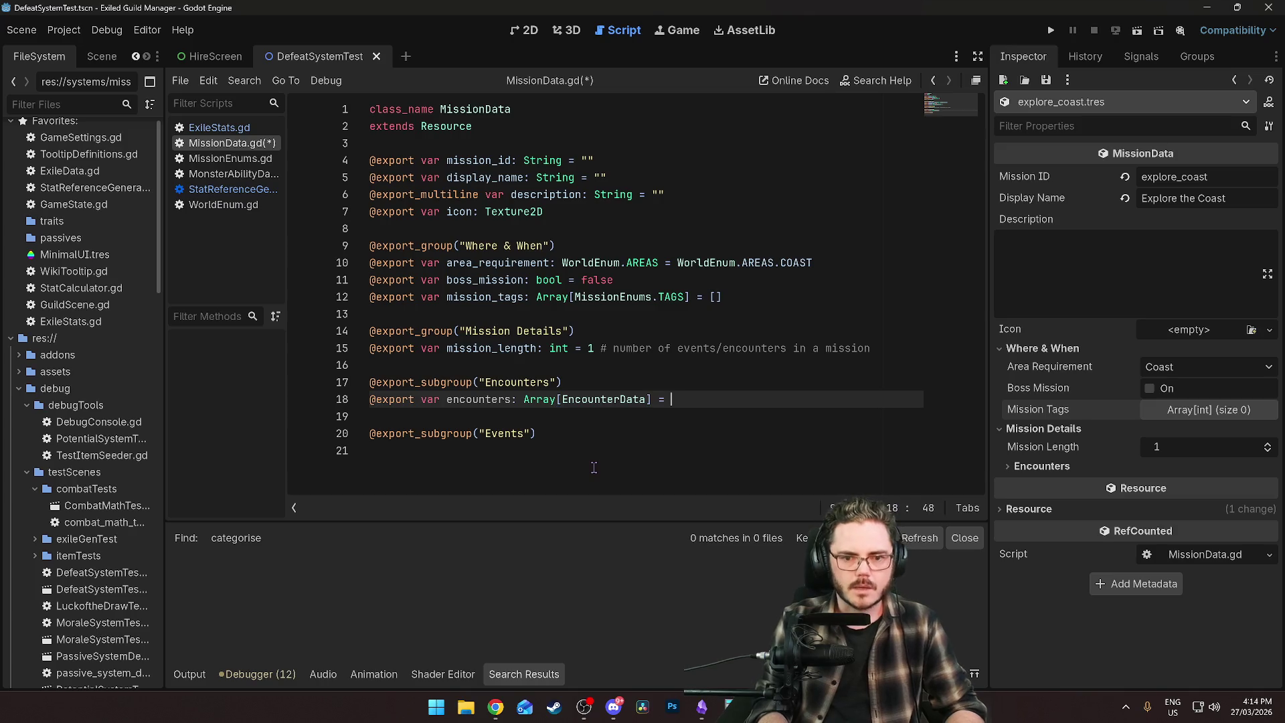
text(= )
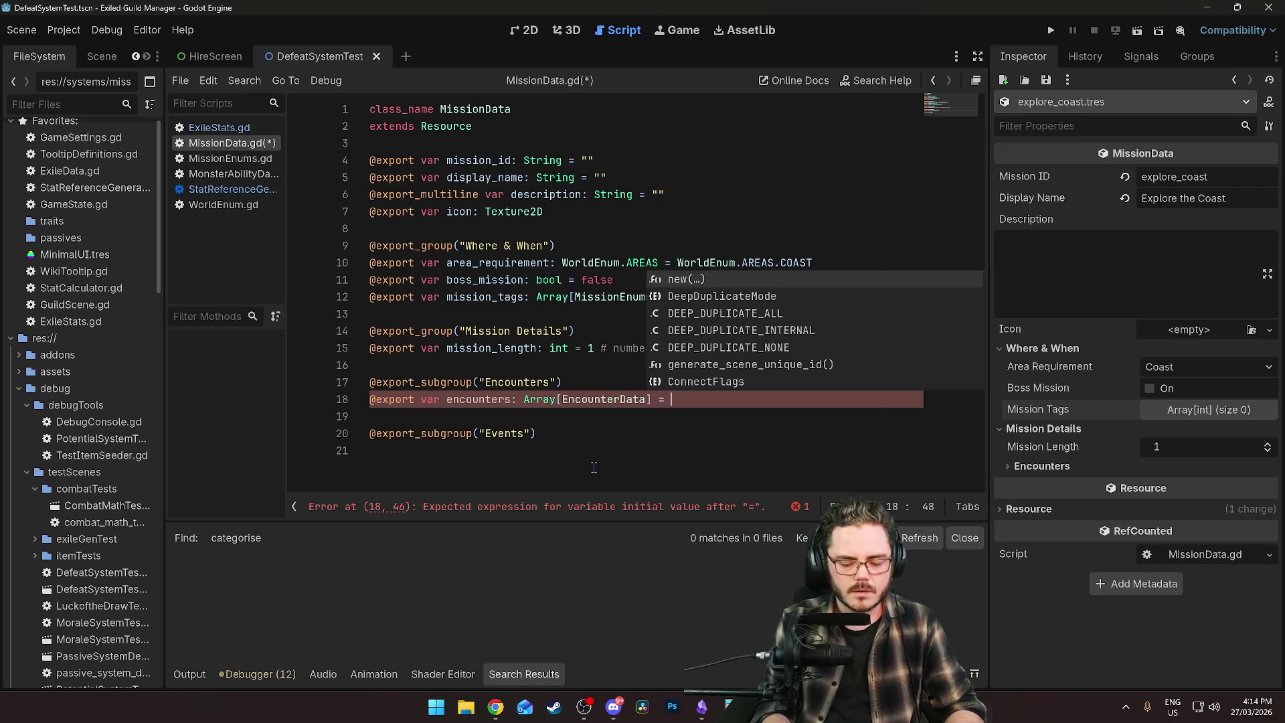
text([])
click(556, 477)
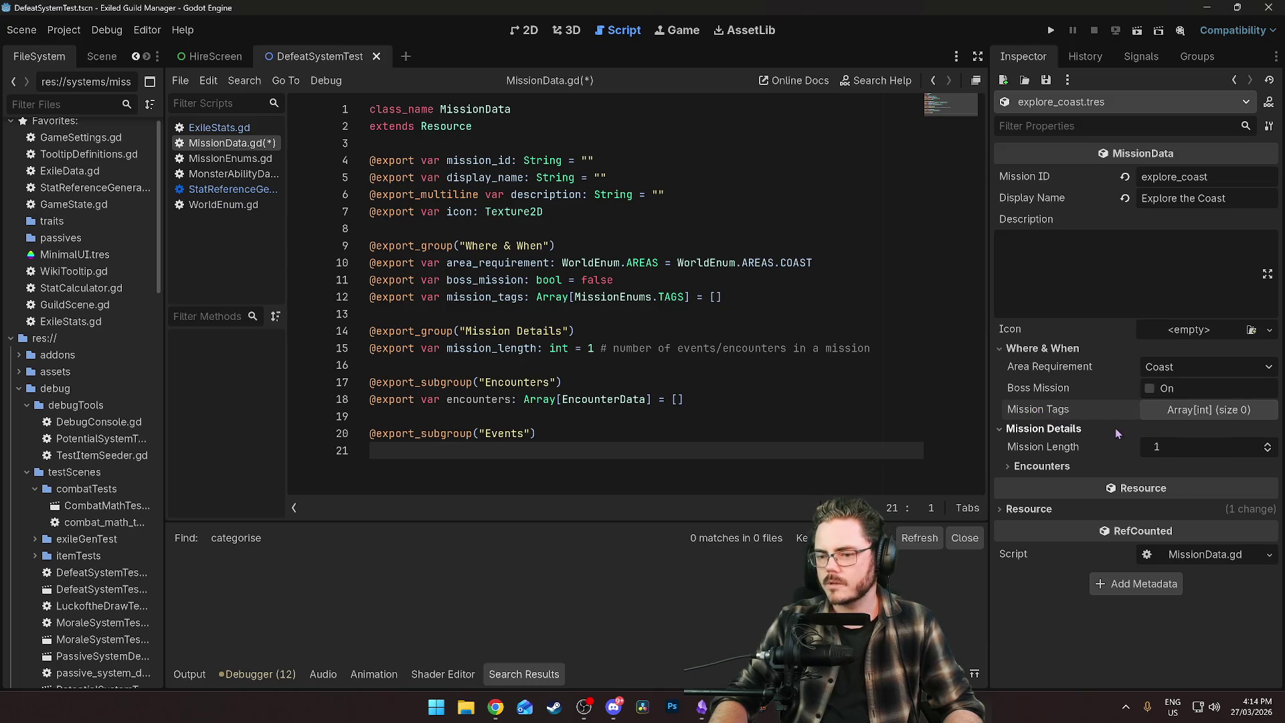
key(ctrl+s)
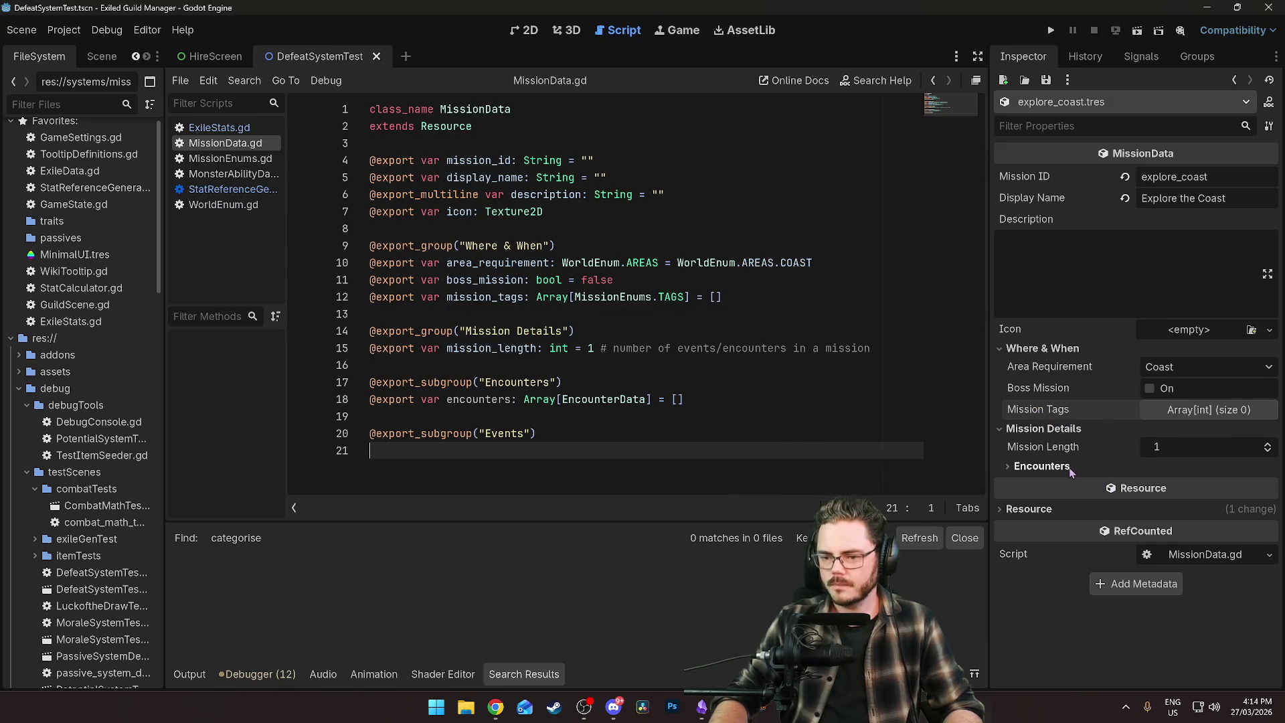
- Add an Encounters element and load small_zombie_pack.tres into it, inspecting its Monster Spawns
click(1031, 466)
click(1164, 487)
click(1179, 528)
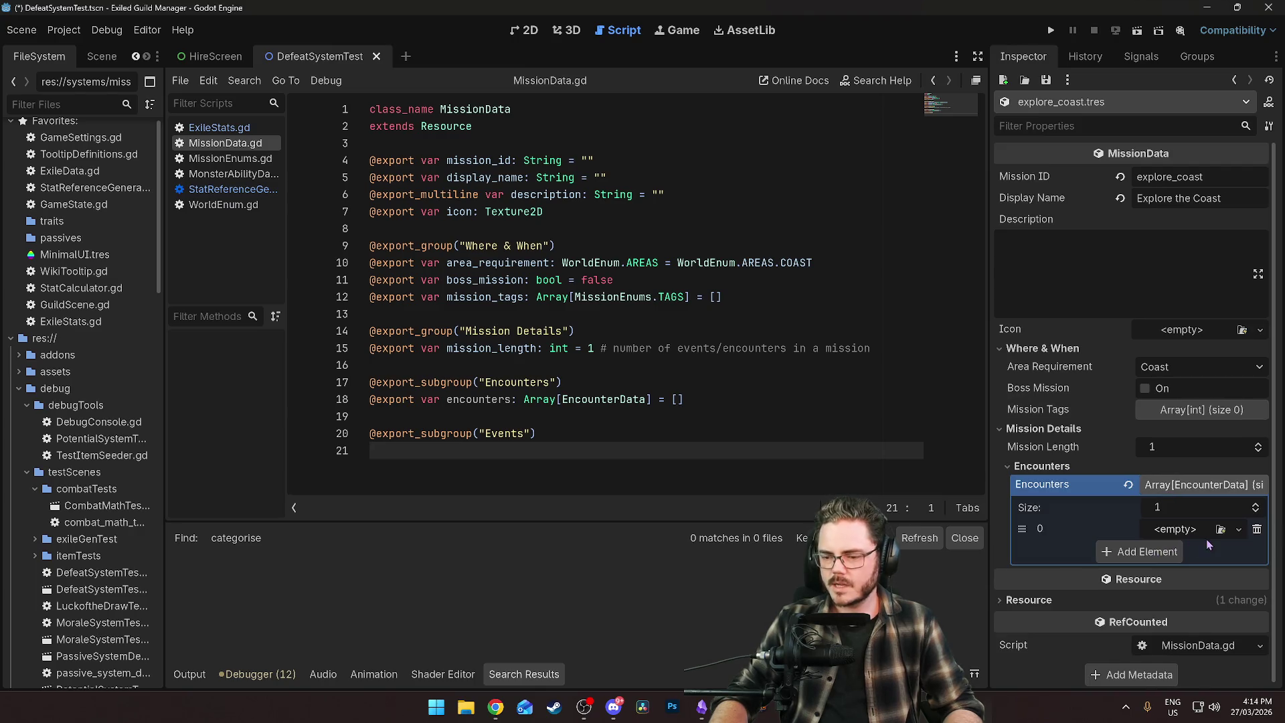
click(1189, 530)
click(1200, 595)
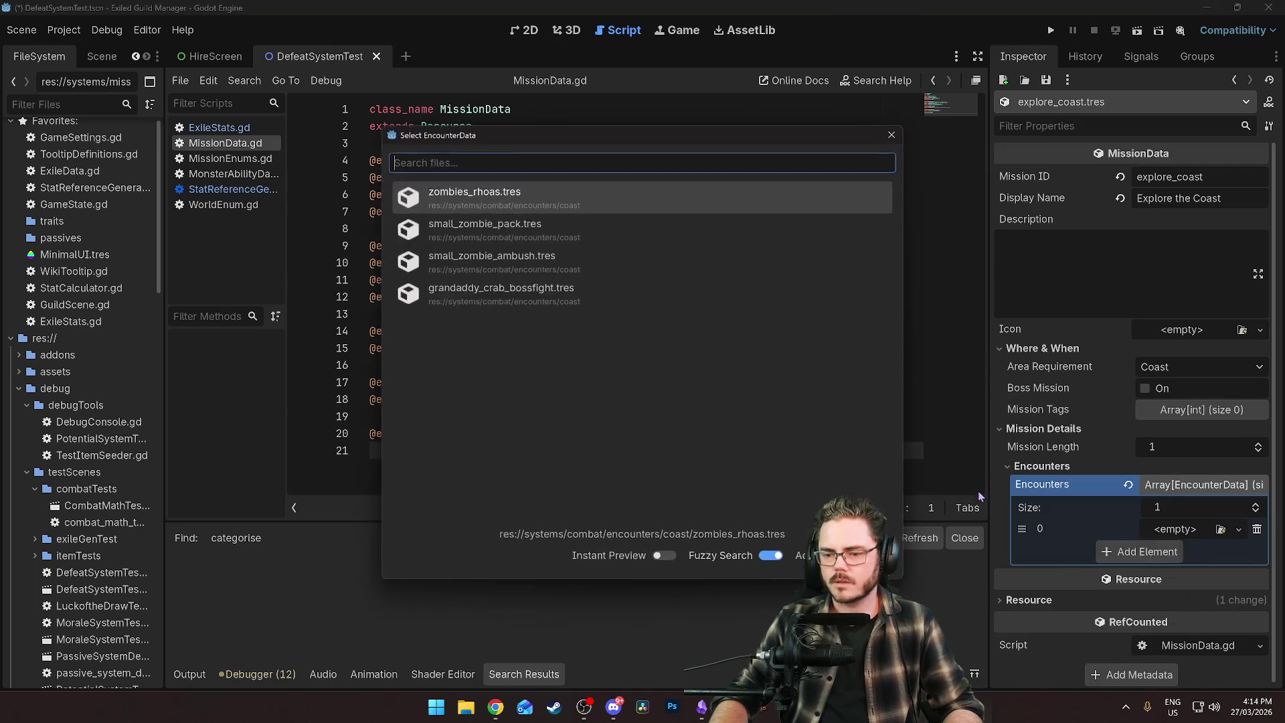
double_click(484, 226)
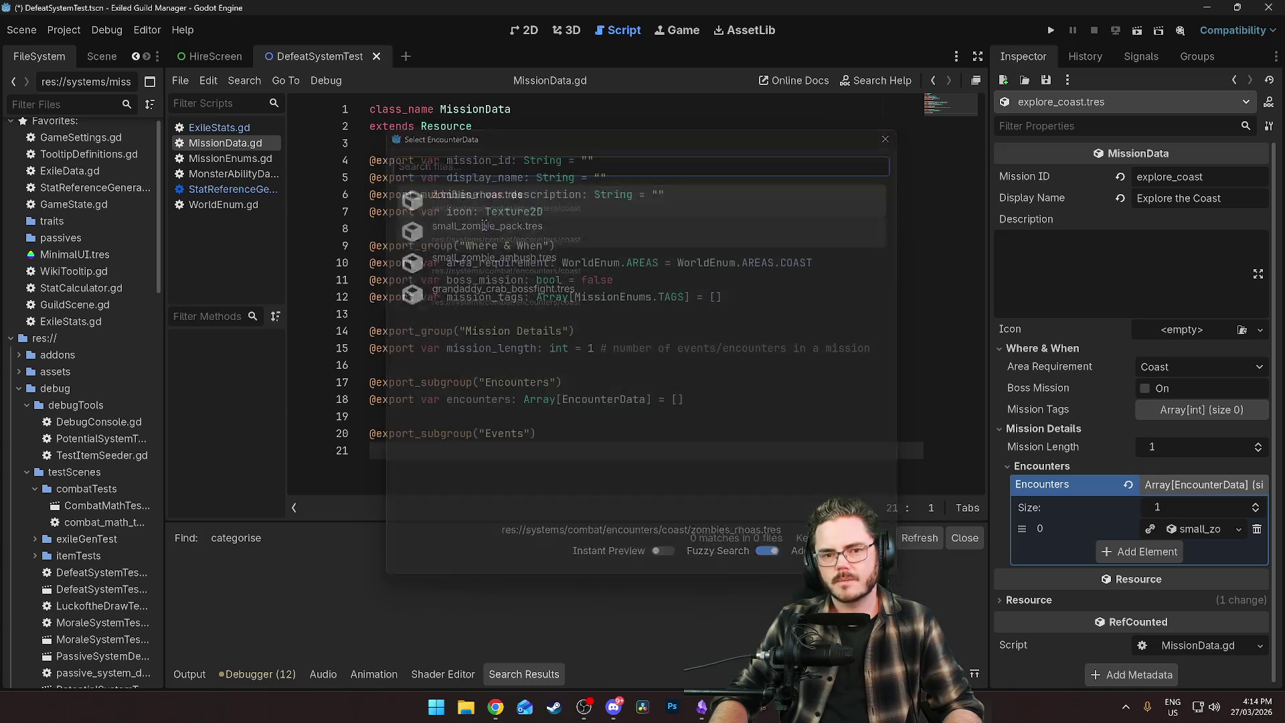
click(1201, 528)
scroll(1205, 529, down, 5)
click(1197, 429)
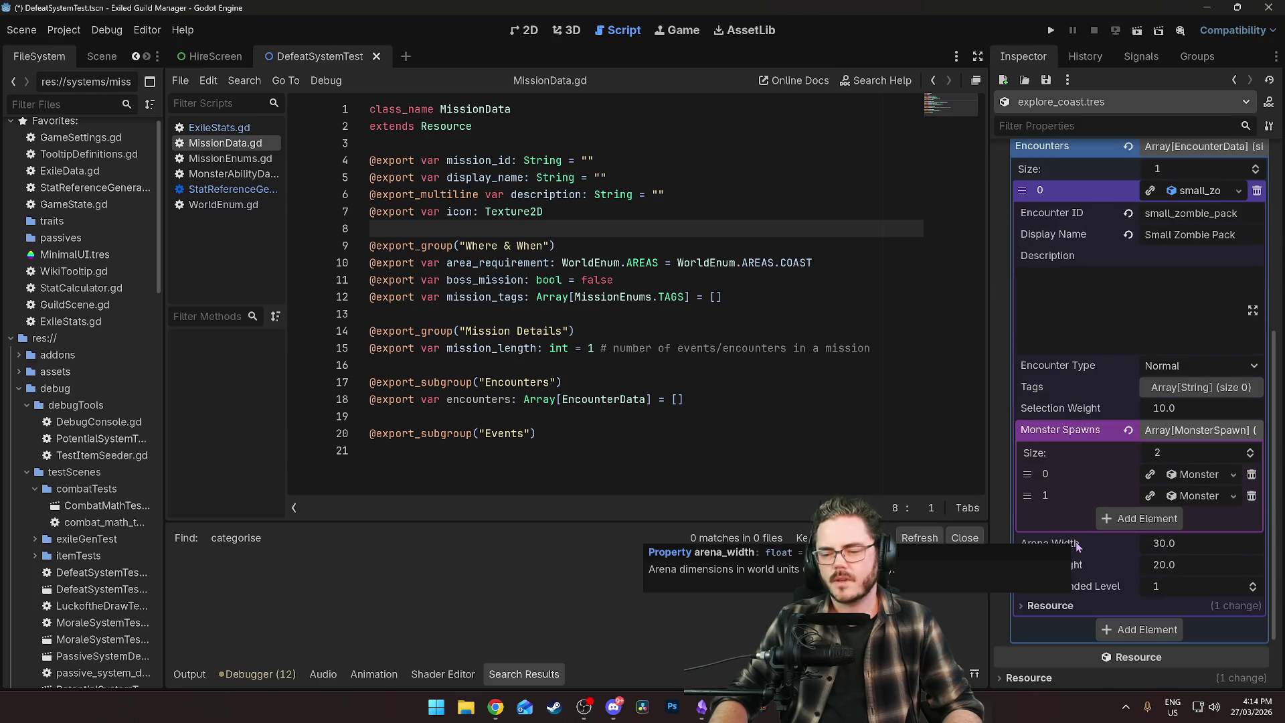
scroll(1077, 547, up, 5)
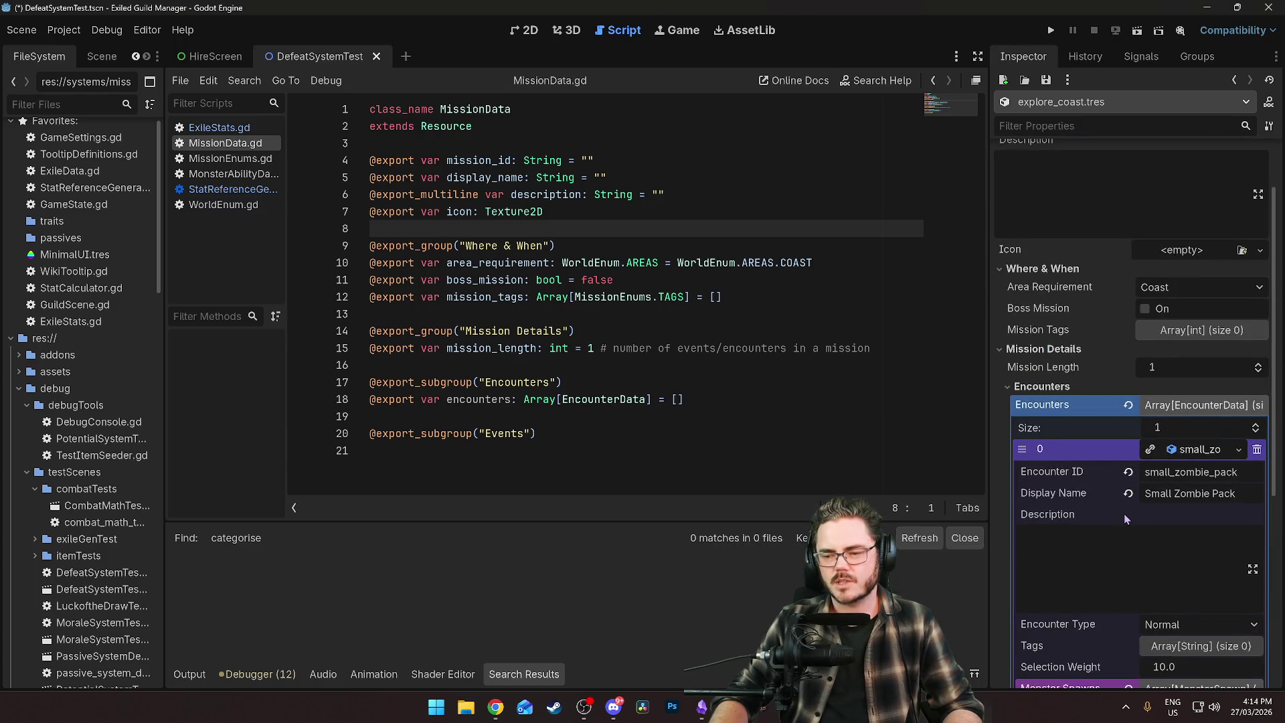
scroll(1131, 518, down, 2)
scroll(1139, 523, up, 3)
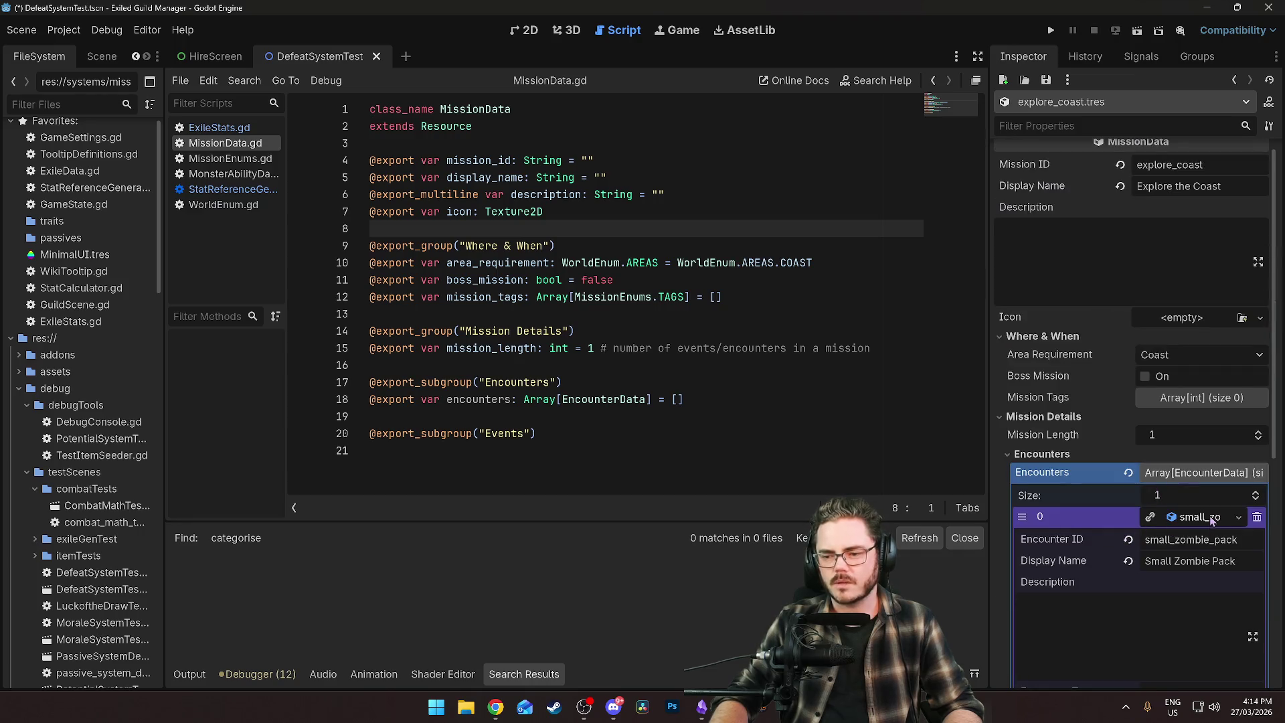
click(1212, 521)
- Add a second element with a new EncounterData, inspect it, then remove it
click(1141, 550)
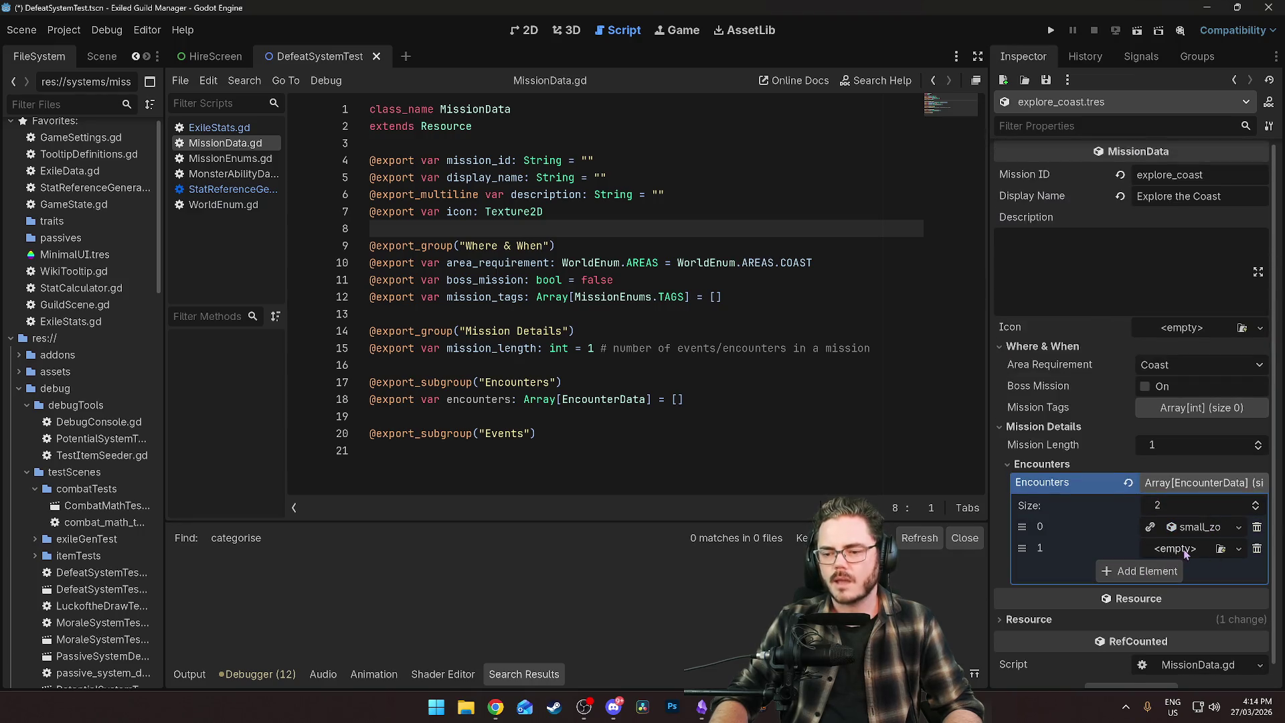
click(1238, 548)
click(1185, 587)
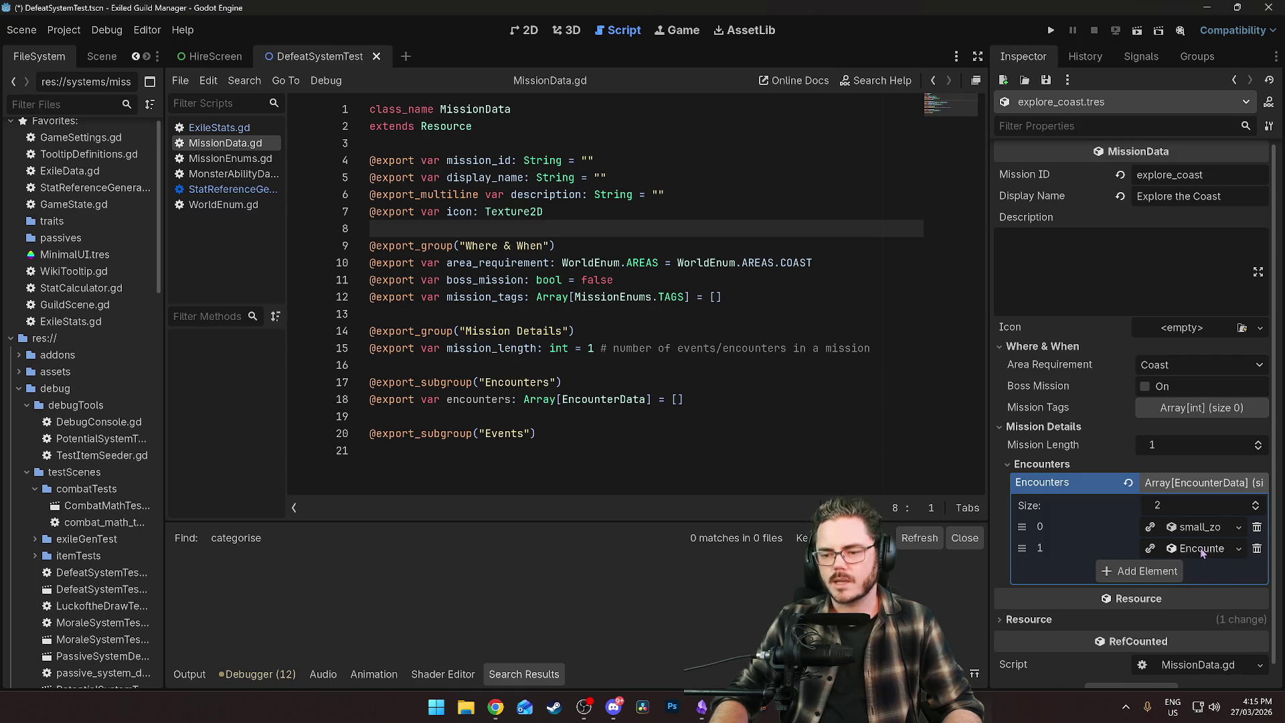
click(1203, 549)
scroll(1110, 573, down, 4)
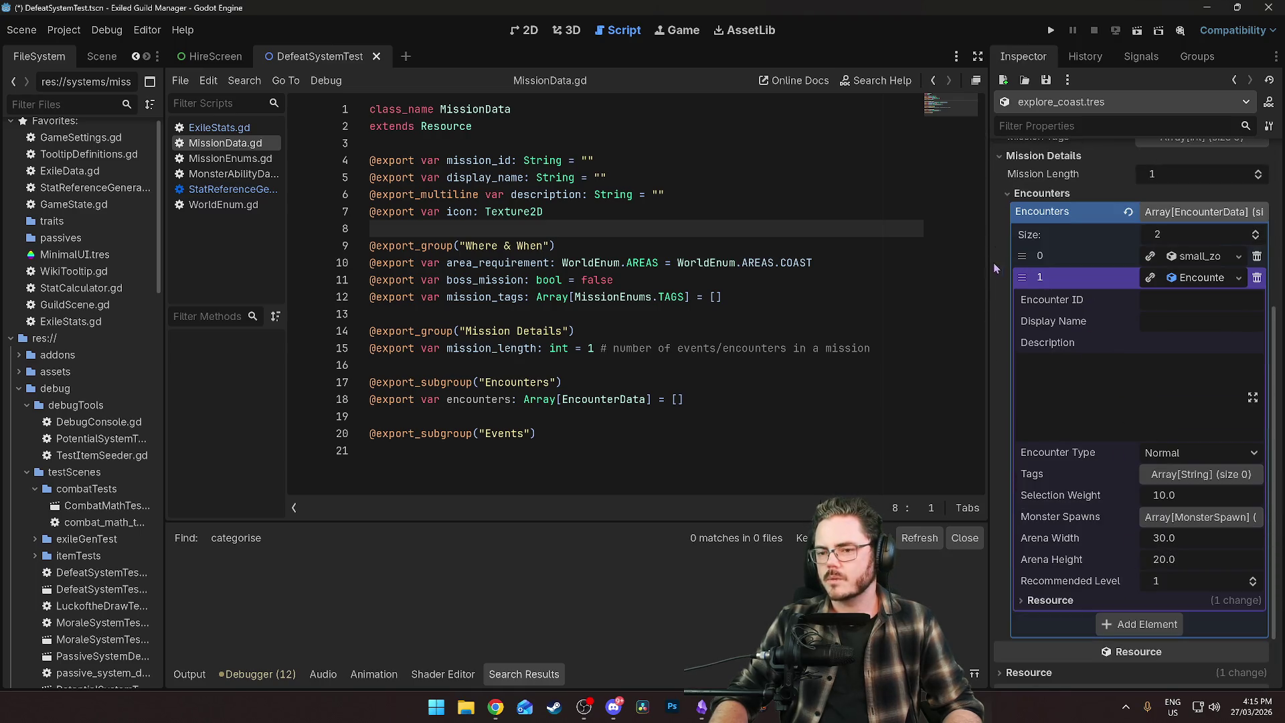
drag(989, 267, 667, 266)
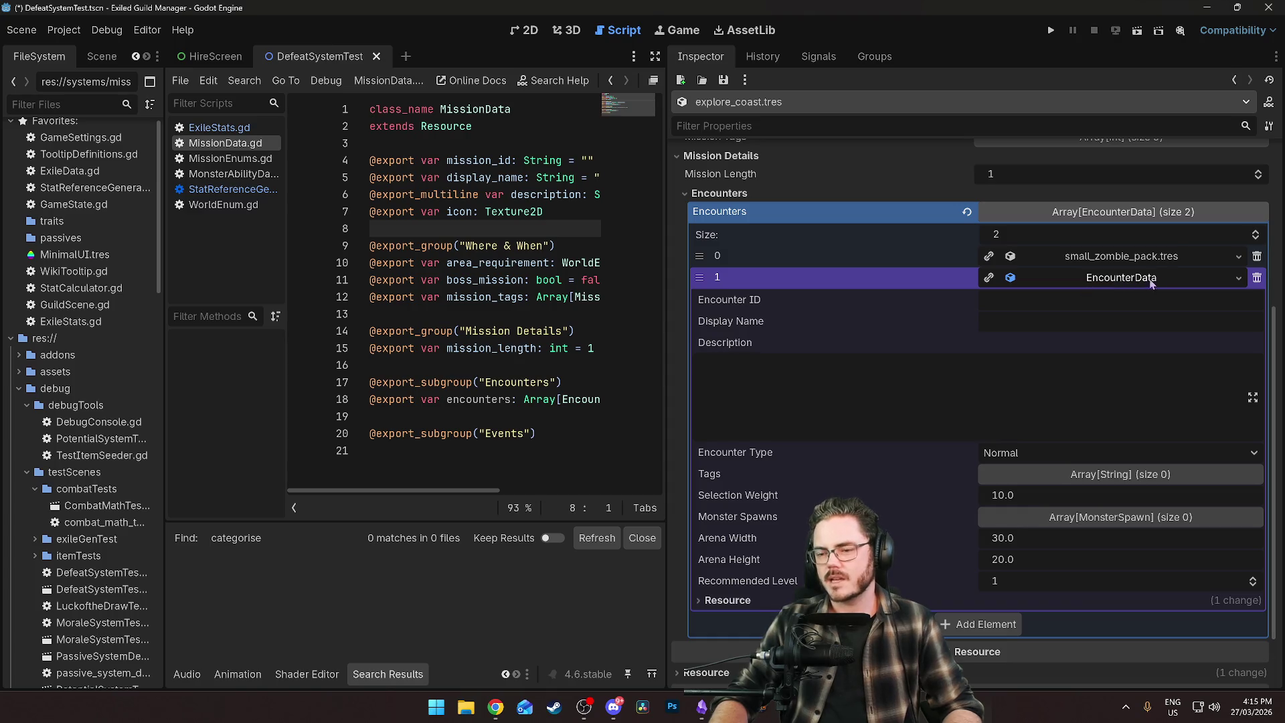
scroll(1089, 511, down, 2)
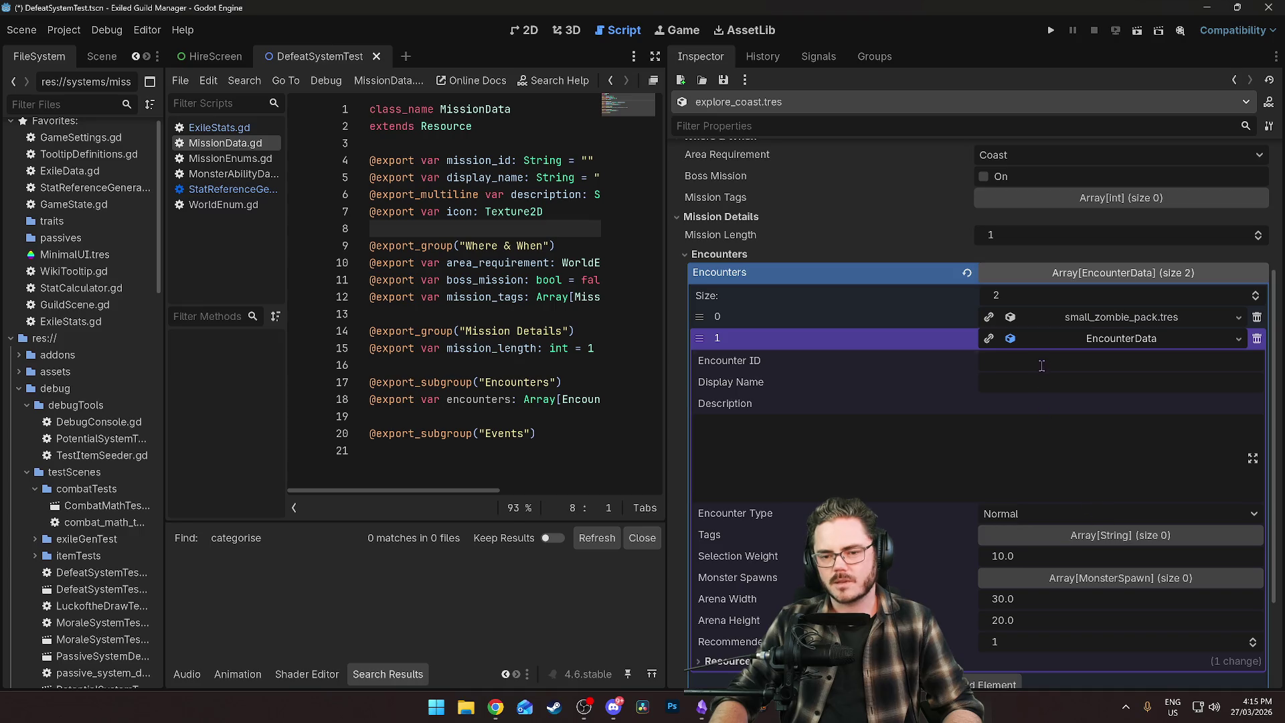
scroll(1057, 517, up, 4)
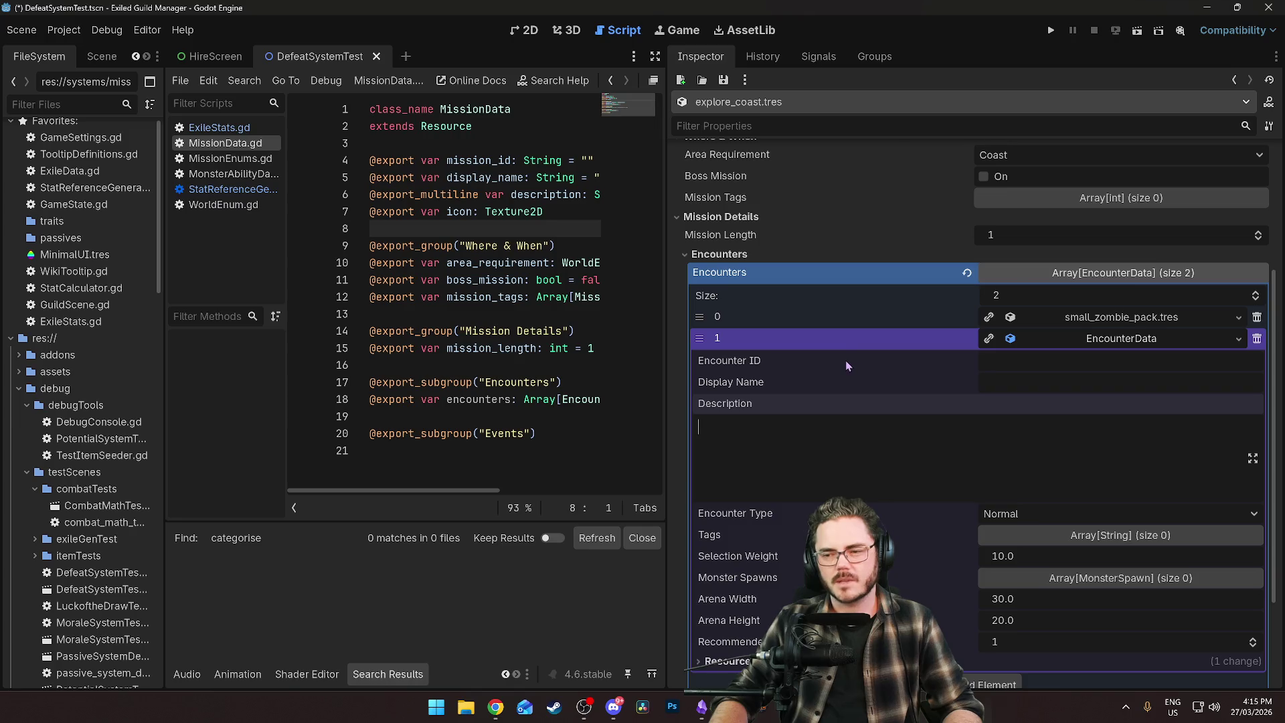
click(1256, 339)
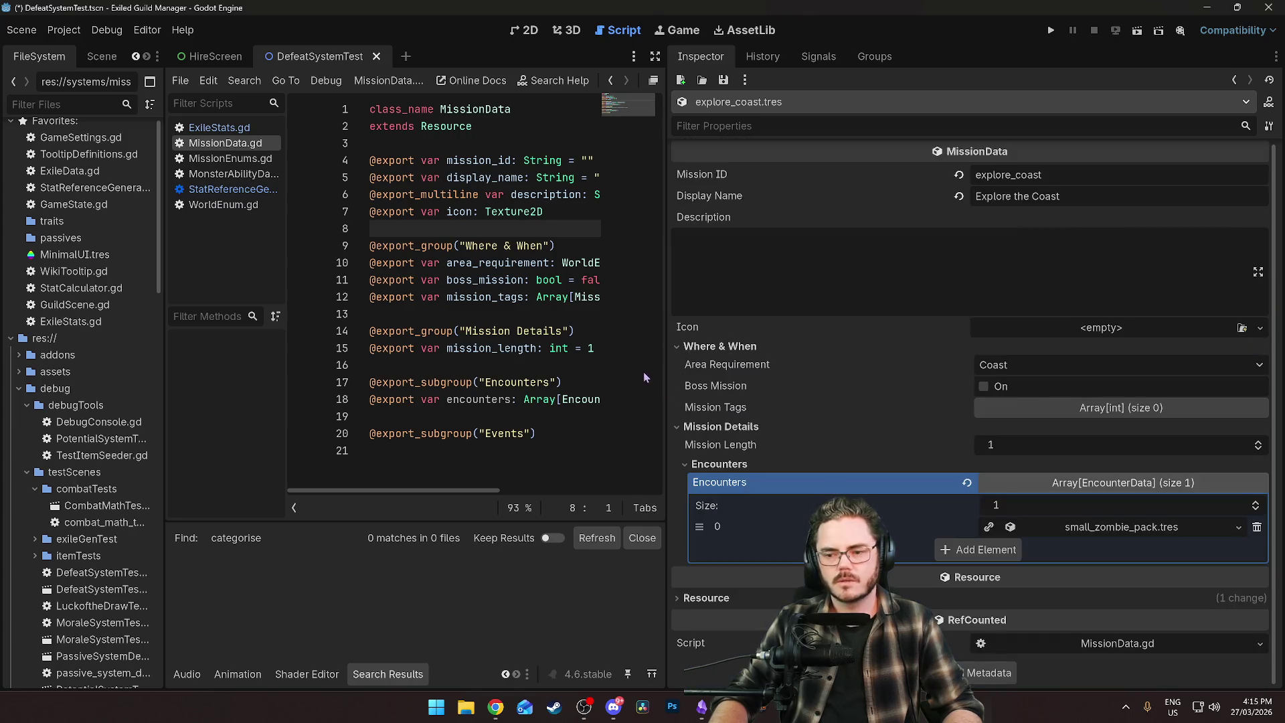
mouse_move(667, 362)
mouse_down()
mouse_move(1043, 378)
mouse_move(970, 380)
mouse_up()
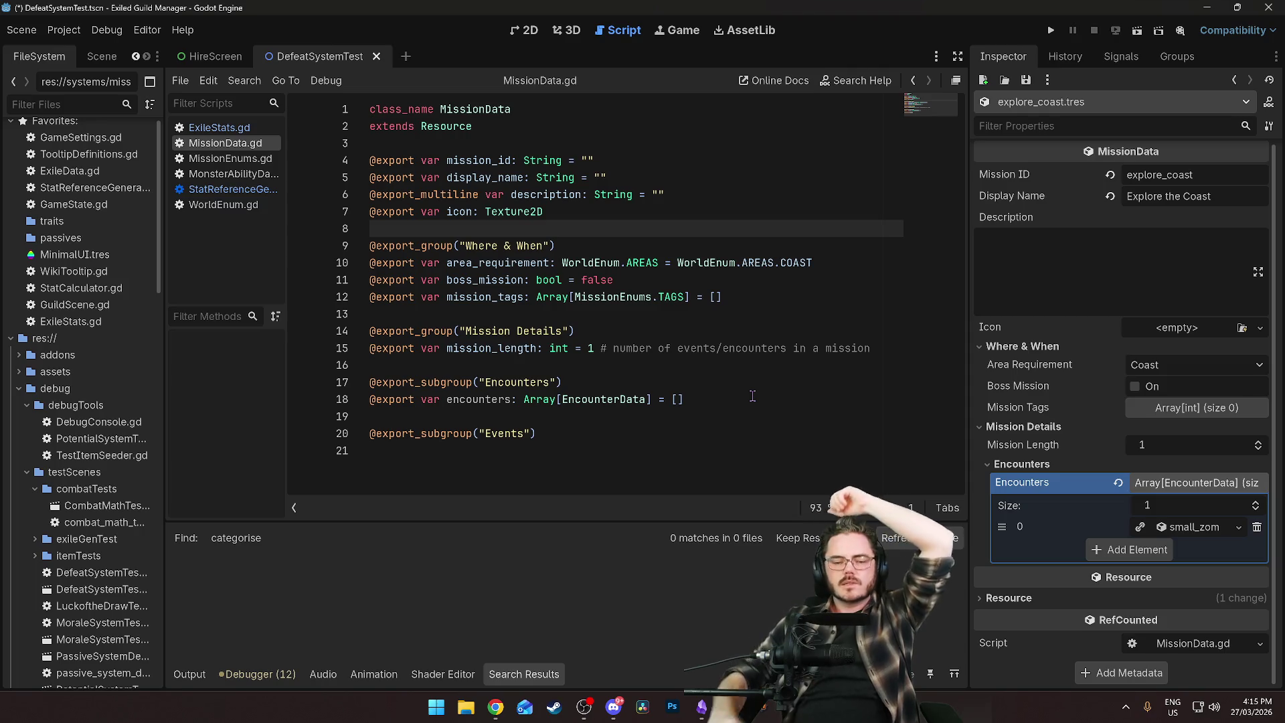
- Prefix the line 18 encounters export to random_encounters and expand the Random Encounters list
click(448, 399)
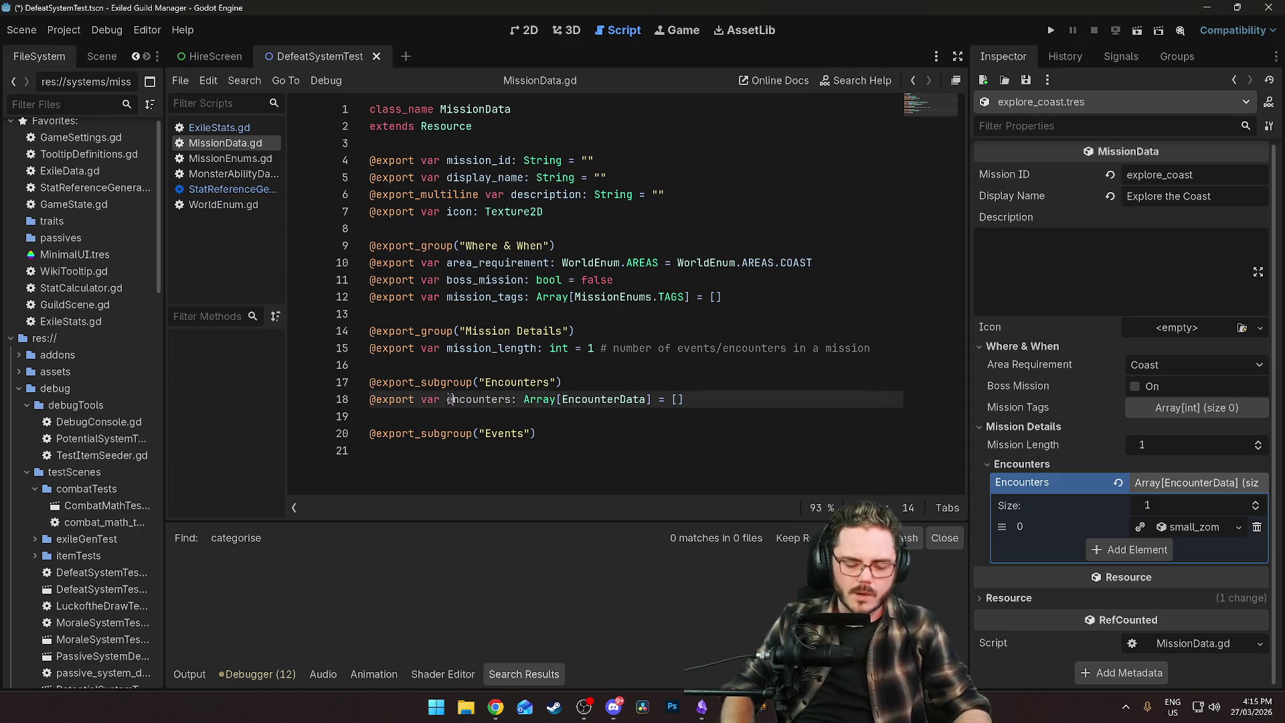
text(random_)
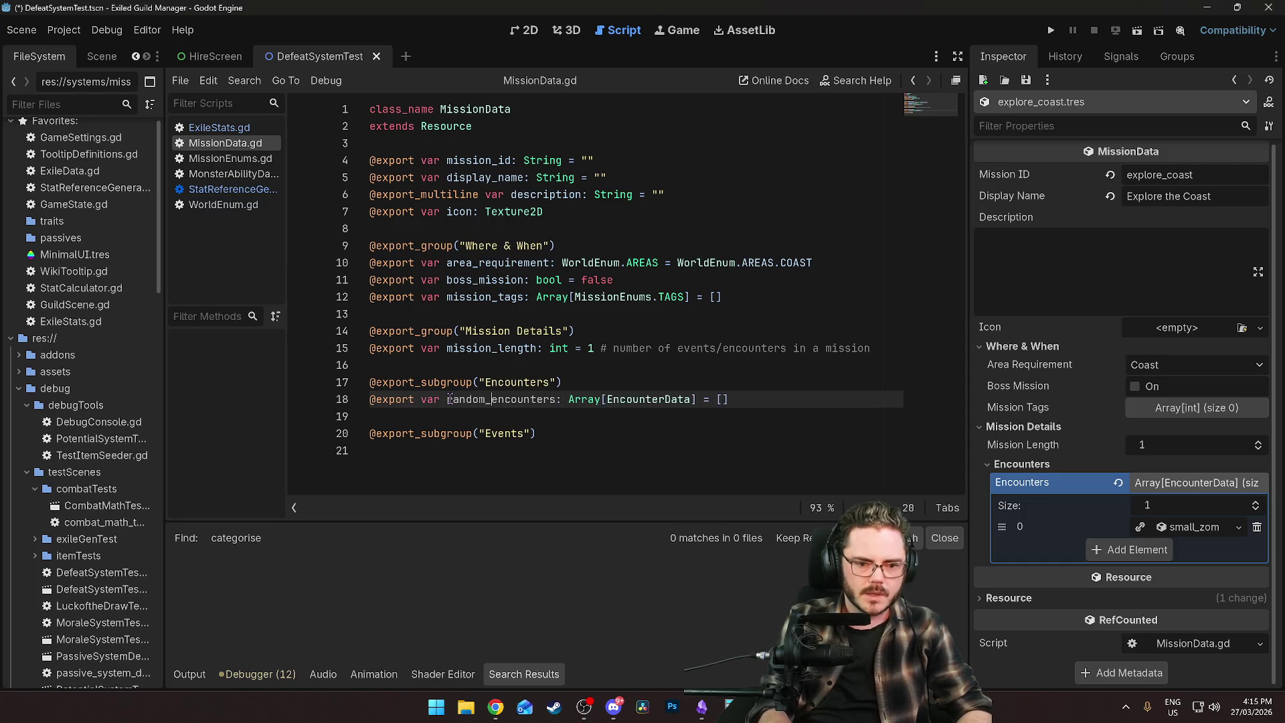
click(593, 410)
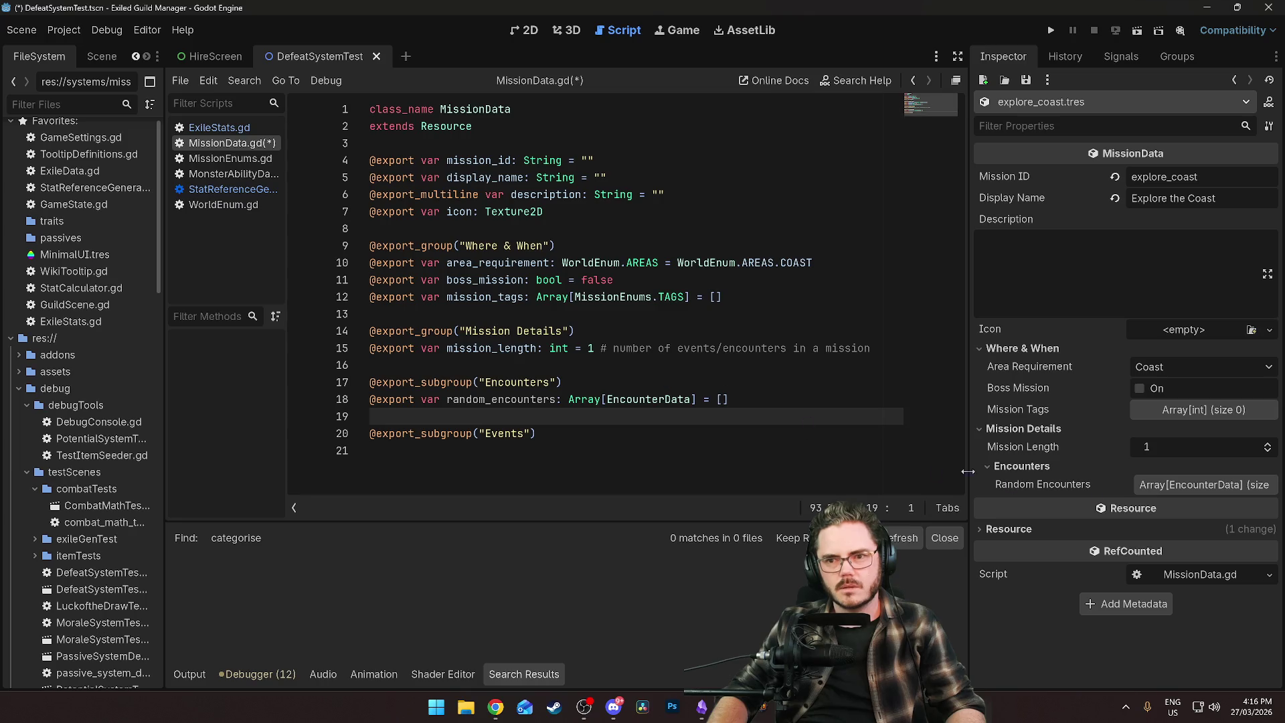
click(1191, 489)
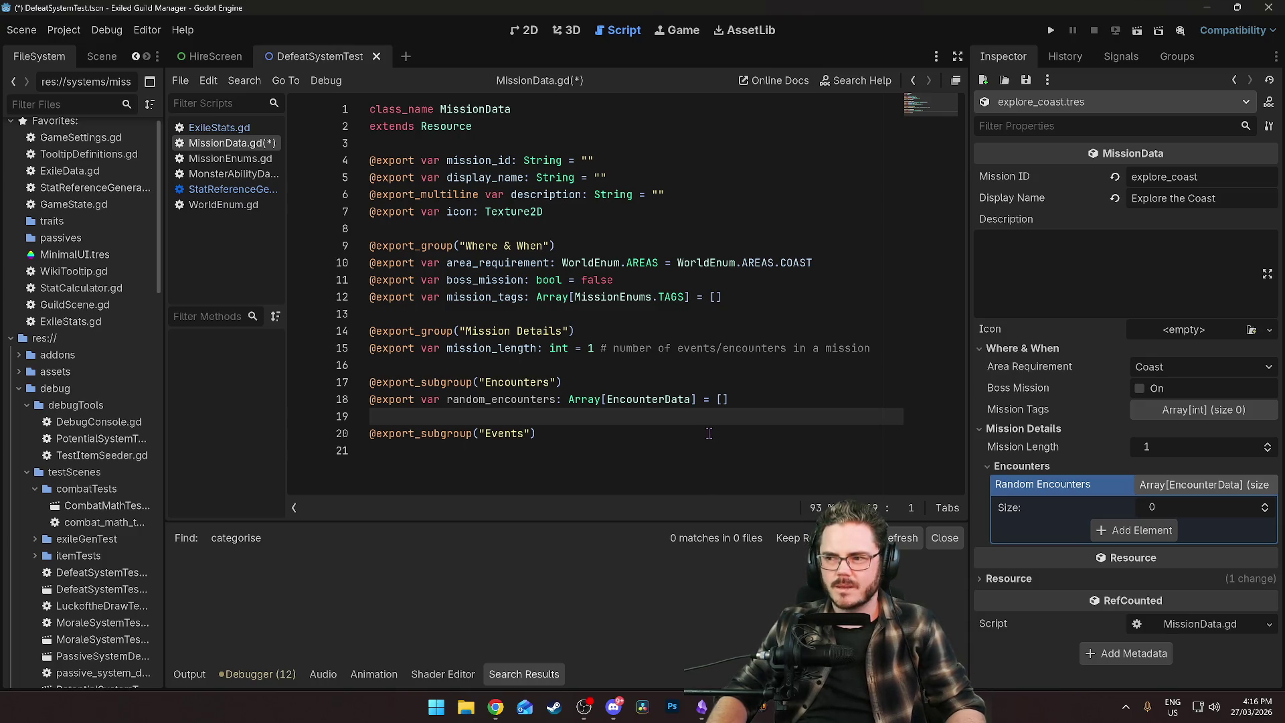
click(766, 407)
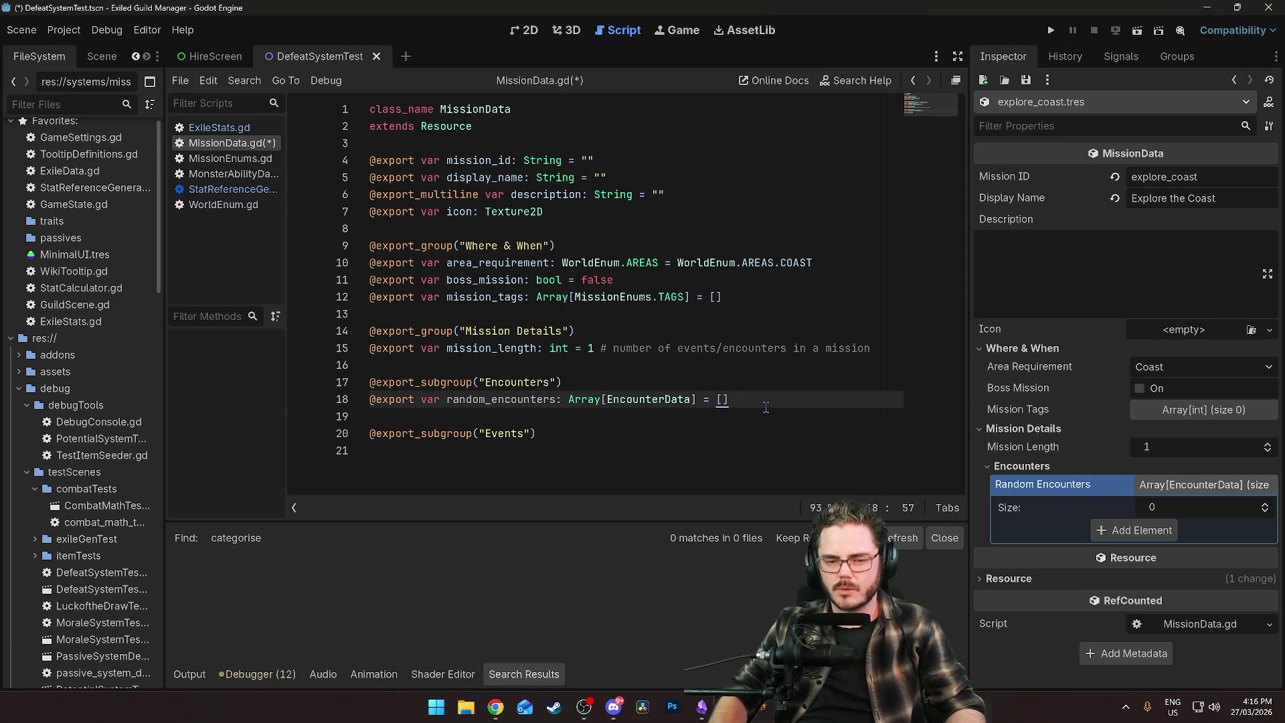
key(Return)
text(@export )
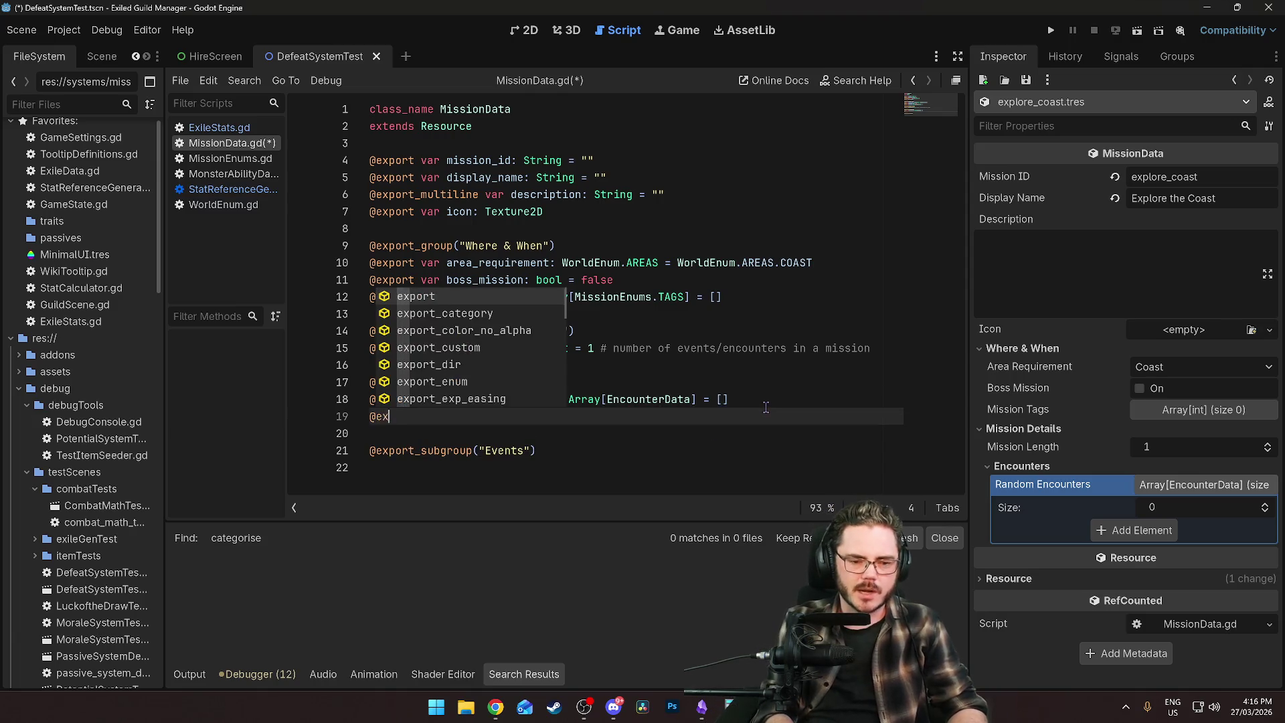
text(var )
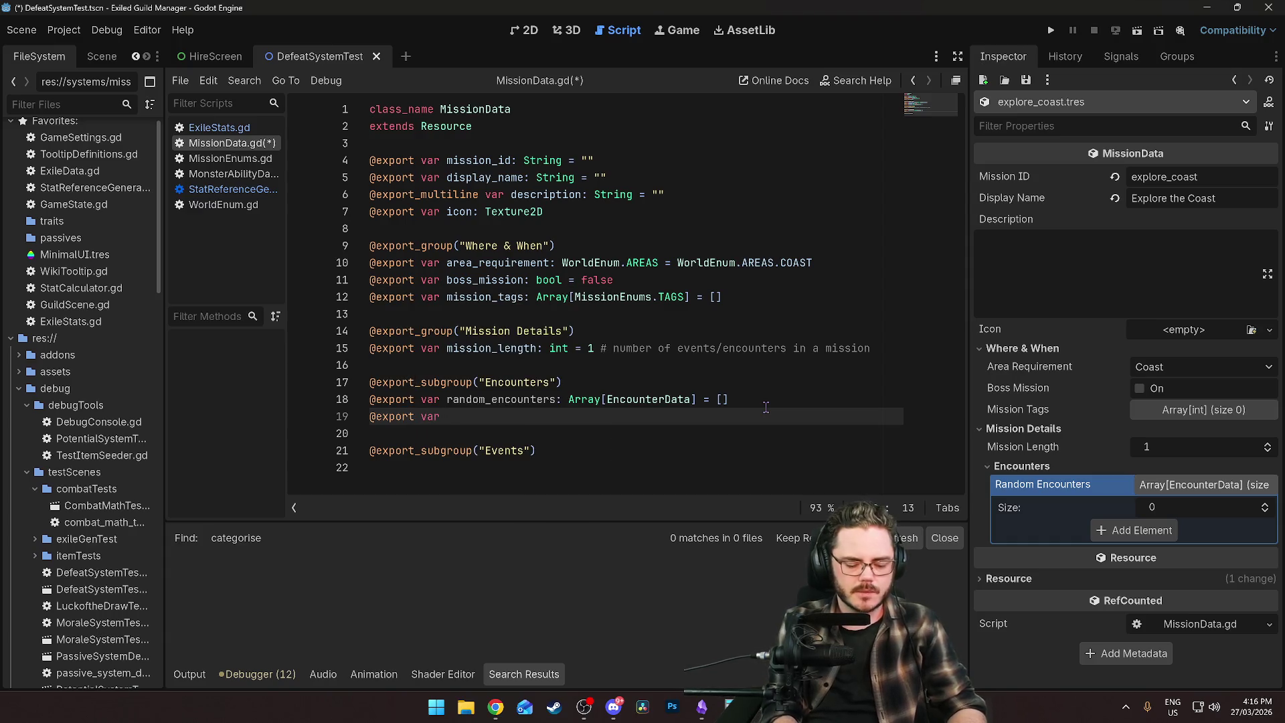
text(garuantee)
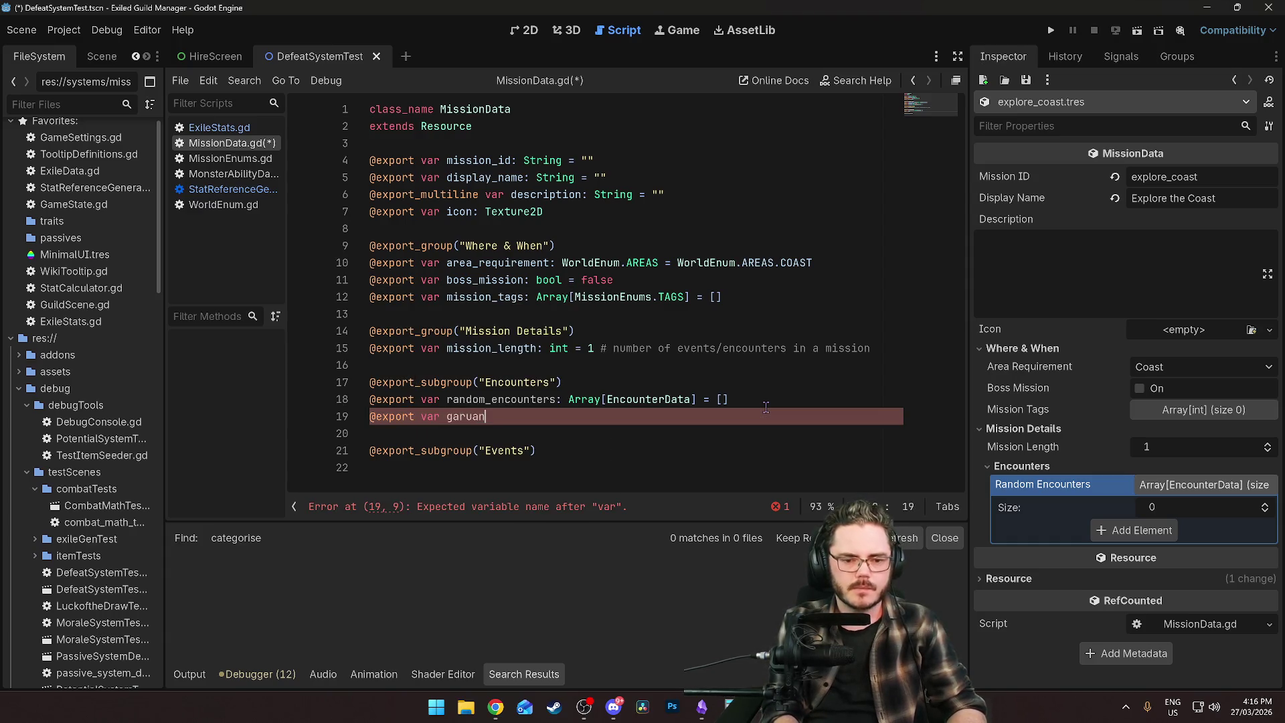
text(d_en)
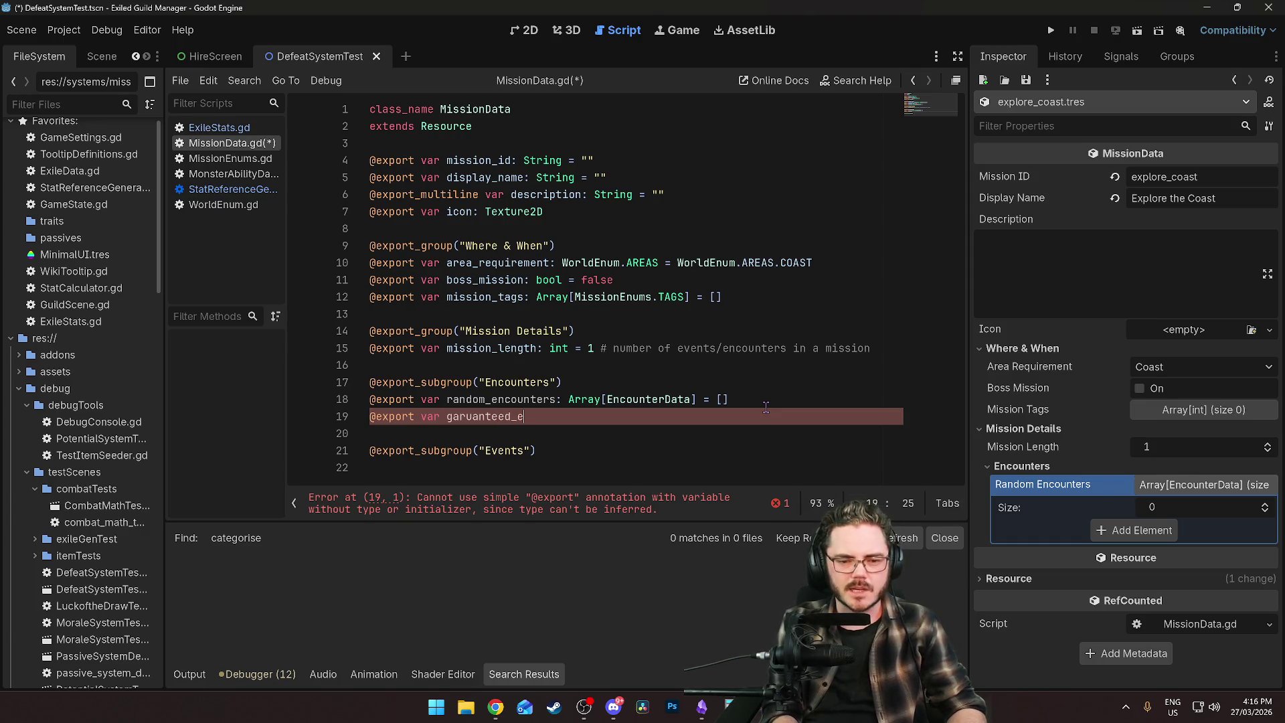
text(counters)
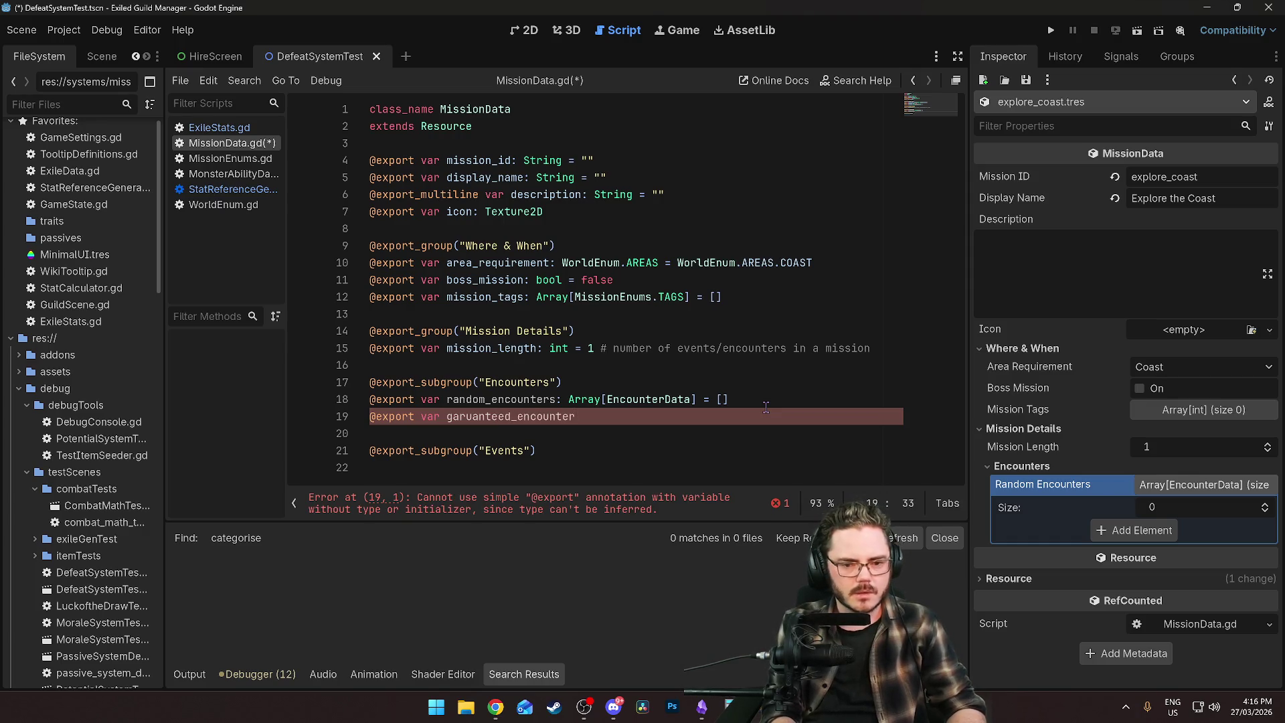
text(:)
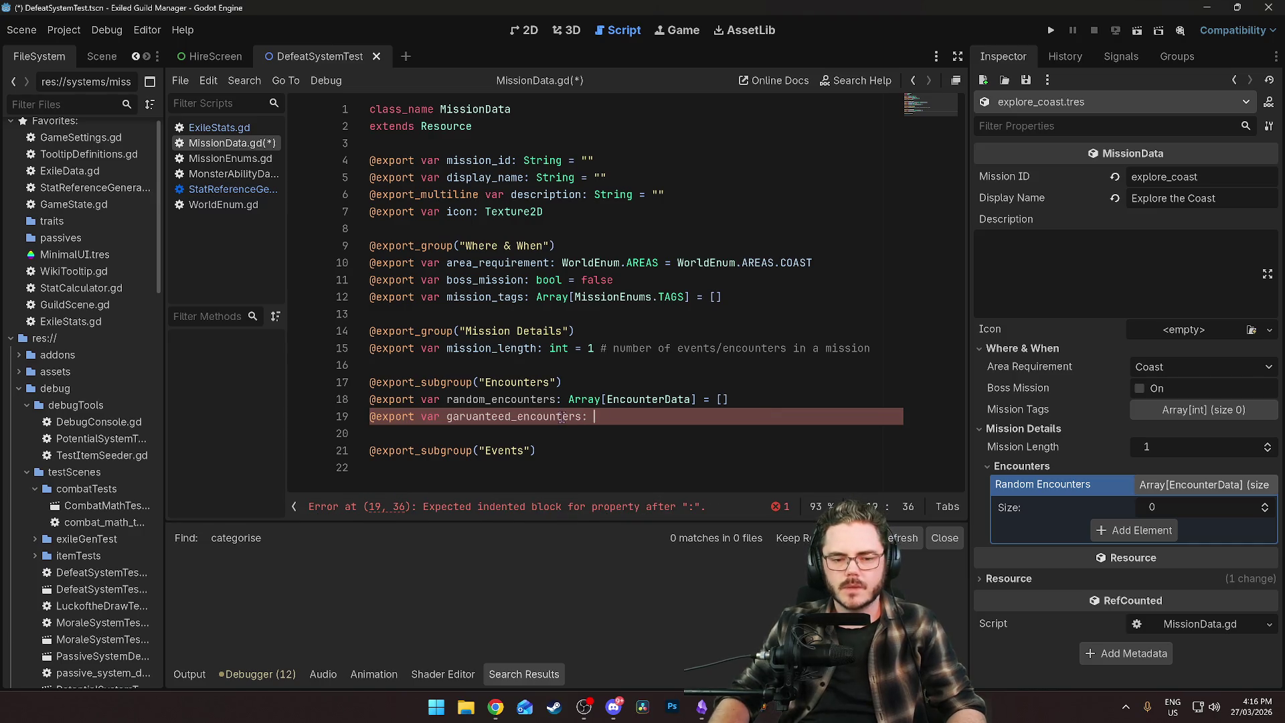
drag(511, 417, 448, 418)
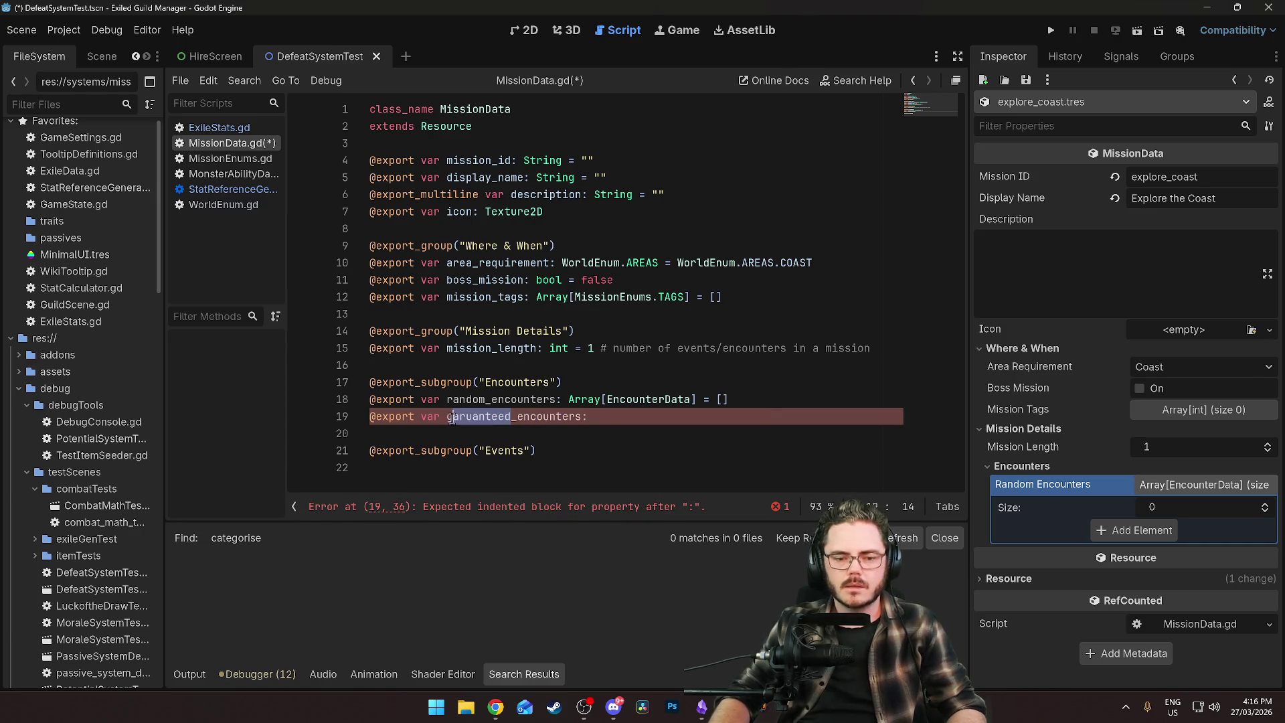
text(mad)
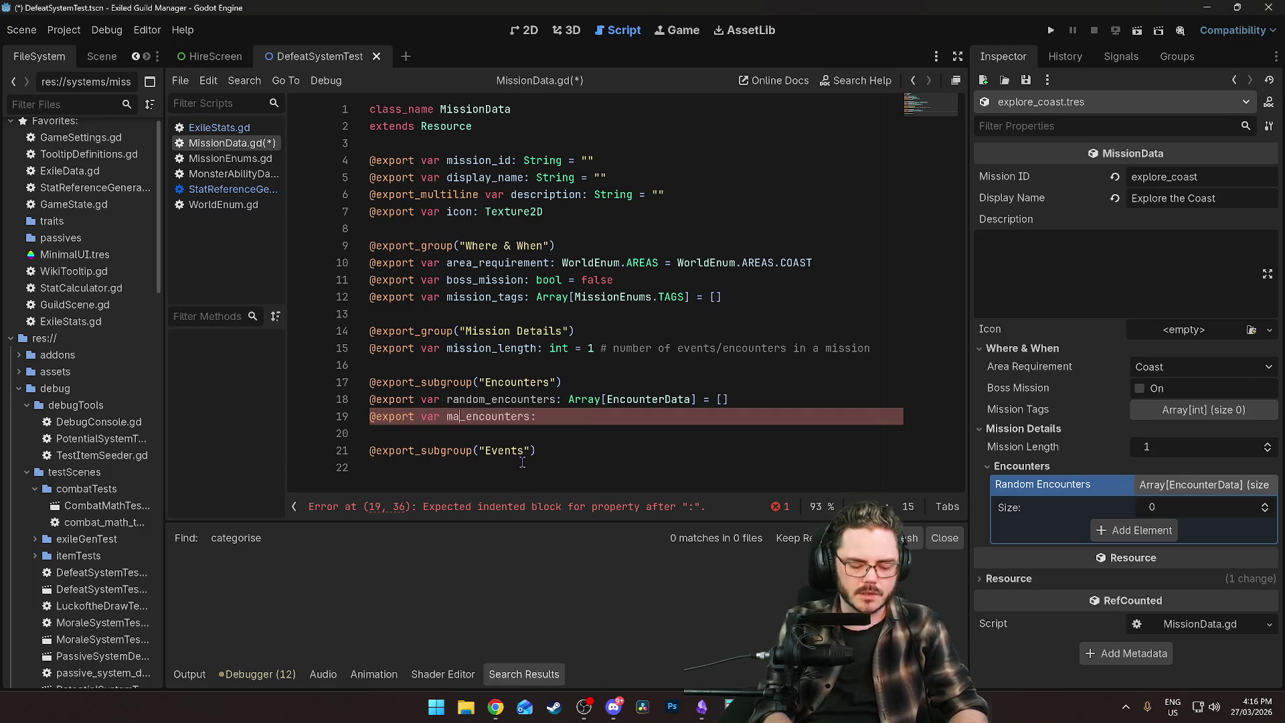
key(BackSpace)
text(nda)
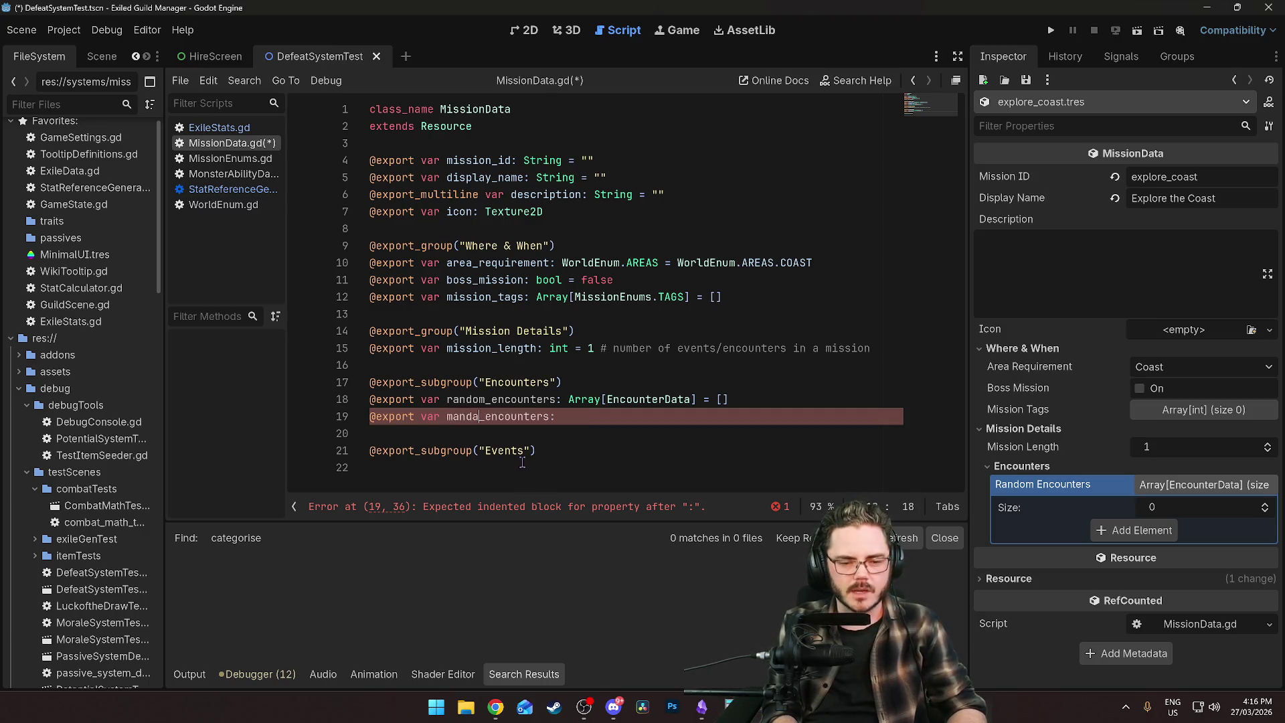
text(tory)
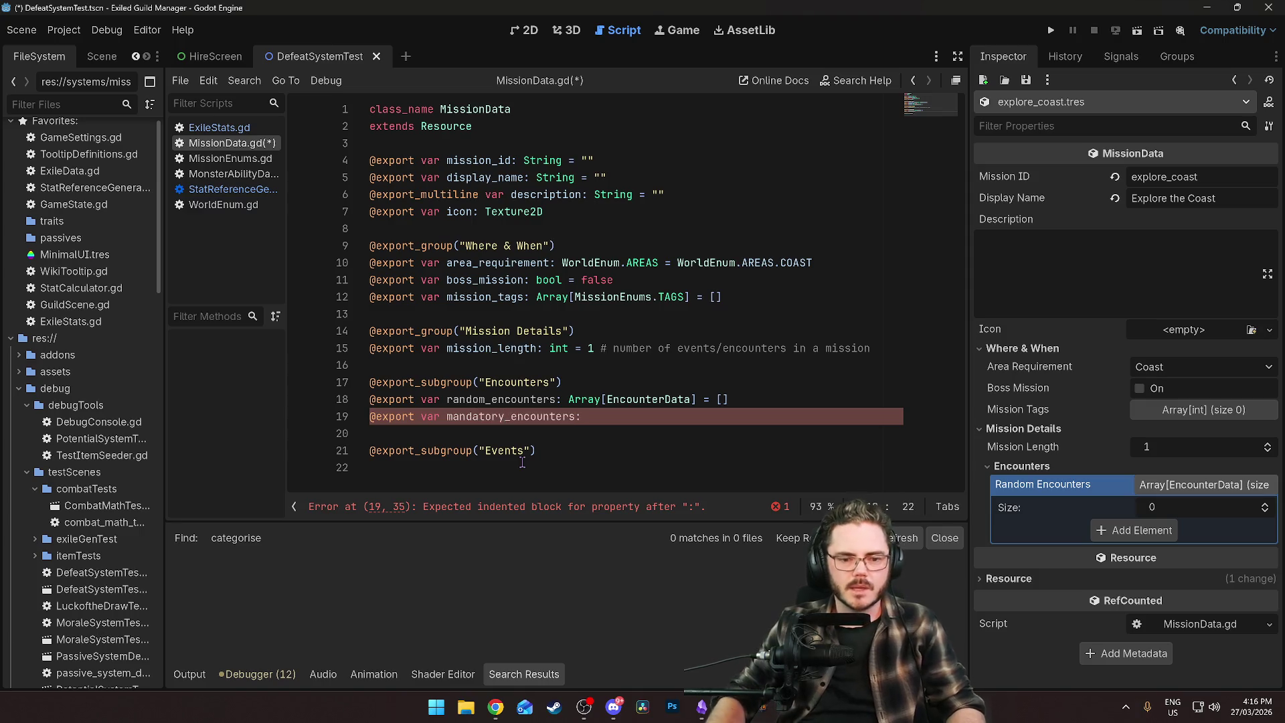
click(577, 416)
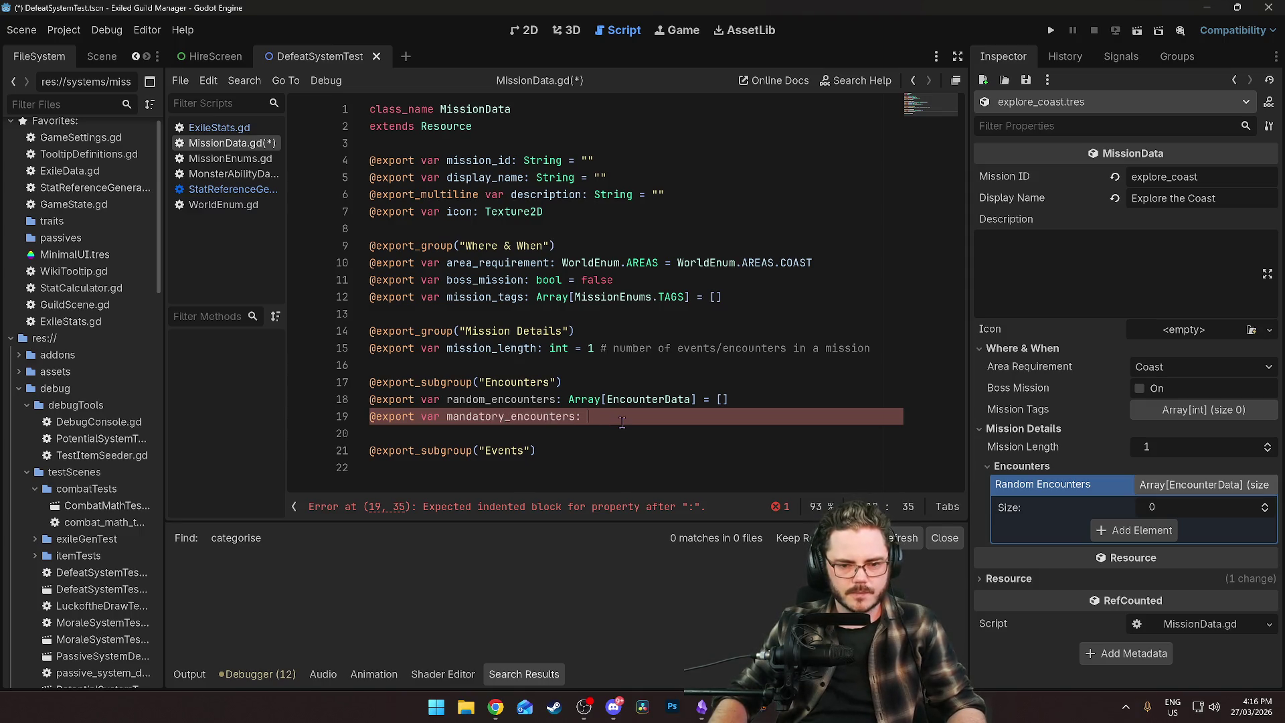
text(Array[)
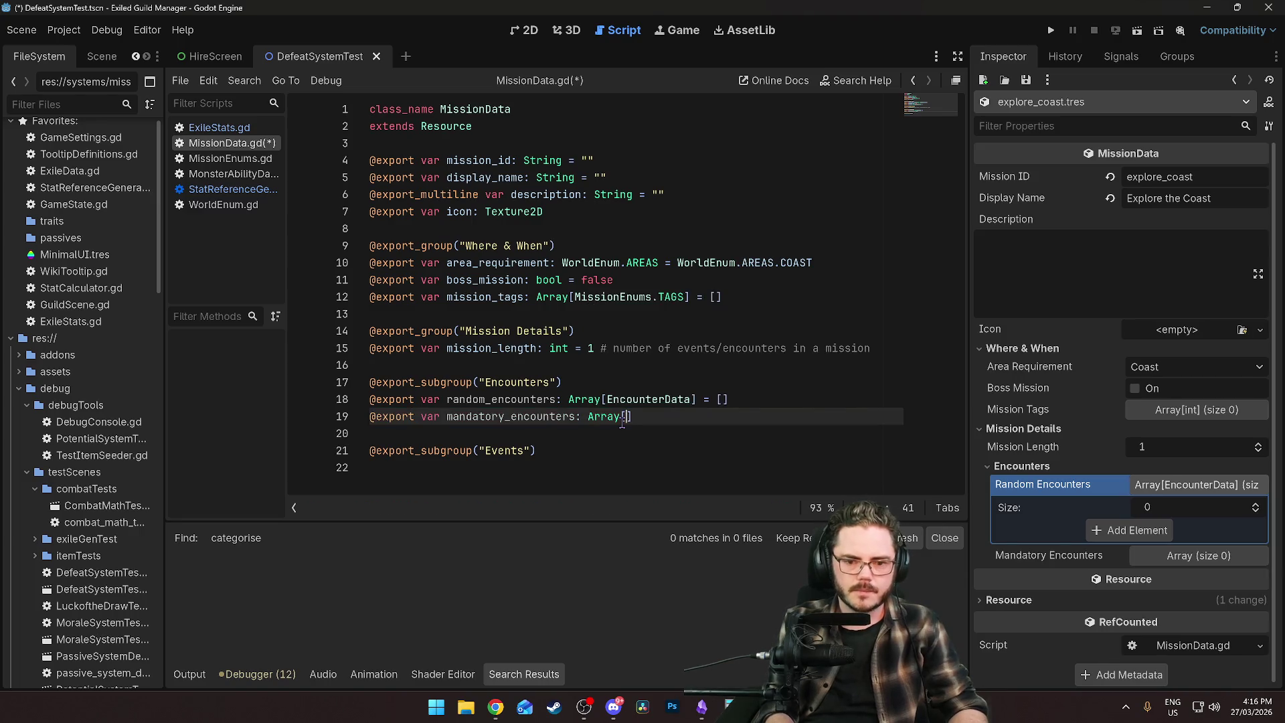
text(Encount)
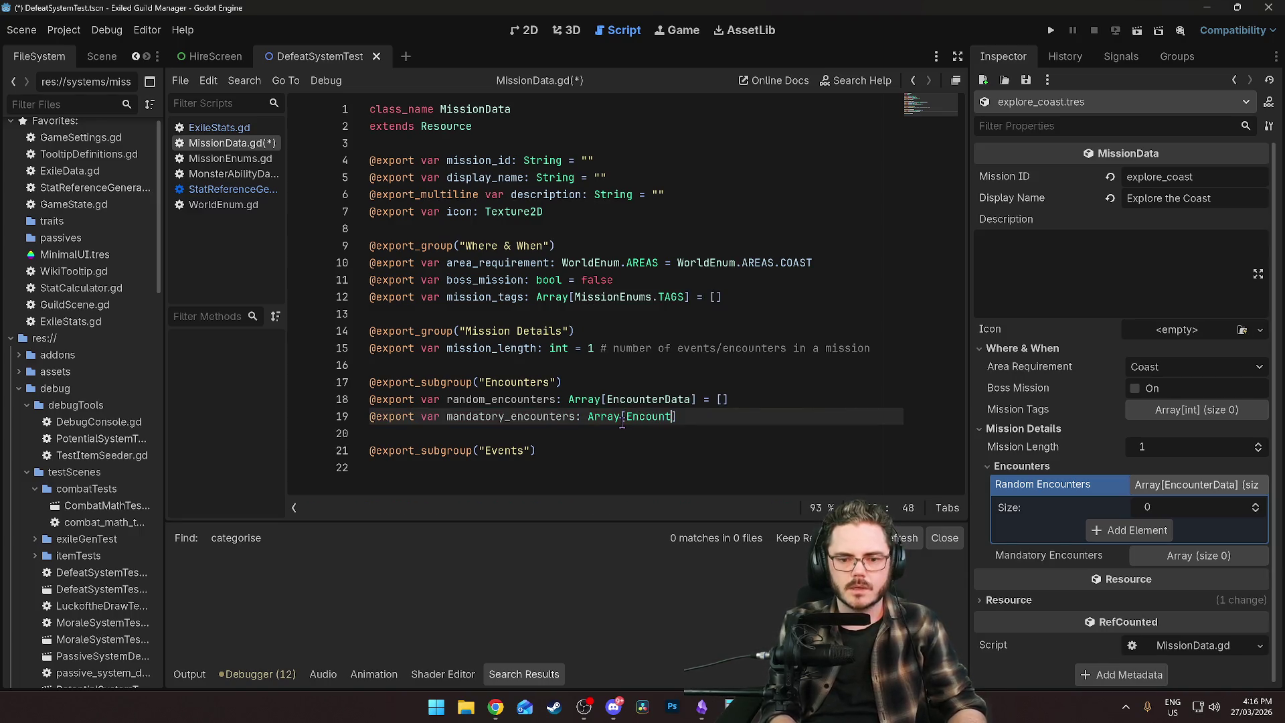
text(er)
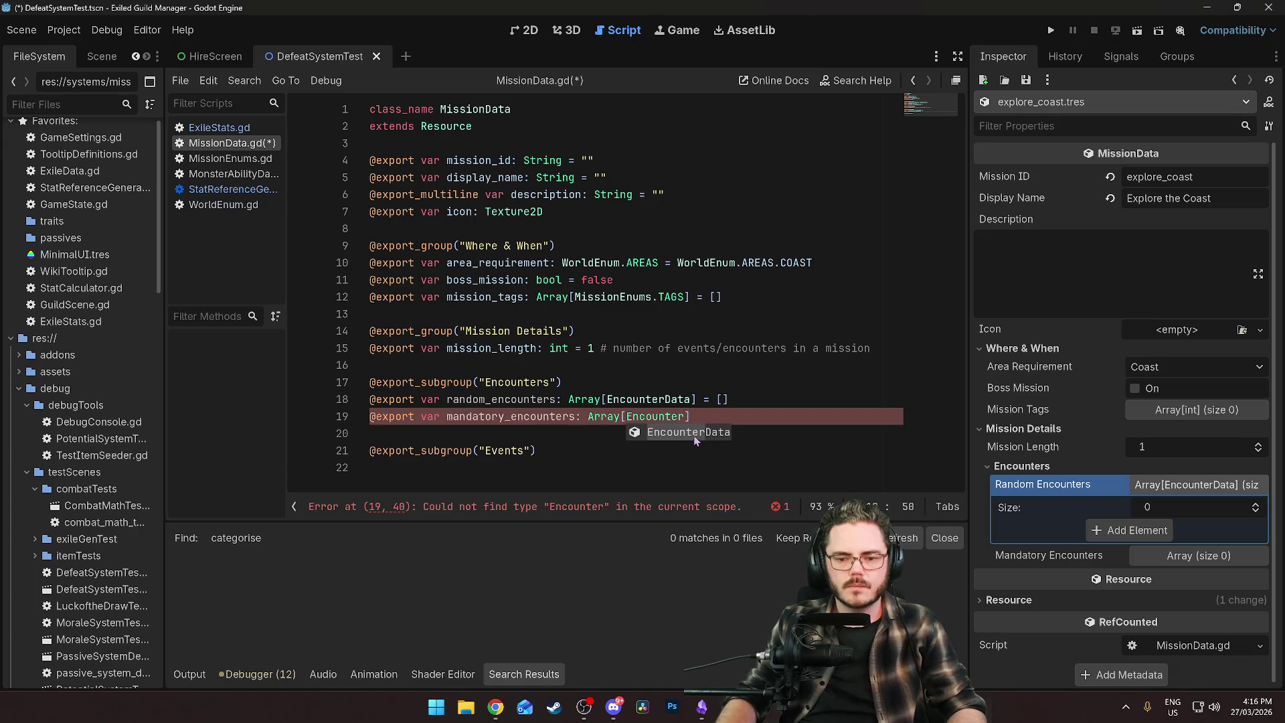
click(694, 435)
text(] = [])
click(627, 454)
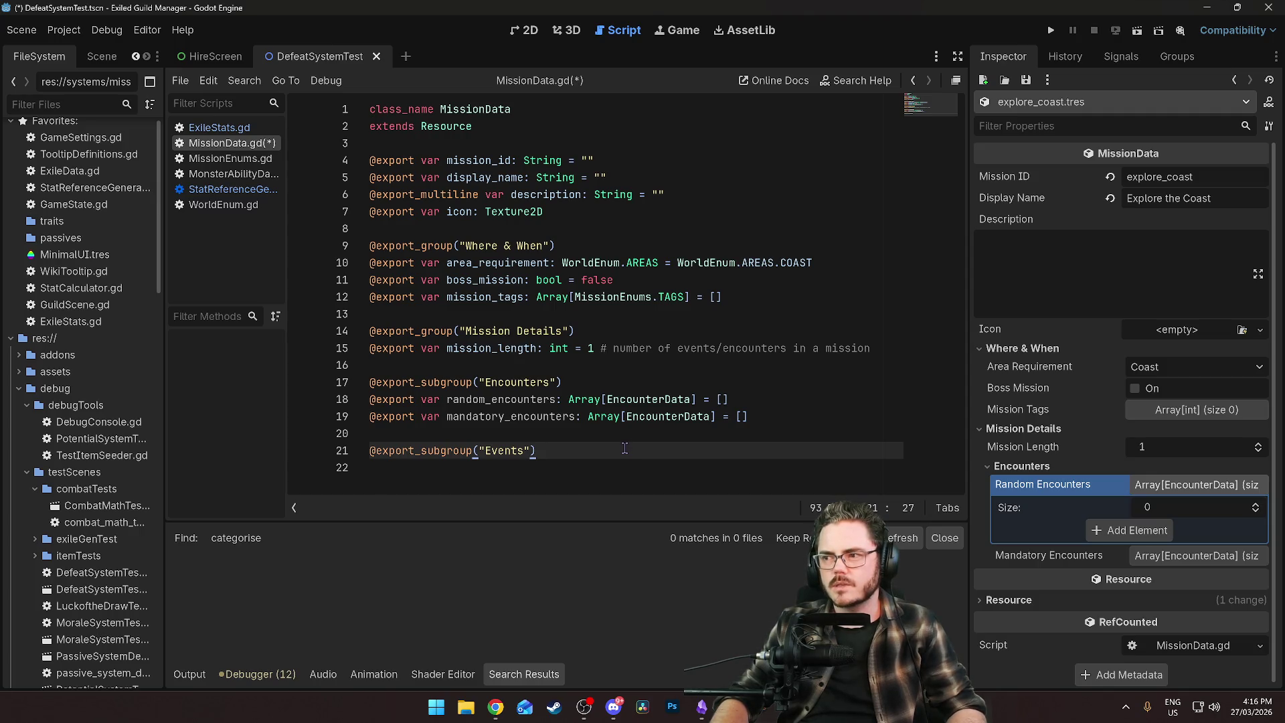
key(ctrl+s)
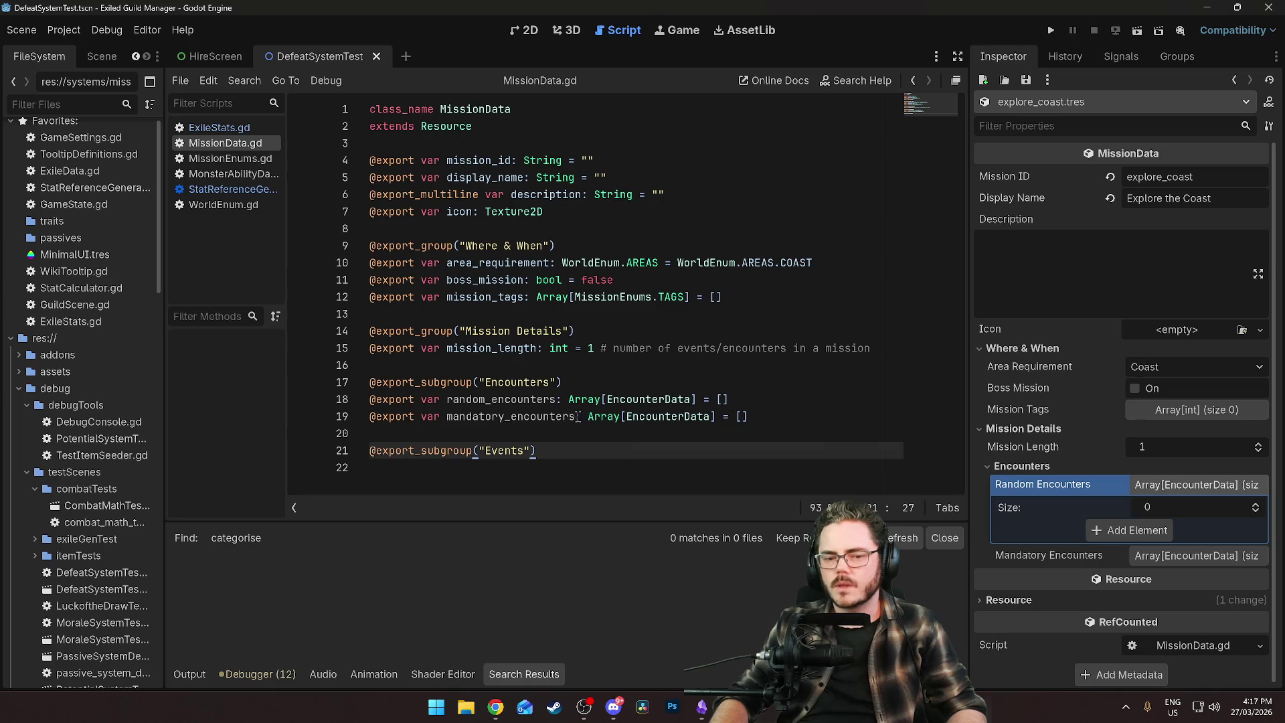
- Rename random_encounters to random_encounters_tags and save MissionData.gd again
click(536, 400)
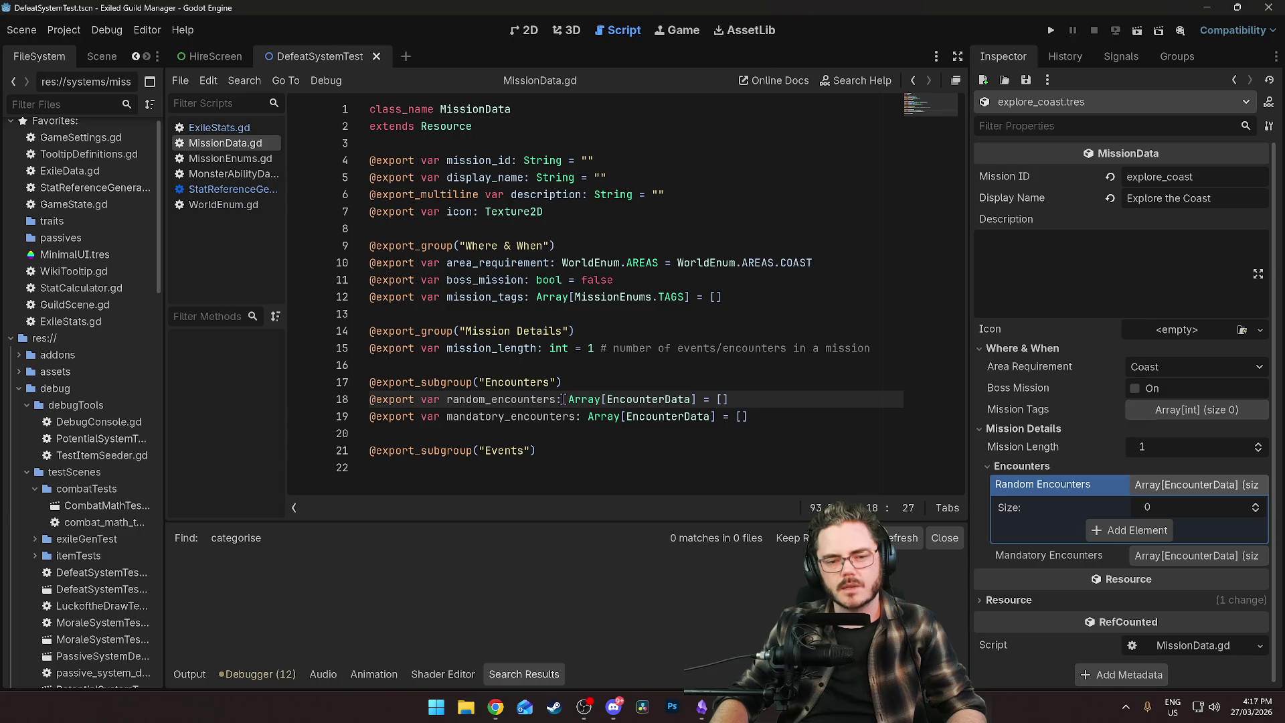
click(561, 399)
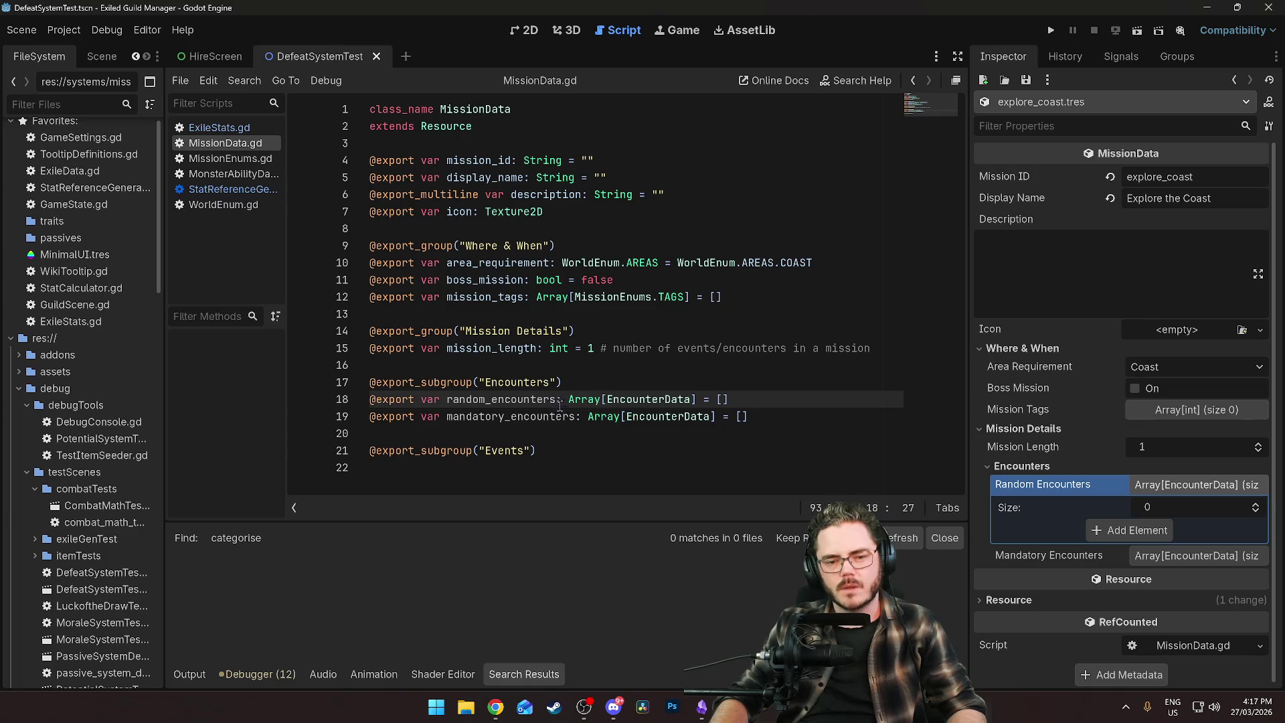
text(_tags)
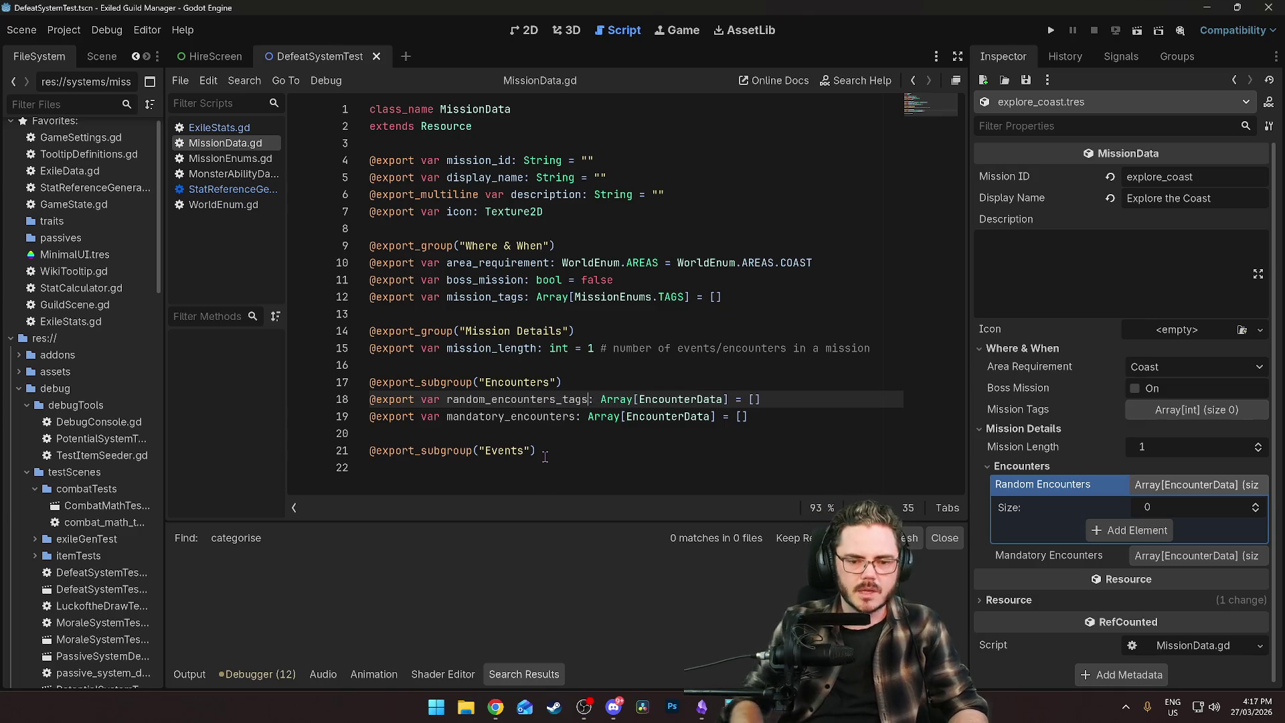
key(Up)
key(Up)
key(ctrl+s)
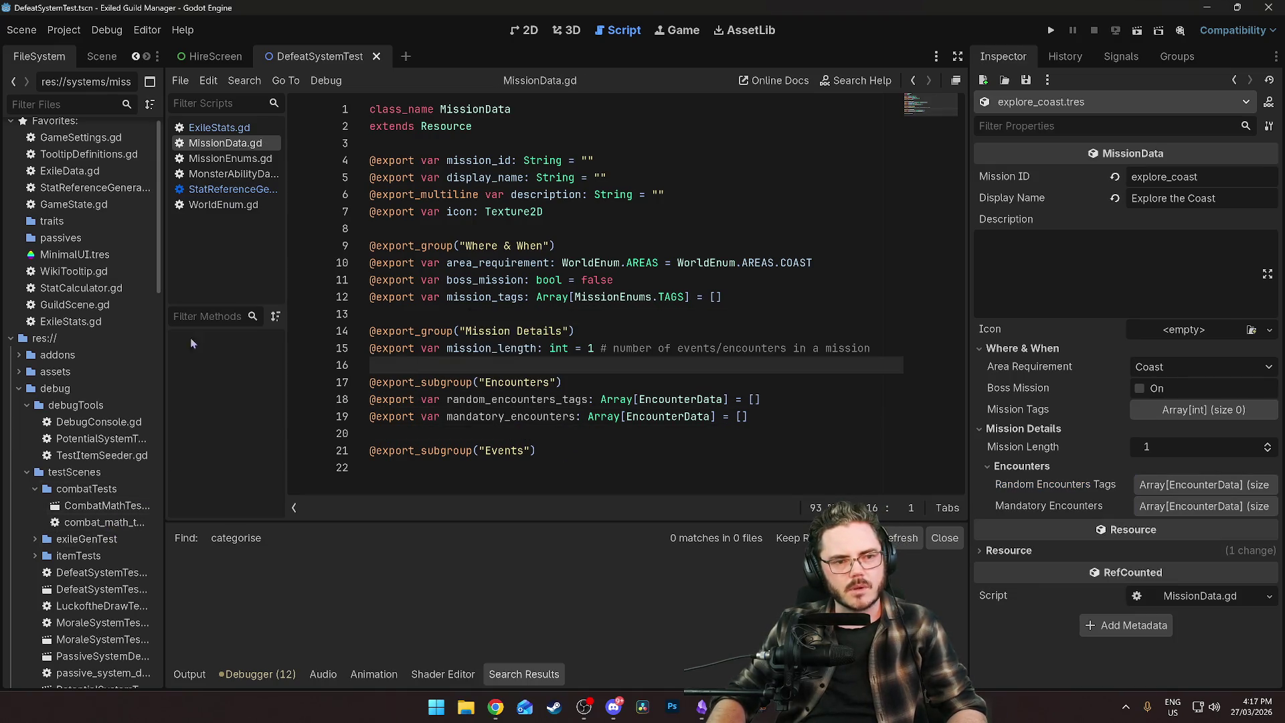
scroll(135, 322, down, 5)
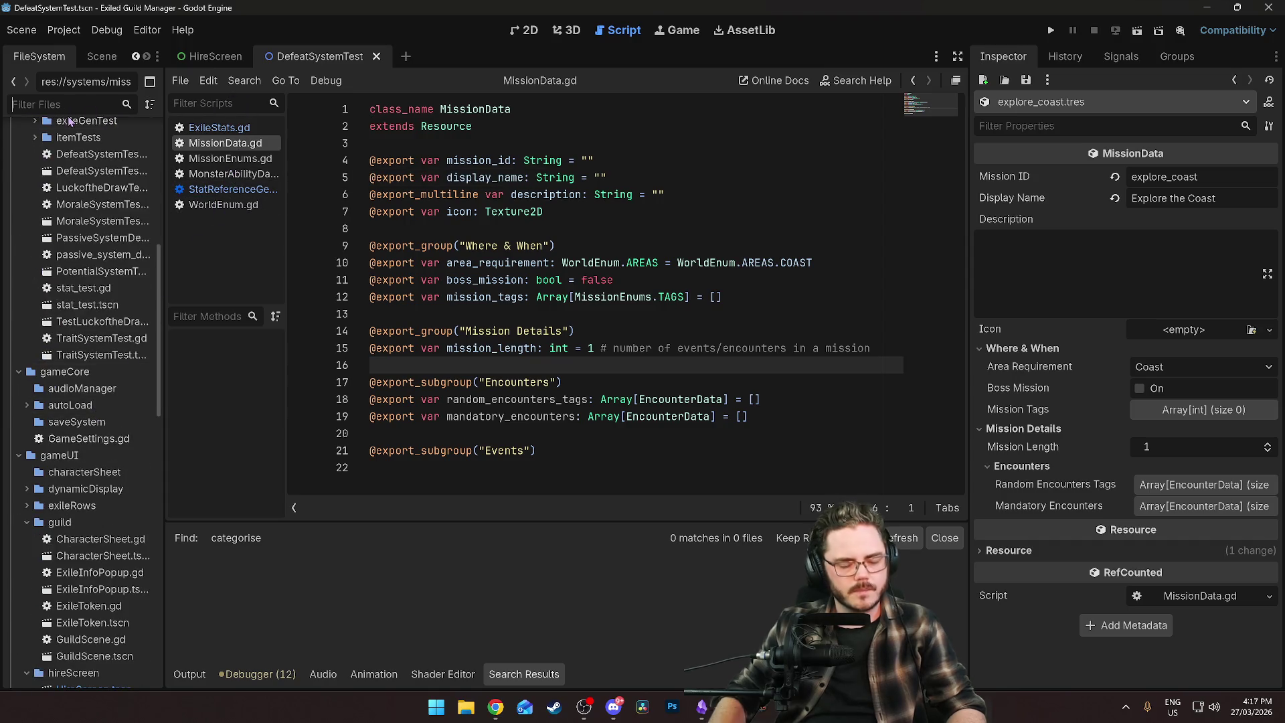
- Filter files by 'encount', open EncounterData.gd and check its Array[String] tags export
text(encount)
click(98, 214)
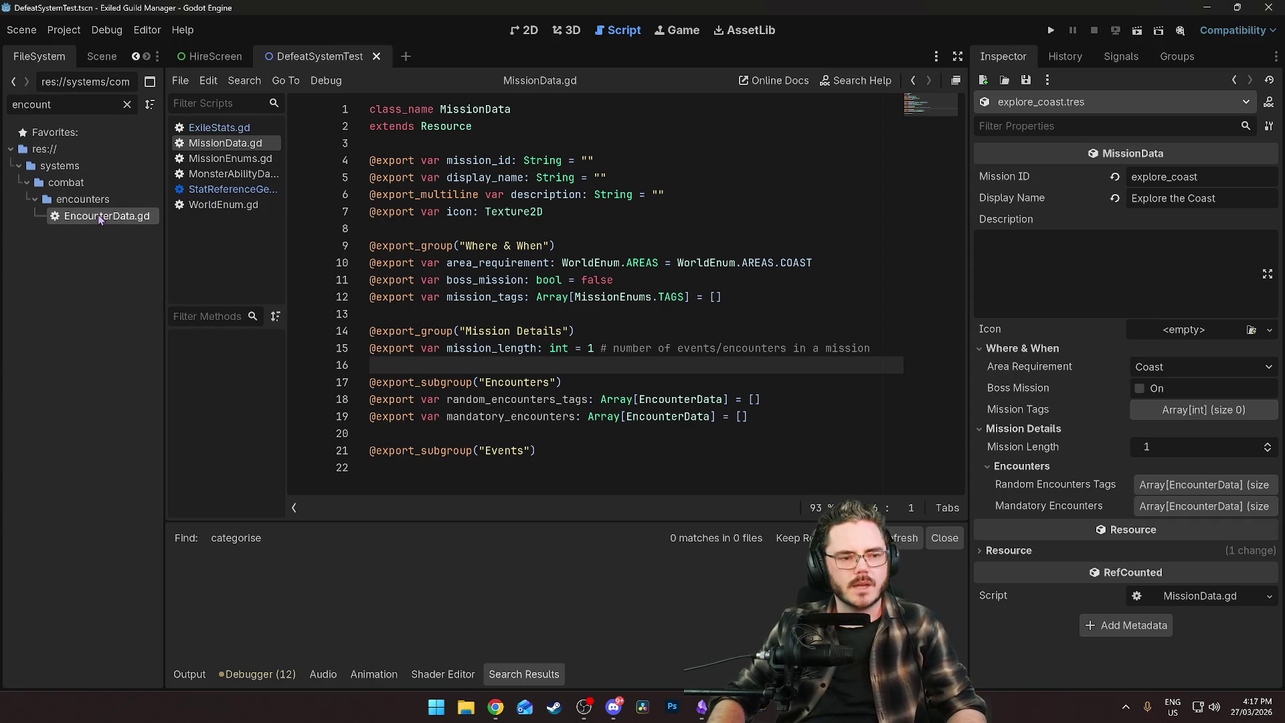
double_click(101, 216)
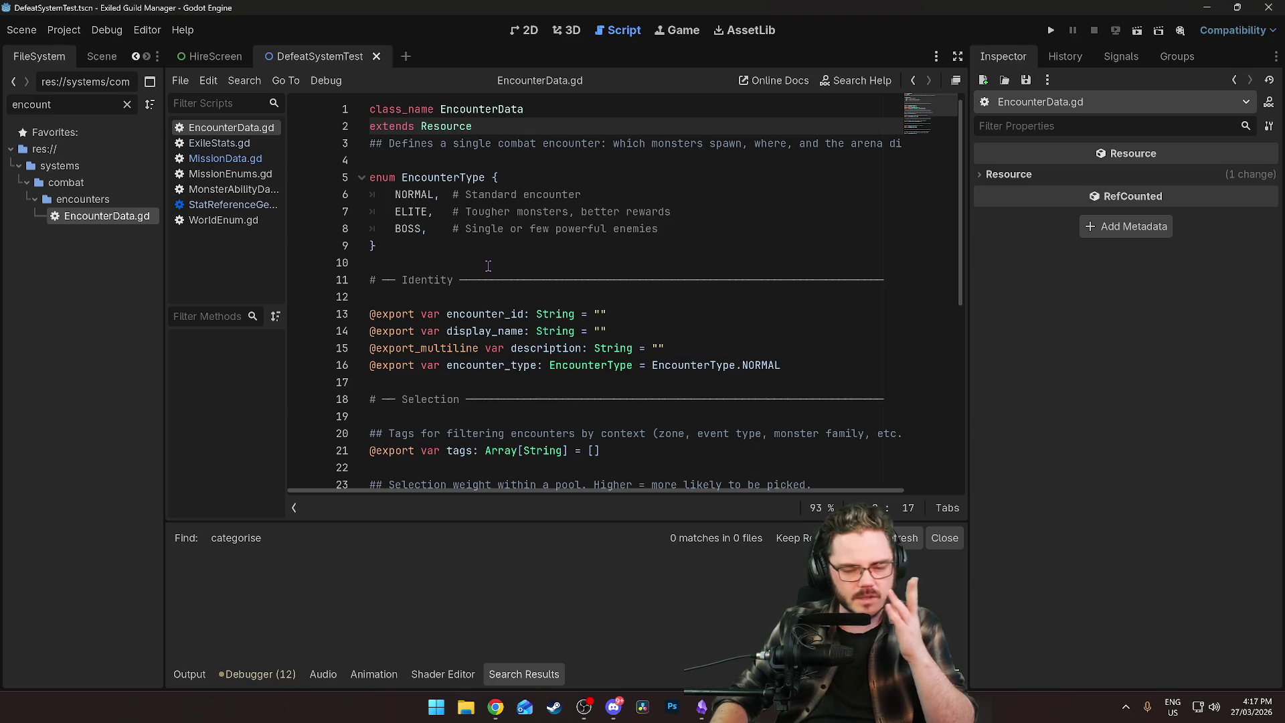
scroll(487, 265, down, 1)
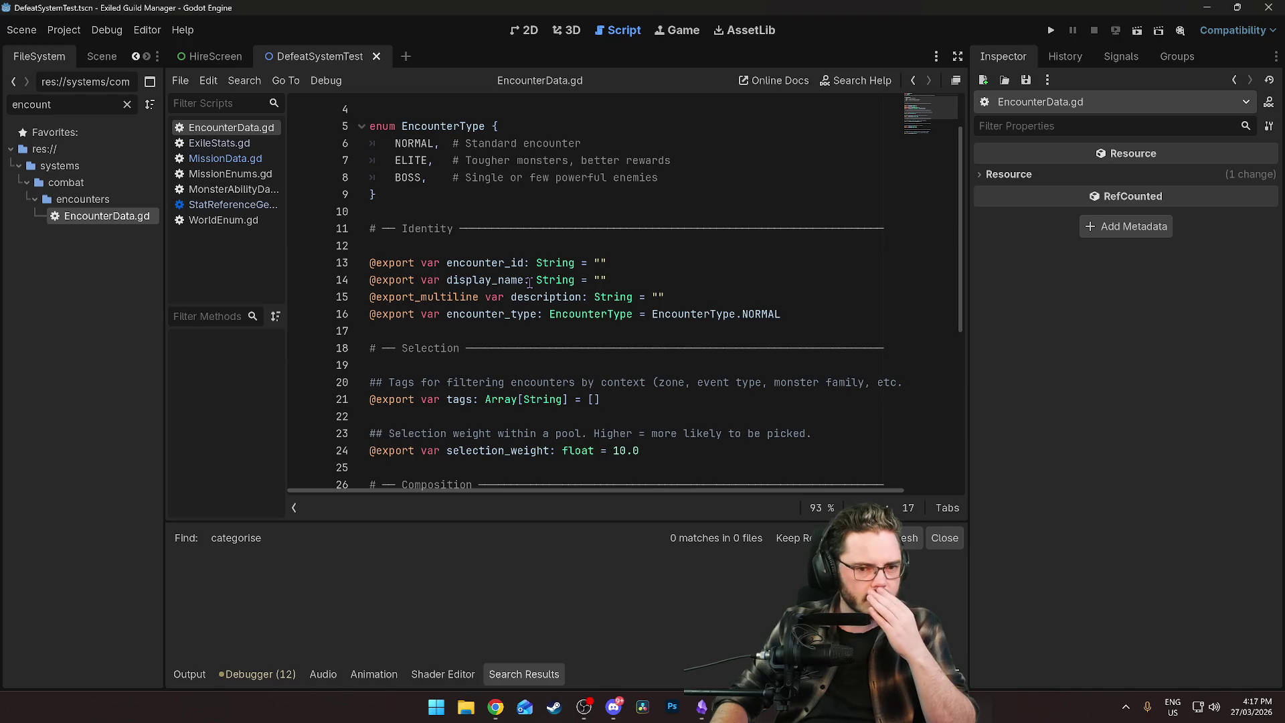
scroll(530, 282, down, 2)
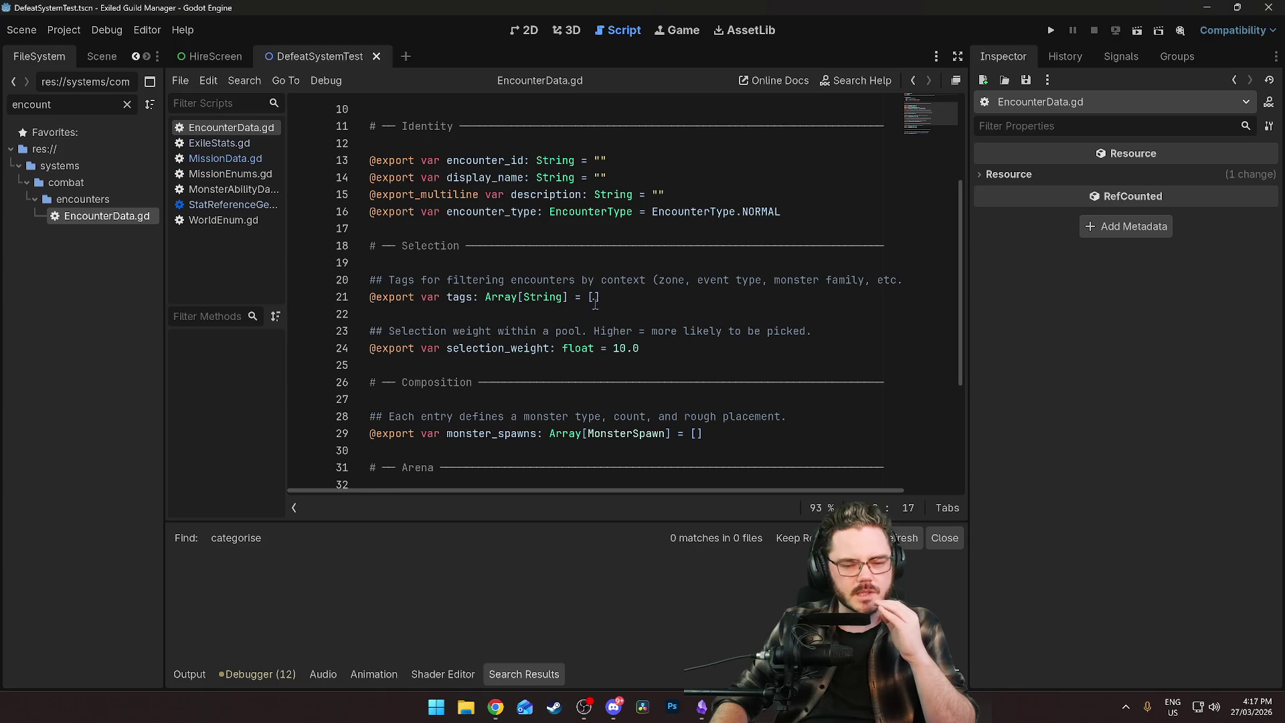
drag(621, 296, 479, 302)
click(681, 296)
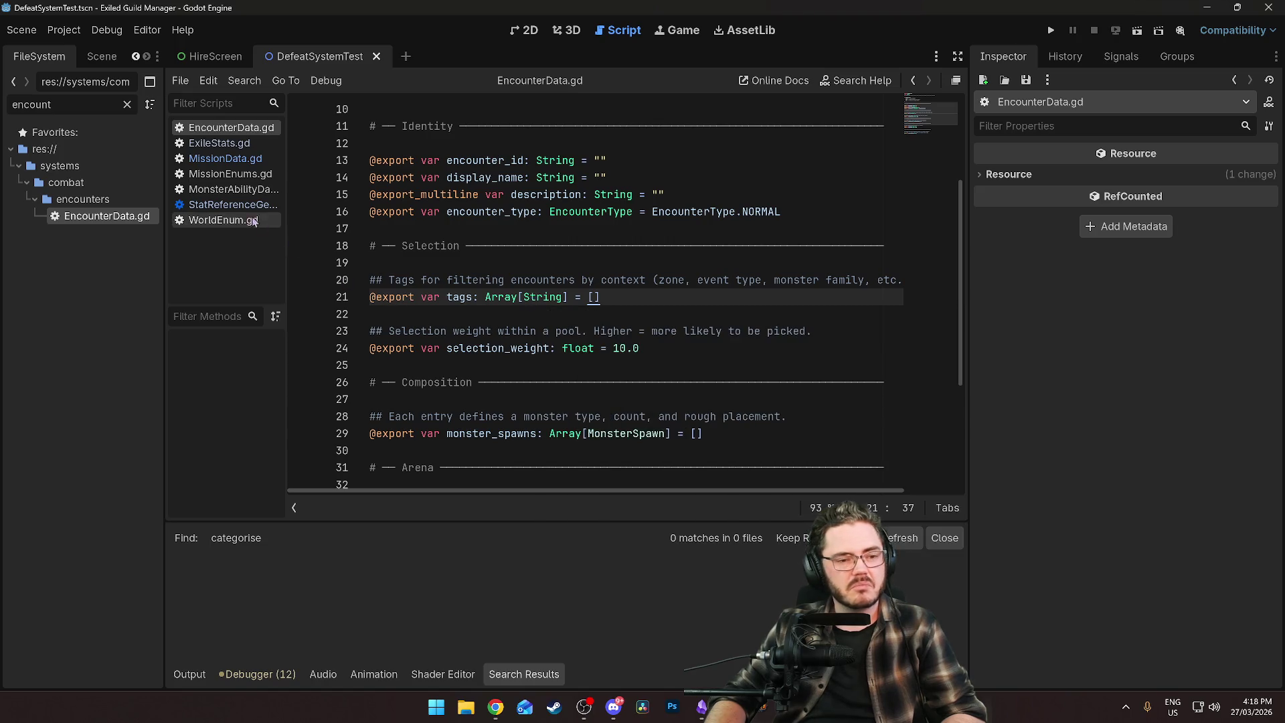
click(230, 174)
- Start a new line below the TAGS enum in MissionEnums.gd and type 'enum'
click(502, 325)
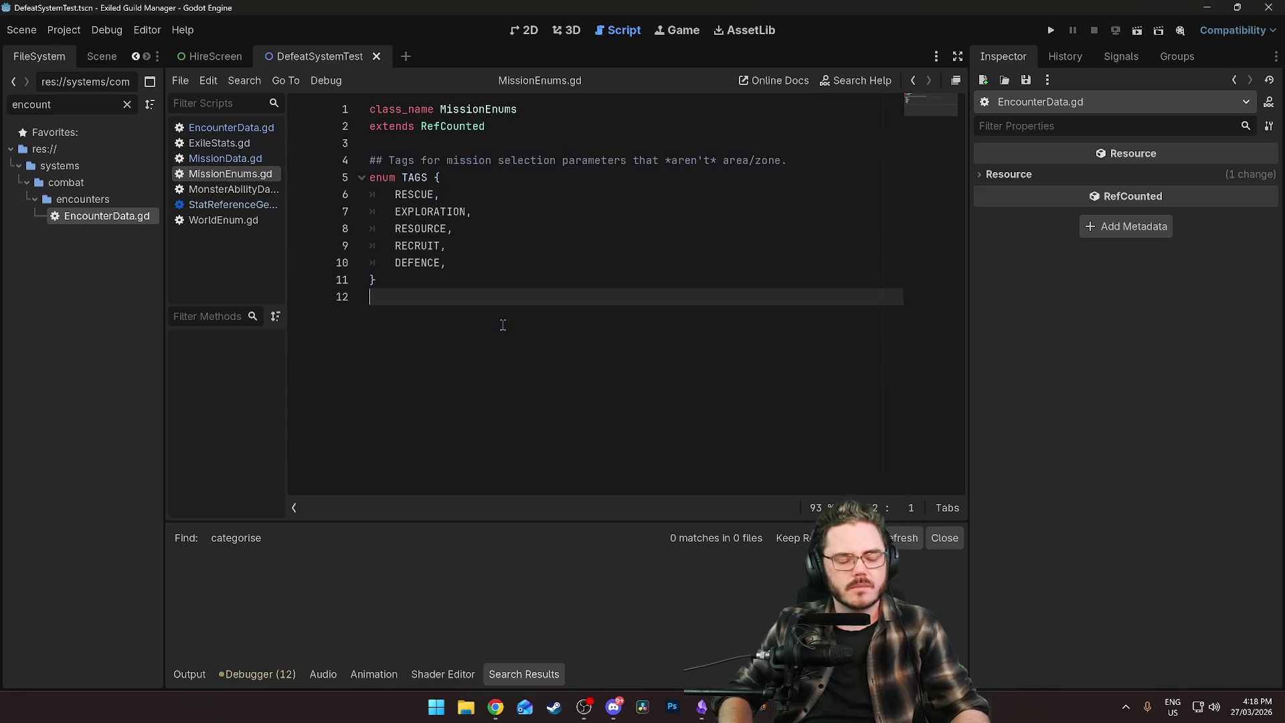
key(Return)
text(enum)
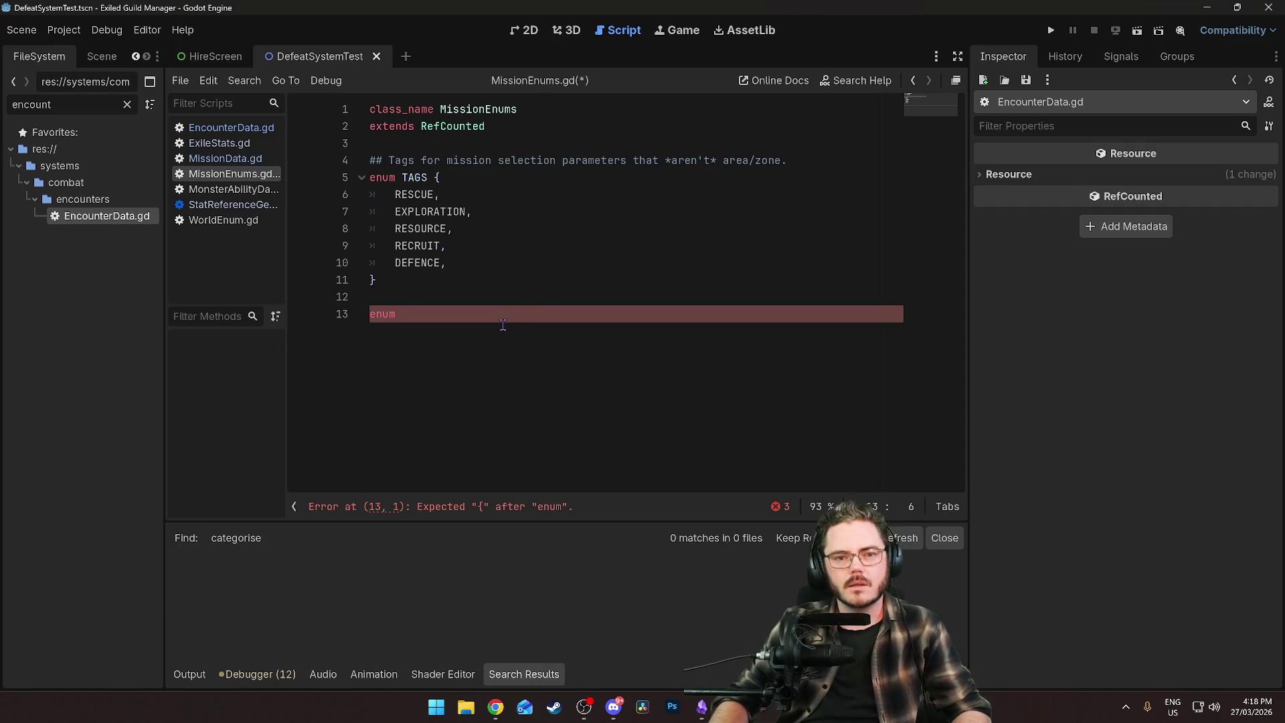
- Rename the TAGS enum to MISSION_TAGS, save MissionEnums.gd, and switch to MissionData.gd
click(409, 178)
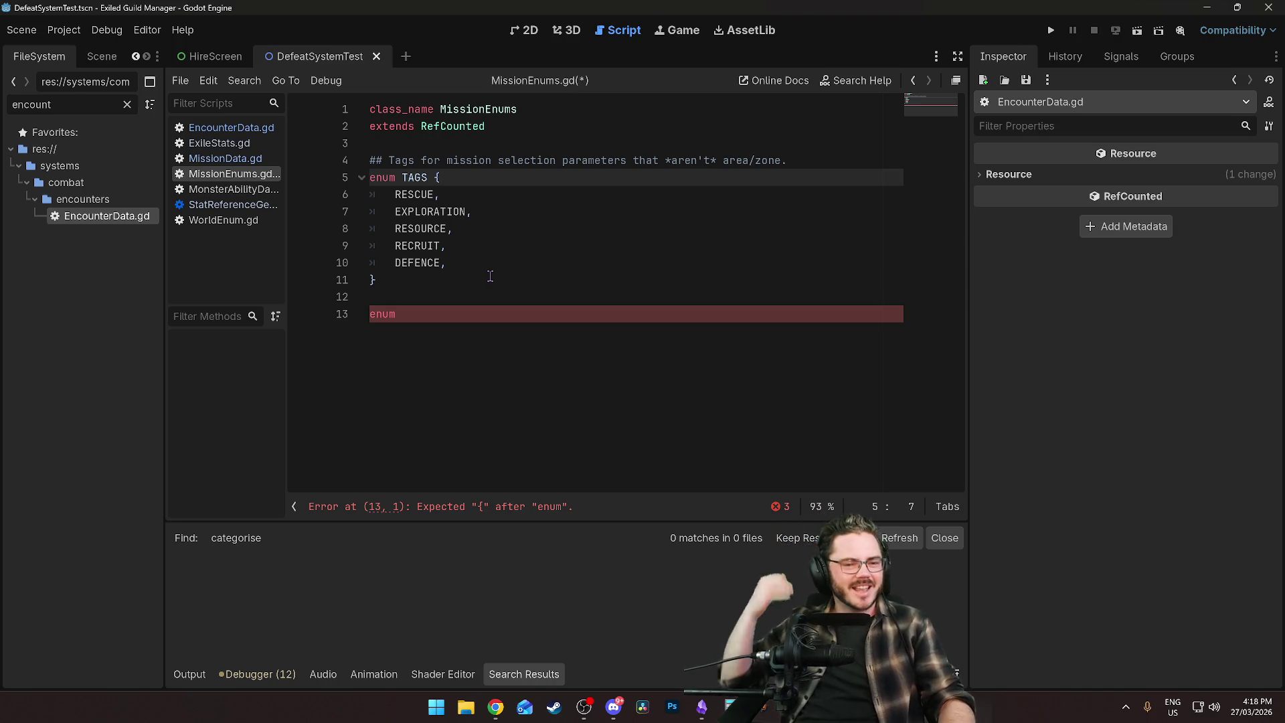
key(Left)
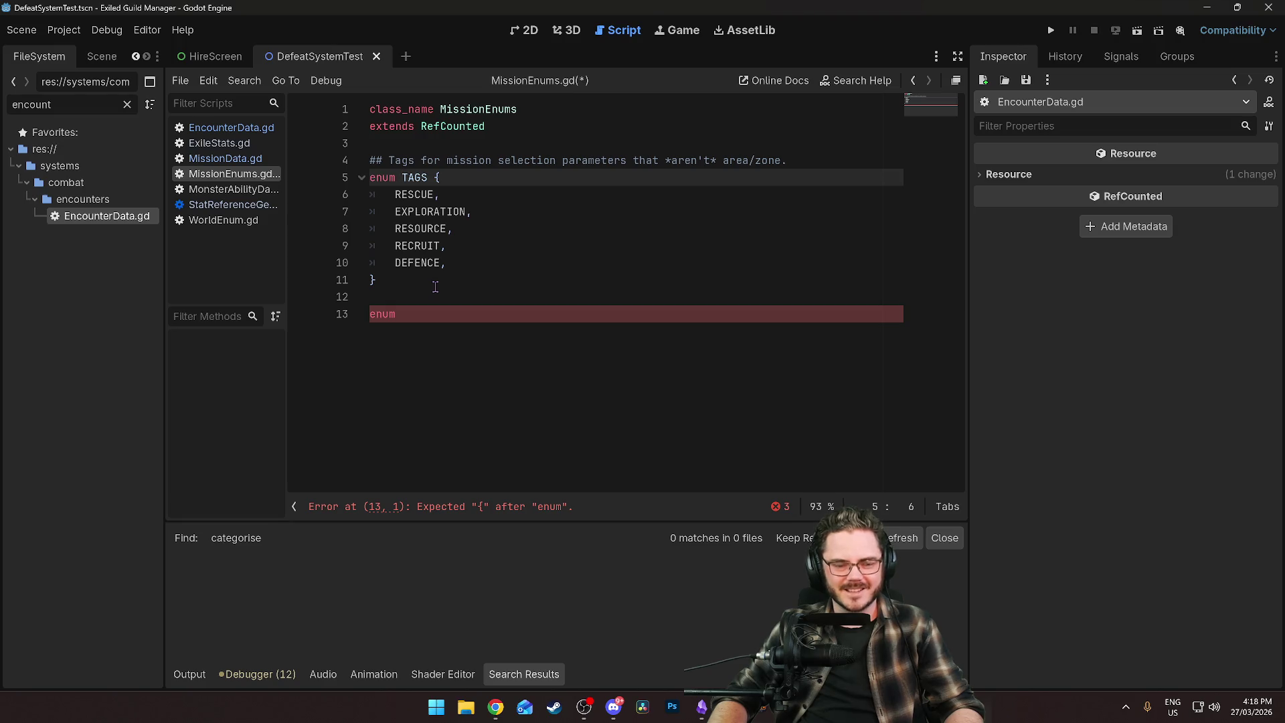
text(MISSION_)
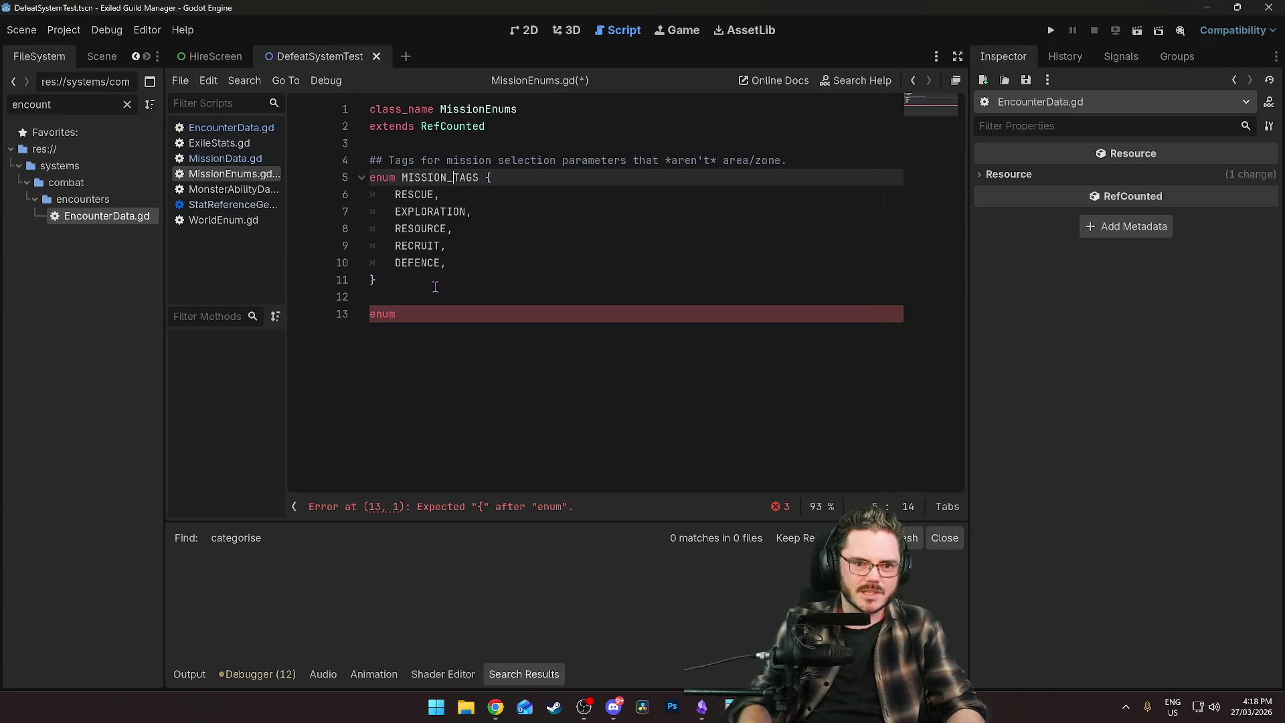
click(435, 286)
key(ctrl+s)
click(492, 194)
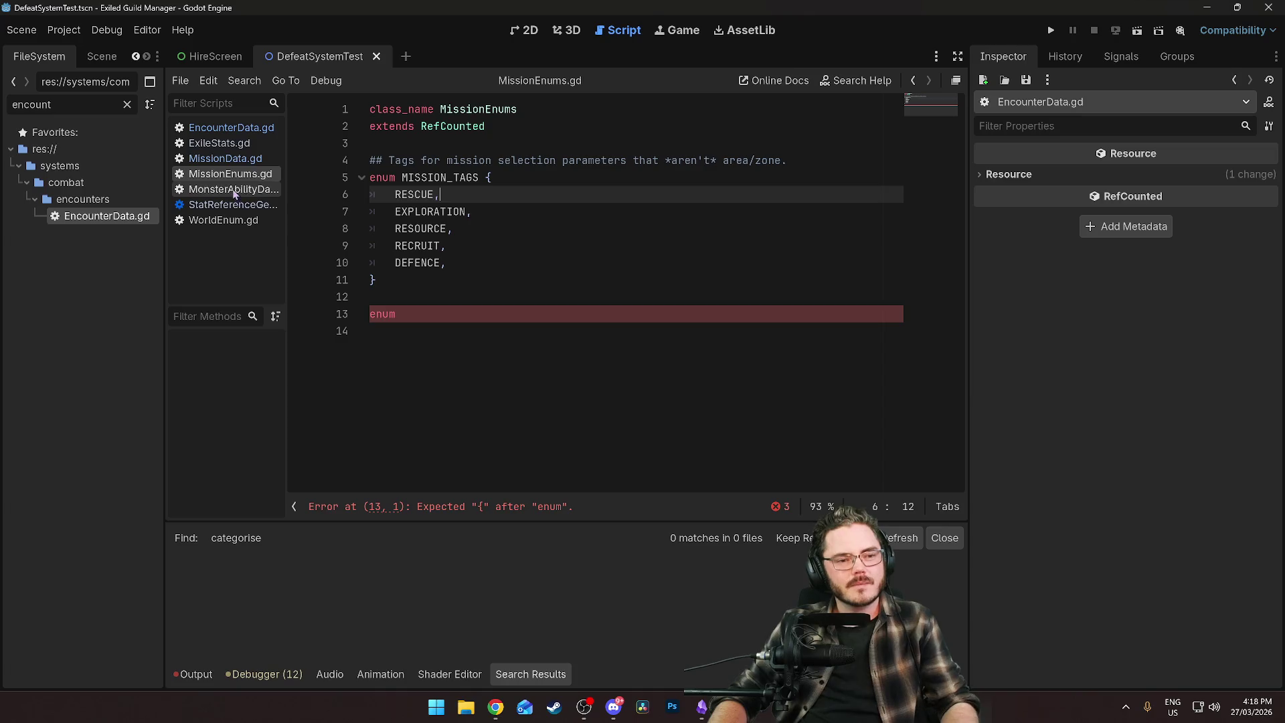
click(221, 159)
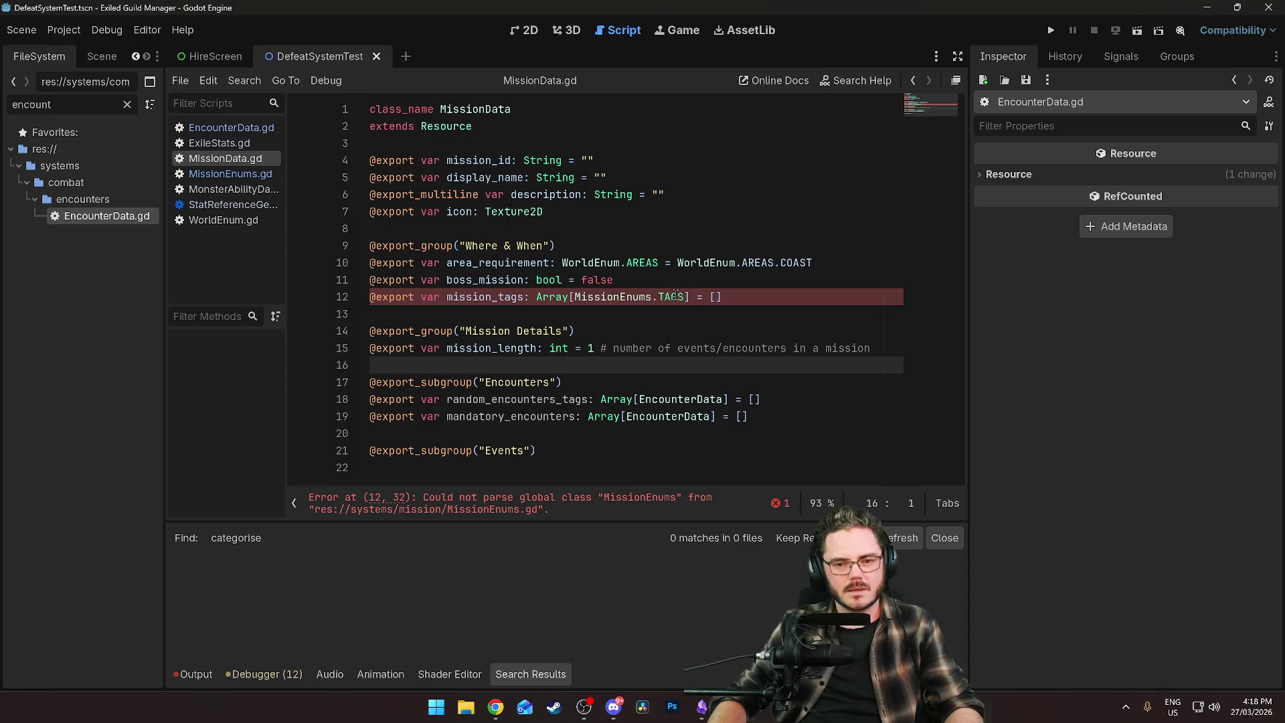
- Change line 12 to Array[MissionEnums.MISSION_TAGS] and save MissionData.gd
click(659, 297)
text(MISSIO)
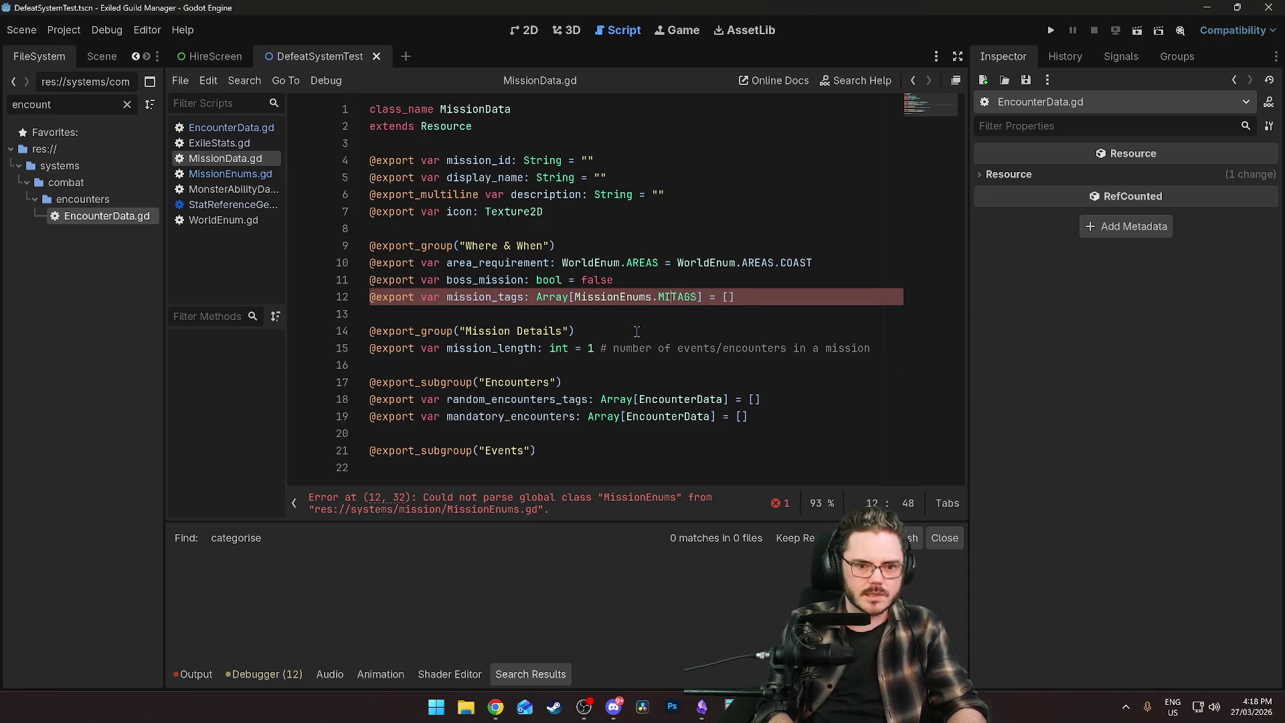
text(N_)
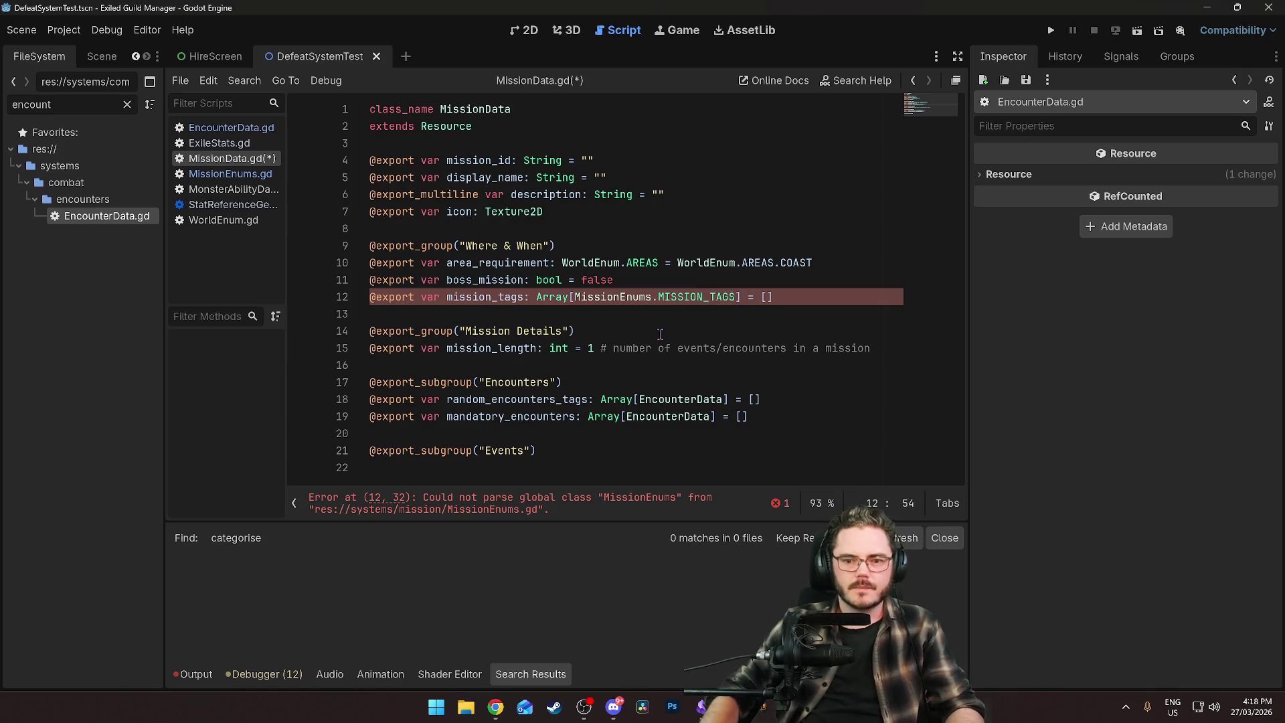
click(636, 330)
key(ctrl+s)
- Check MonsterAbilityData.gd, MissionEnums.gd and MissionData.gd, then quit the editor to the Project Manager
click(691, 281)
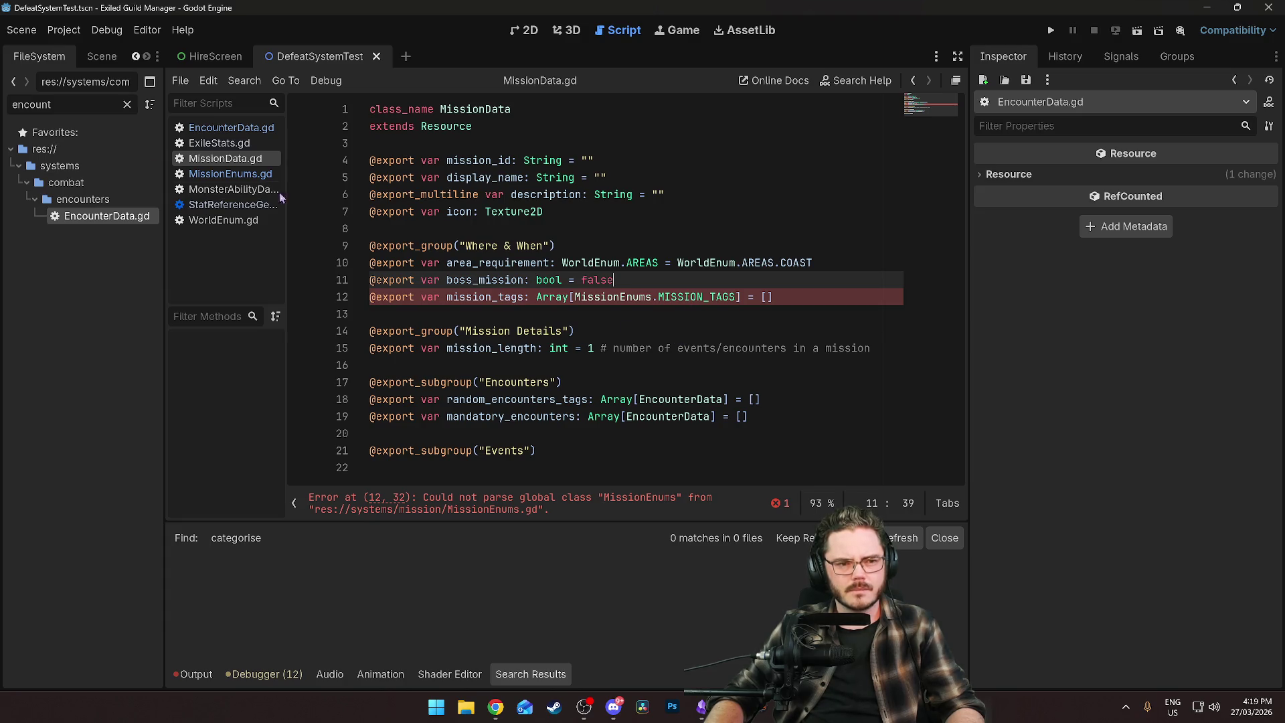
click(221, 190)
click(226, 174)
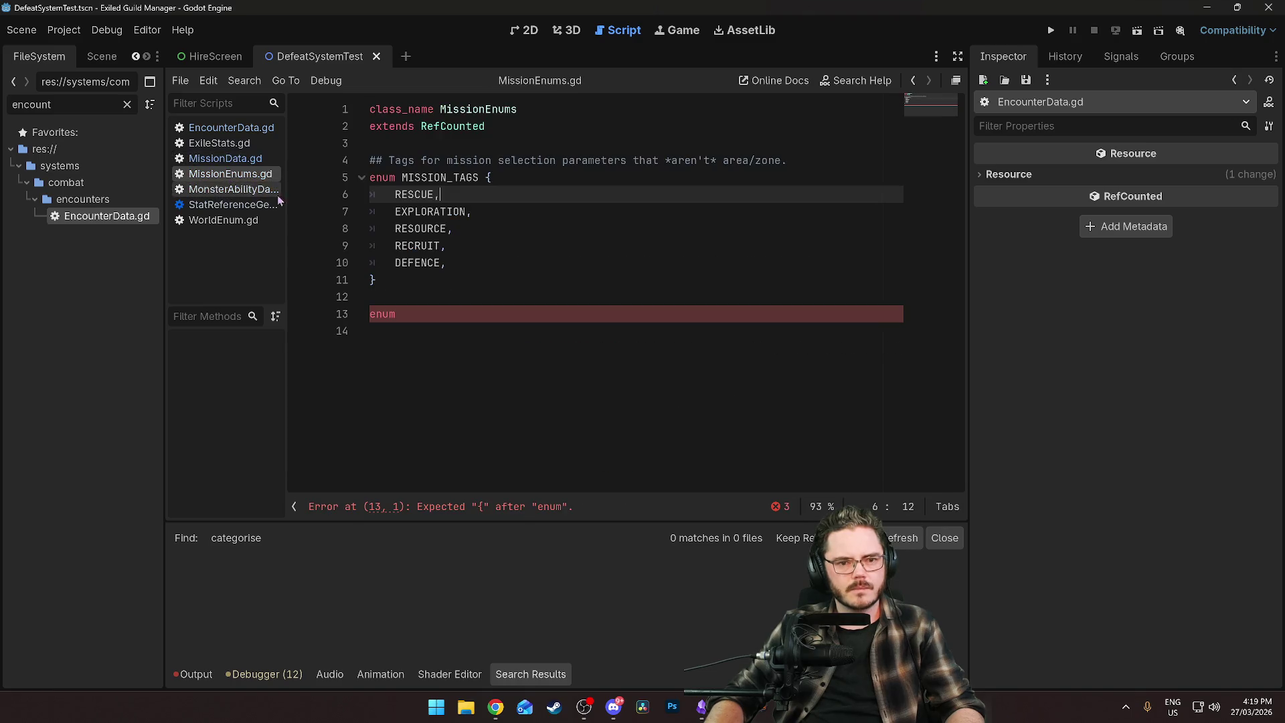
click(224, 159)
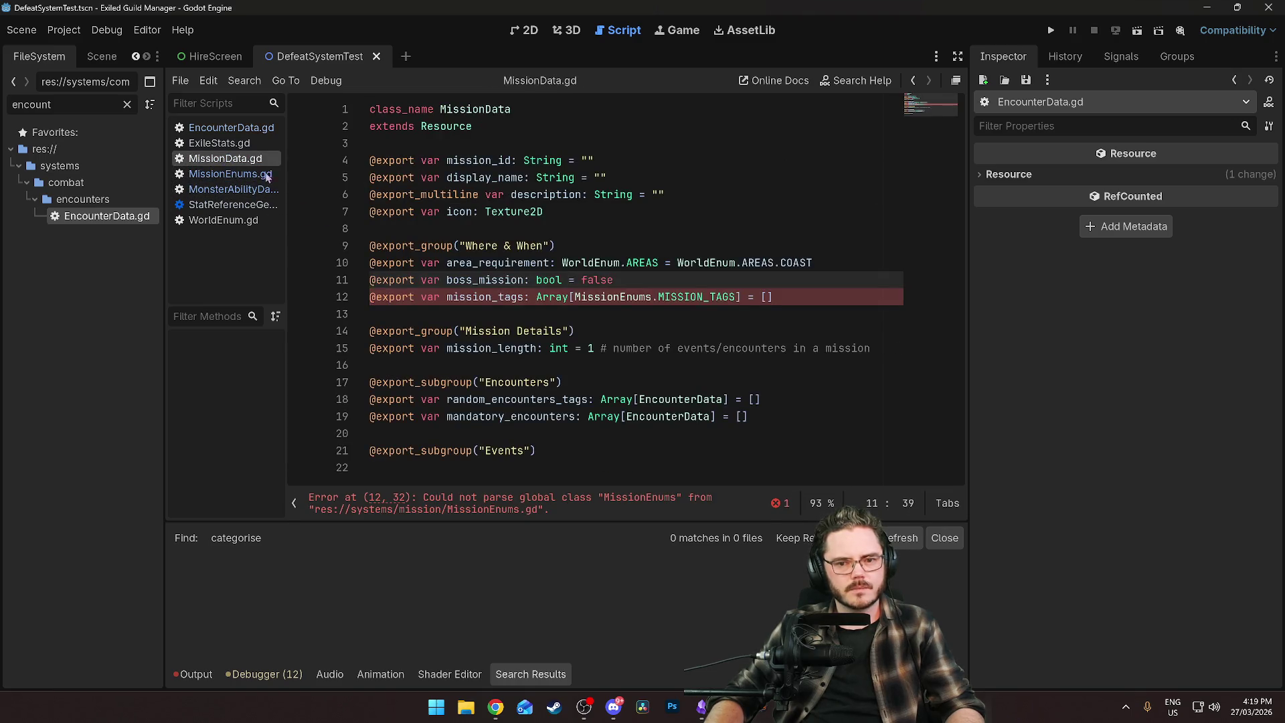
click(654, 310)
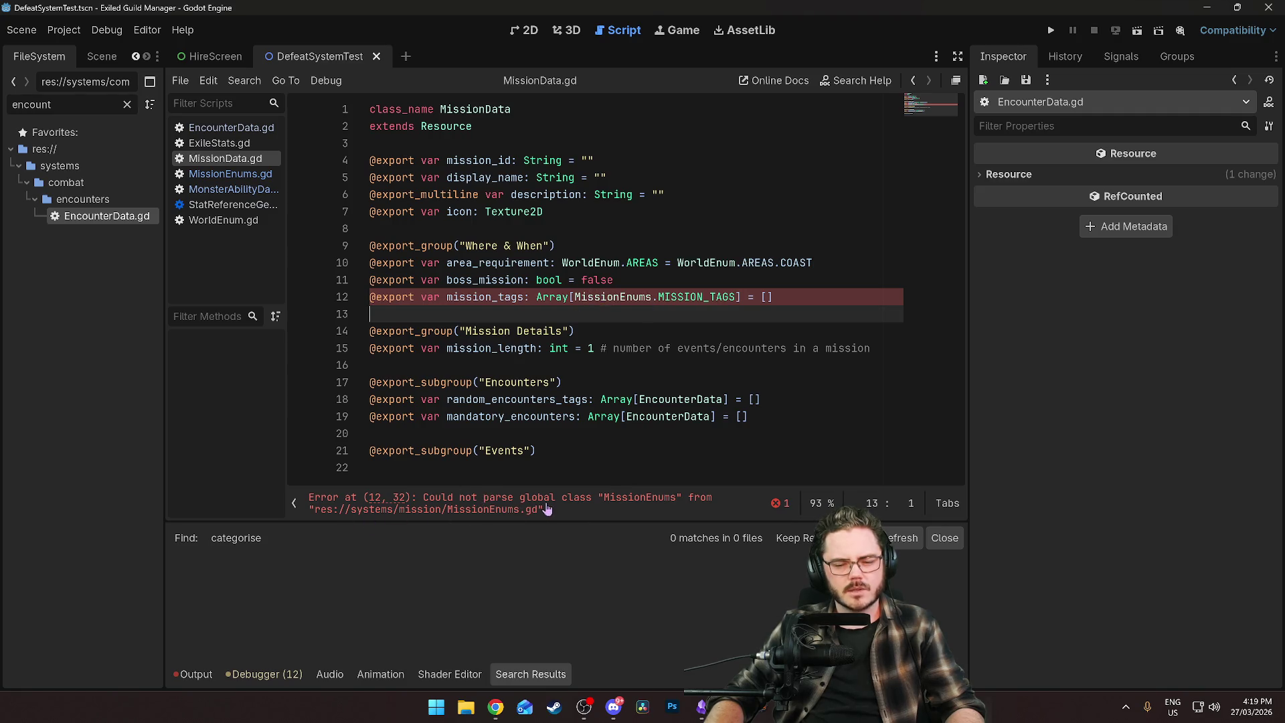
click(600, 348)
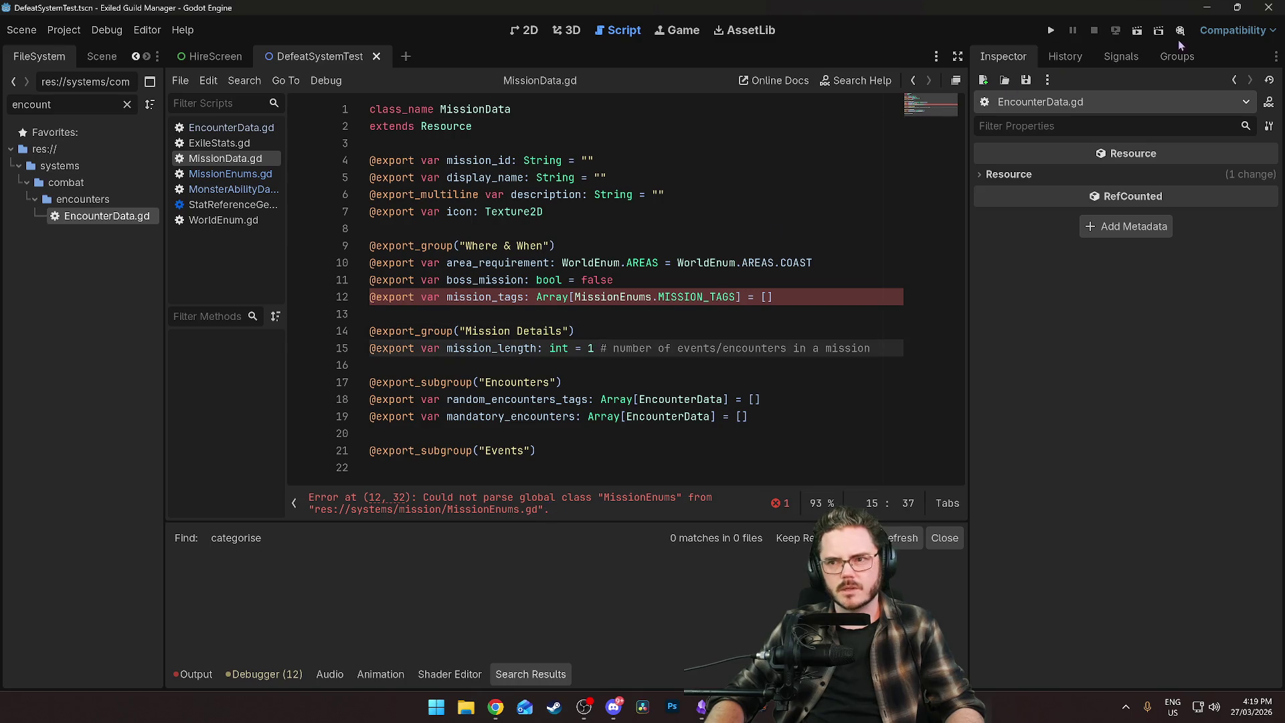
click(1266, 7)
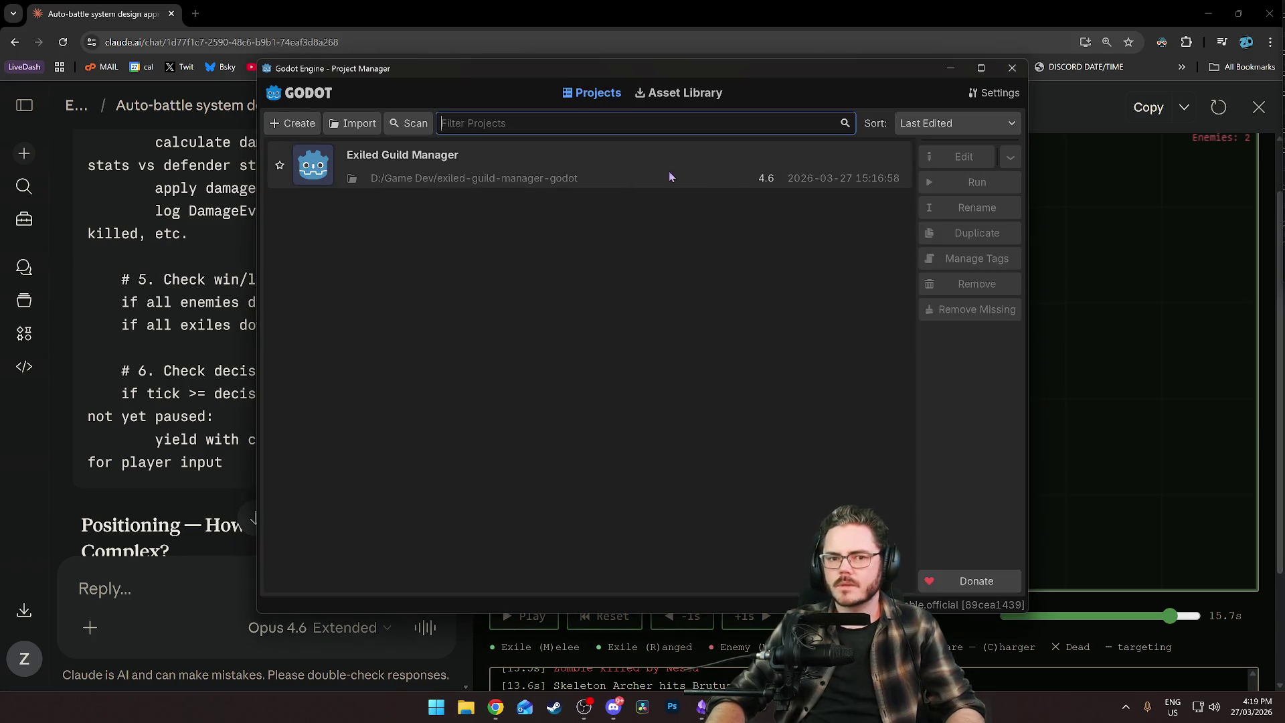
- Reopen the Exiled Guild Manager project from the Project Manager list
double_click(671, 175)
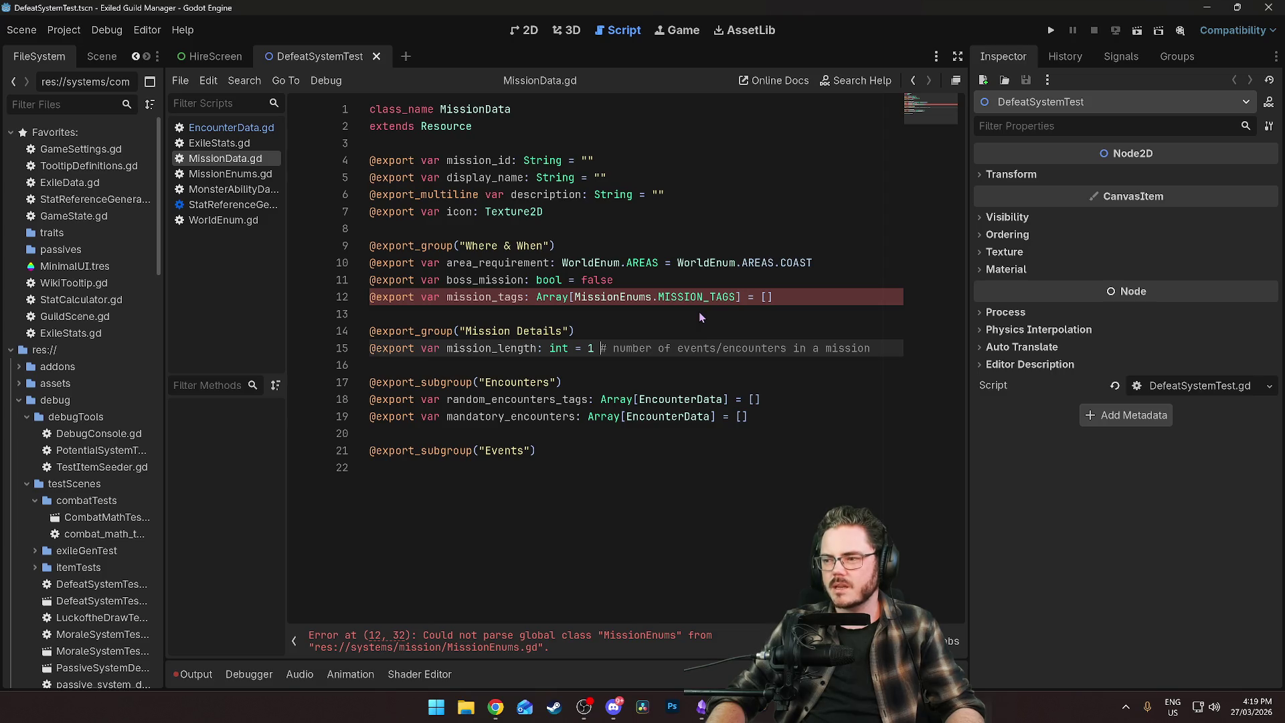
- Delete the stray 'enum' on line 13 of MissionEnums.gd, remove the blank lines, and save
click(641, 324)
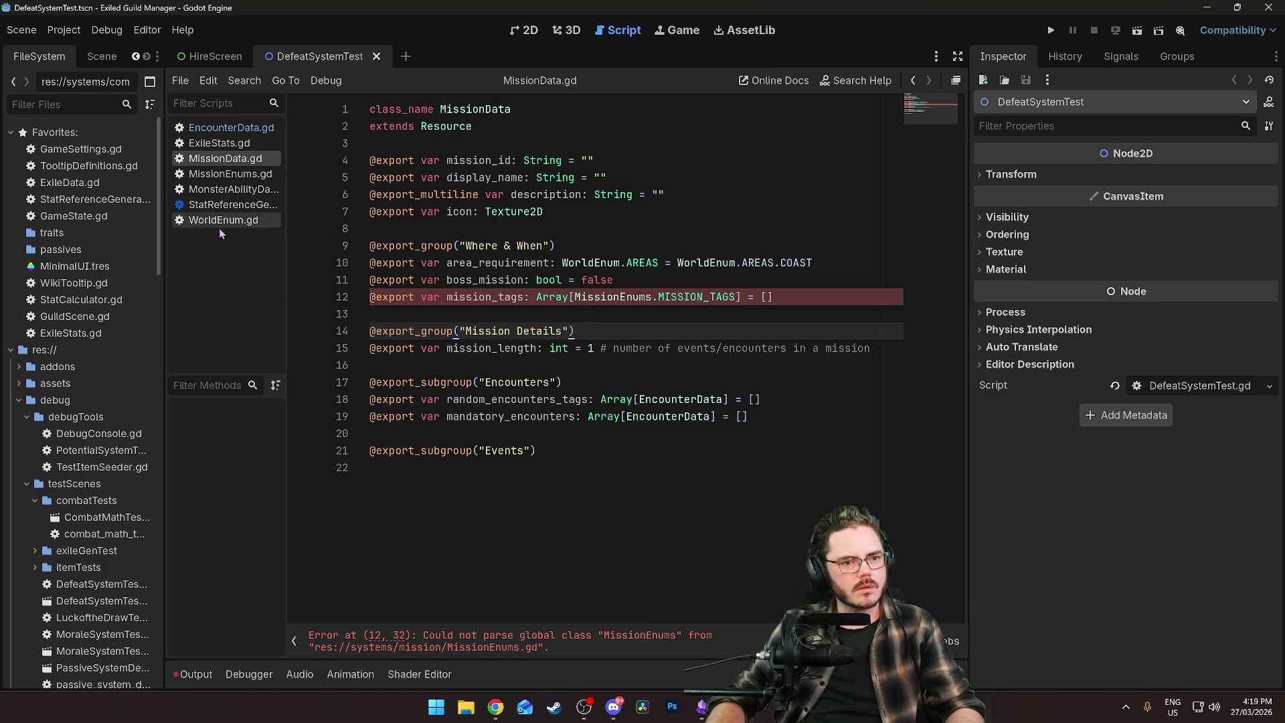
click(228, 174)
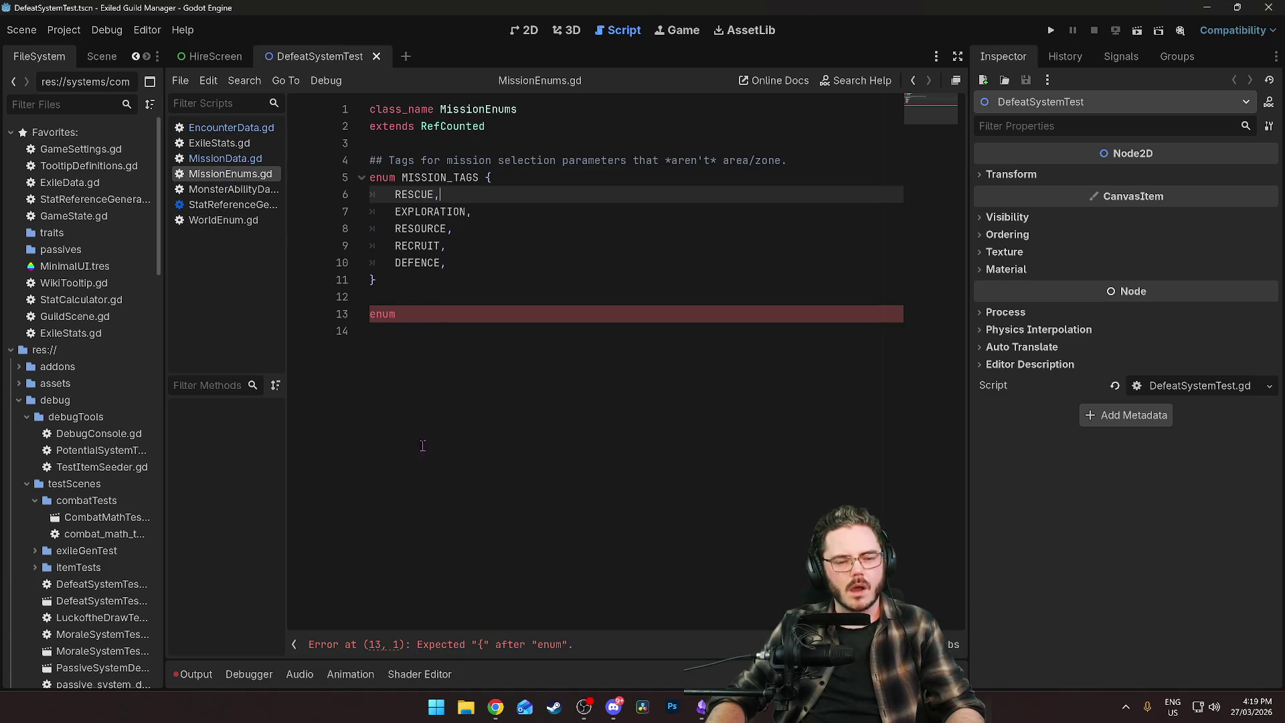
click(415, 314)
double_click(397, 315)
key(BackSpace)
key(ctrl+s)
key(BackSpace)
key(BackSpace)
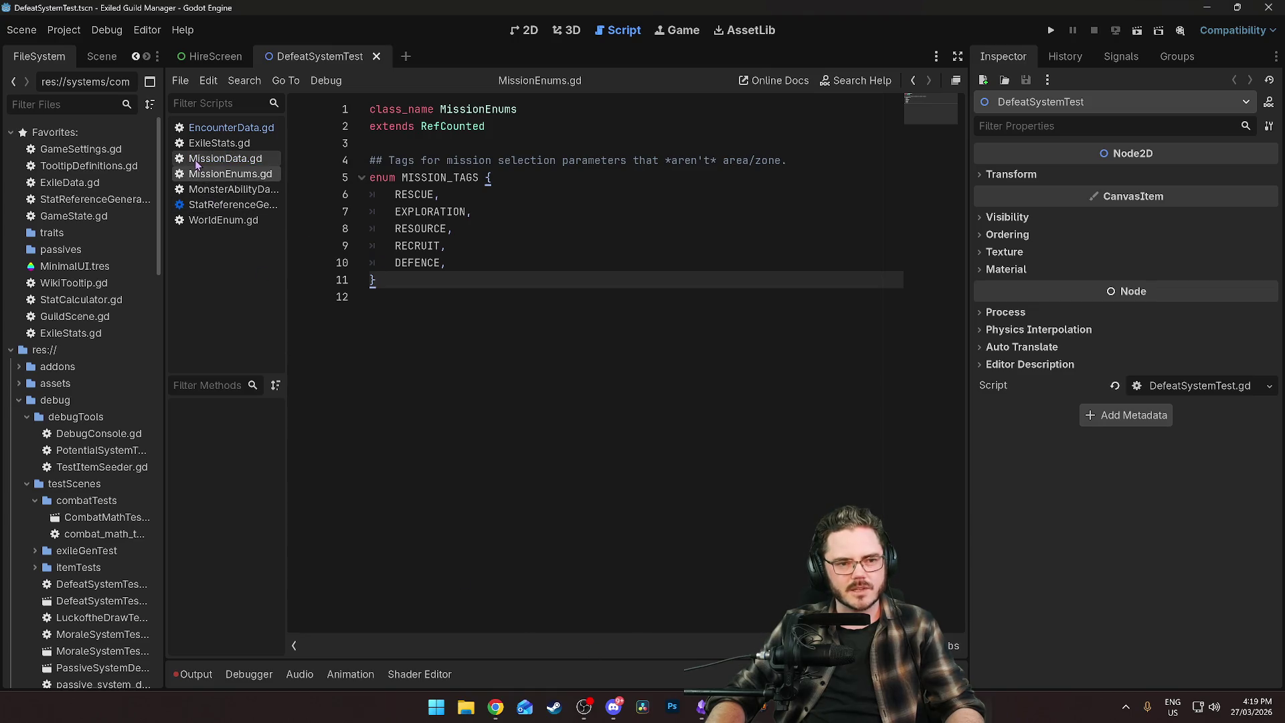
- Look over EncounterData.gd and MissionData.gd's Encounters subgroup, then return to MissionEnums.gd
click(227, 128)
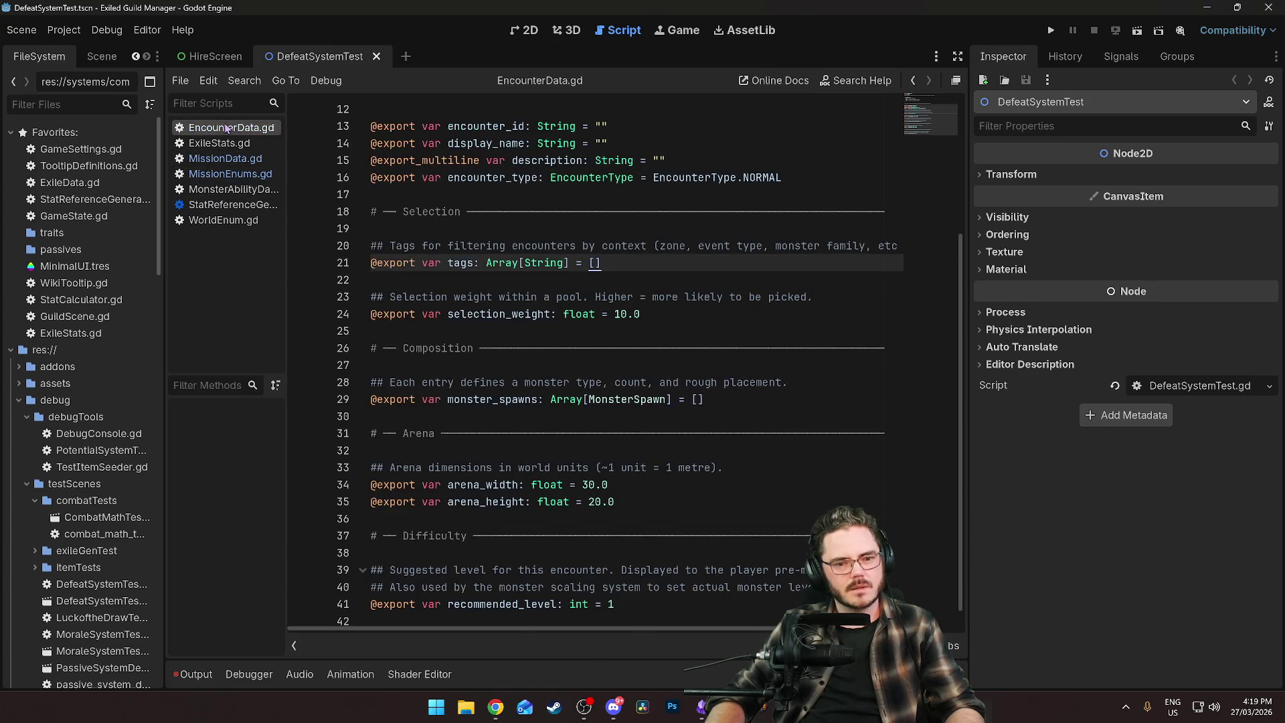
click(225, 159)
click(509, 382)
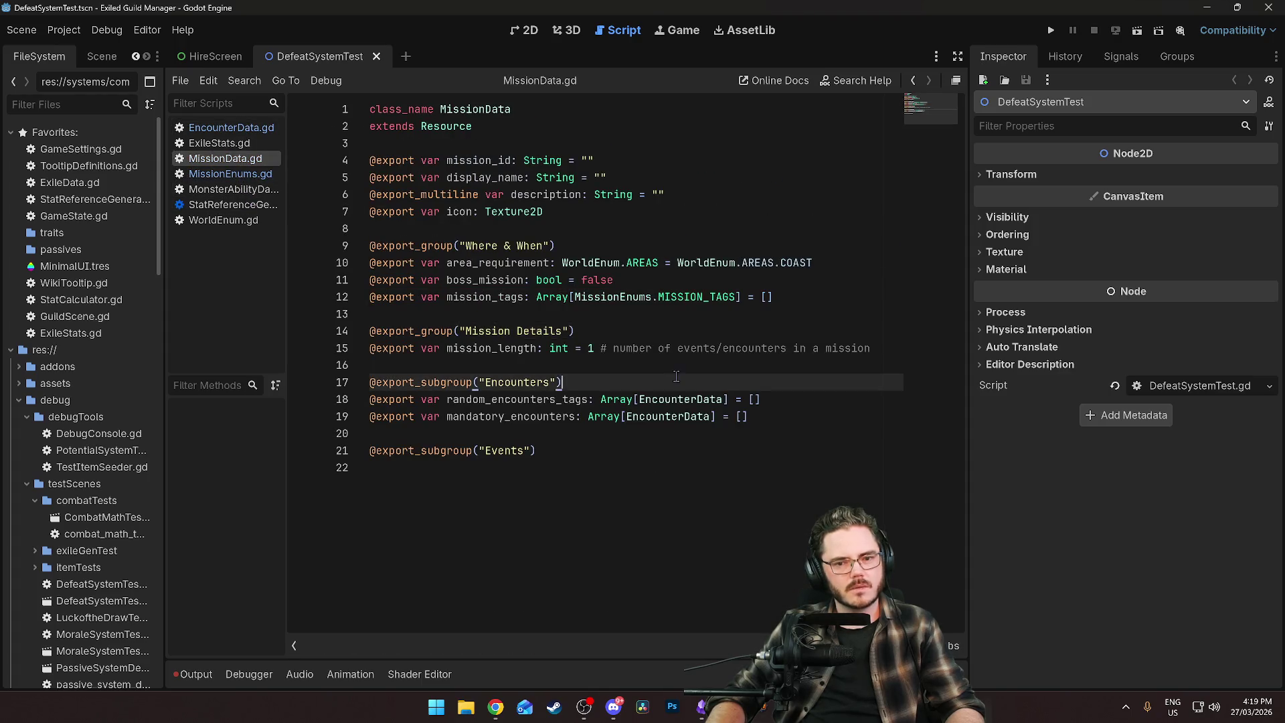
click(221, 174)
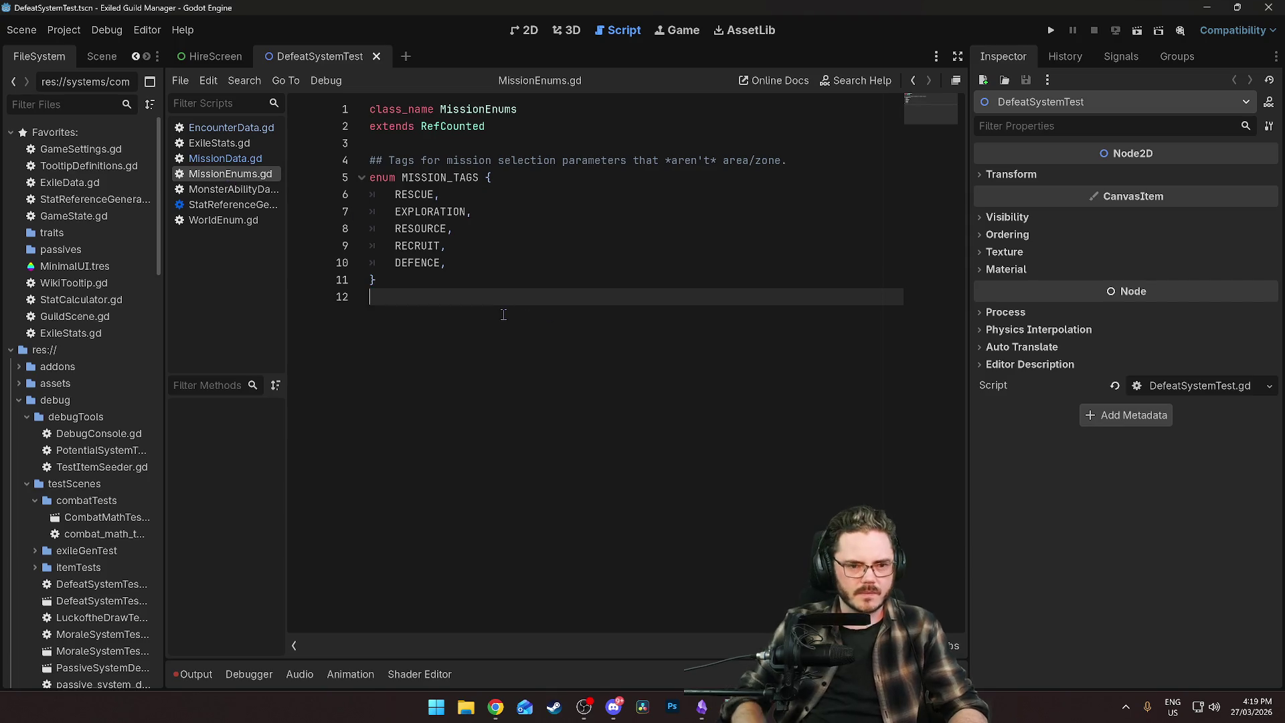
- Add 'enum ENCOUNTER_TAGS {' on a new line below MISSION_TAGS with an empty body line
key(Return)
text(enum)
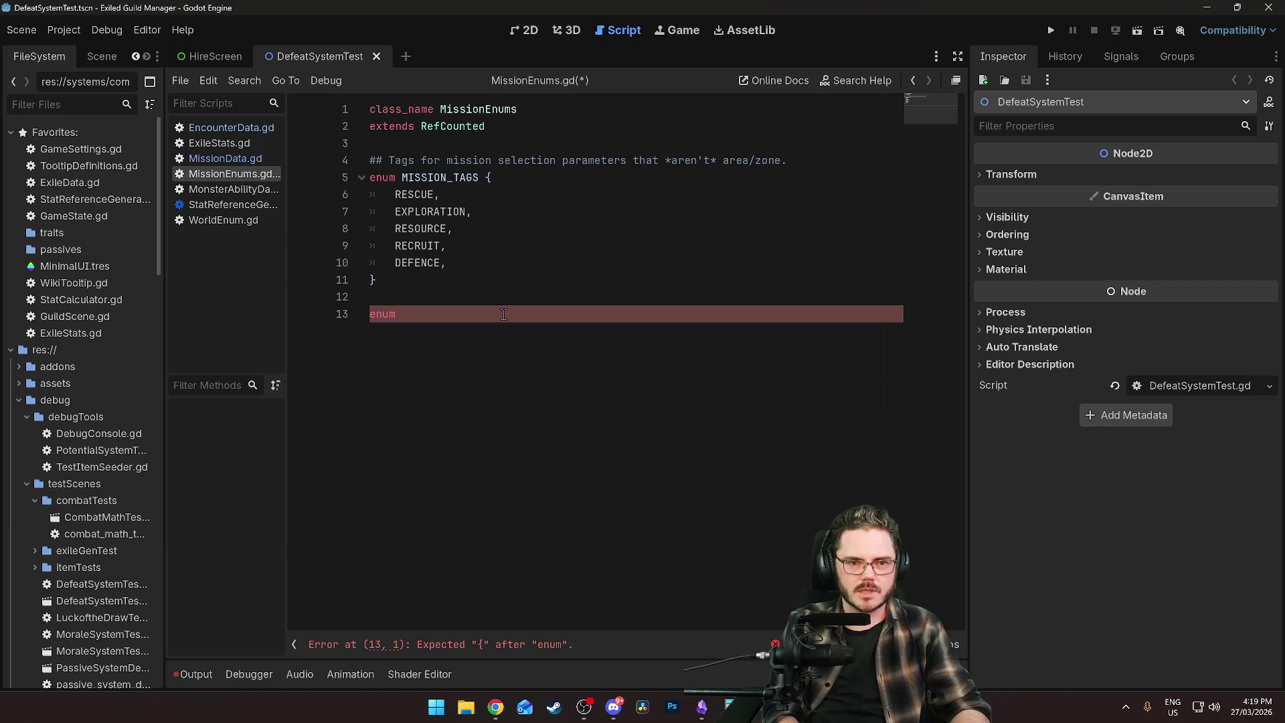
text( ENCOUNTER)
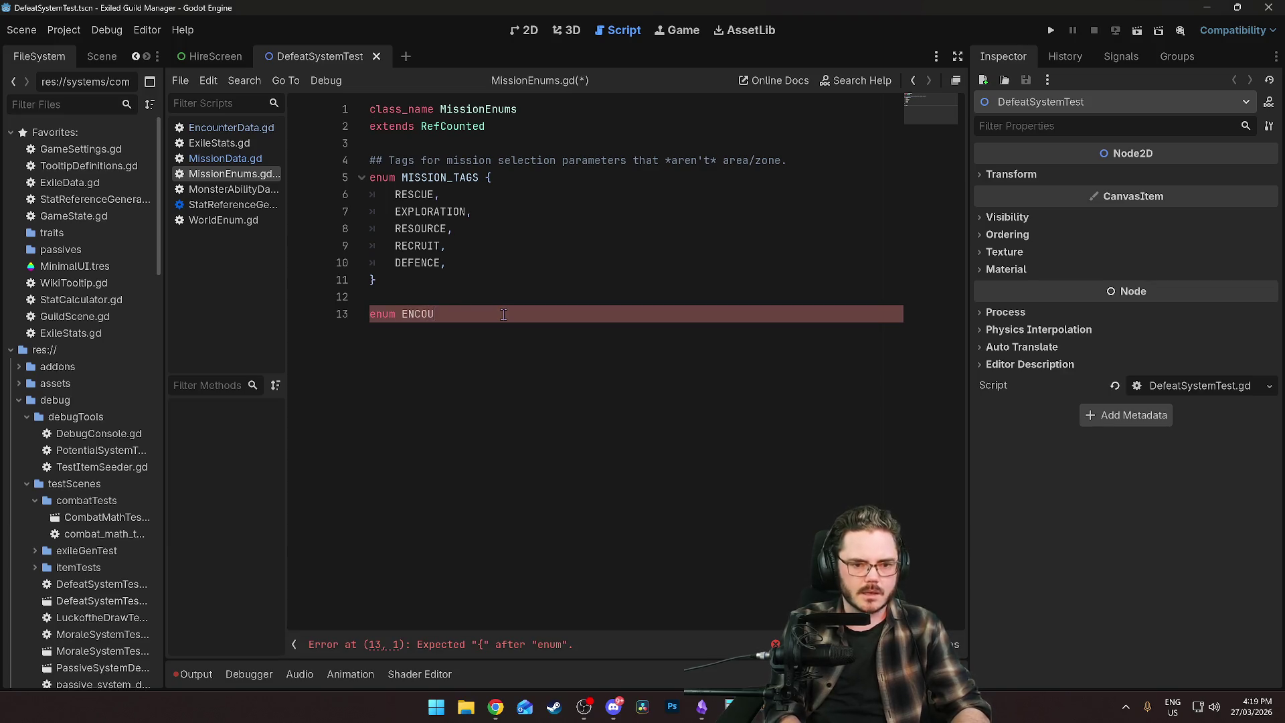
text(_TAGS )
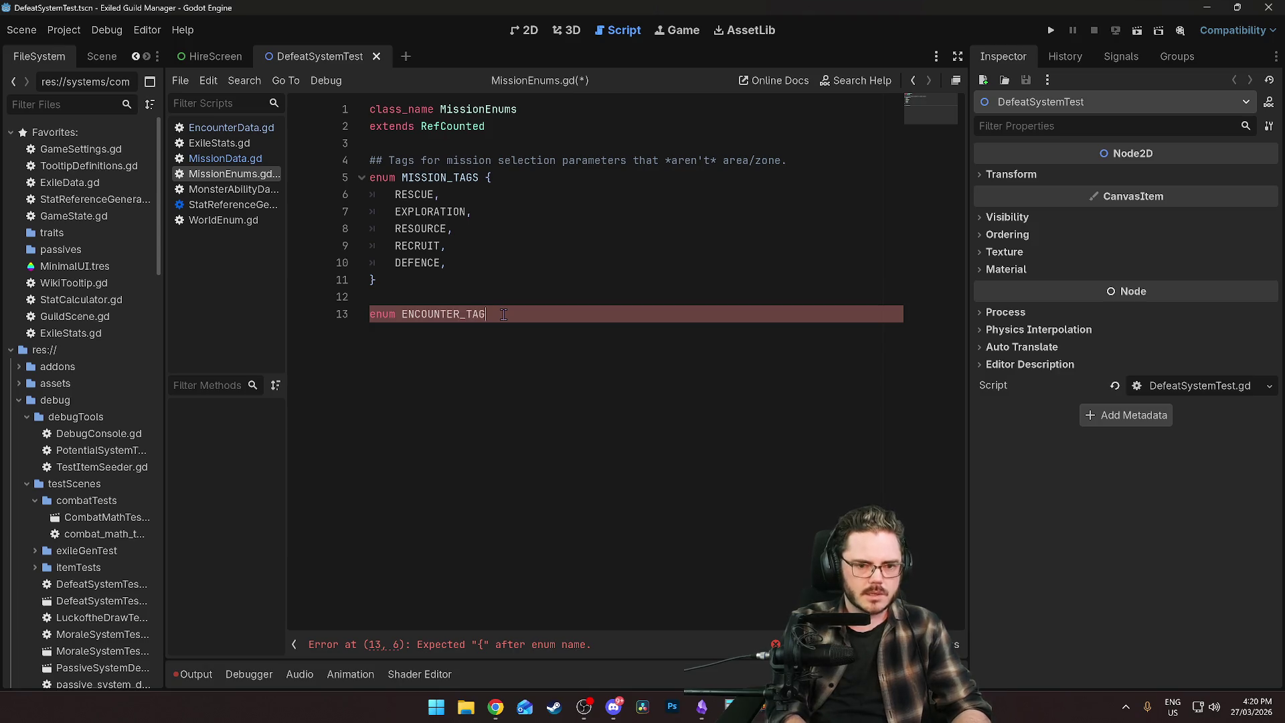
text({)
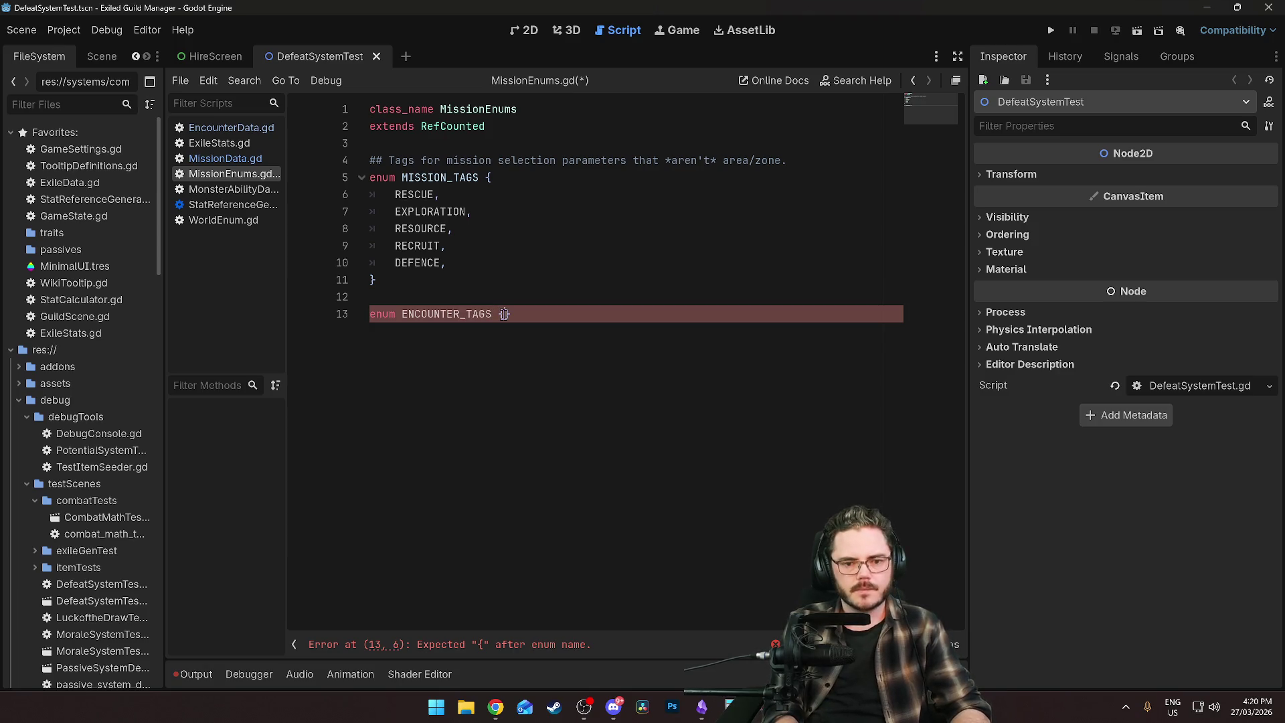
key(Return)
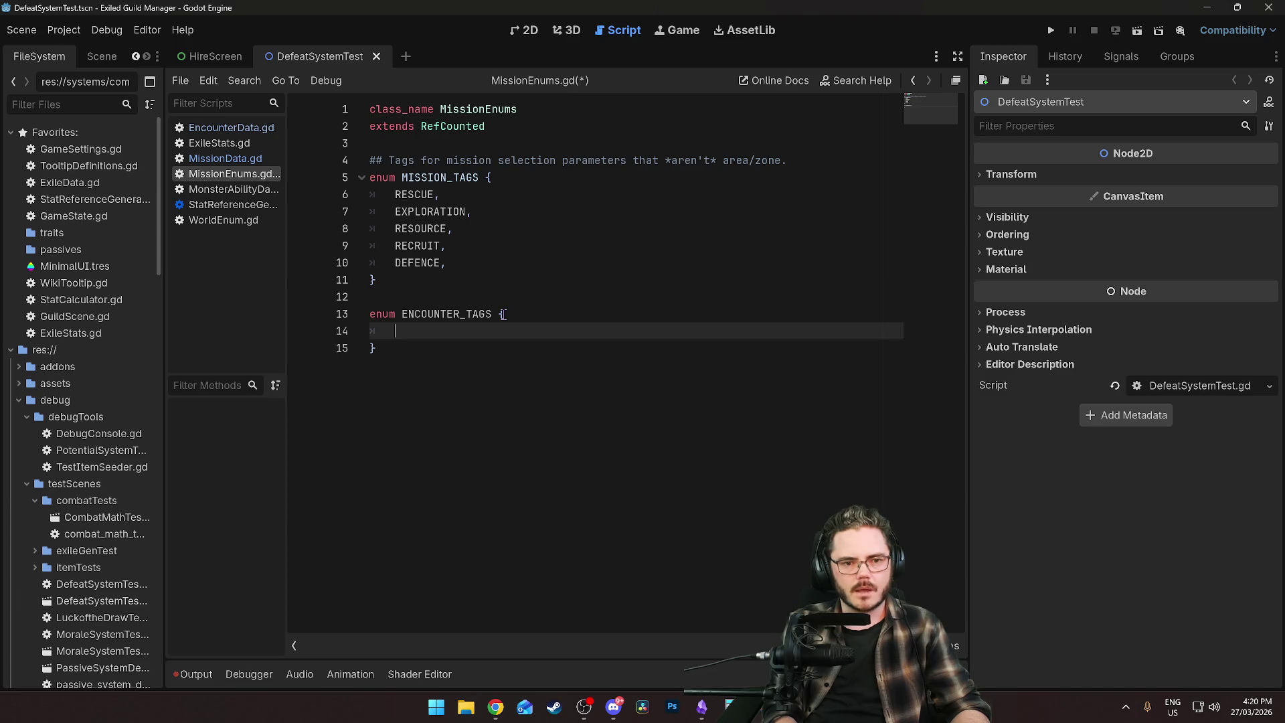
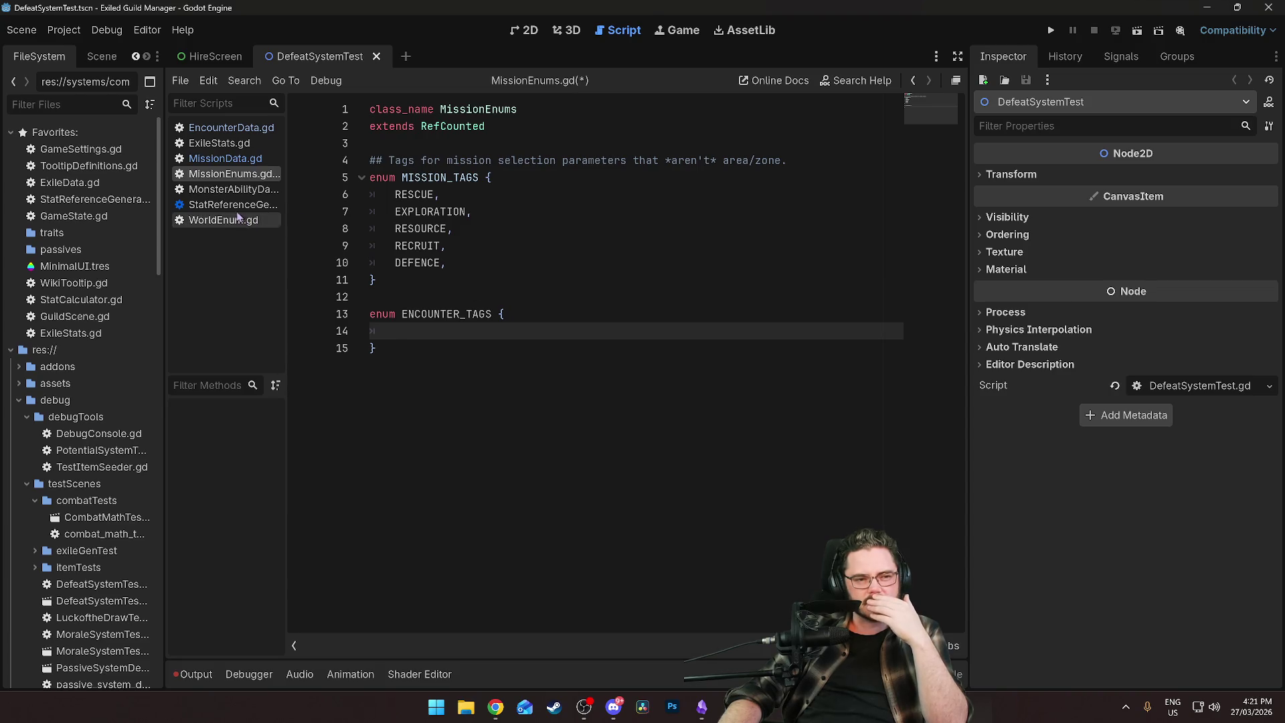
- Review the Events subgroup of exports in the MissionData script
click(224, 159)
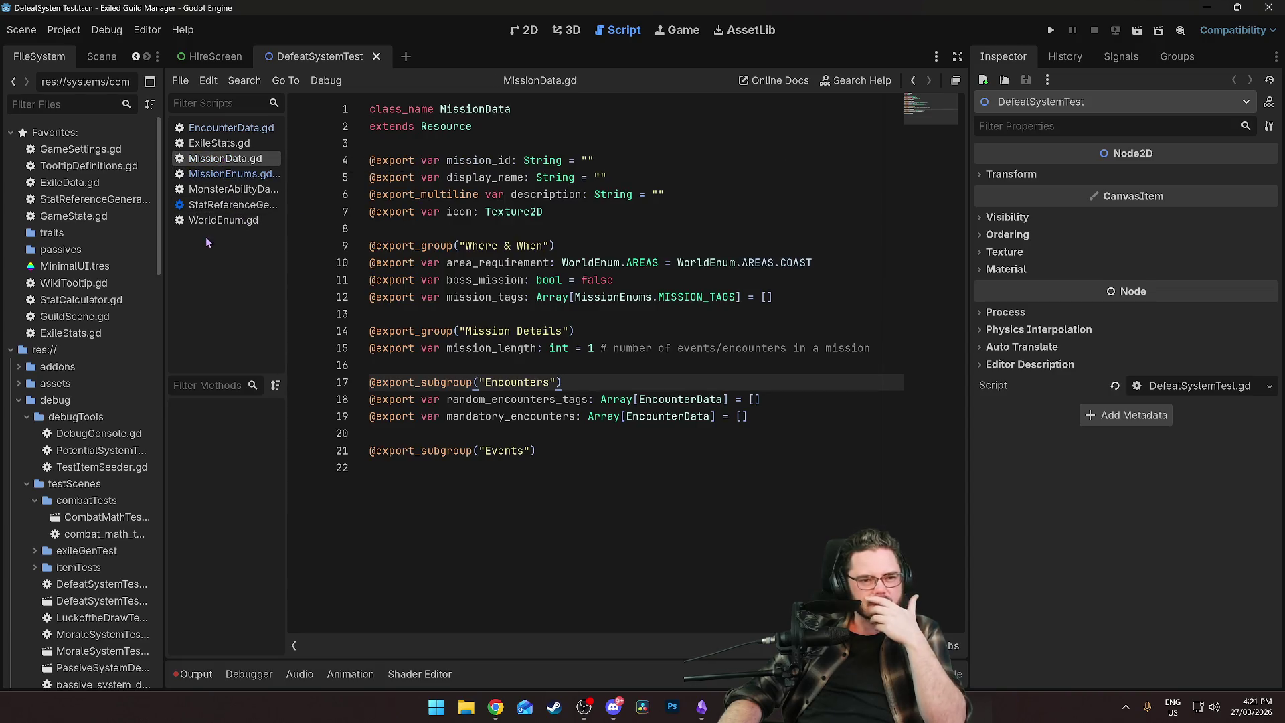
click(624, 450)
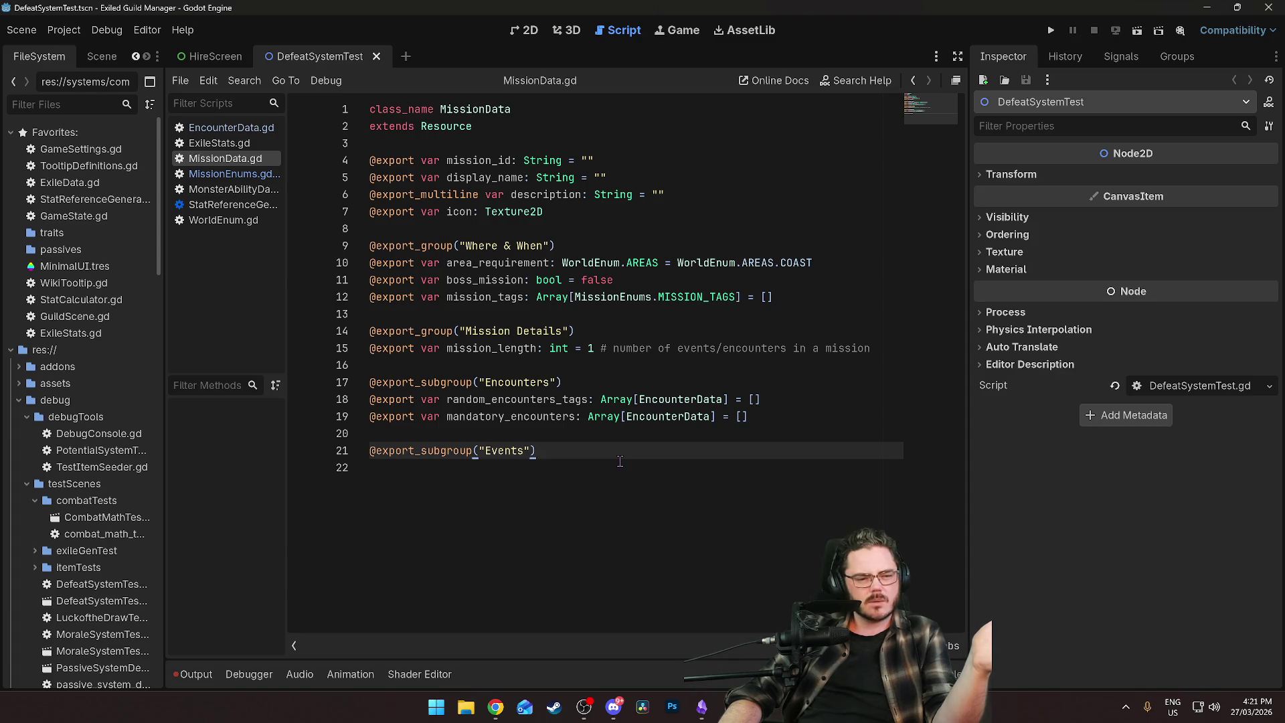
scroll(92, 509, down, 15)
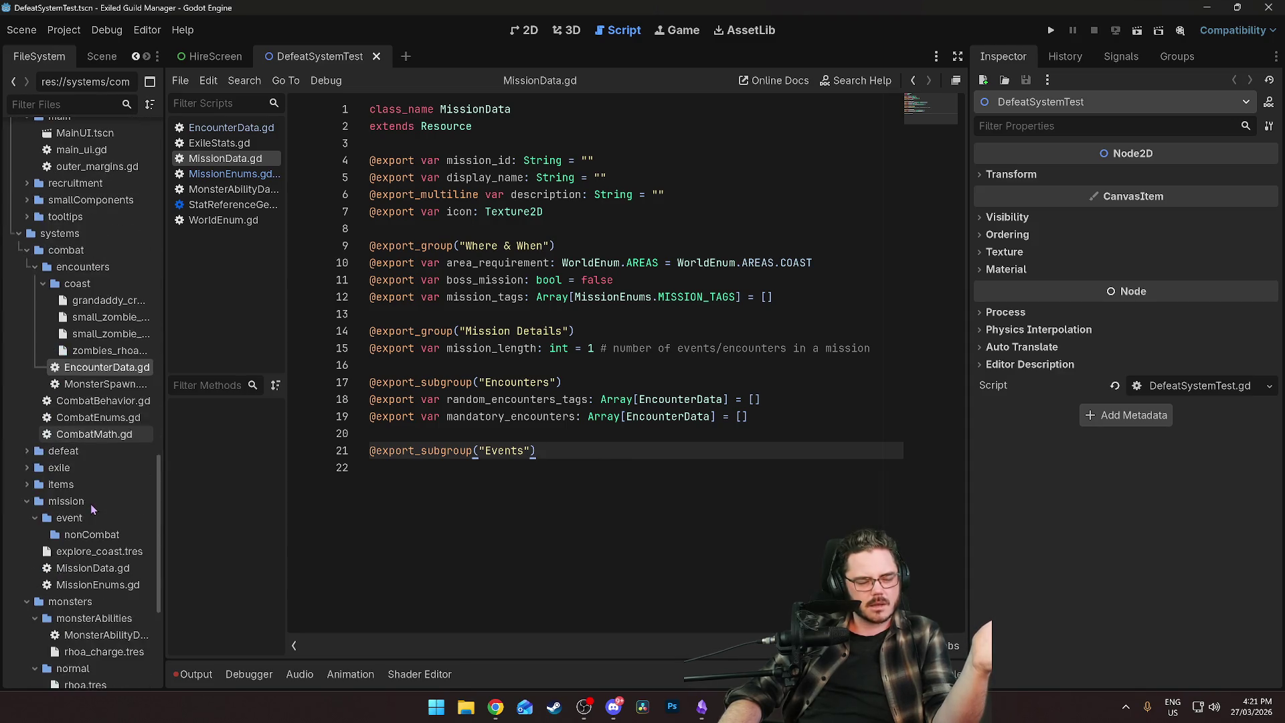
scroll(91, 509, down, 5)
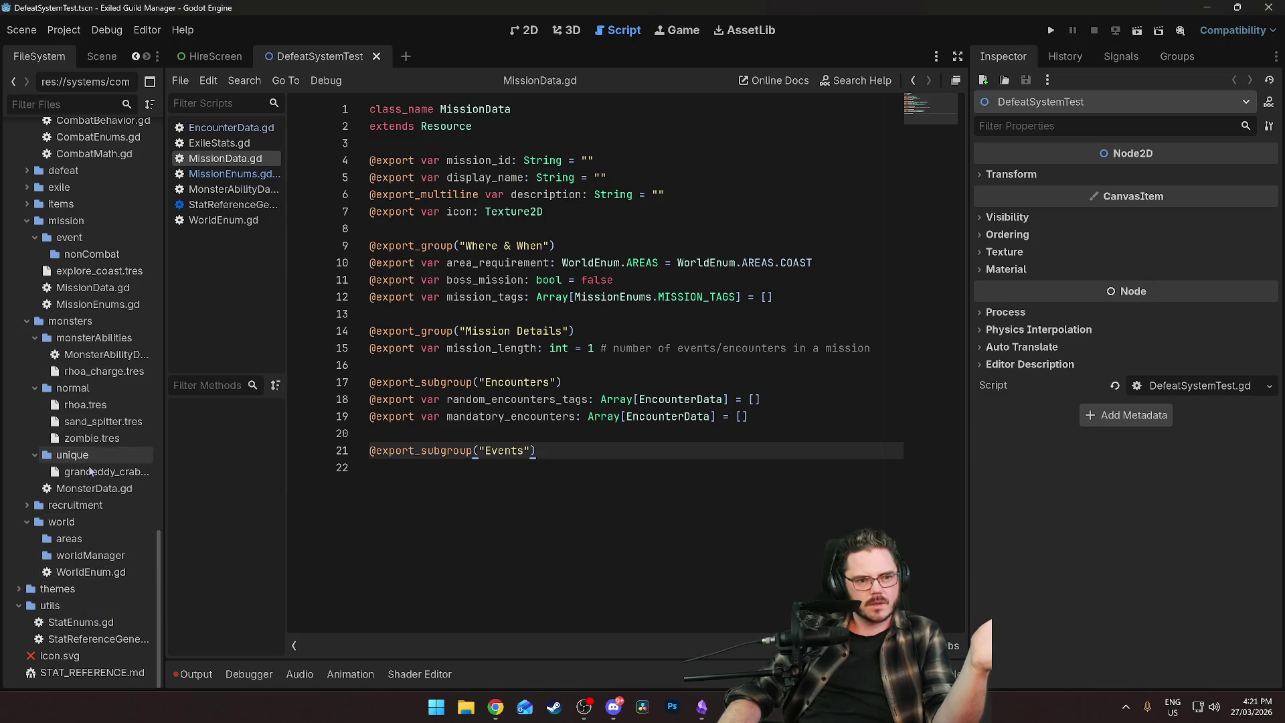
- Check the areas in WorldEnum, then save the MissionEnums script
click(222, 221)
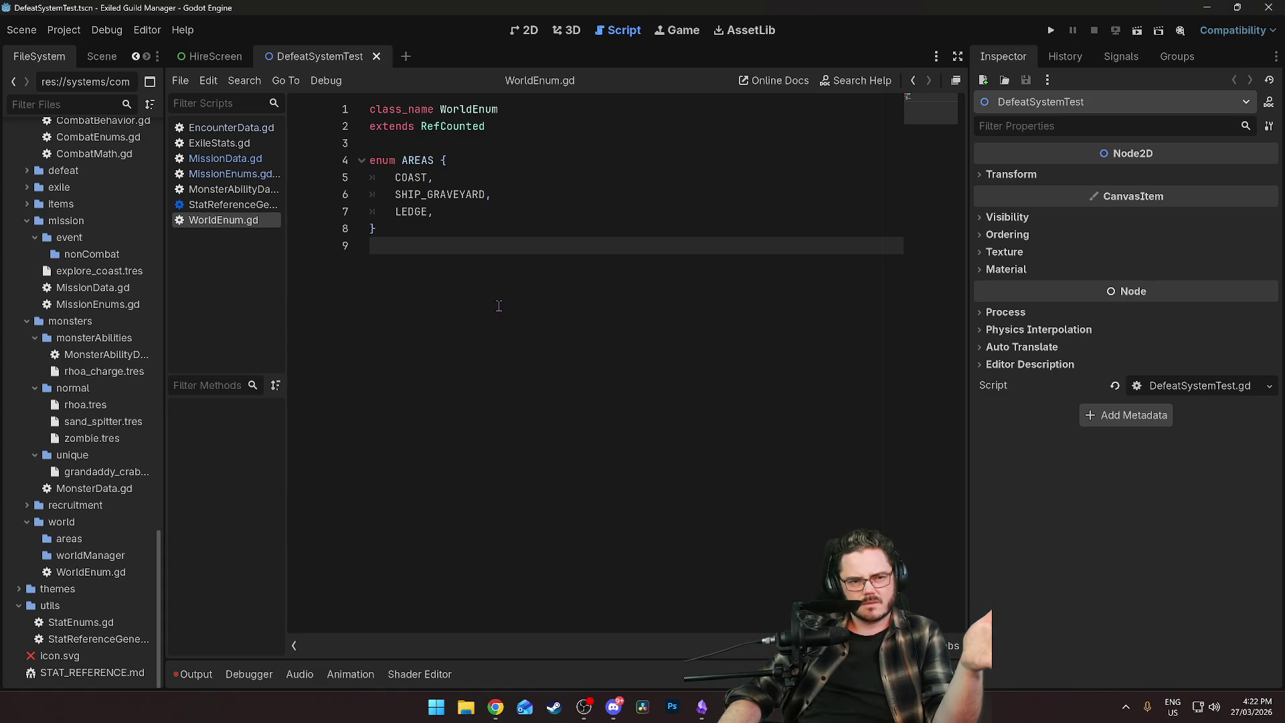
click(220, 174)
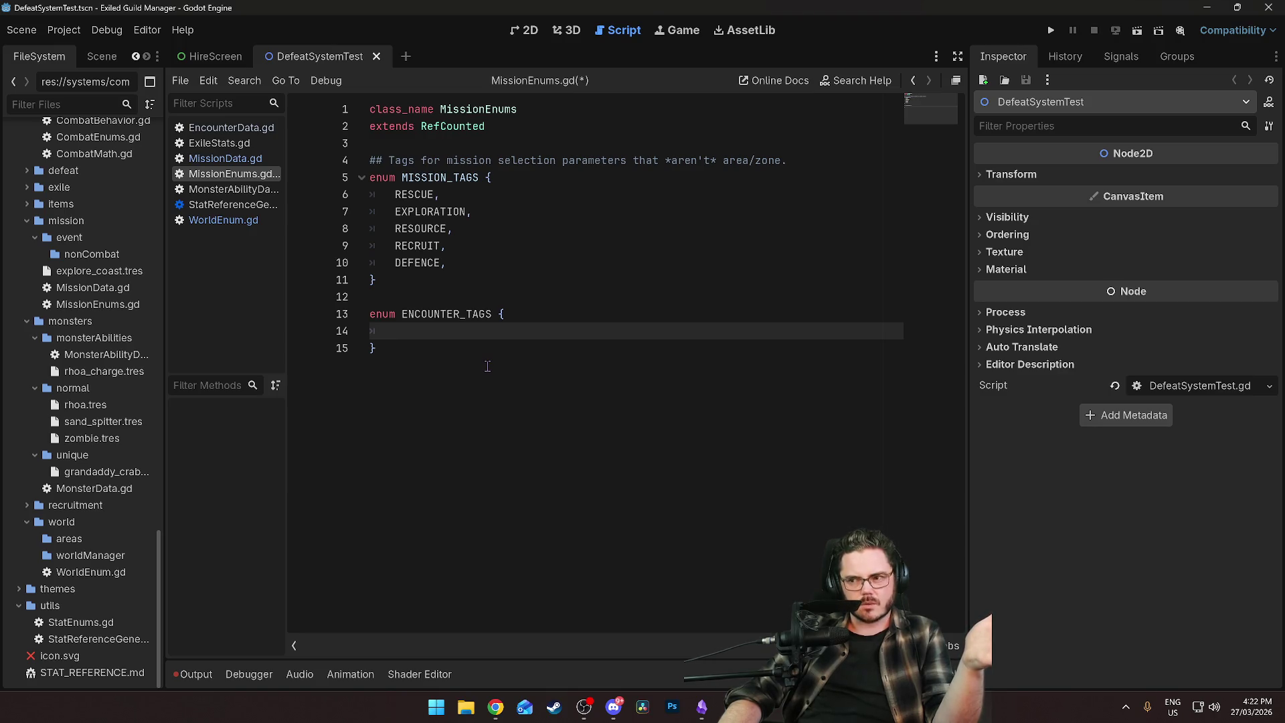
click(467, 363)
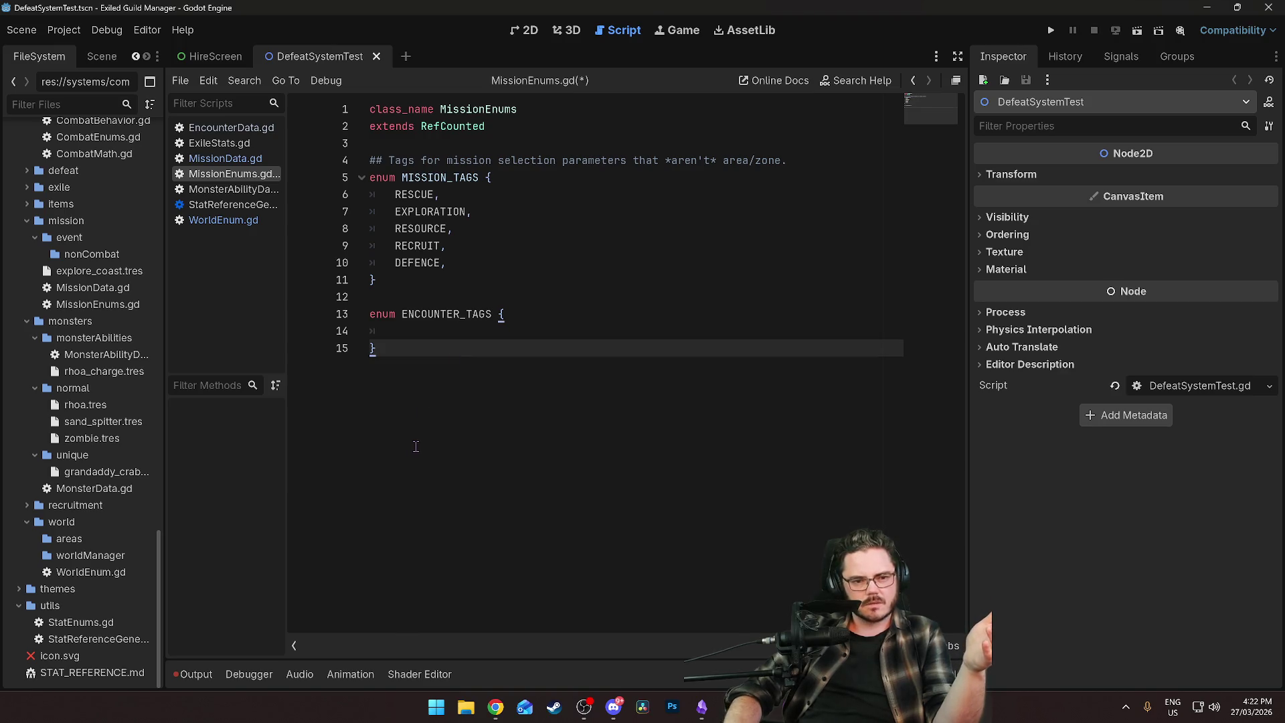
key(ctrl+s)
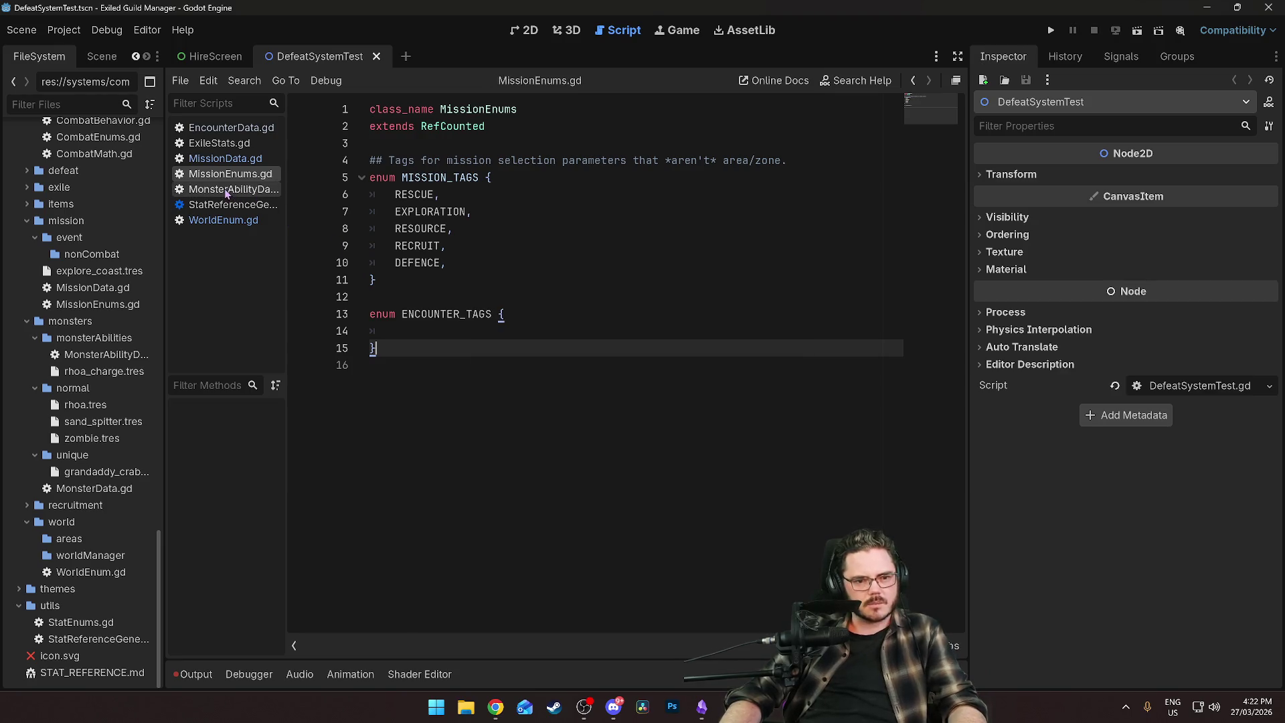
- Back in MissionData, start the comment '# All missions with this tag' after random_encounters_tags
click(244, 191)
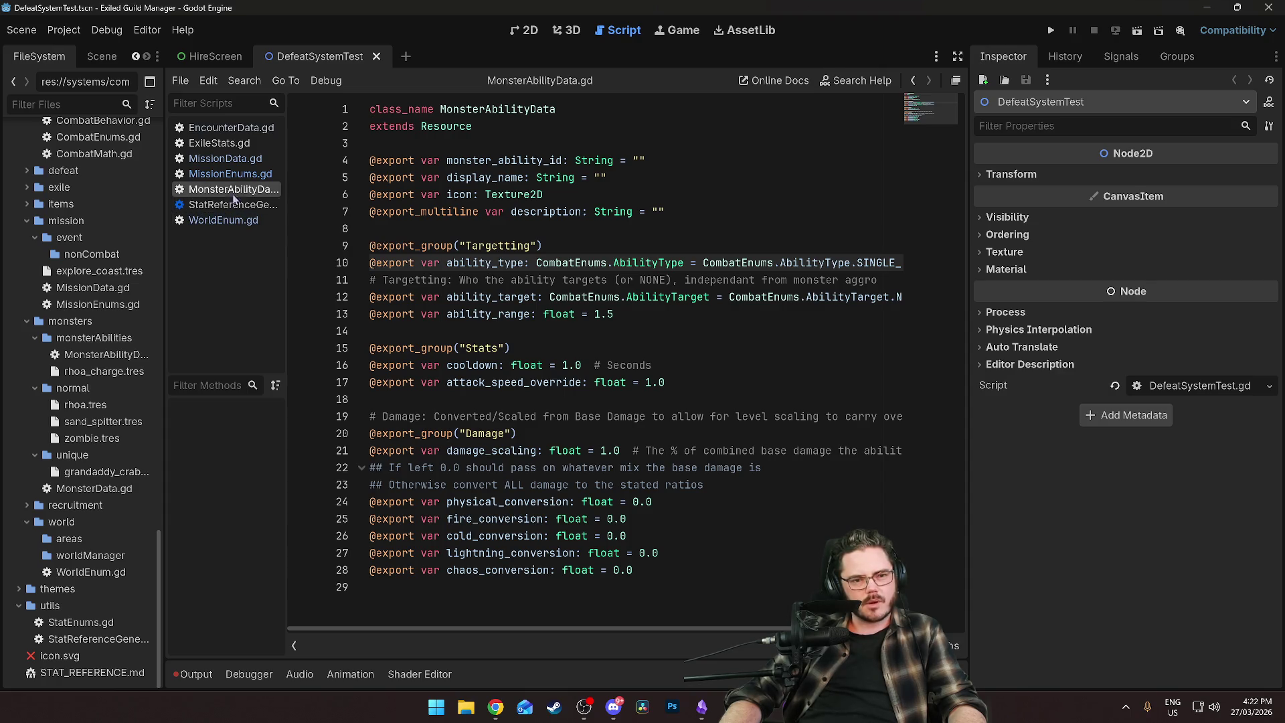
click(229, 173)
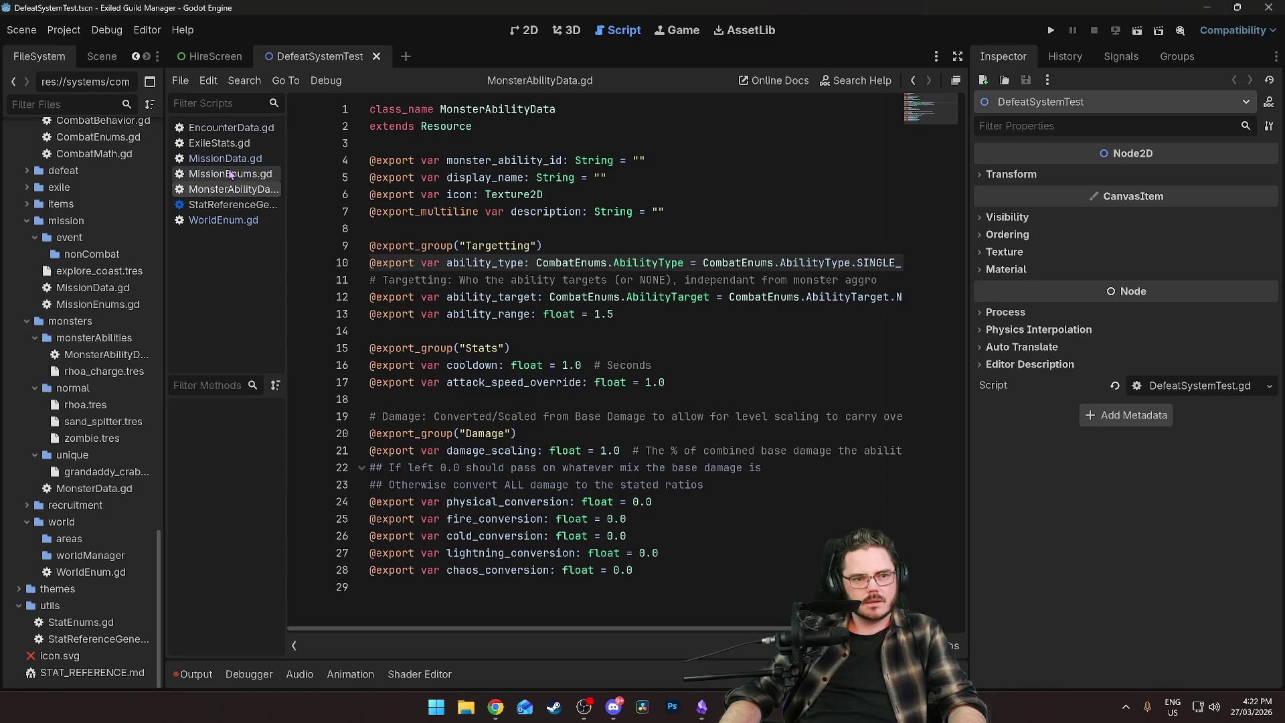
click(225, 158)
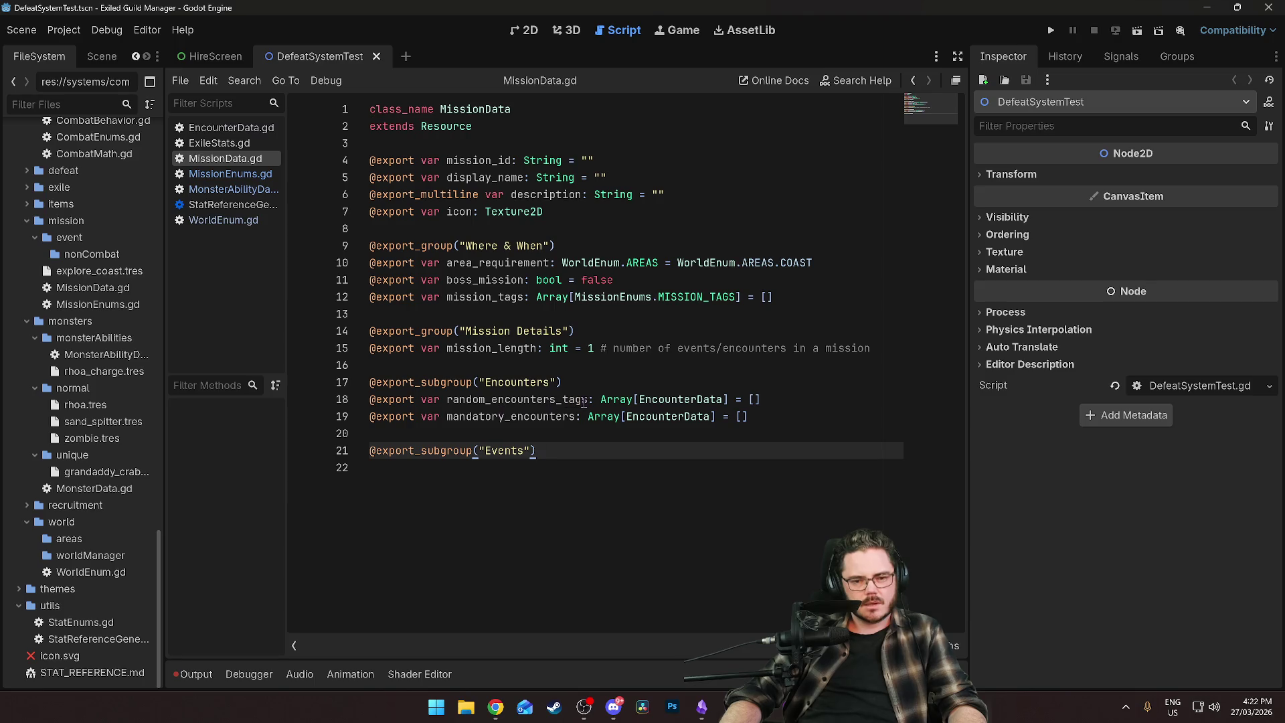
click(790, 400)
text(#)
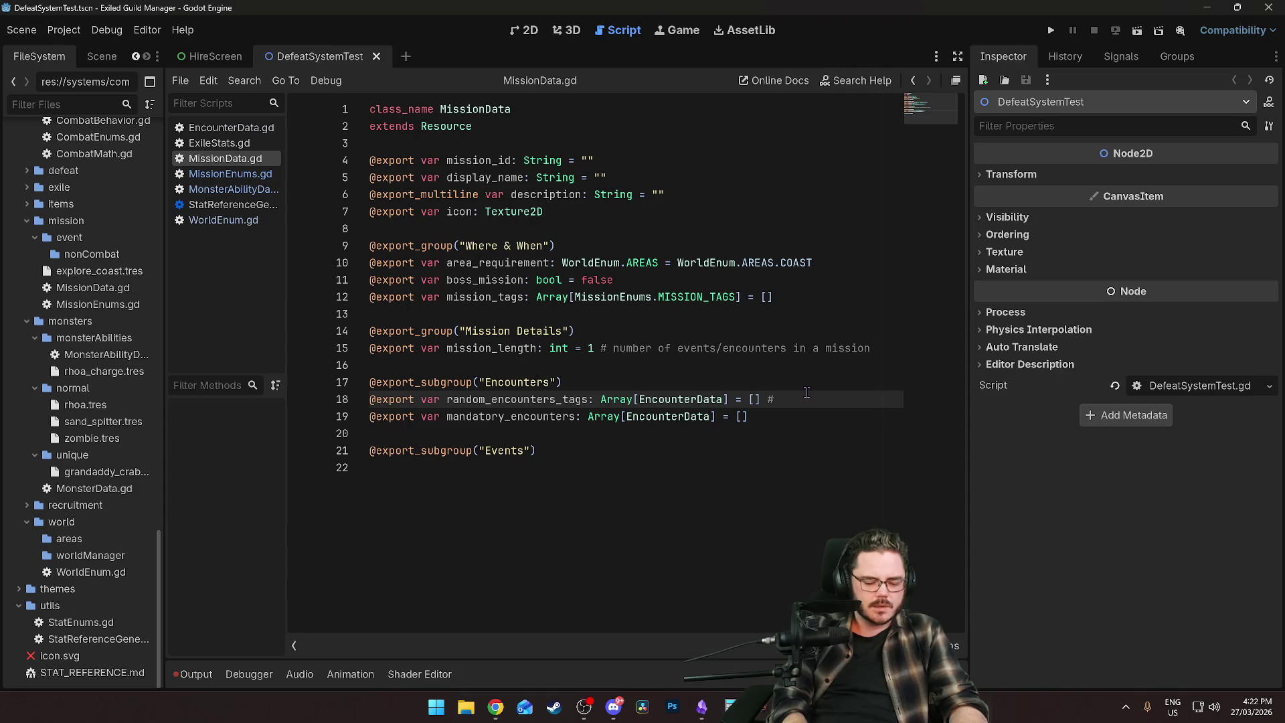
text( All missions with)
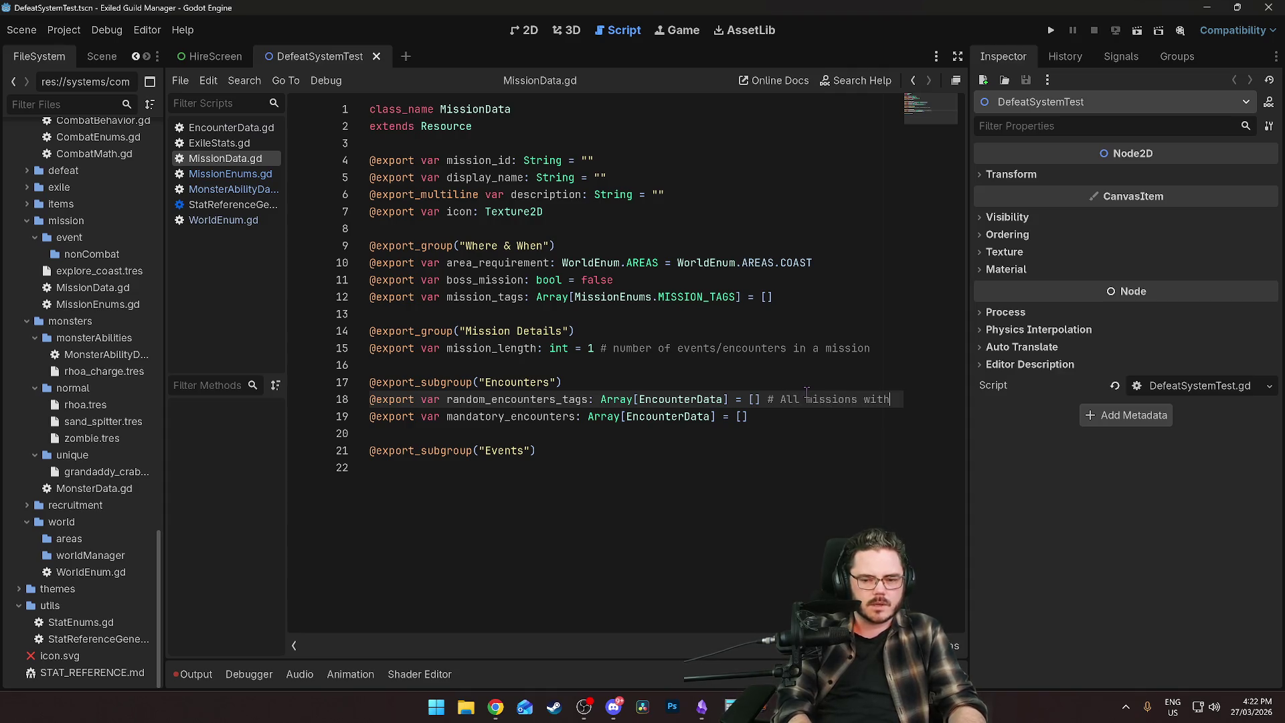
text( this tag)
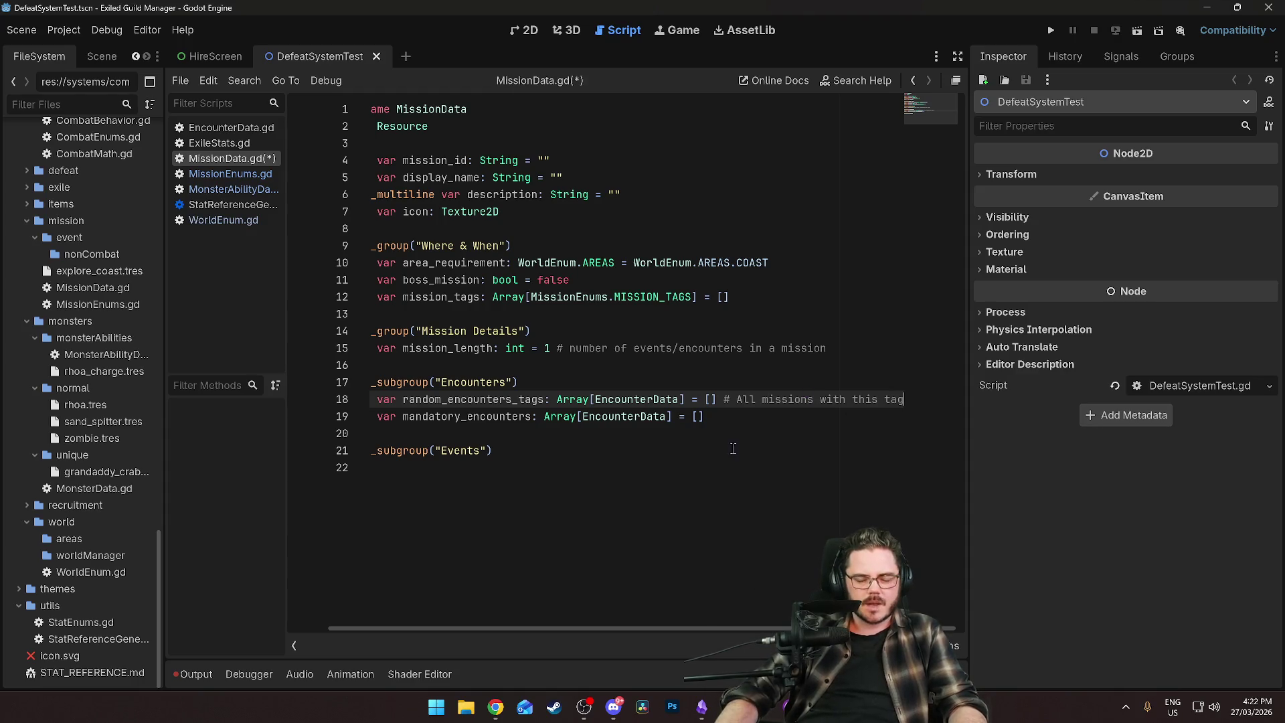
- Move the random_encounters_tags declaration below the mandatory_encounters line
drag(662, 629, 475, 618)
triple_click(447, 404)
click(369, 406)
mouse_move(372, 404)
mouse_down()
mouse_move(776, 417)
mouse_move(776, 405)
mouse_up()
key(BackSpace)
click(777, 415)
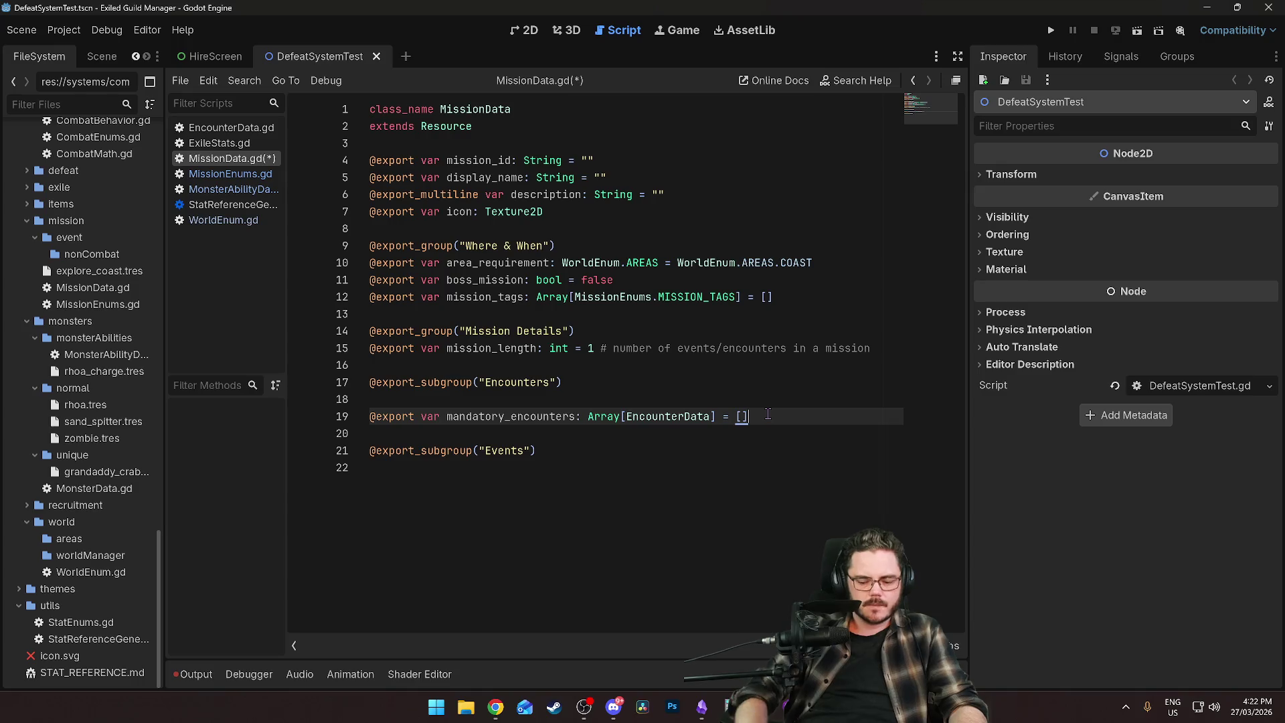
key(Return)
text(@export var random_encounters_tags: Array[EncounterData] = [] # All missions with this tag)
drag(697, 629, 655, 629)
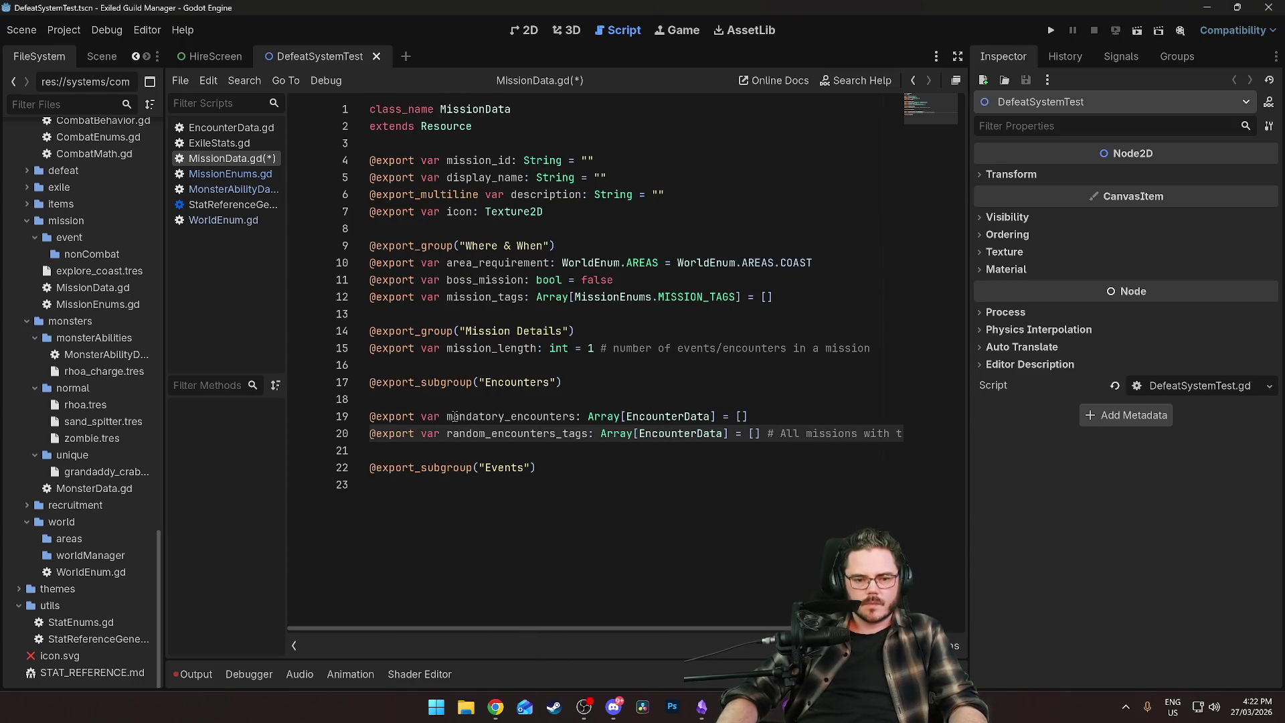
click(453, 401)
text(@ex)
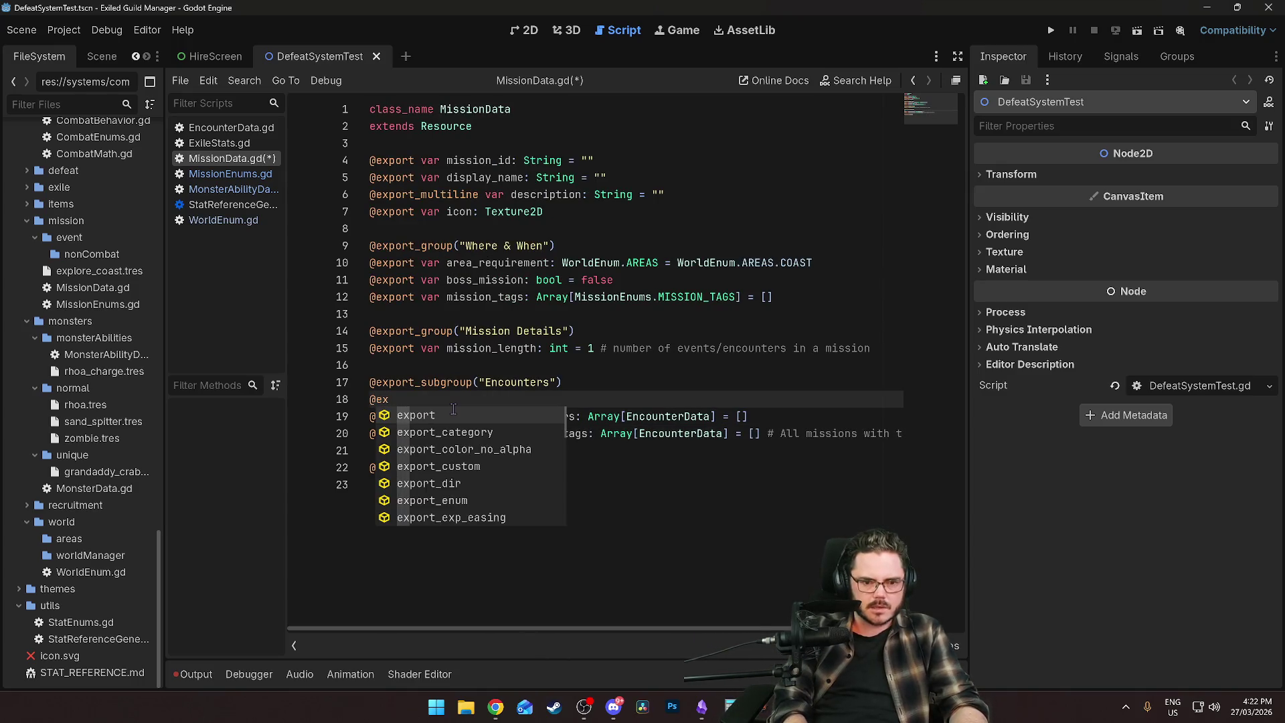
drag(401, 399, 346, 406)
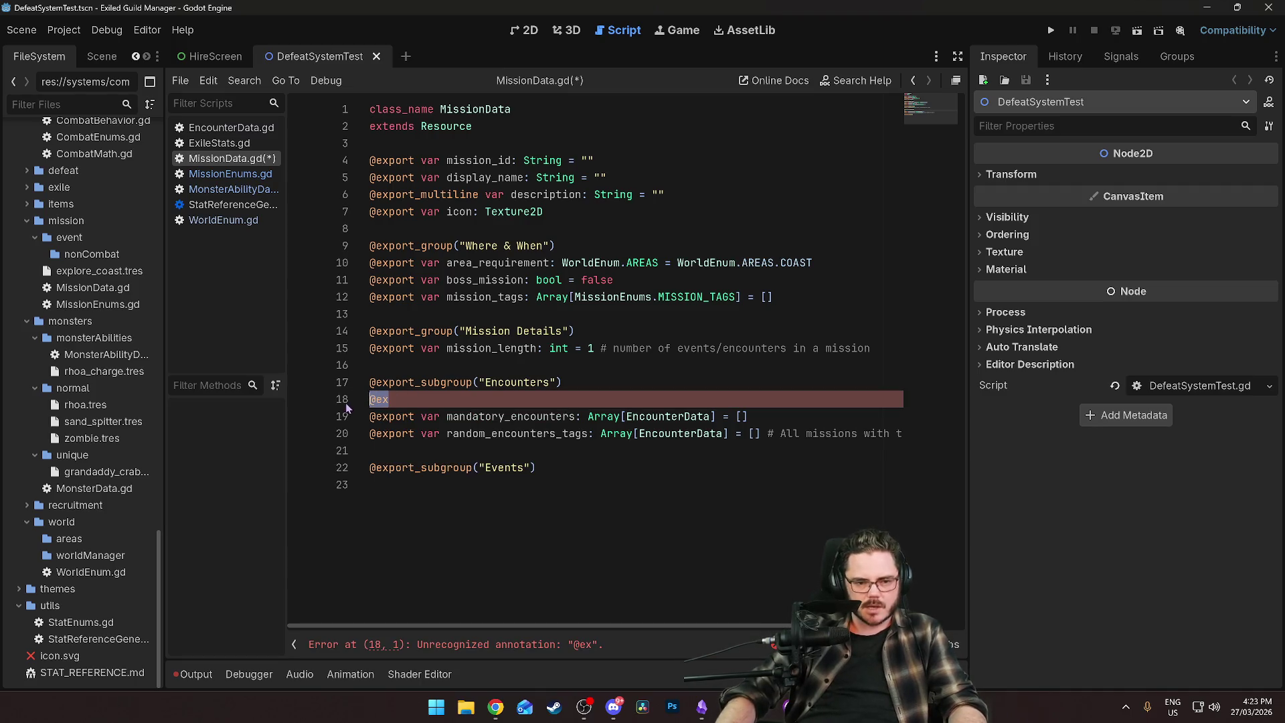
key(BackSpace)
key(Delete)
key(Down)
key(Return)
key(Up)
text(@export va r)
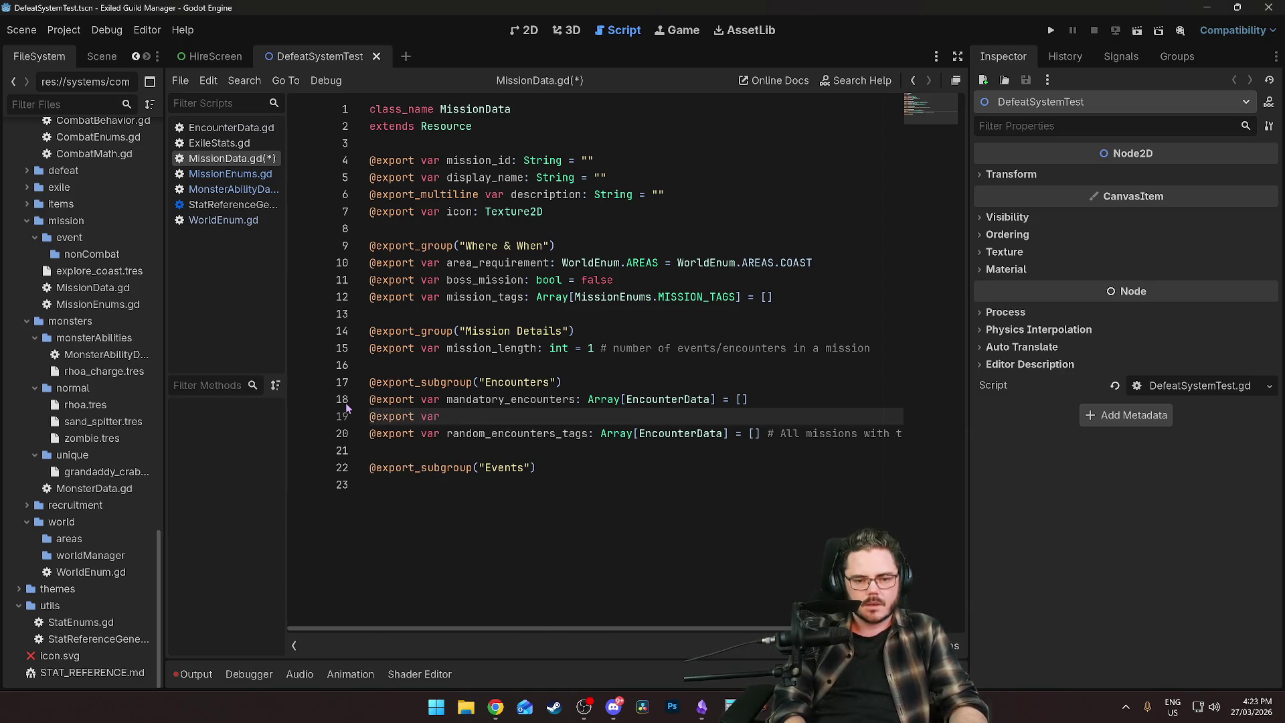
text( random)
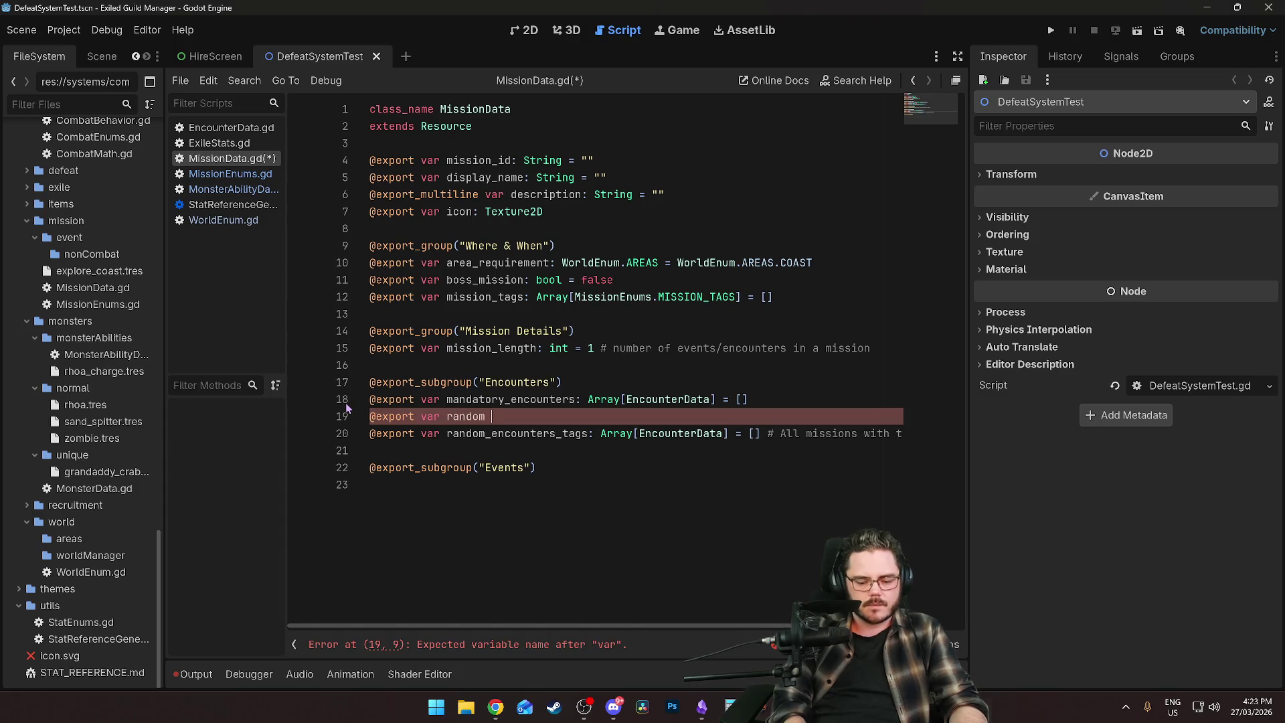
key(BackSpace)
text(_encounters_are)
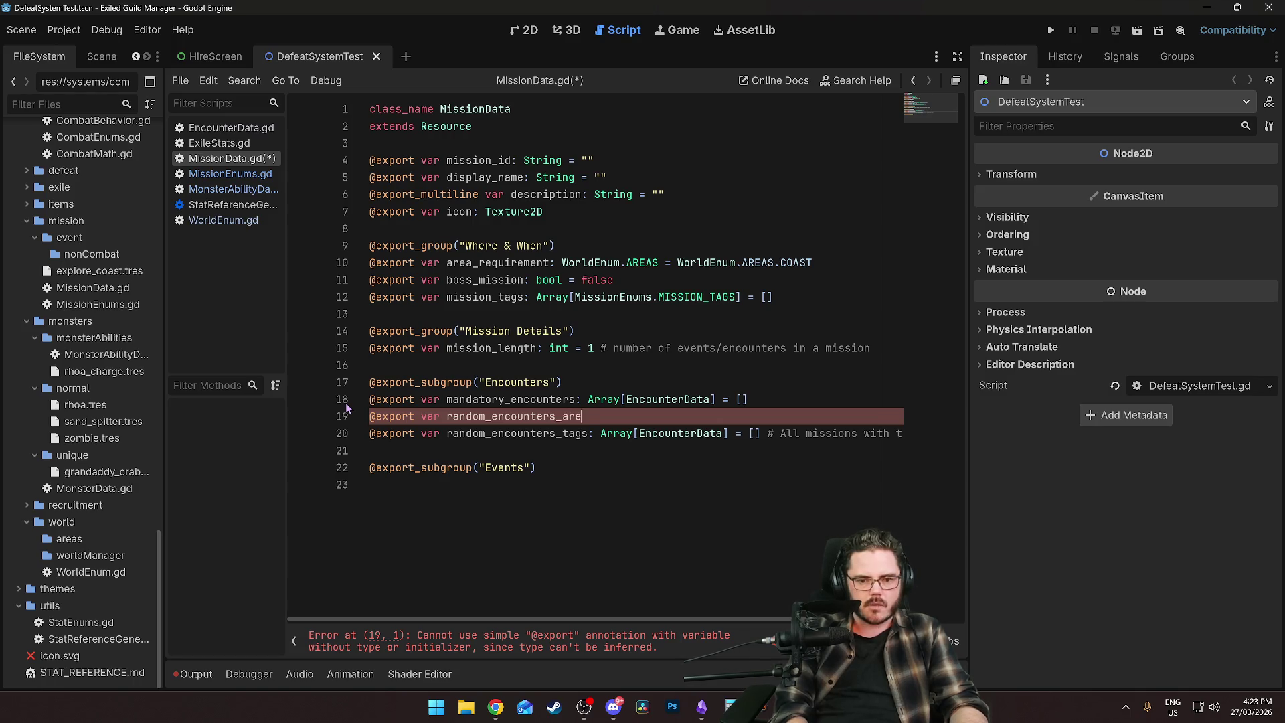
text(as:)
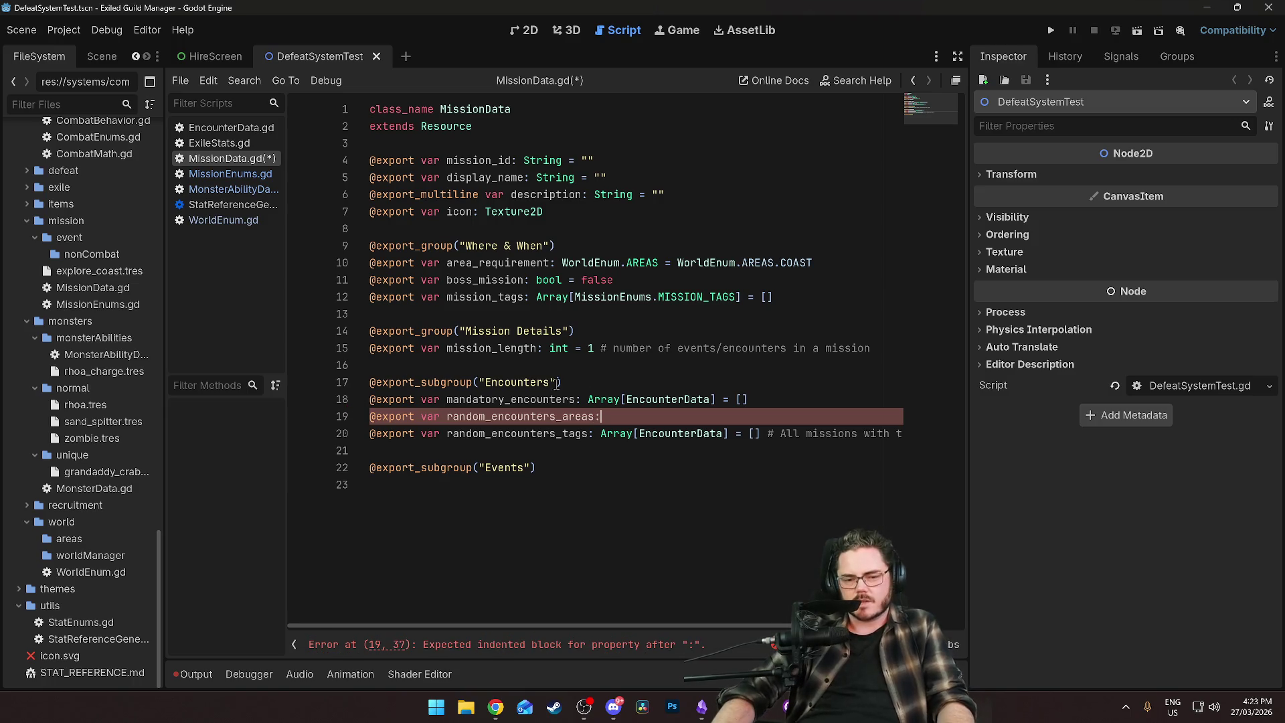
text( Array[)
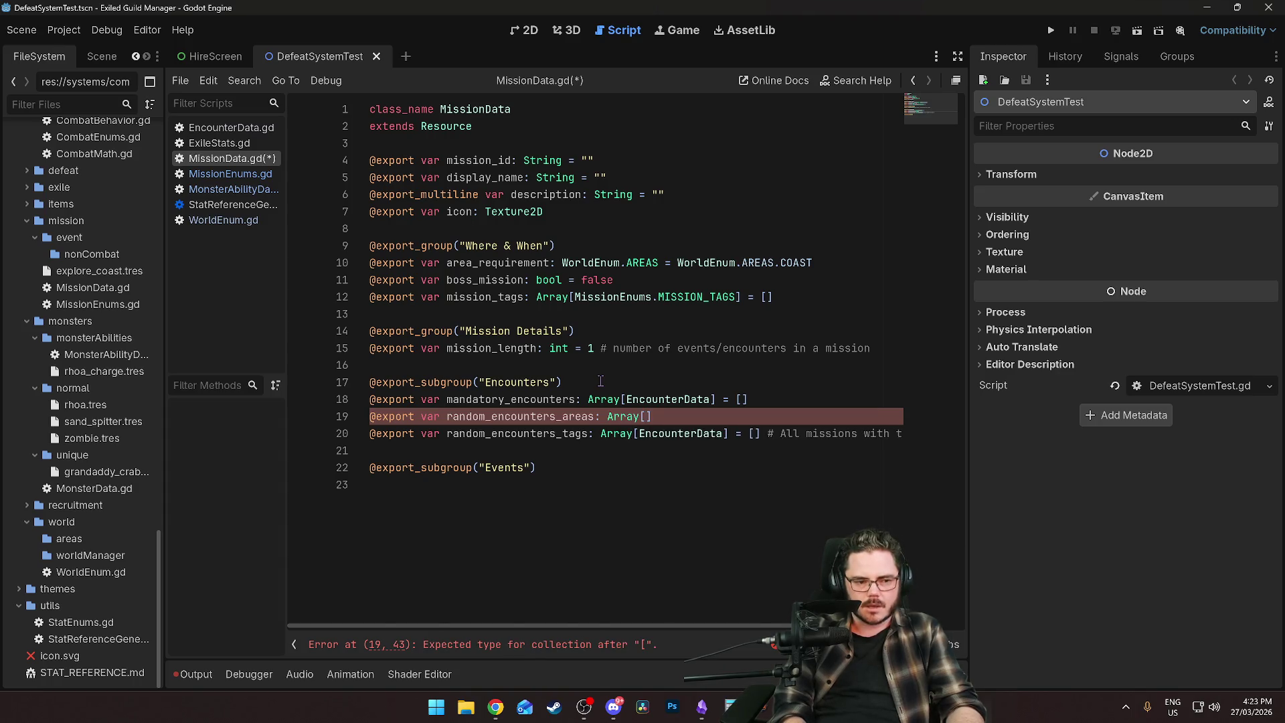
text(WorldEnum.)
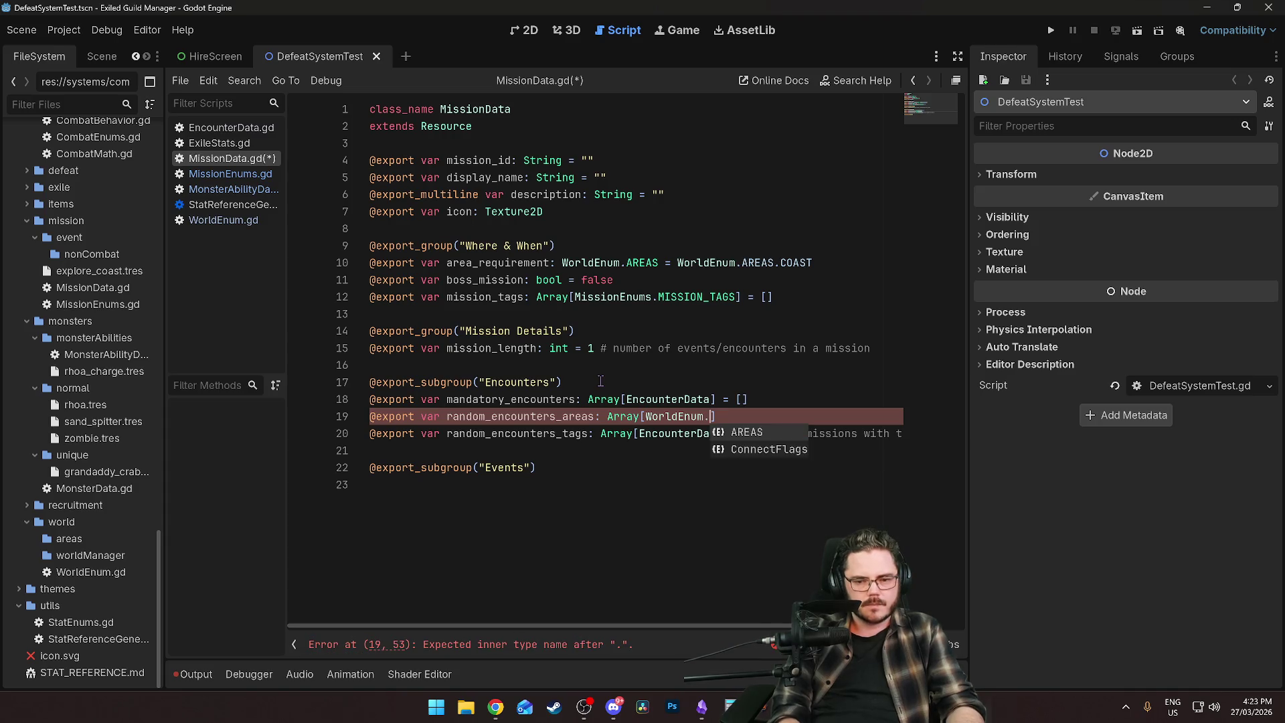
key(Return)
text(] = [])
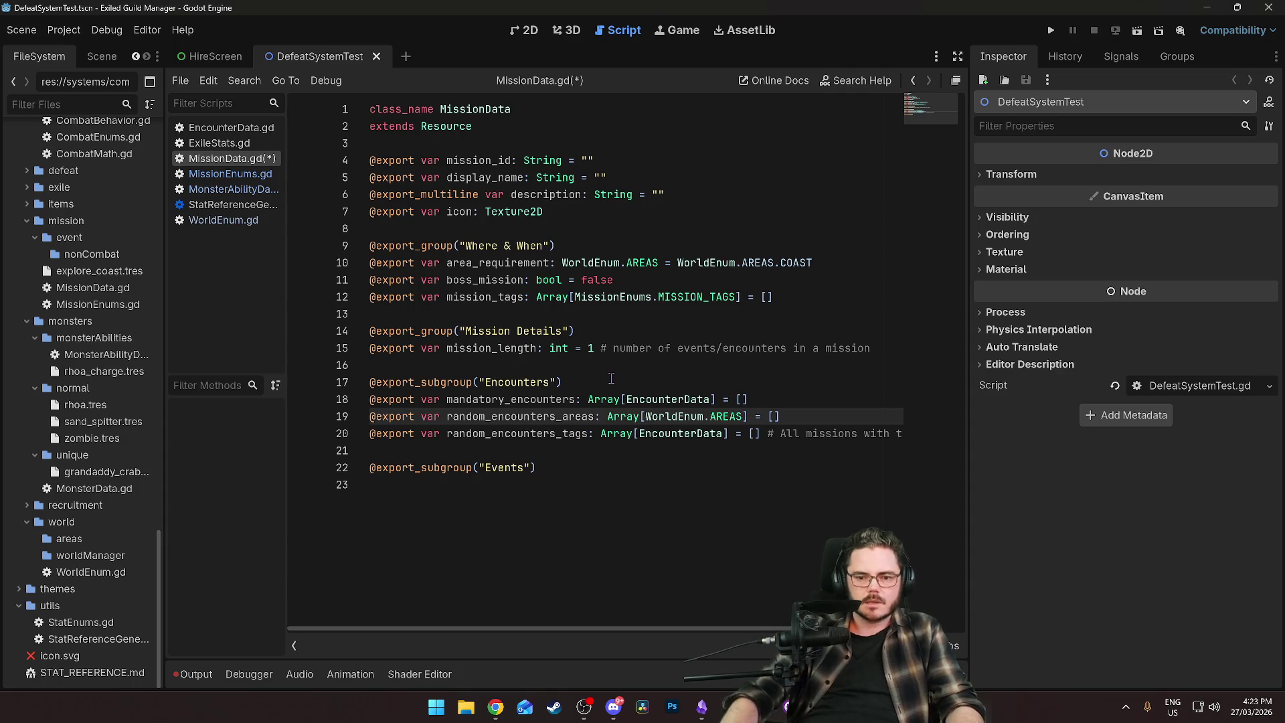
click(702, 514)
key(ctrl+s)
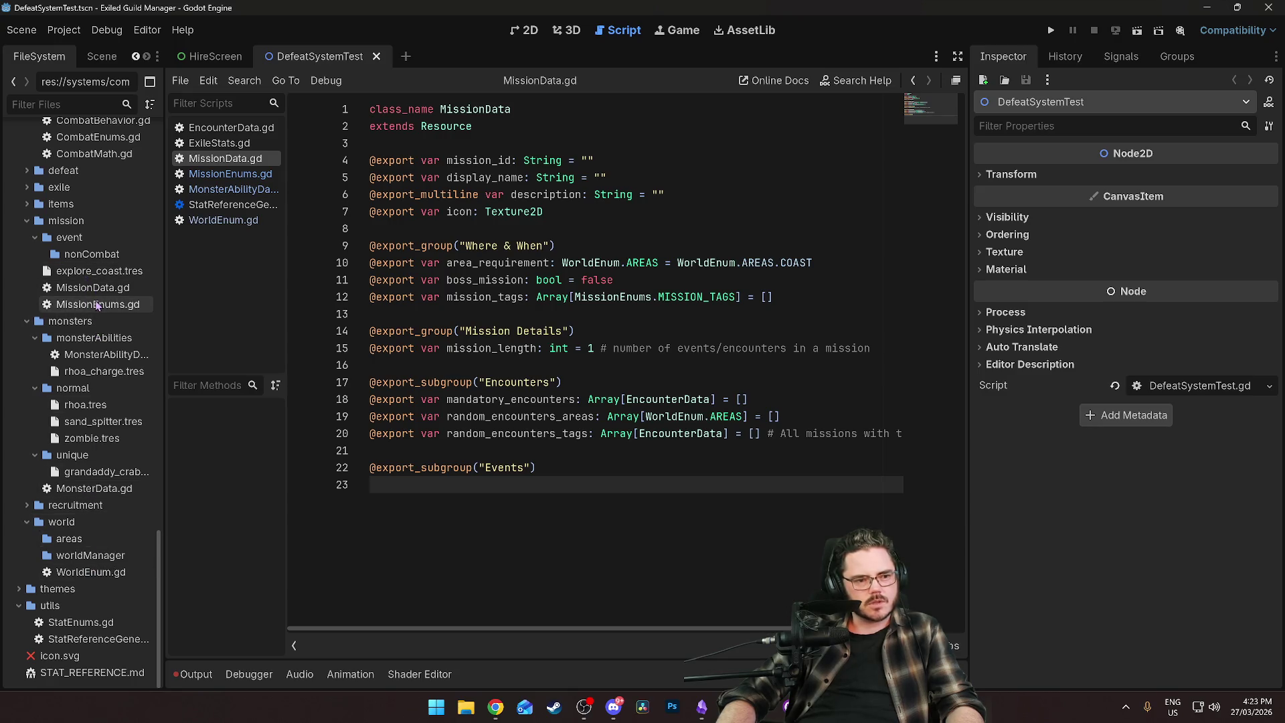
click(94, 270)
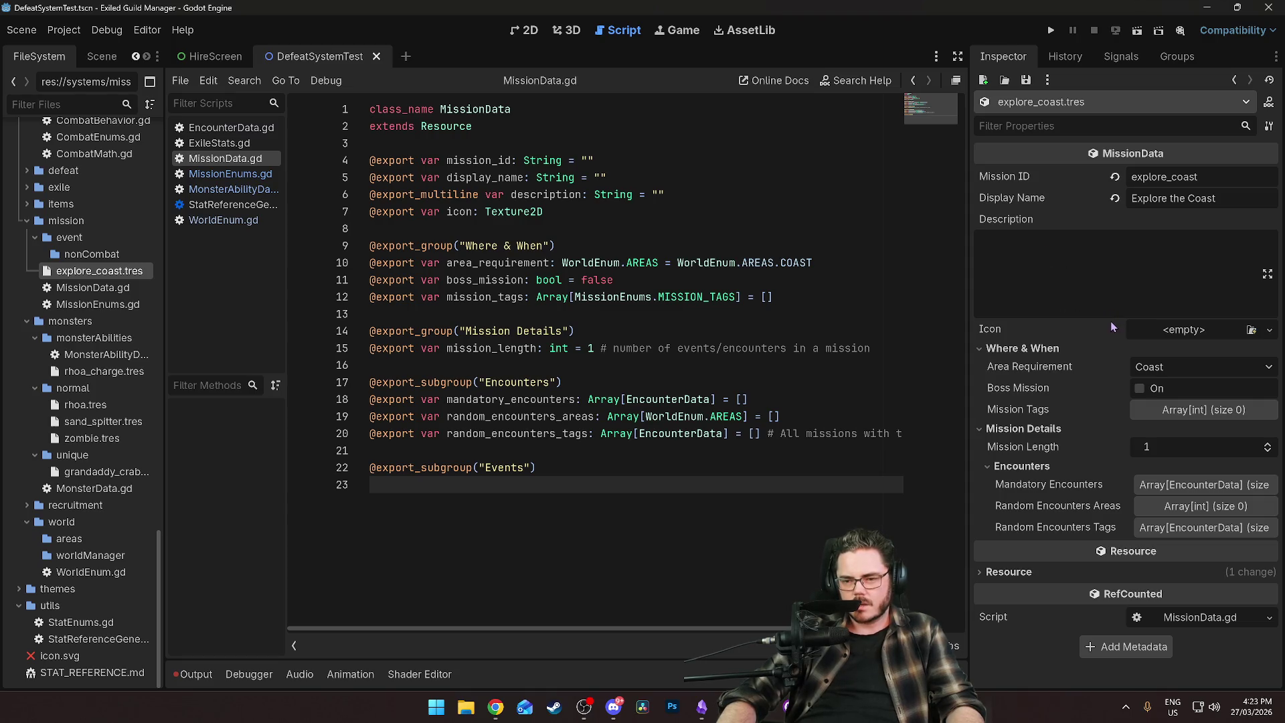
- Review explore_coast.tres properties, including Random Encounters Areas, and place the cursor after EncounterData on line 20
mouse_move(1057, 370)
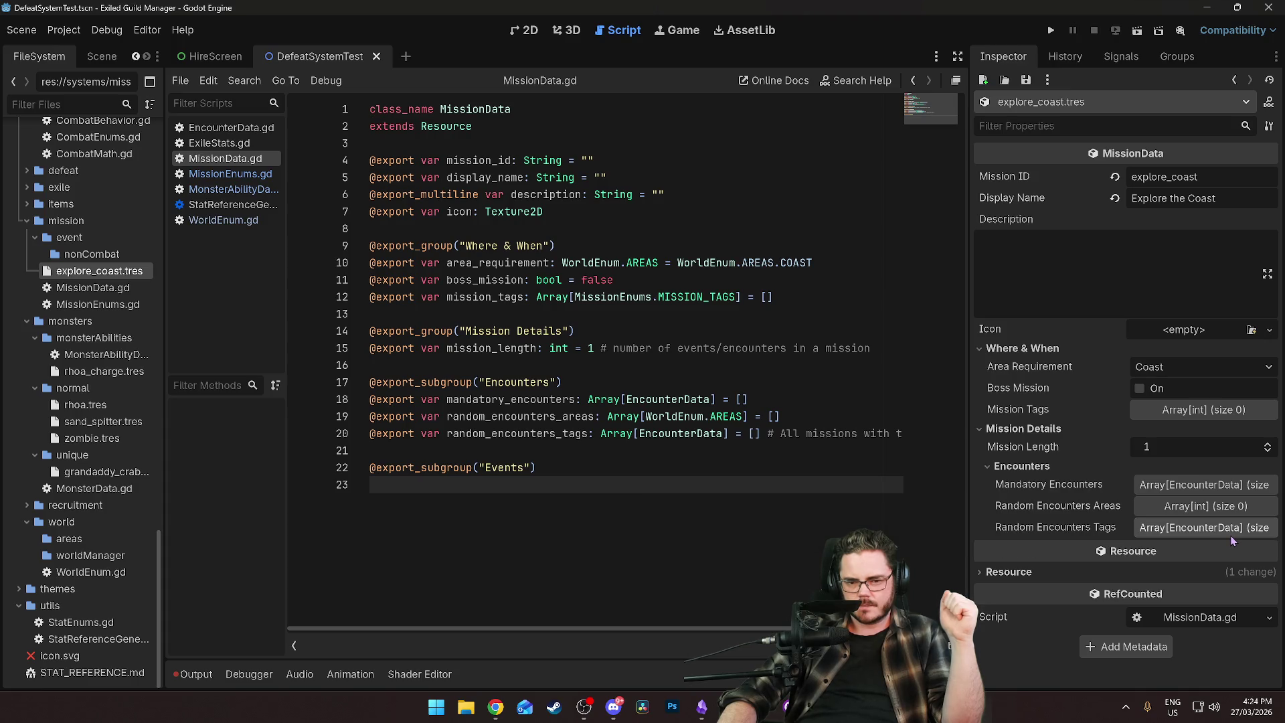
click(723, 435)
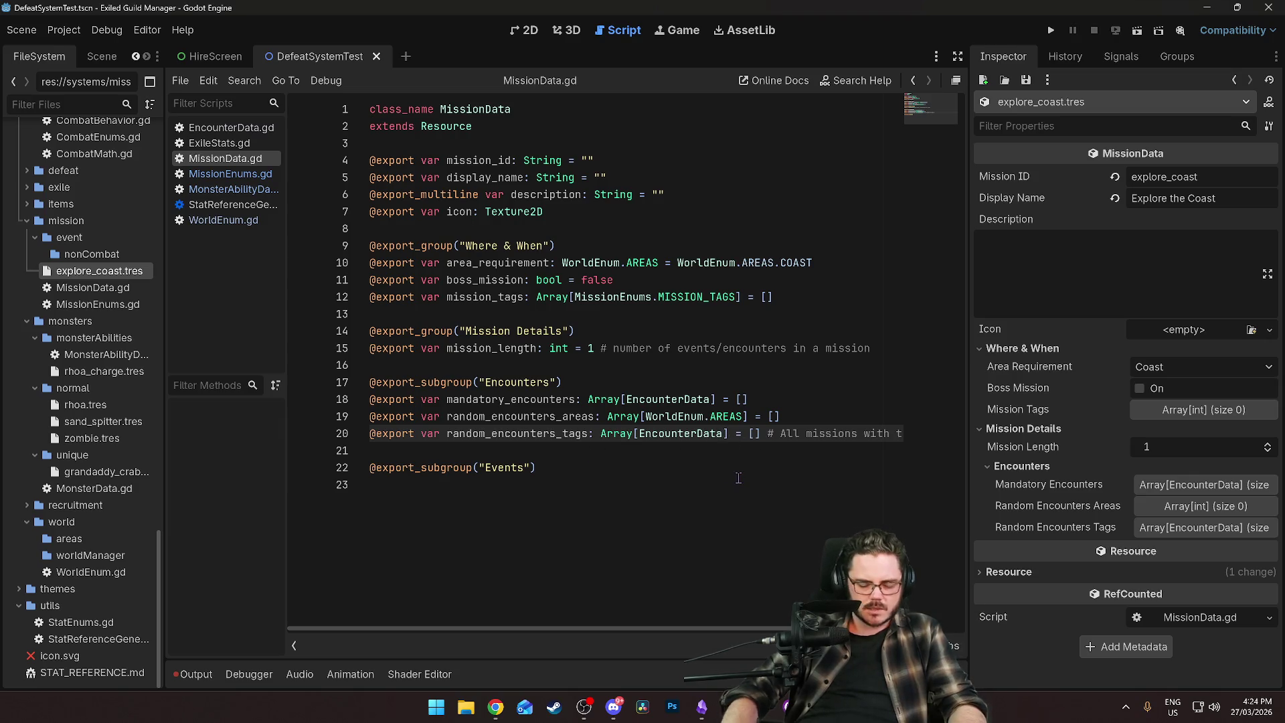
text(.)
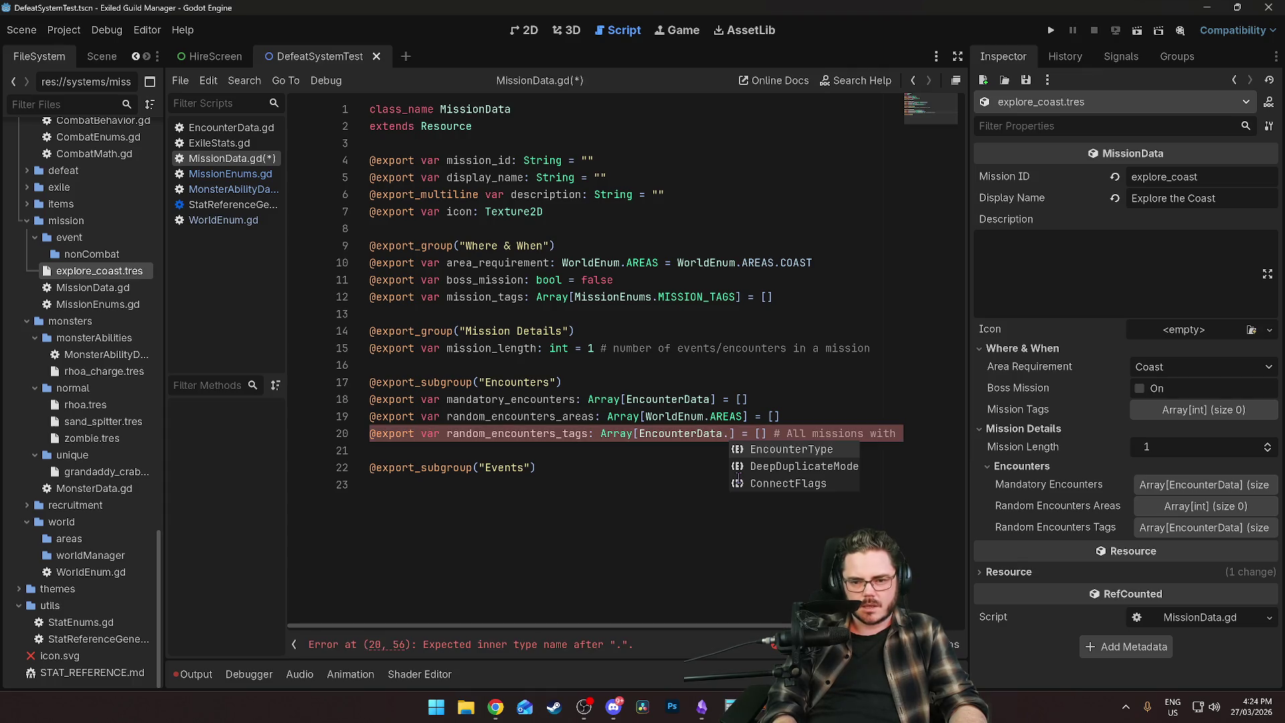
key(BackSpace)
key(BackSpace)
key(BackSpace)
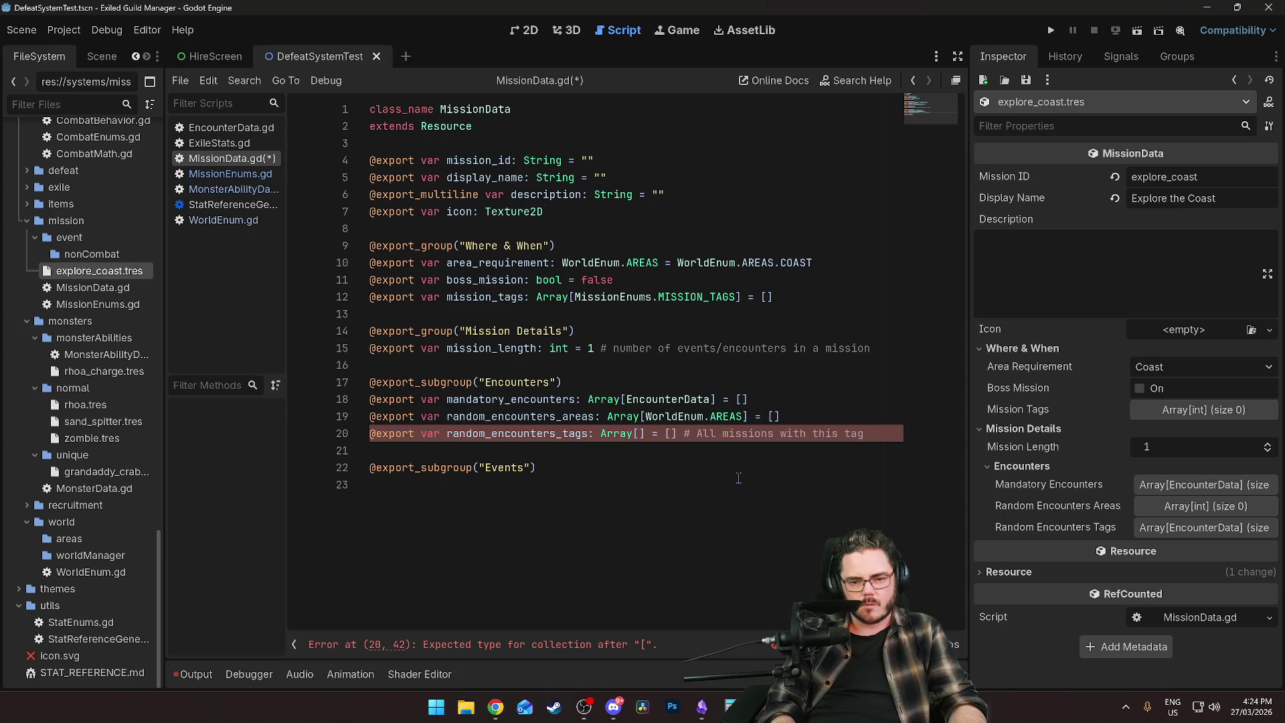
text(W)
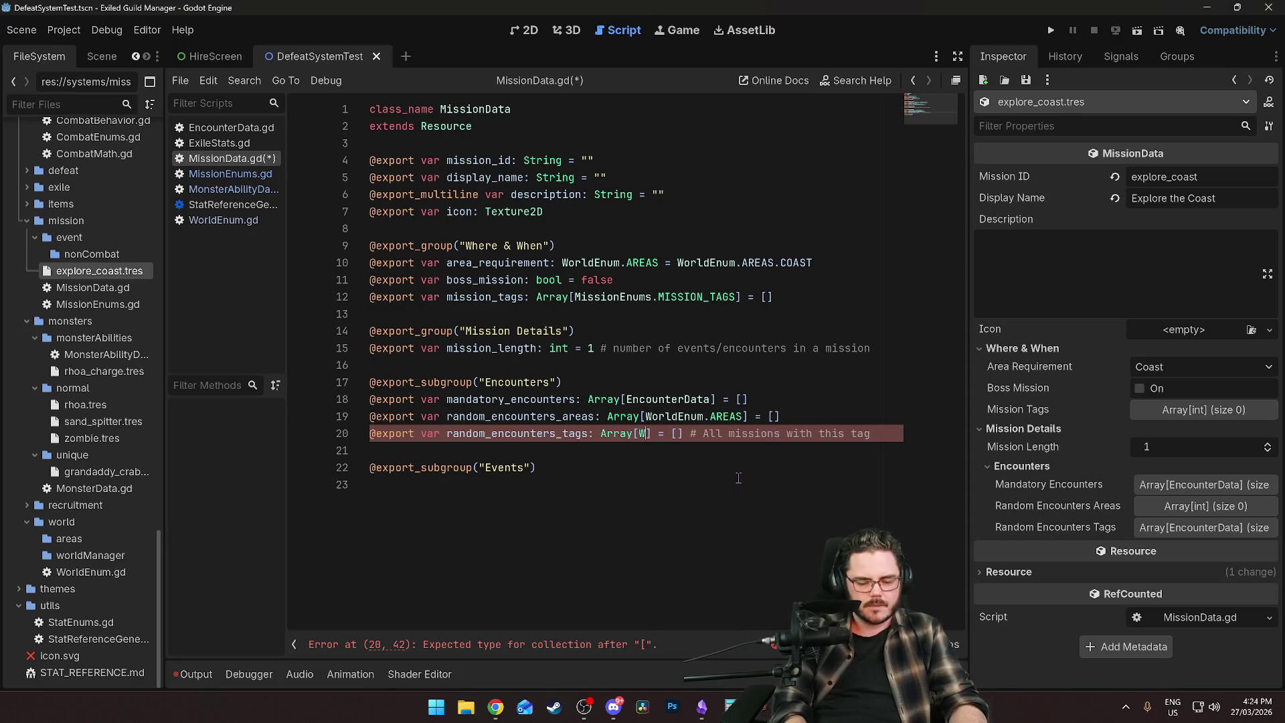
key(BackSpace)
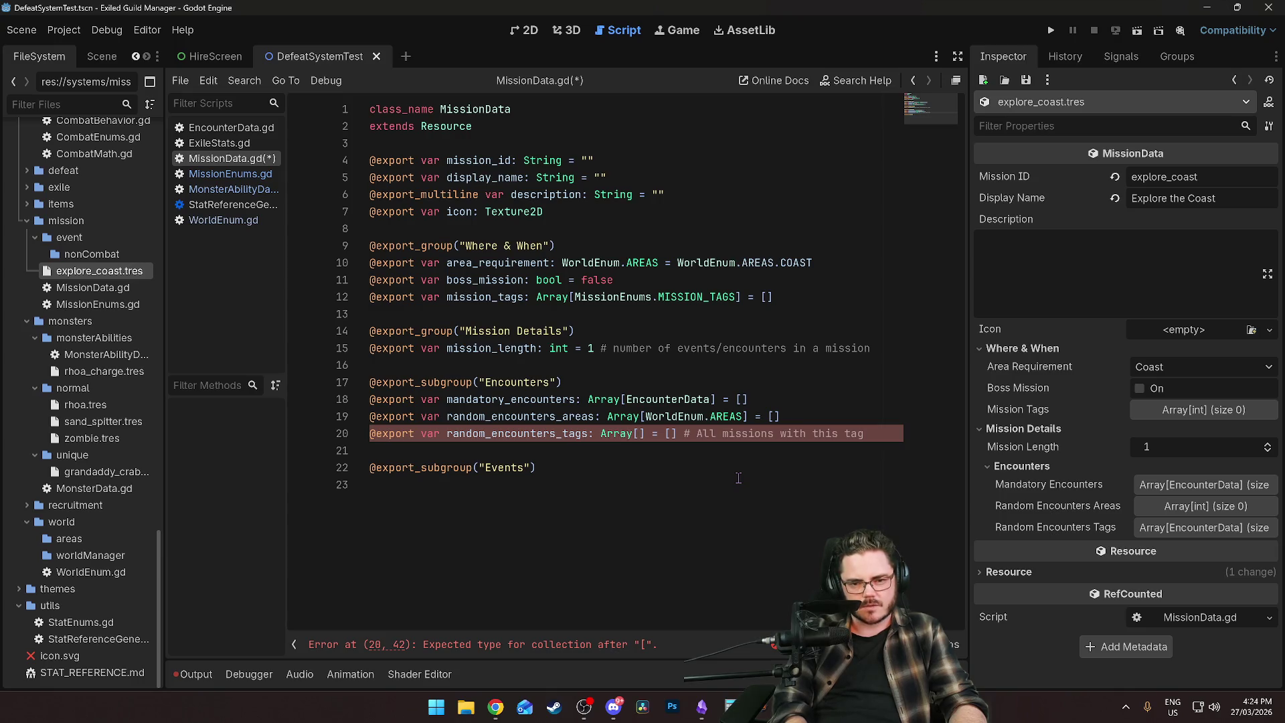
click(712, 399)
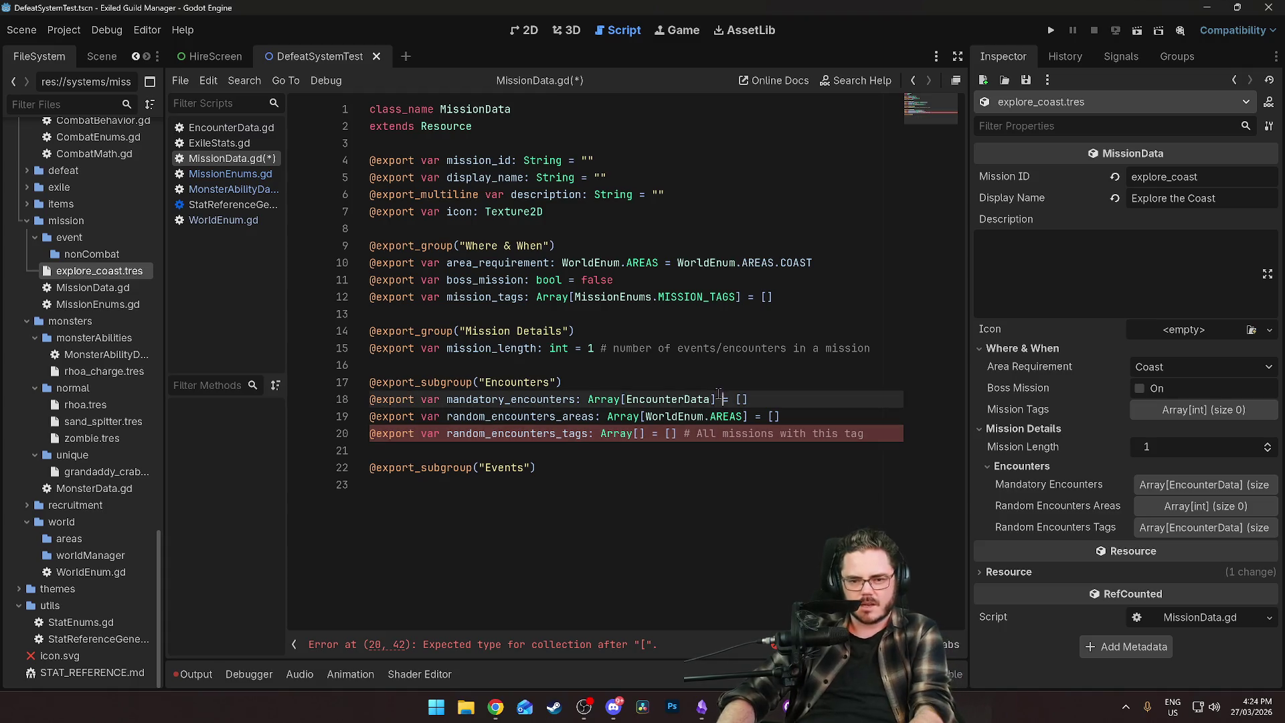
drag(711, 398, 627, 399)
key(BackSpace)
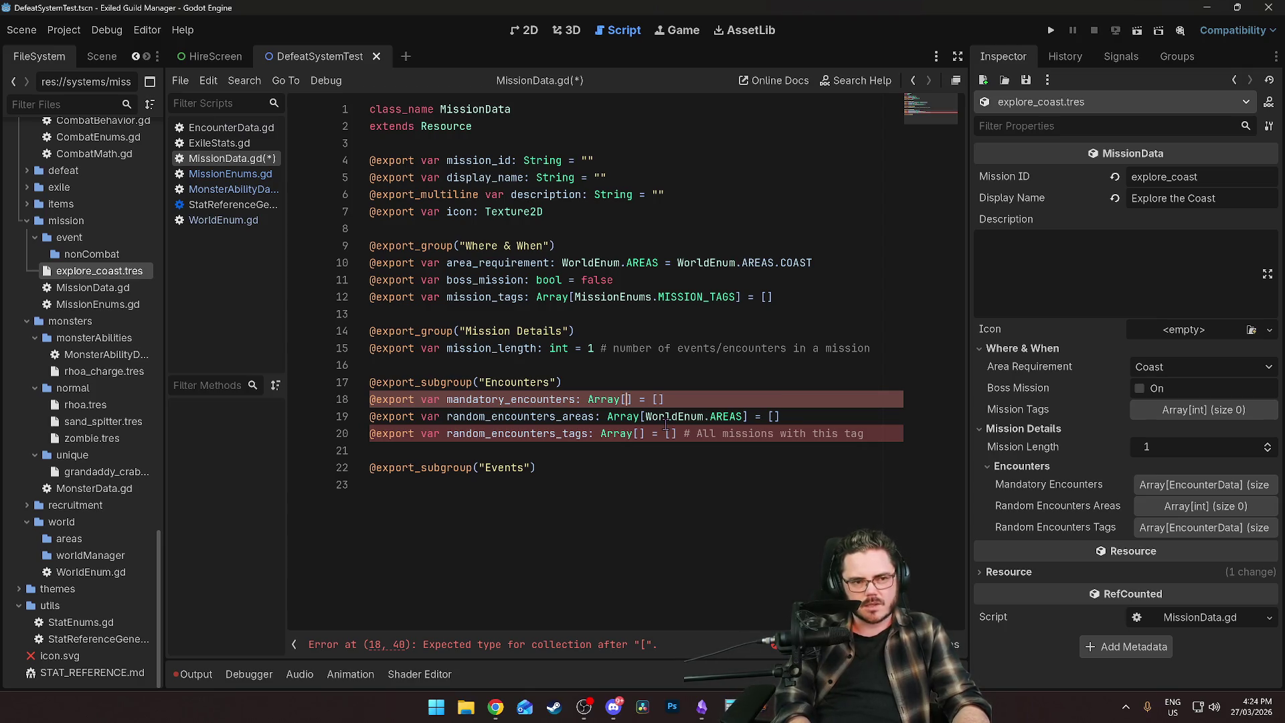
text(Mi)
key(BackSpace)
key(BackSpace)
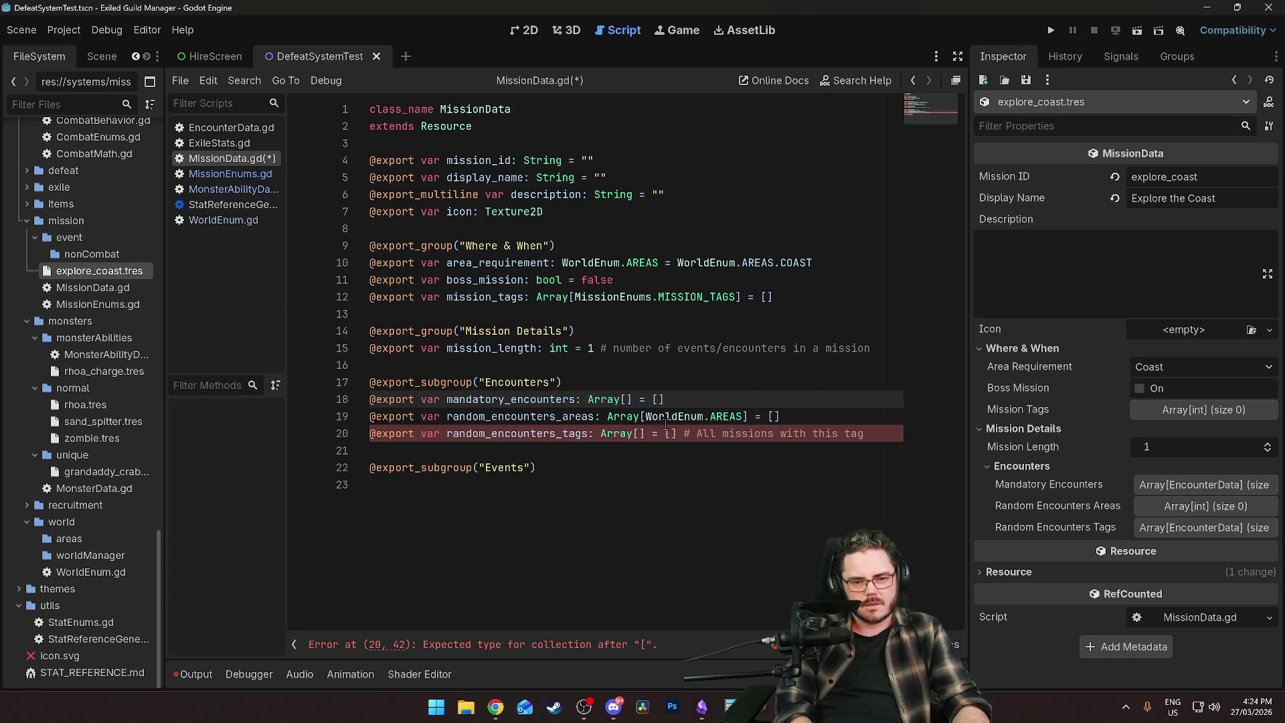
text(Mission)
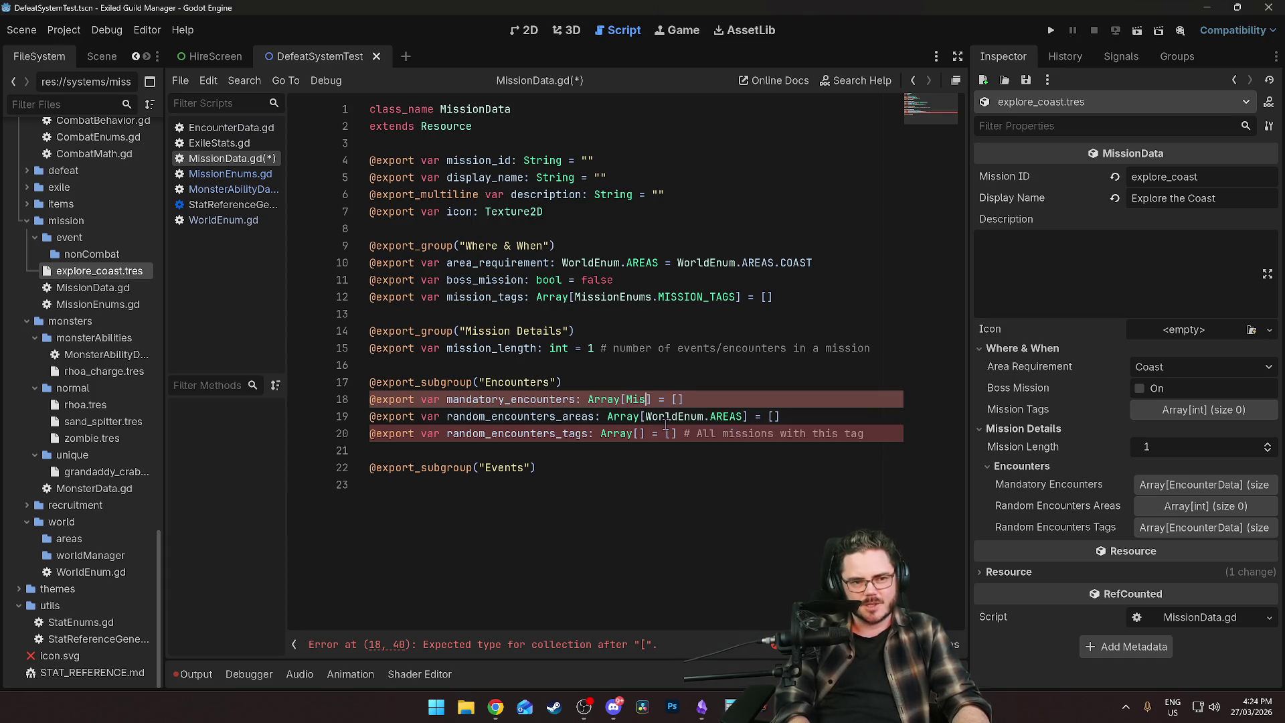
key(Down)
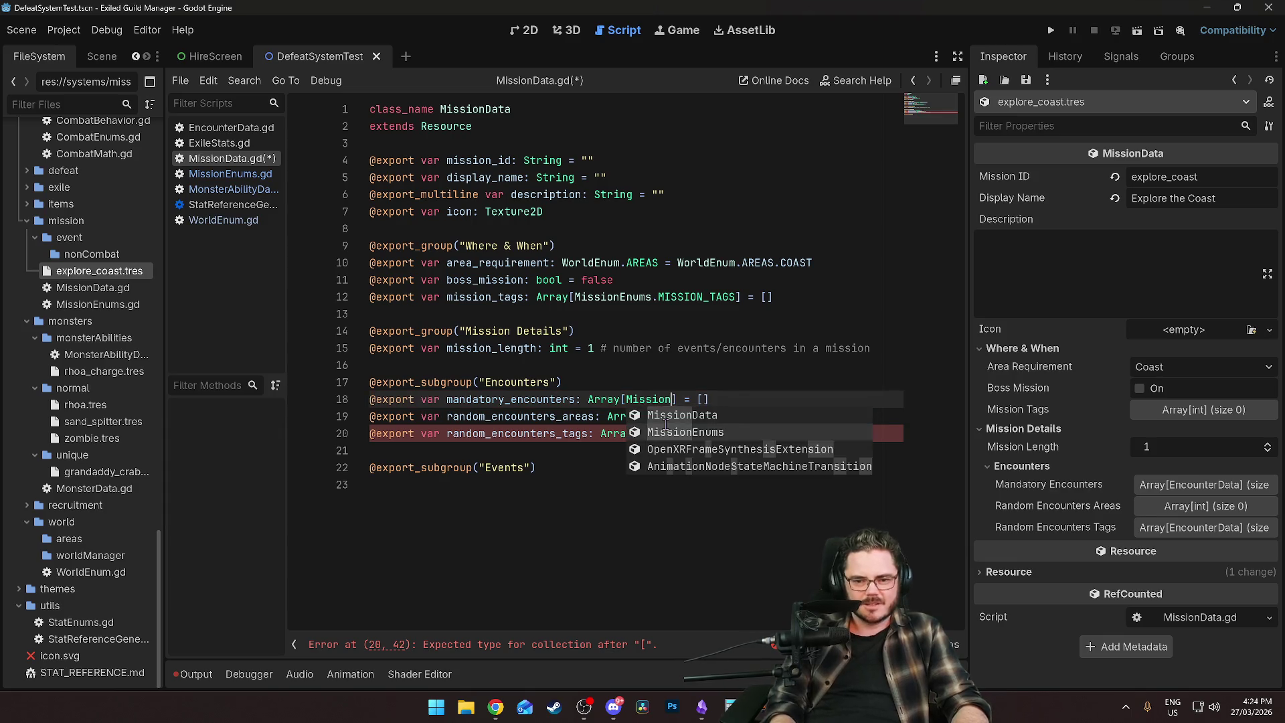
key(Return)
text(.)
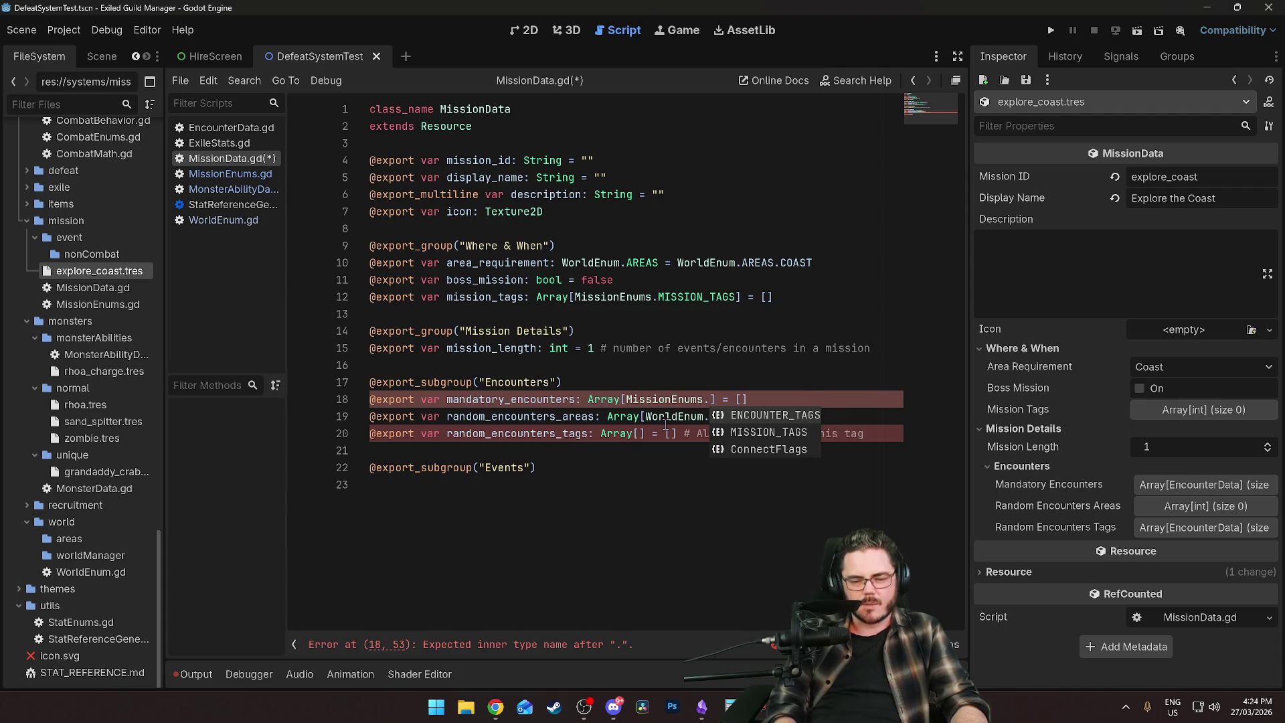
key(BackSpace)
key(BackSpace)
key(BackSpace)
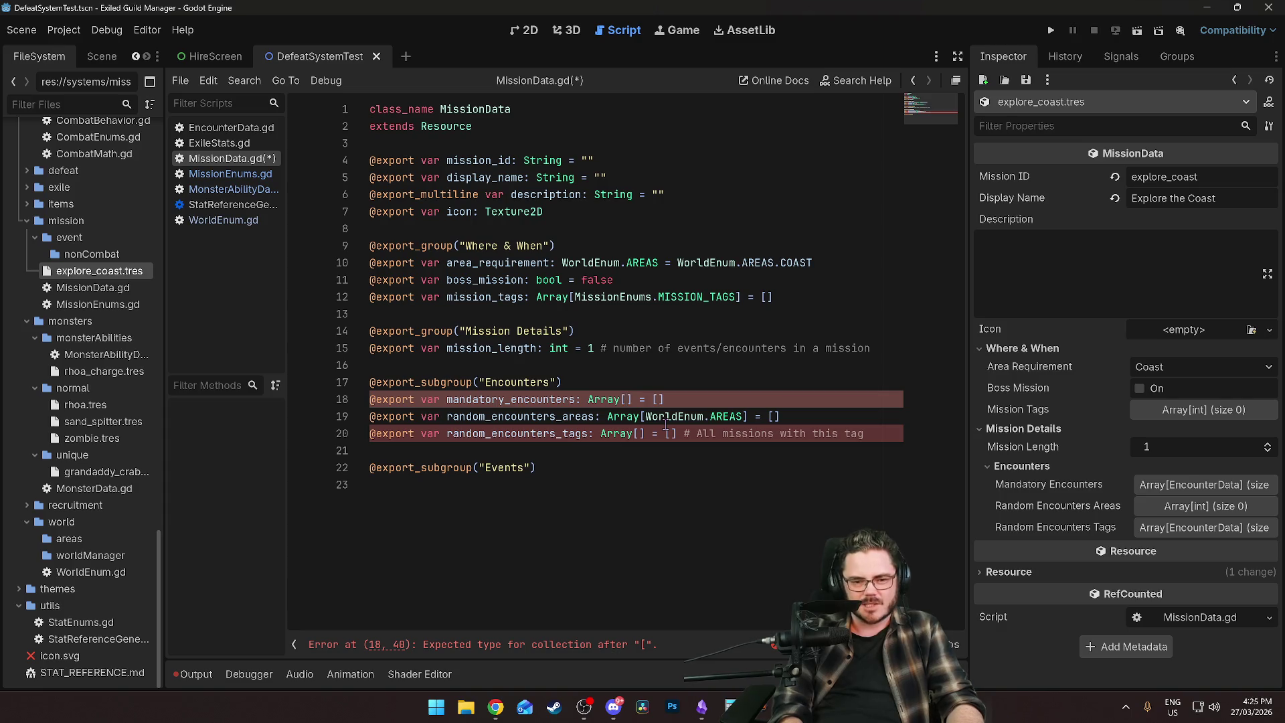
text(MissionEnums)
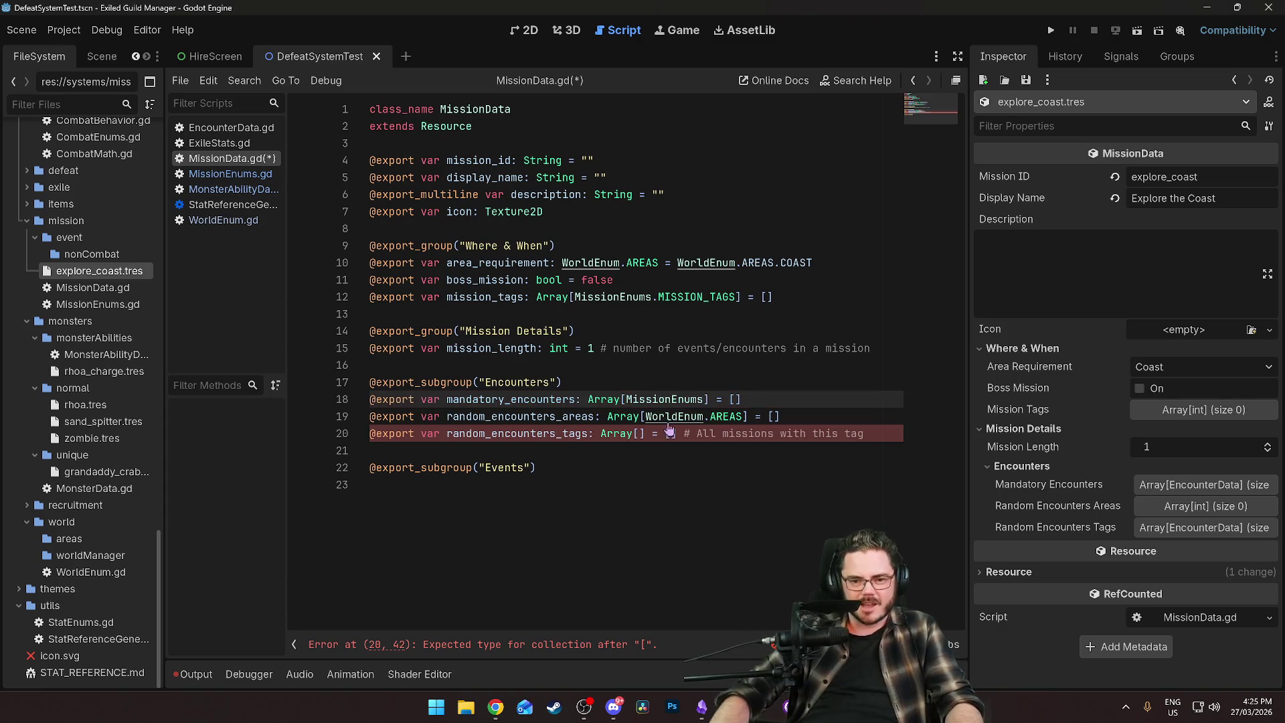
click(641, 481)
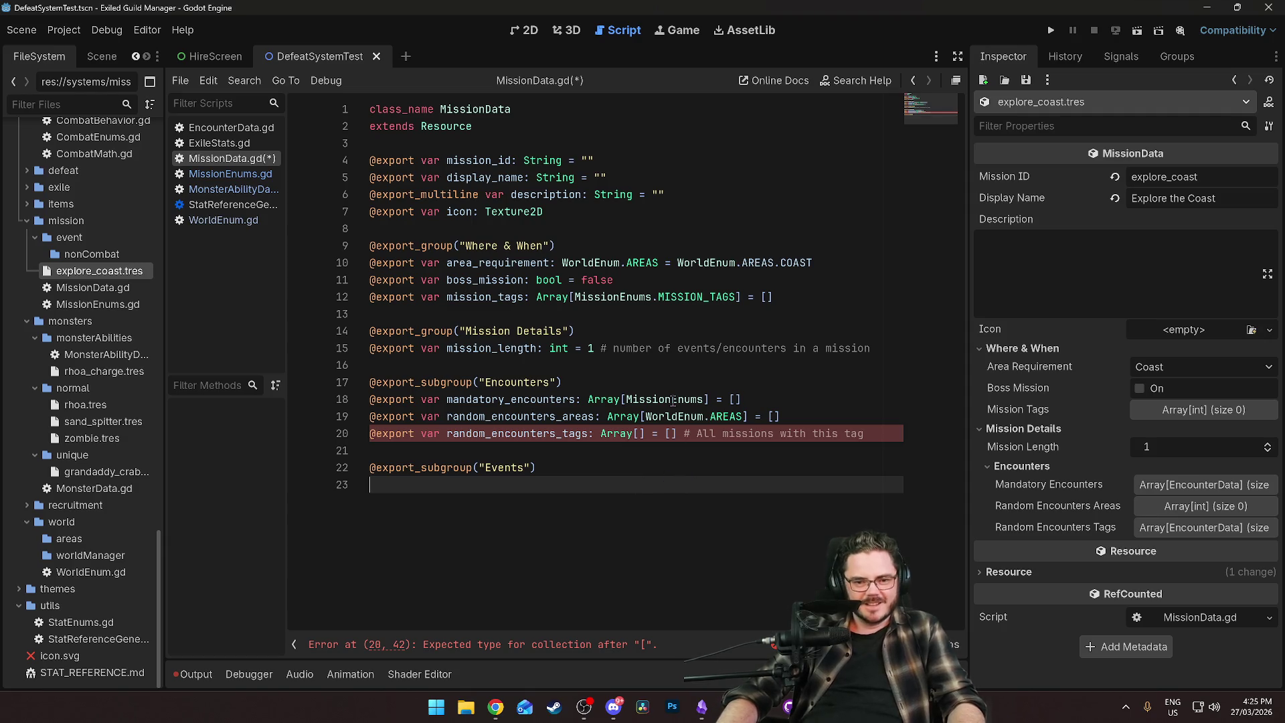
click(707, 399)
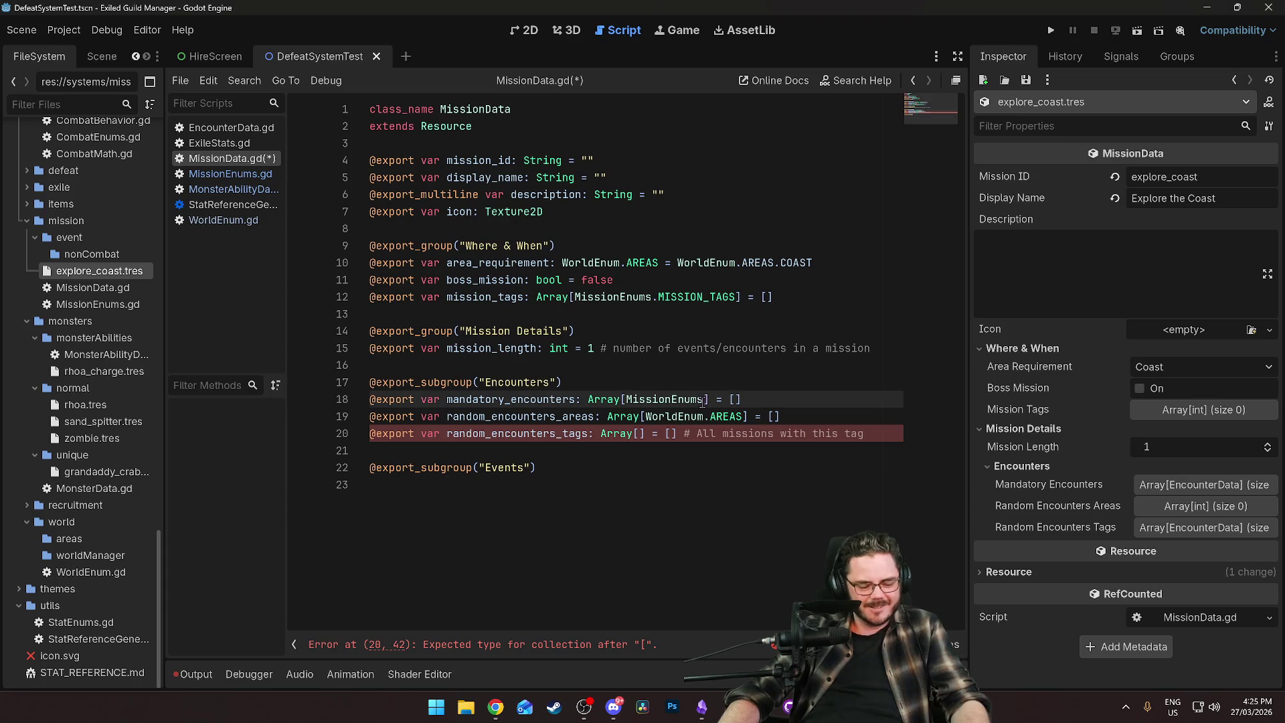
key(BackSpace)
key(BackSpace)
key(BackSpace)
key(BackSpace)
key(BackSpace)
key(BackSpace)
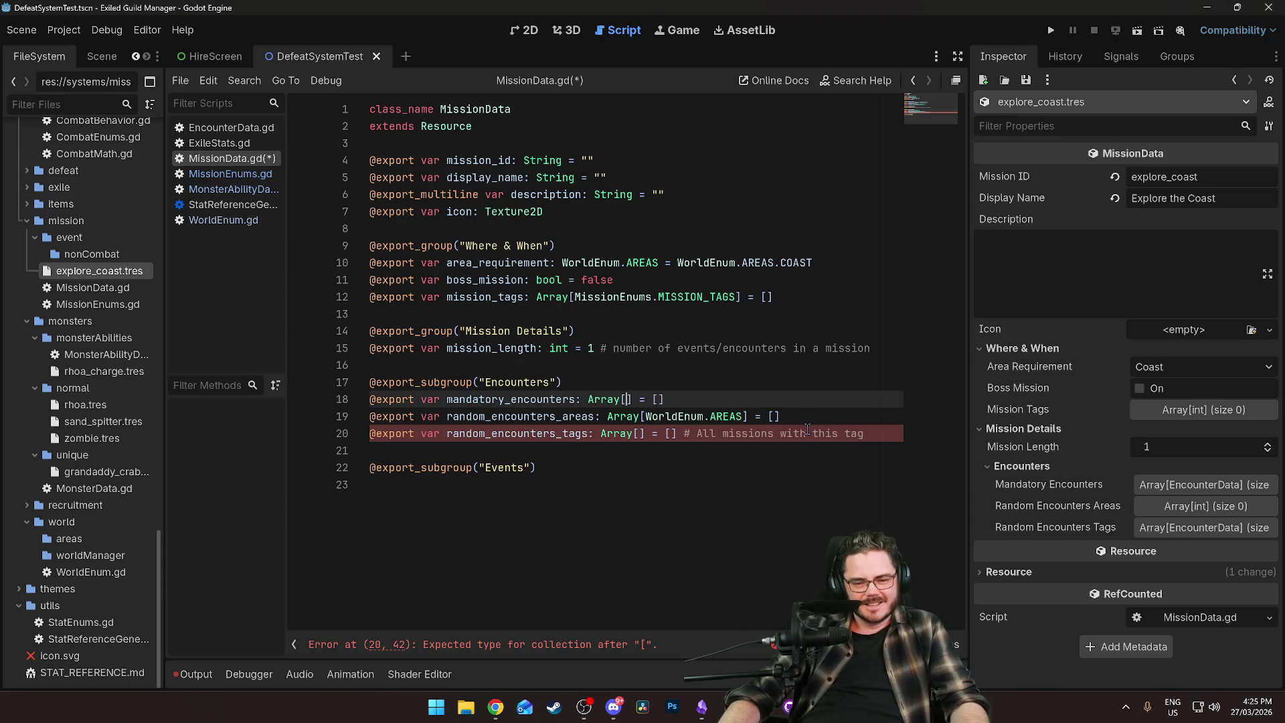
key(BackSpace)
key(BackSpace)
text(EncounterData)
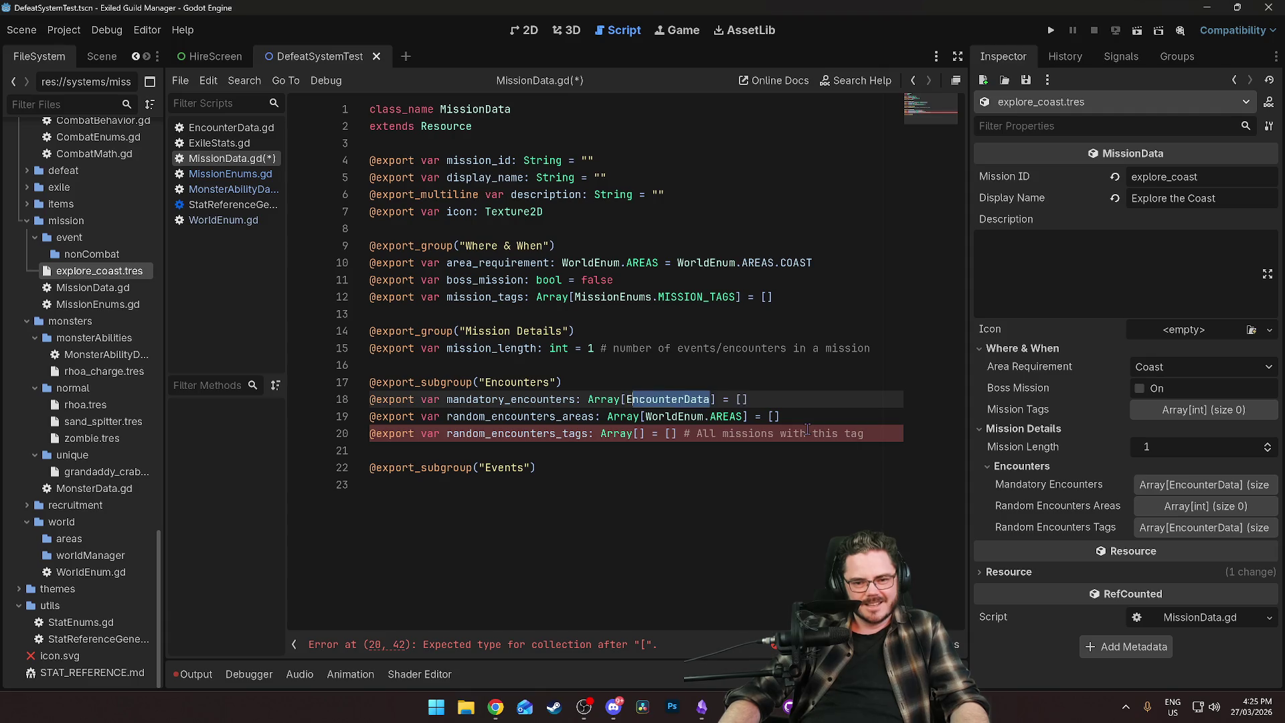
click(729, 474)
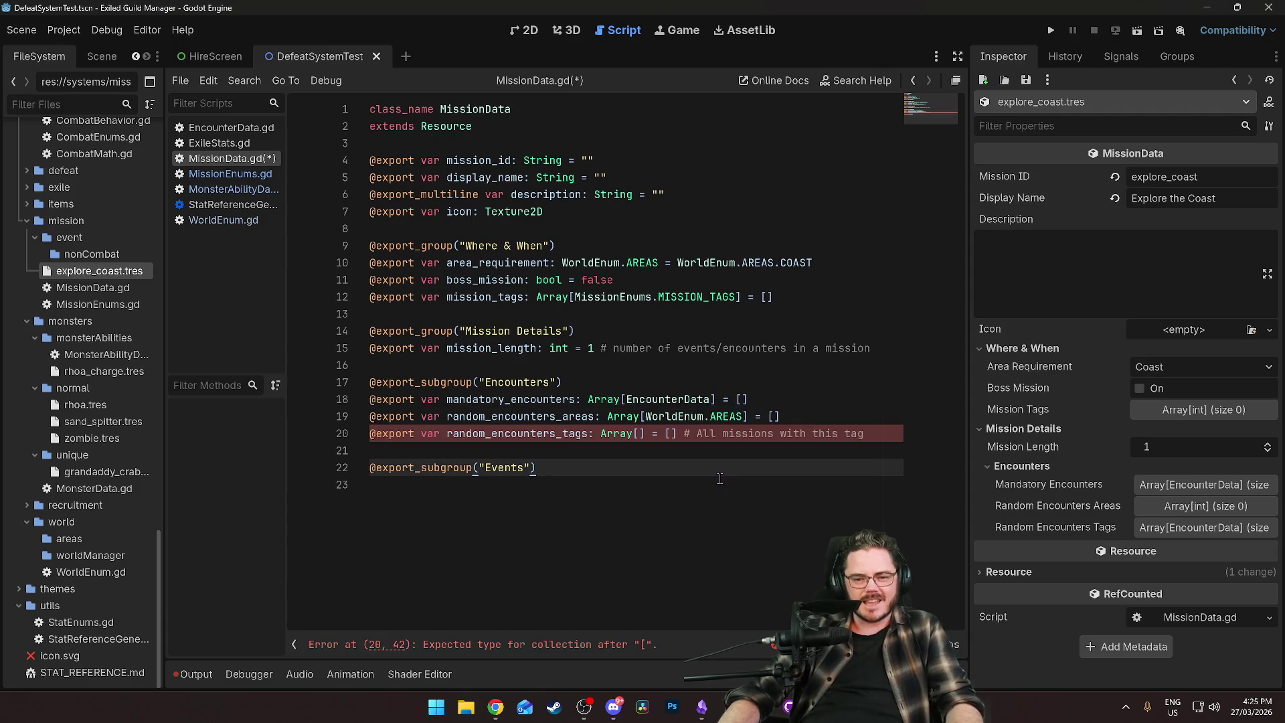
- Try adding a Mandatory Encounters slot, then remove the empty slot and collapse the list
click(1228, 492)
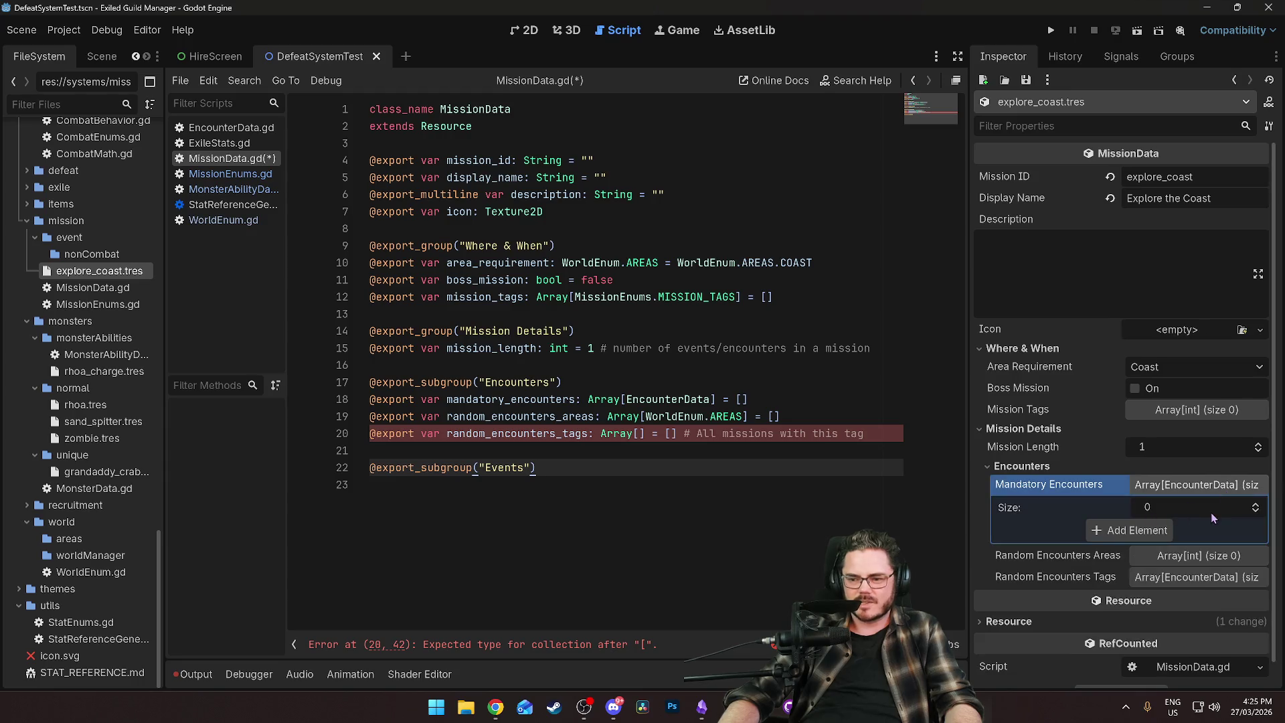
click(1137, 530)
click(1238, 528)
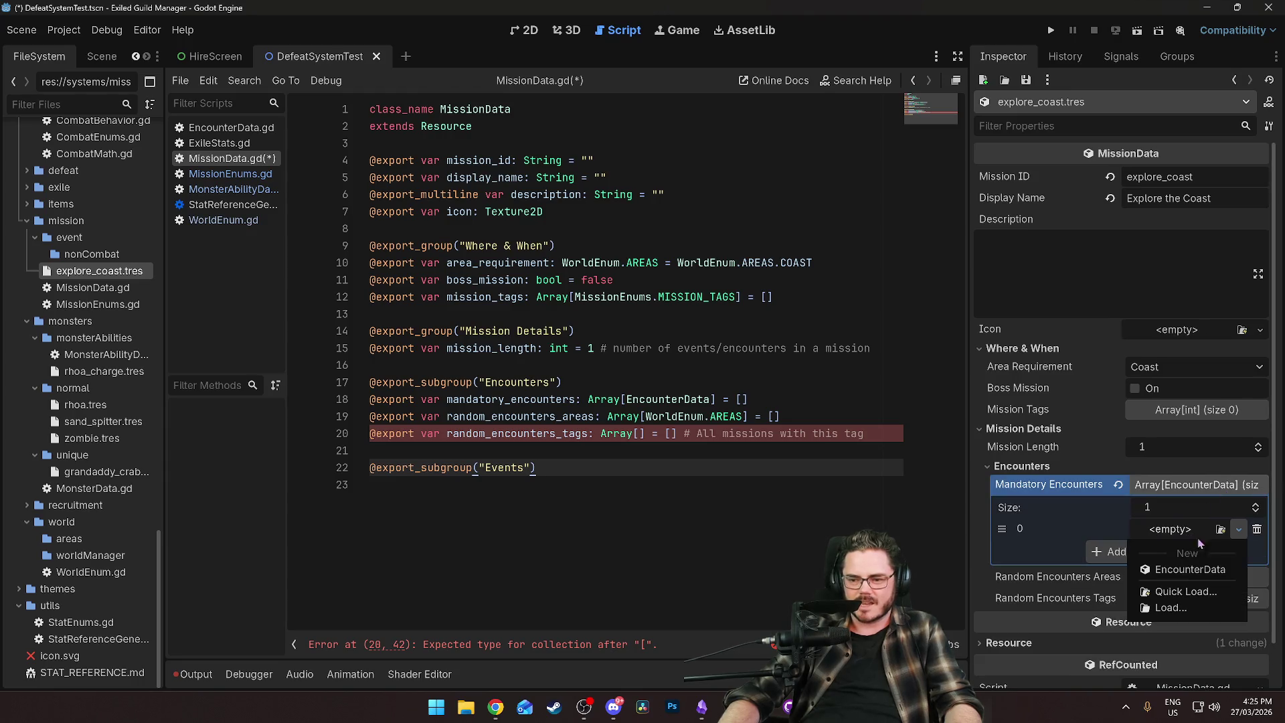
click(1198, 591)
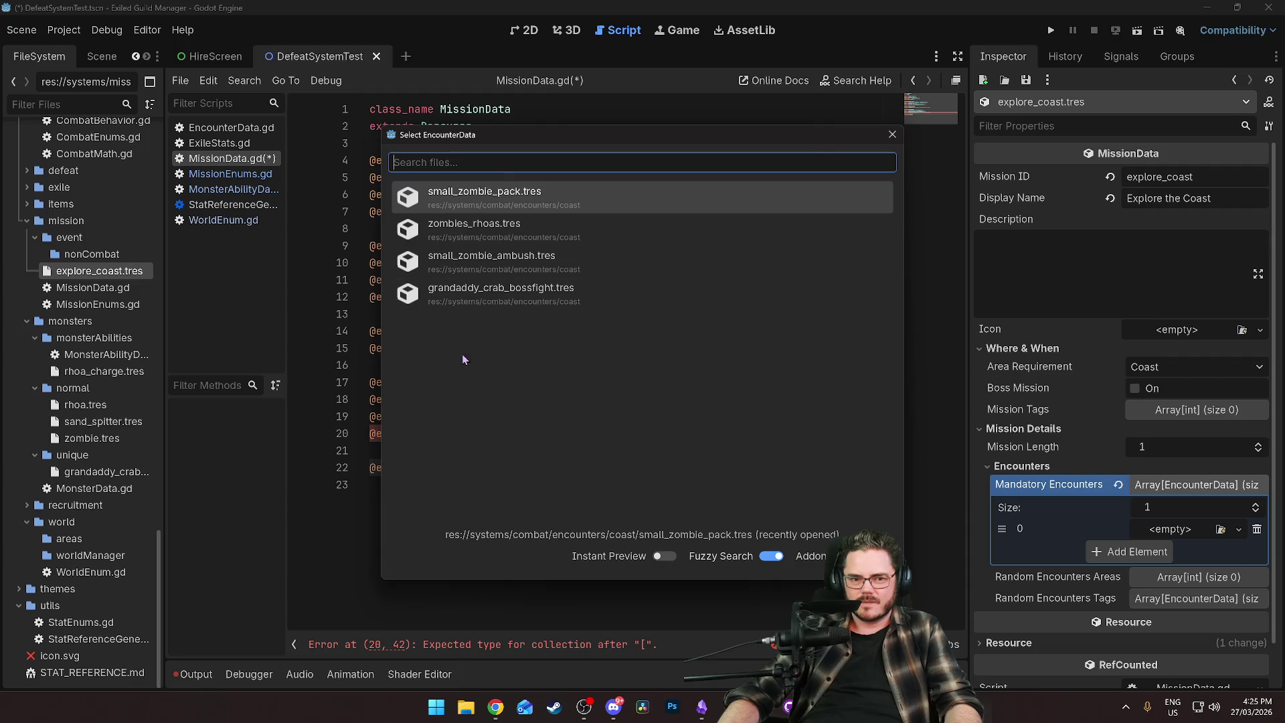
click(892, 134)
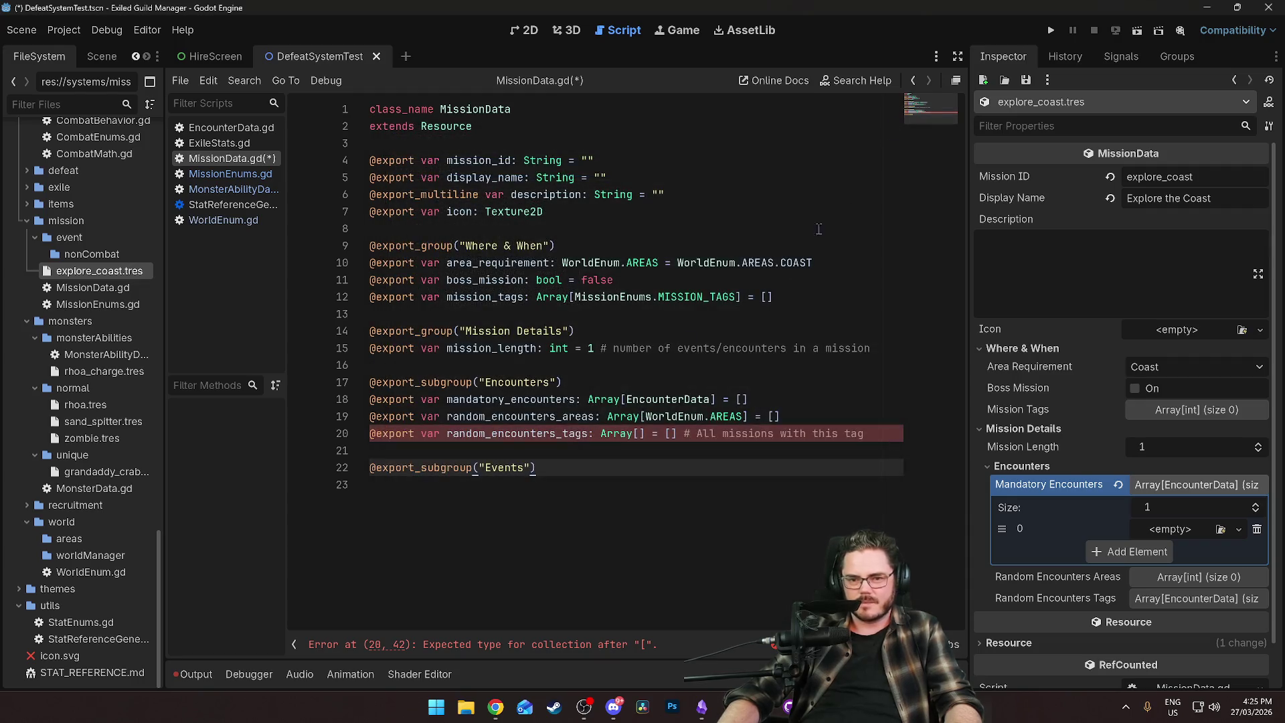
click(581, 435)
click(644, 416)
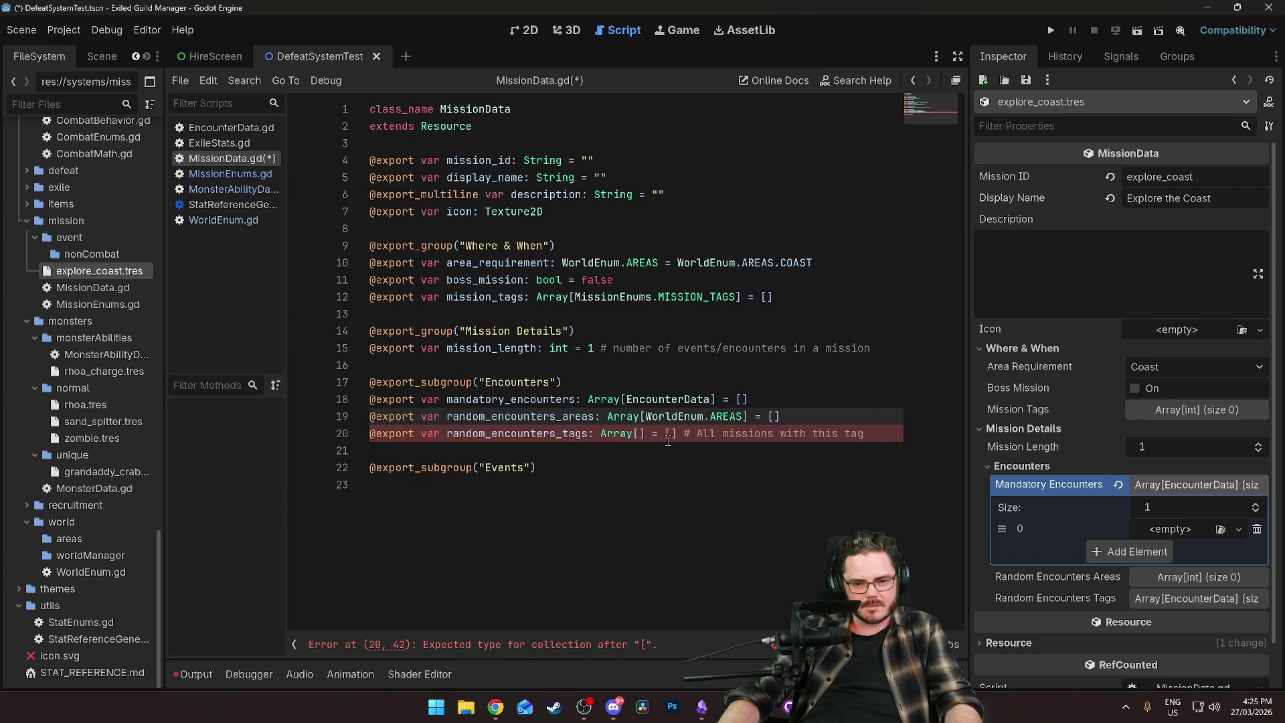
click(643, 435)
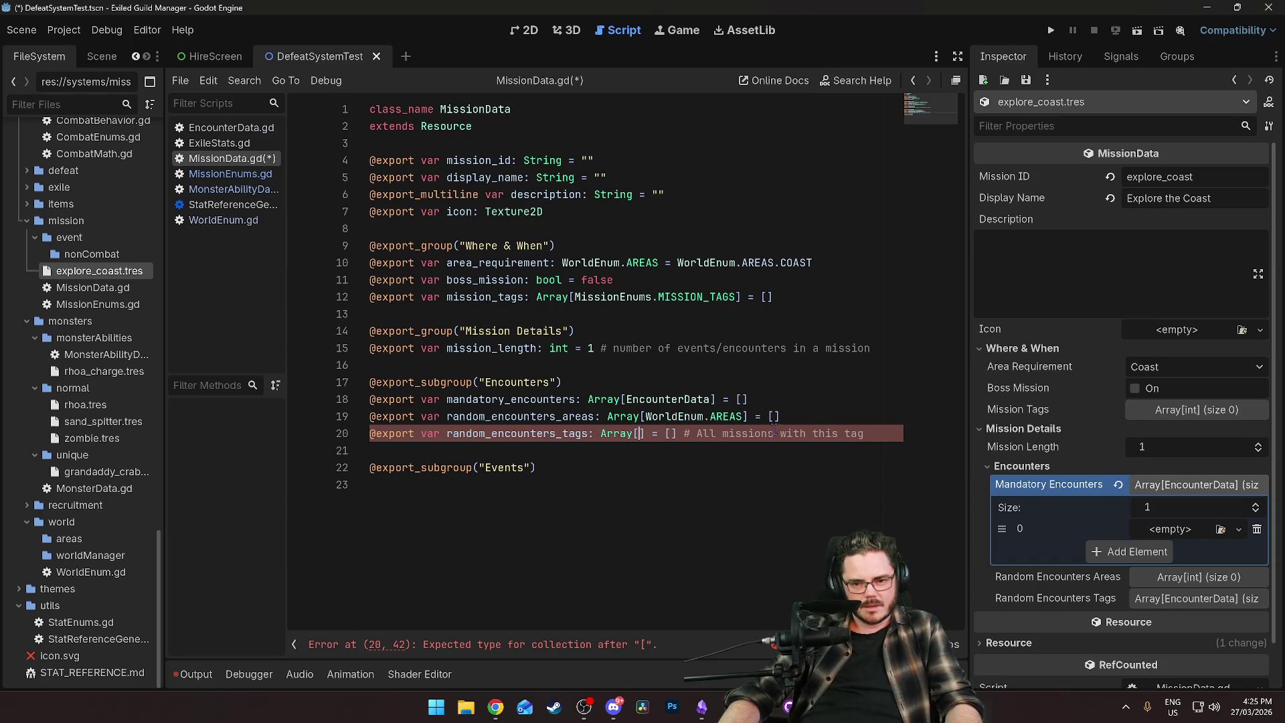
click(1248, 512)
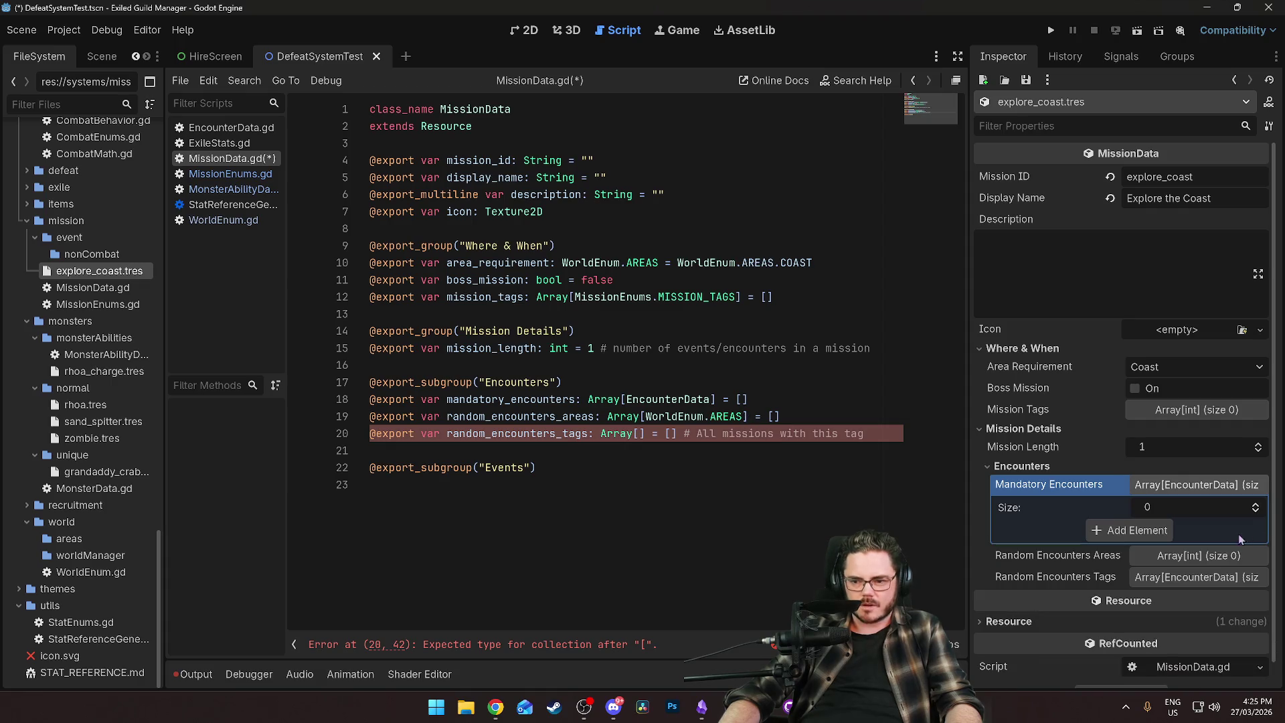
click(1181, 492)
- Add one Random Encounters Areas entry and set its area to Coast
click(1195, 509)
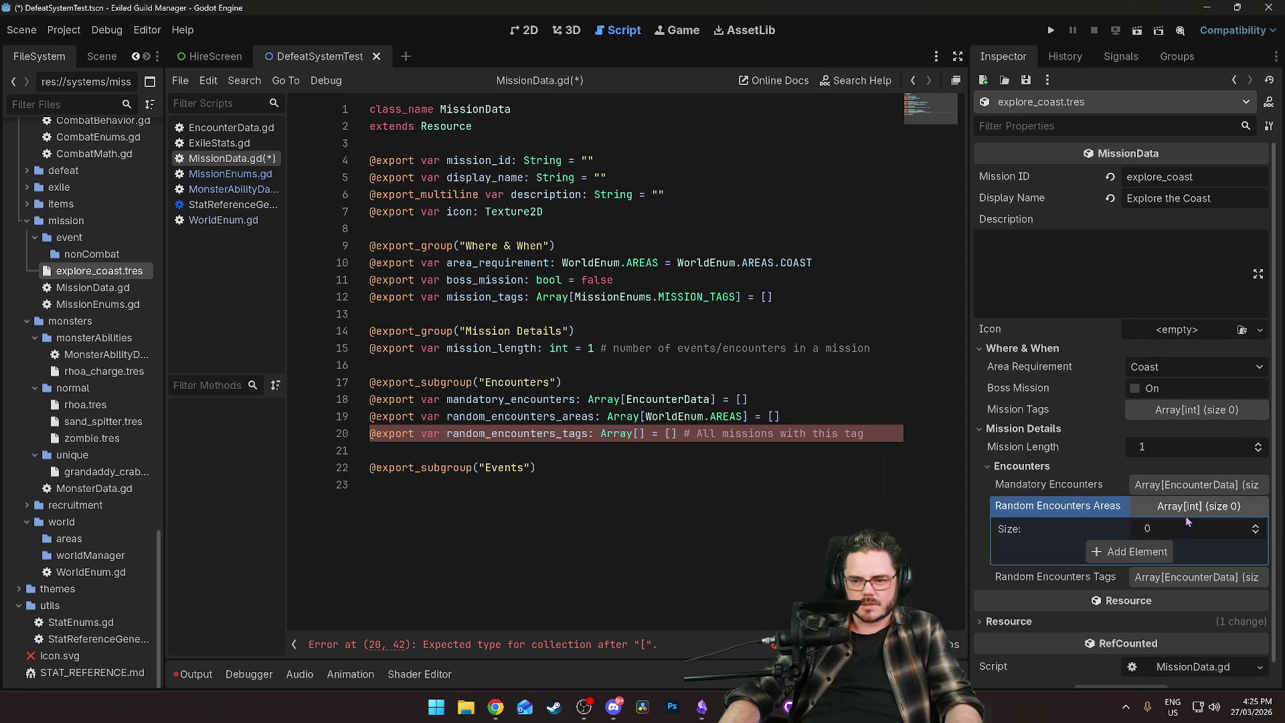
click(1149, 552)
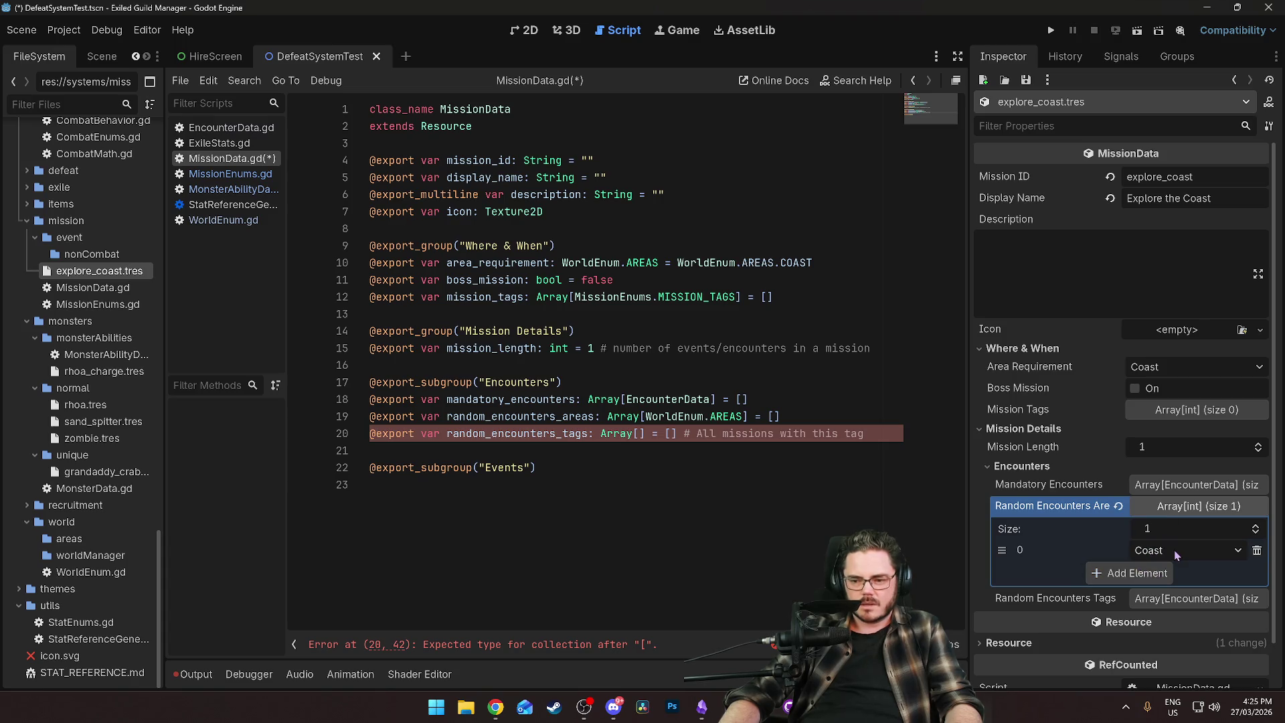
click(1227, 553)
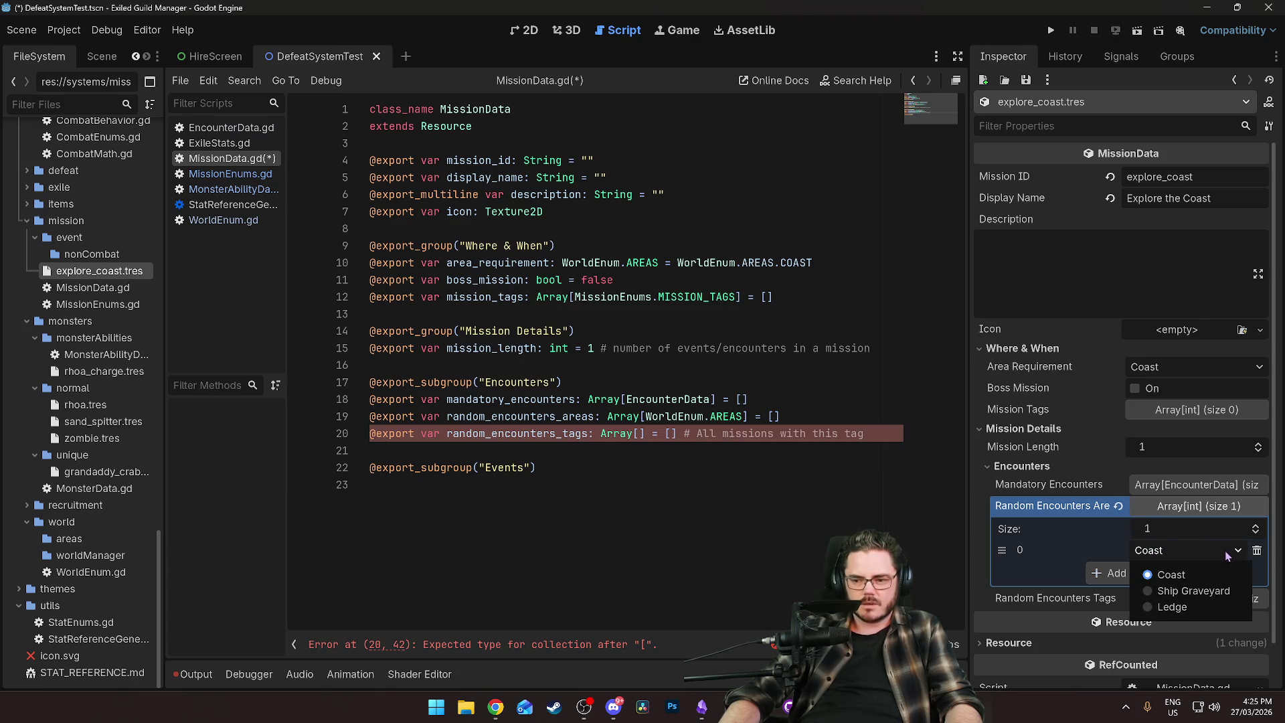
click(1220, 558)
click(1193, 550)
click(1172, 606)
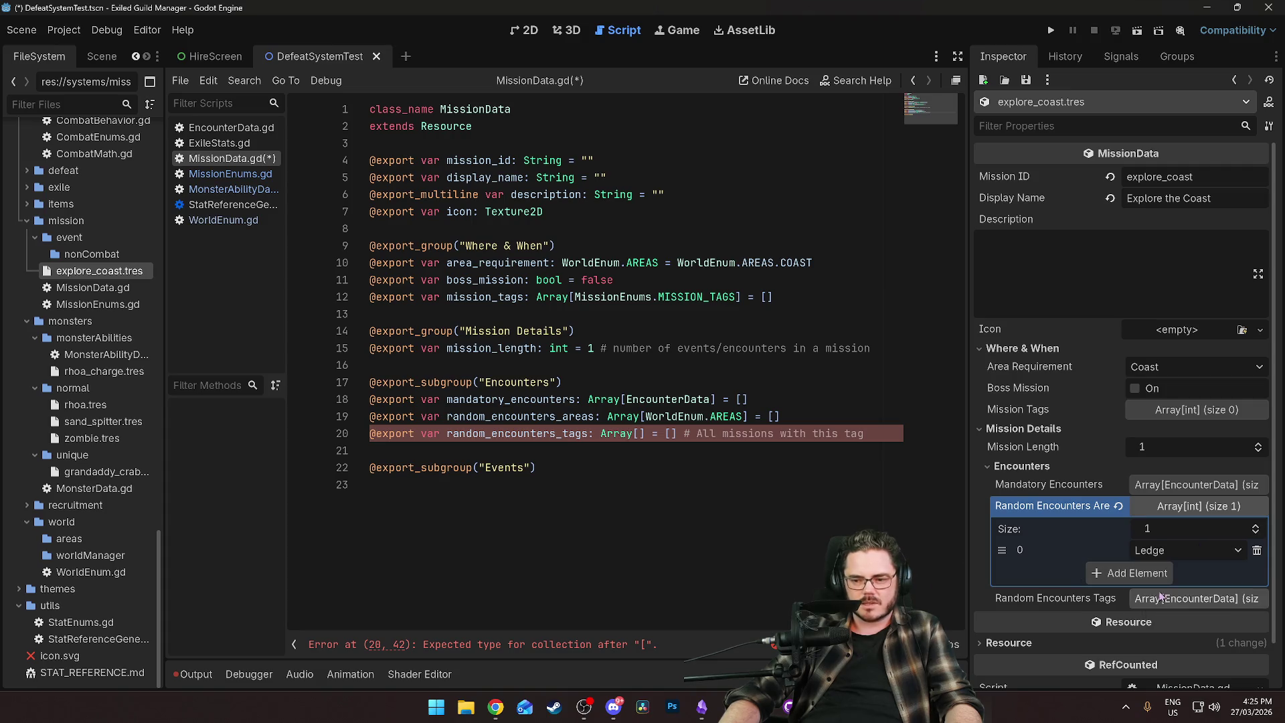
click(1191, 555)
click(1168, 574)
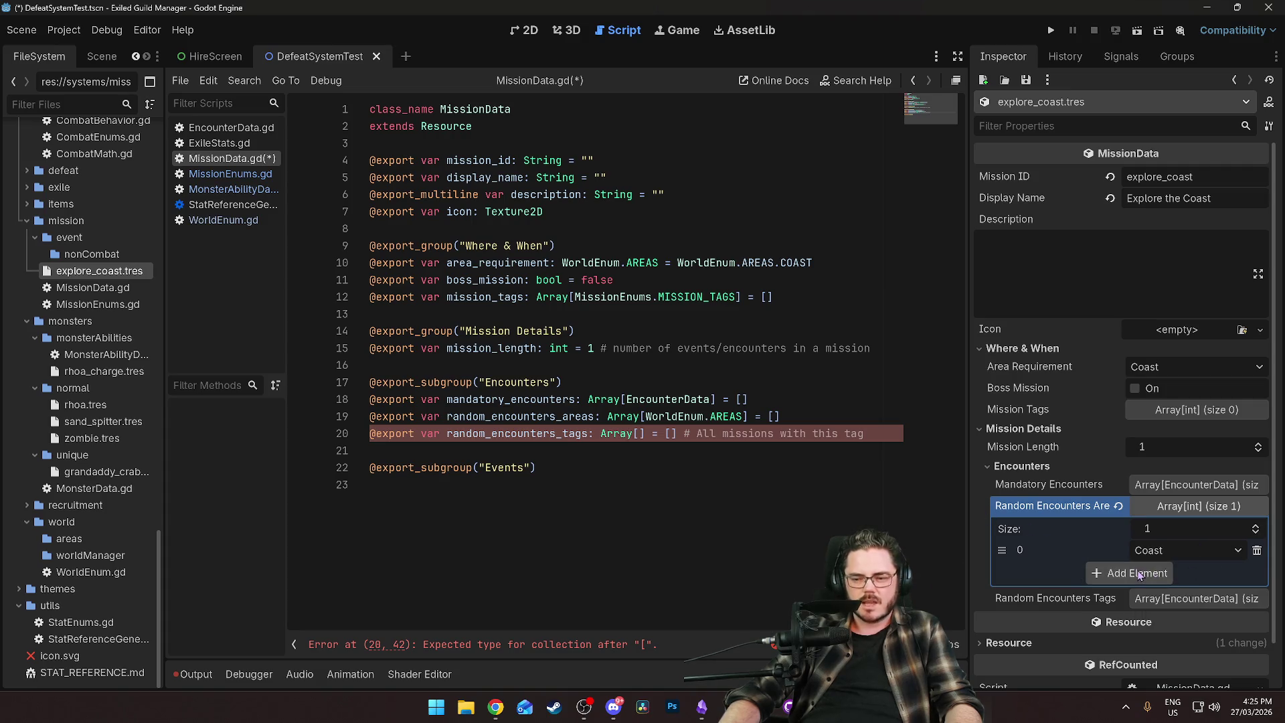
- Add and then delete a Ship Graveyard area entry, then run the project
click(1151, 573)
click(1215, 571)
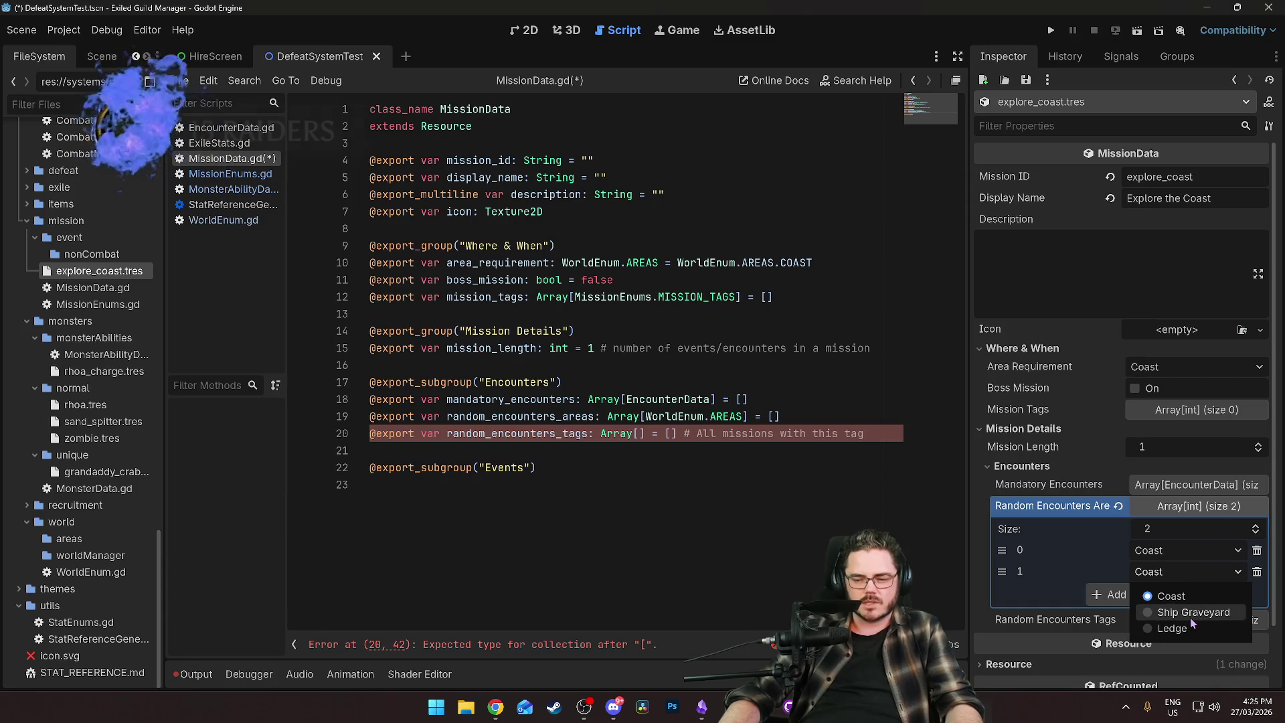
click(1175, 605)
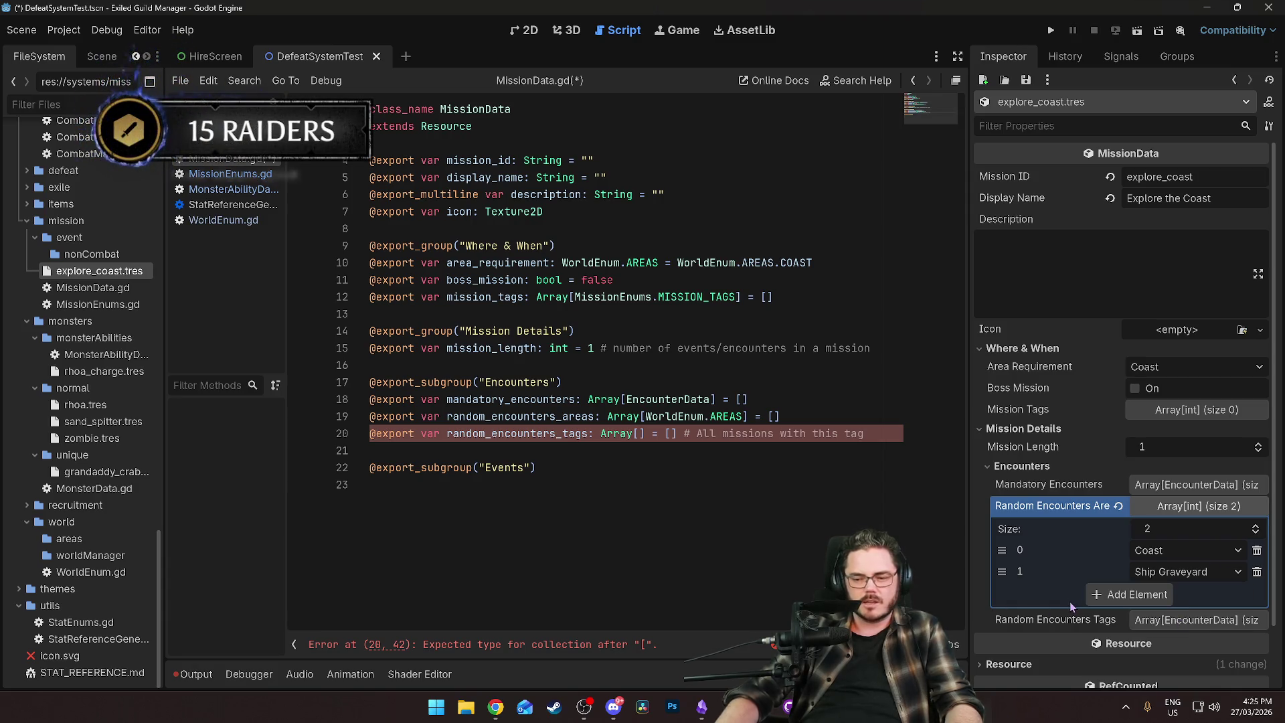
click(1257, 572)
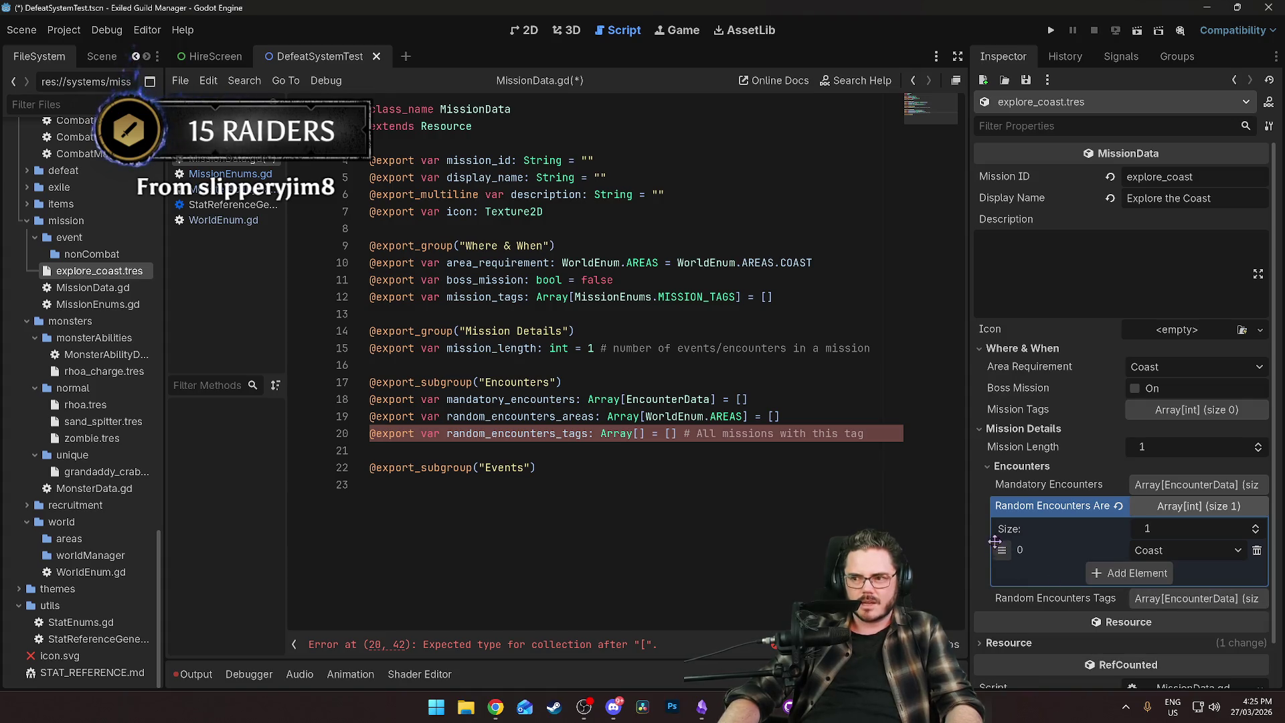
click(673, 461)
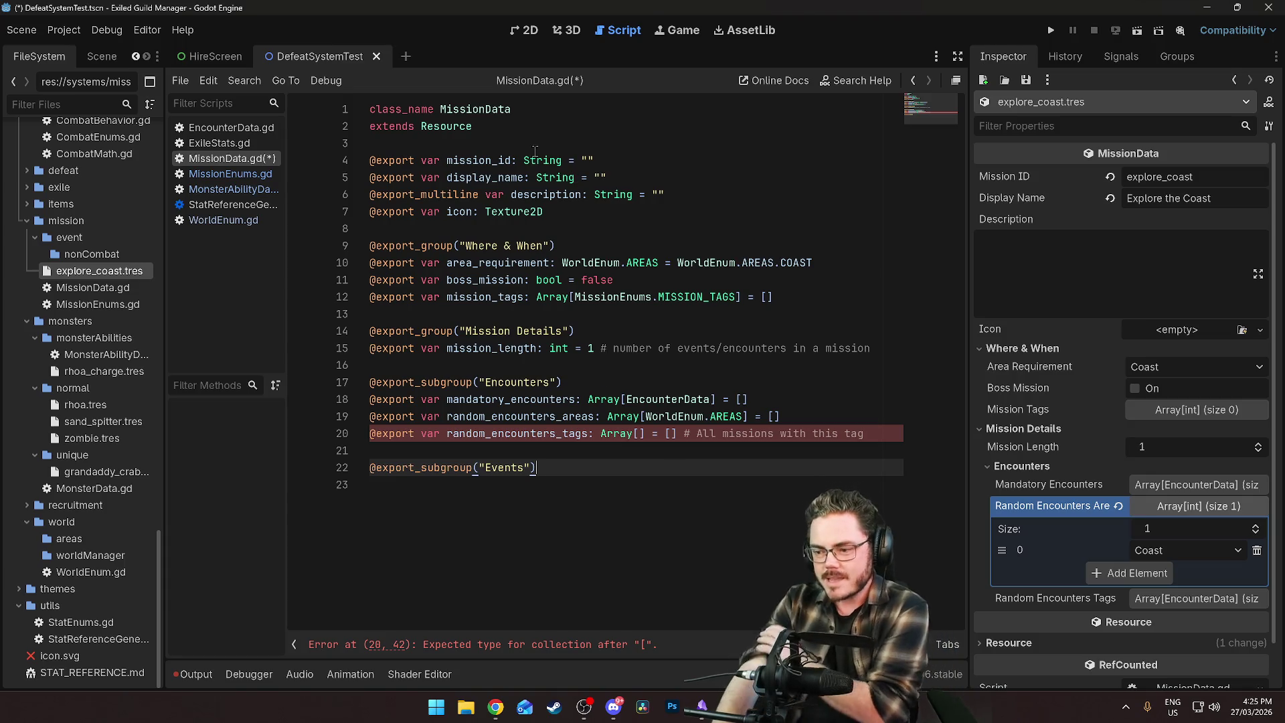
click(1051, 31)
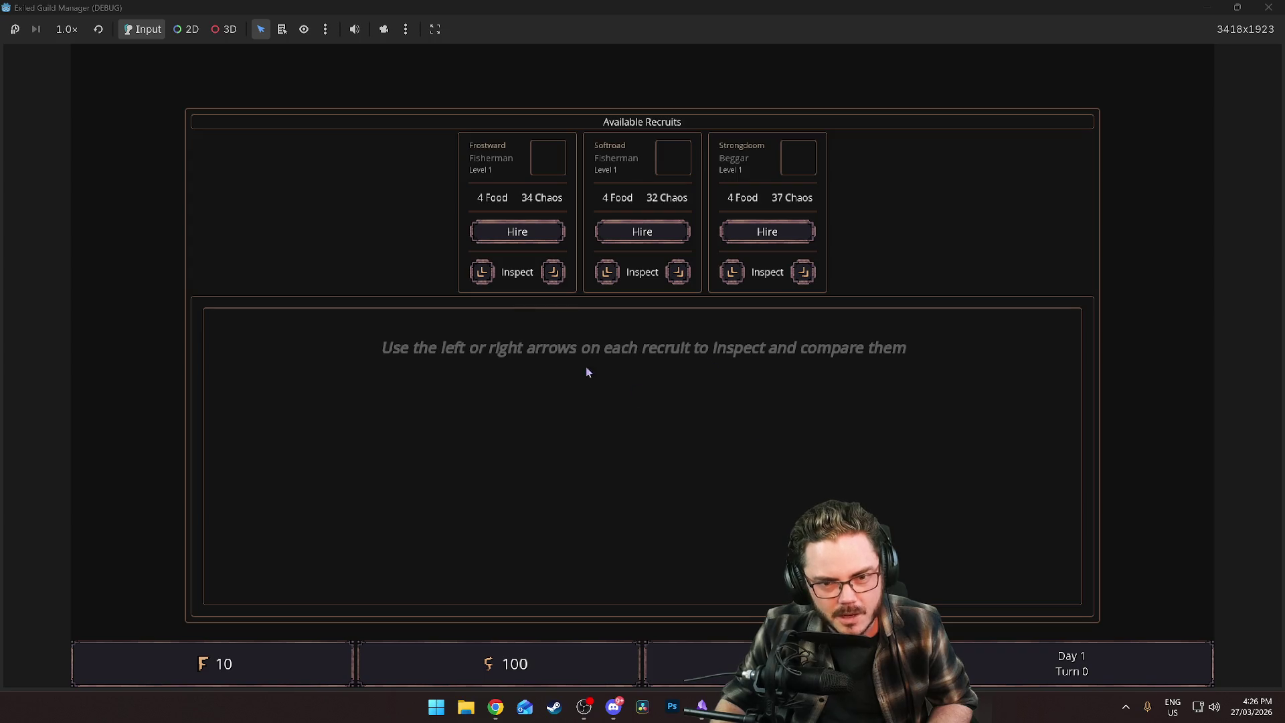
- Hire Frostward and open his character sheet alongside the guild stash
click(517, 233)
click(529, 231)
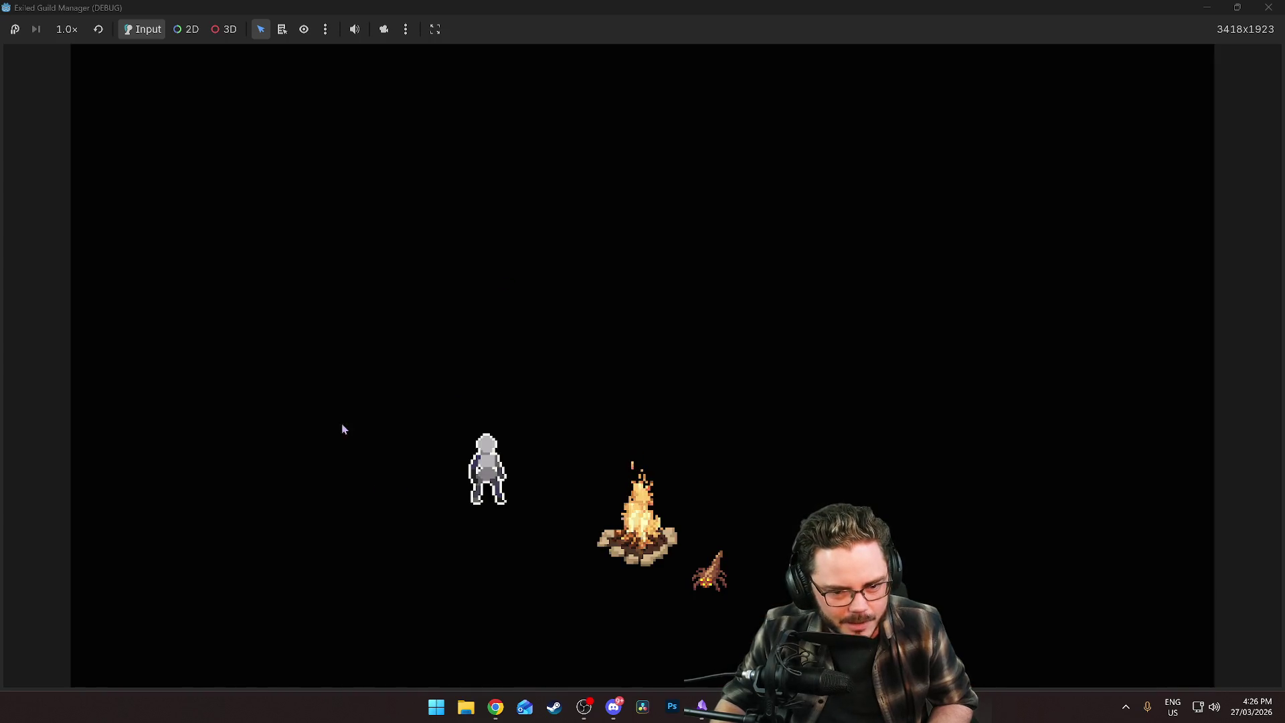
click(425, 433)
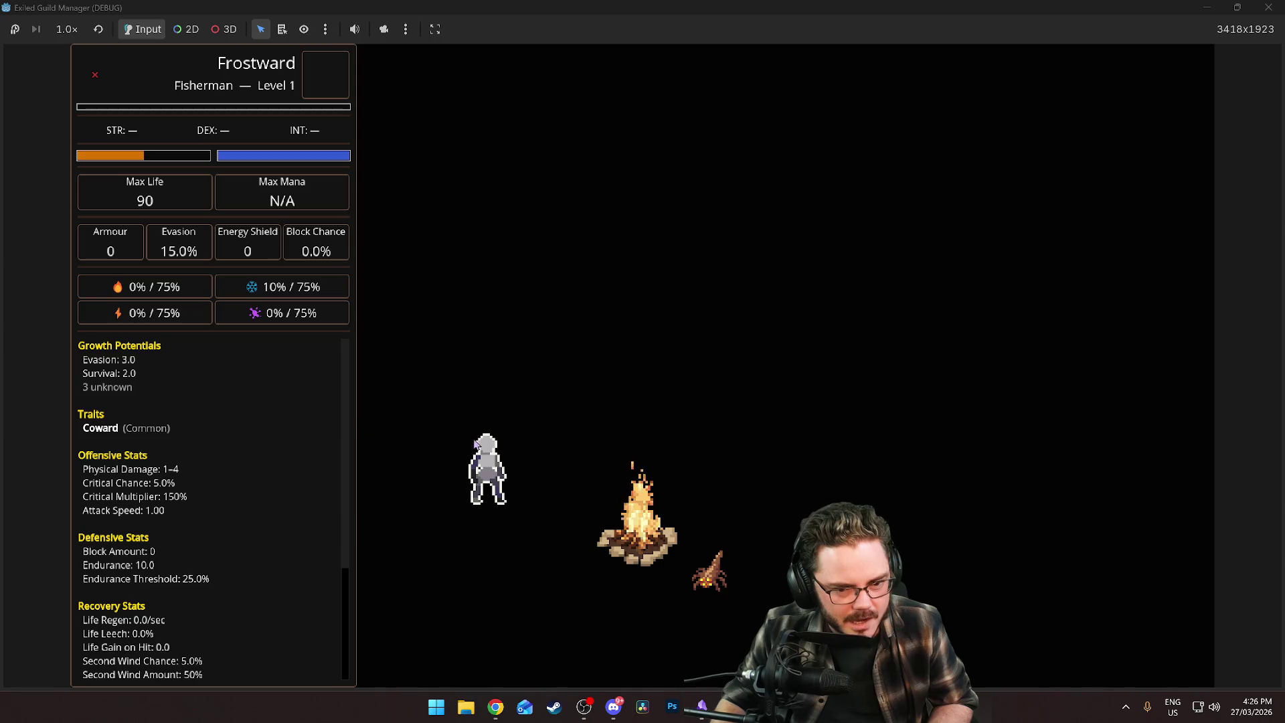
click(433, 489)
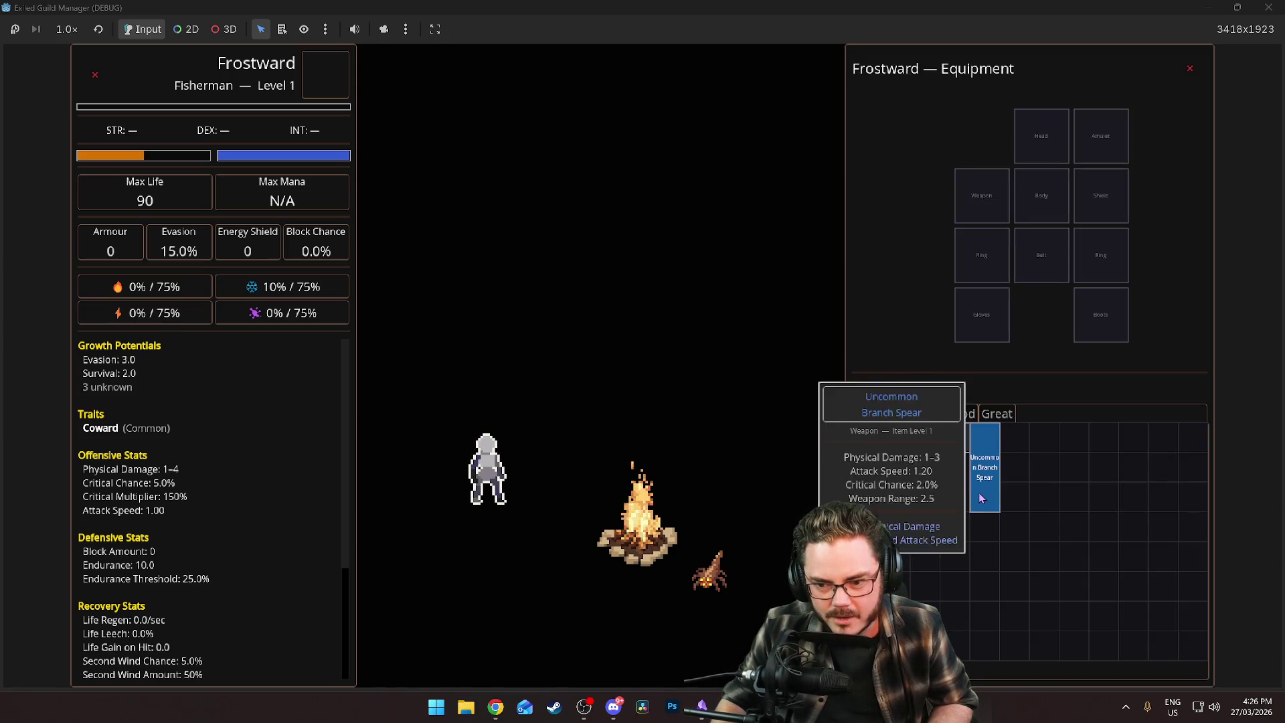
- Equip the helmet, Uncommon Branch Spear and Woven Ring from the stash, then close the game
double_click(915, 455)
double_click(984, 469)
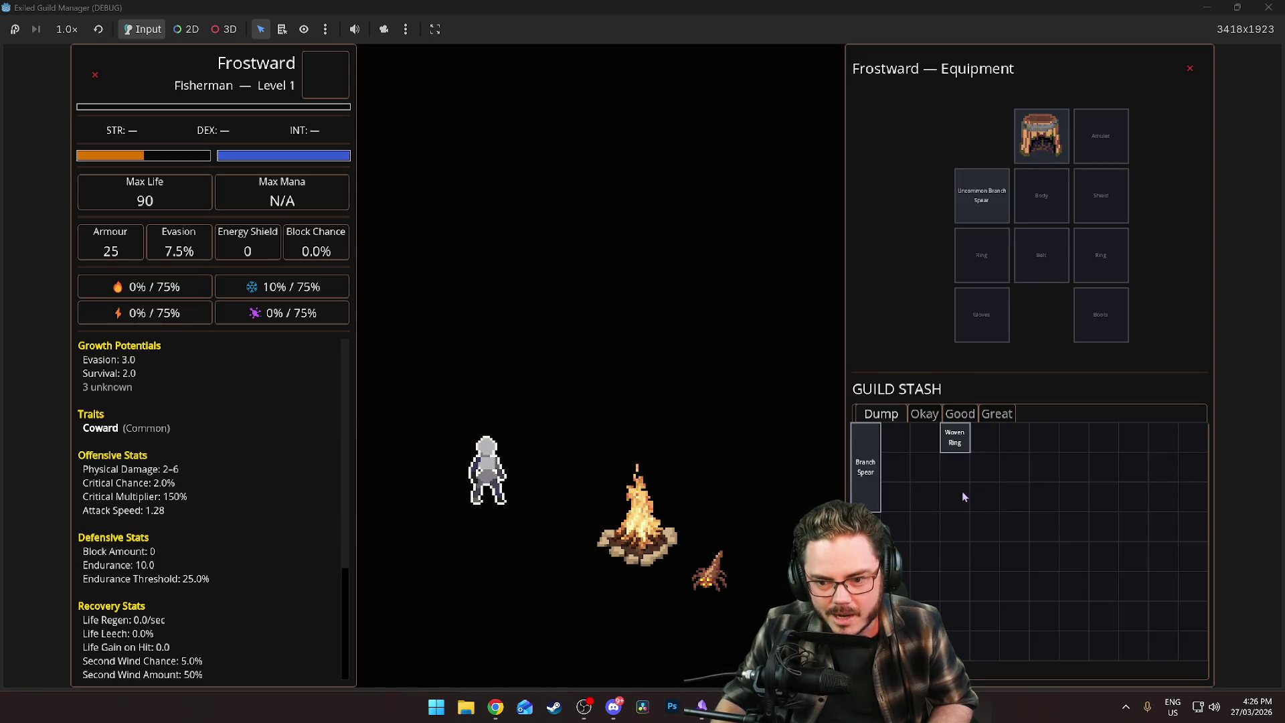
double_click(955, 439)
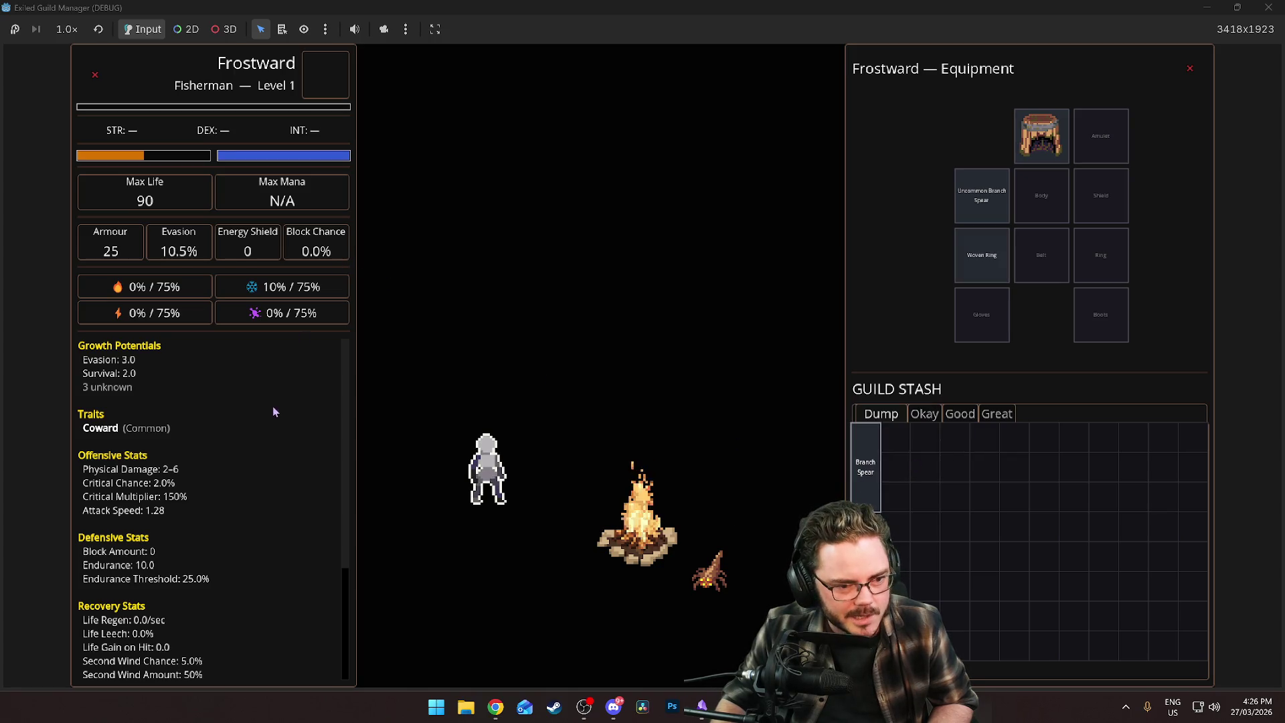
mouse_move(980, 201)
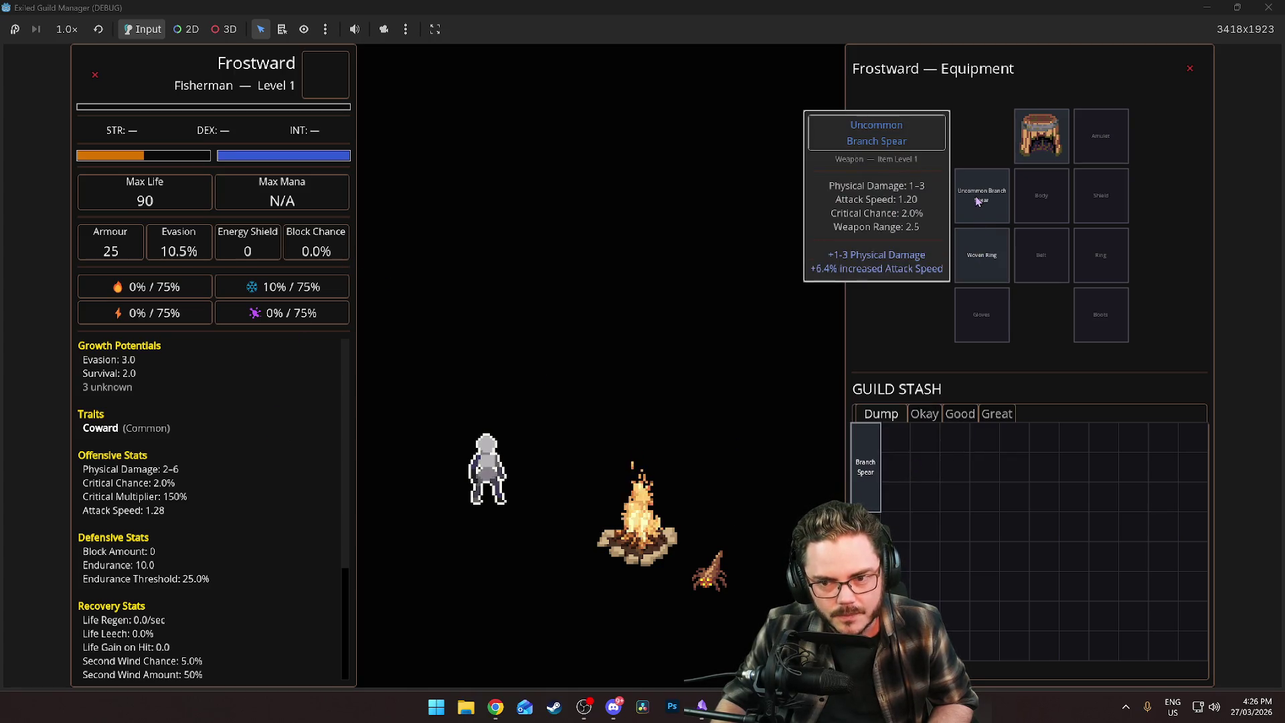
scroll(244, 411, down, 1)
scroll(244, 412, up, 1)
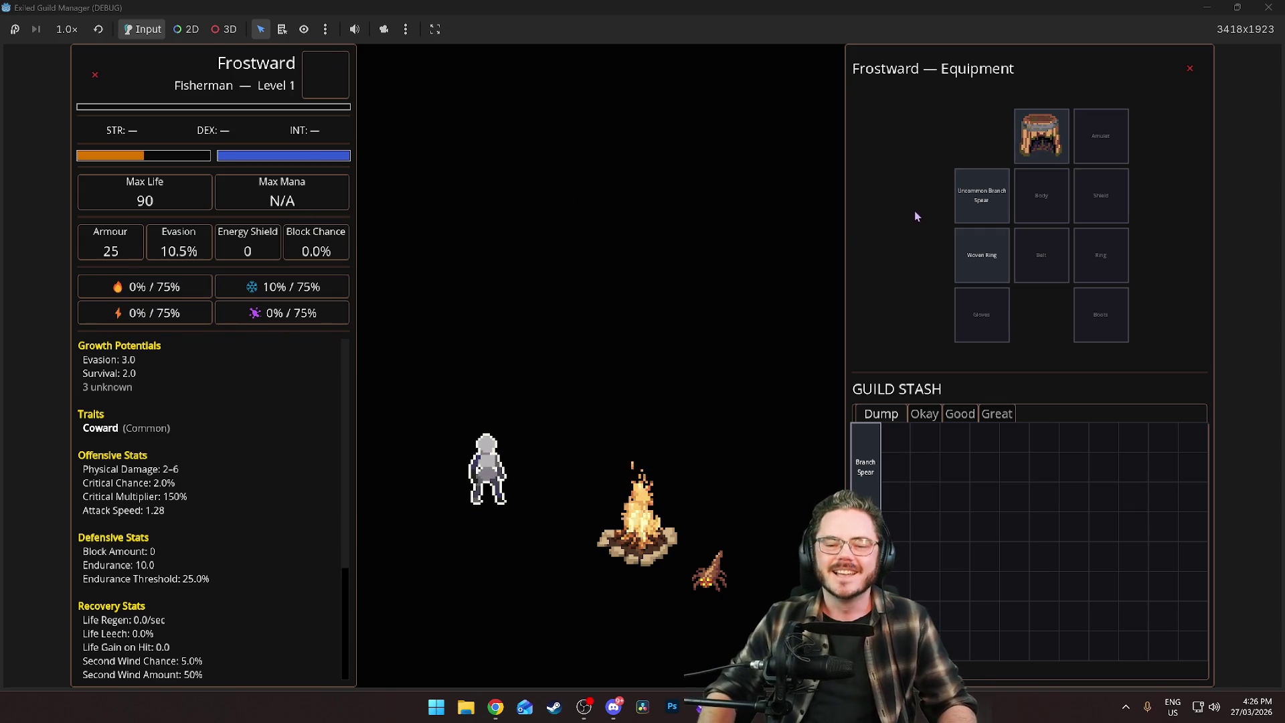
click(1269, 8)
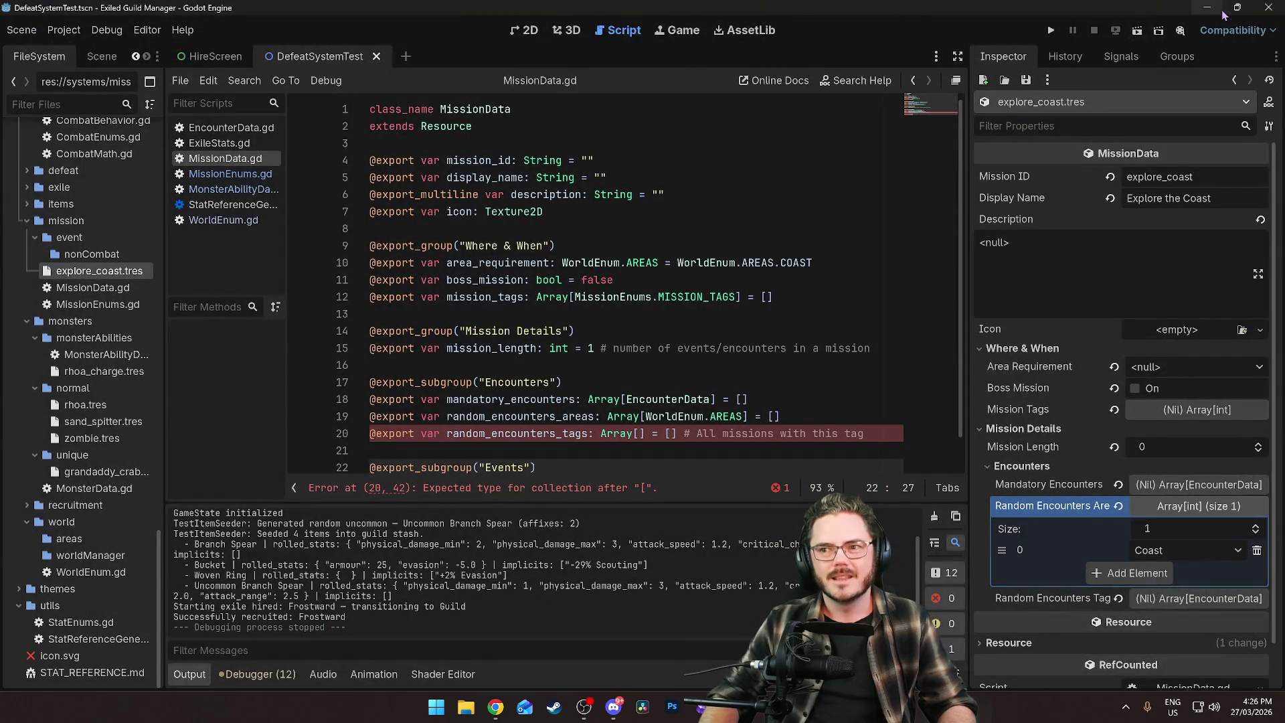
- Place the cursor on empty line 16 and minimize Godot to reveal the browser
scroll(569, 384, down, 1)
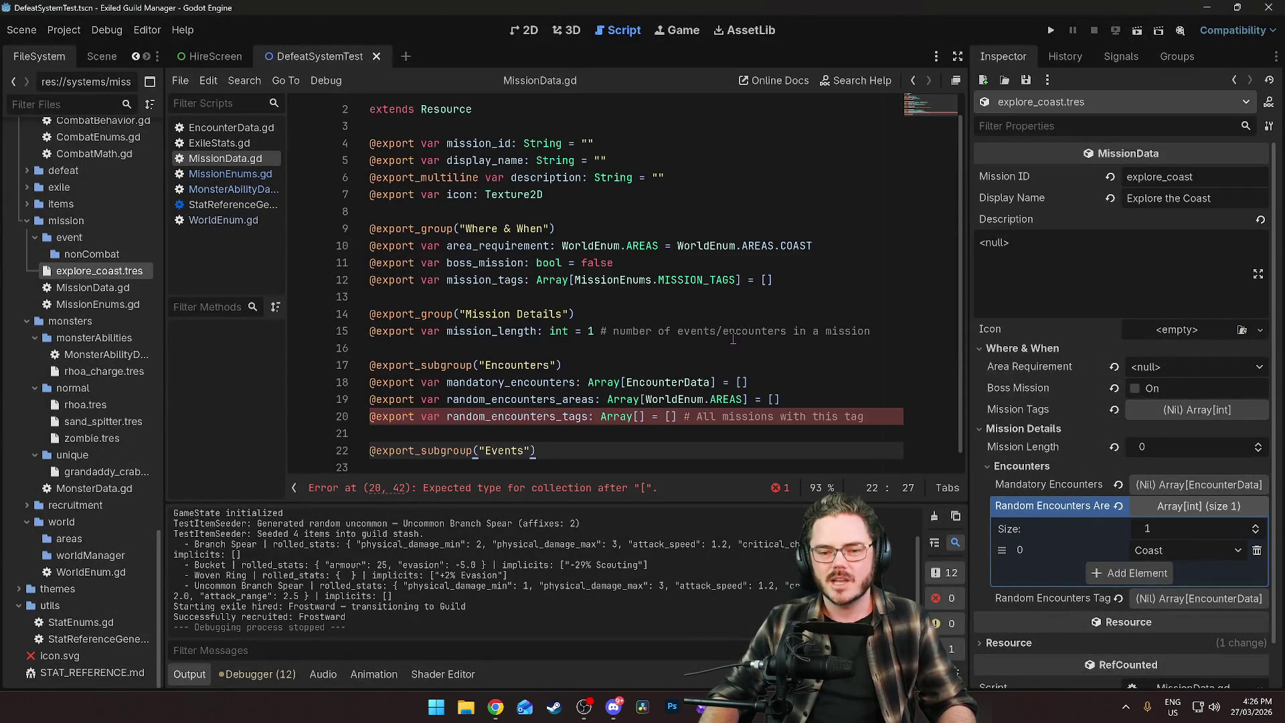
click(716, 350)
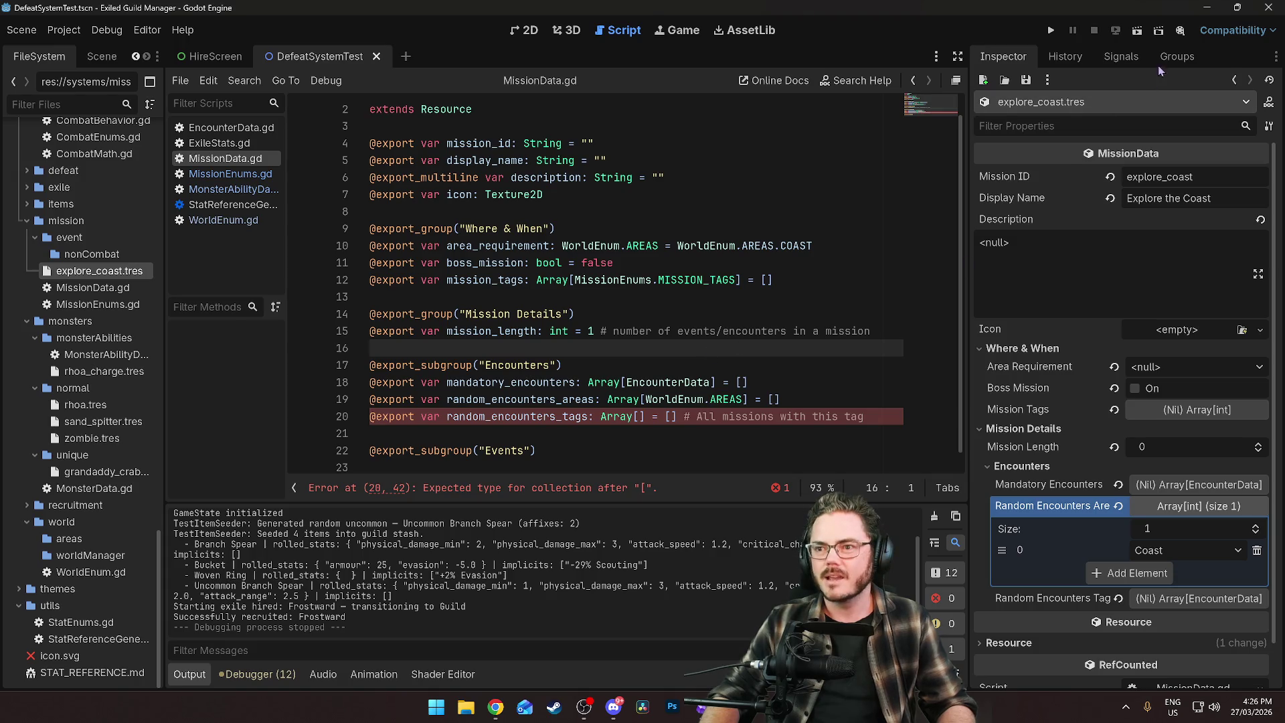
click(1206, 12)
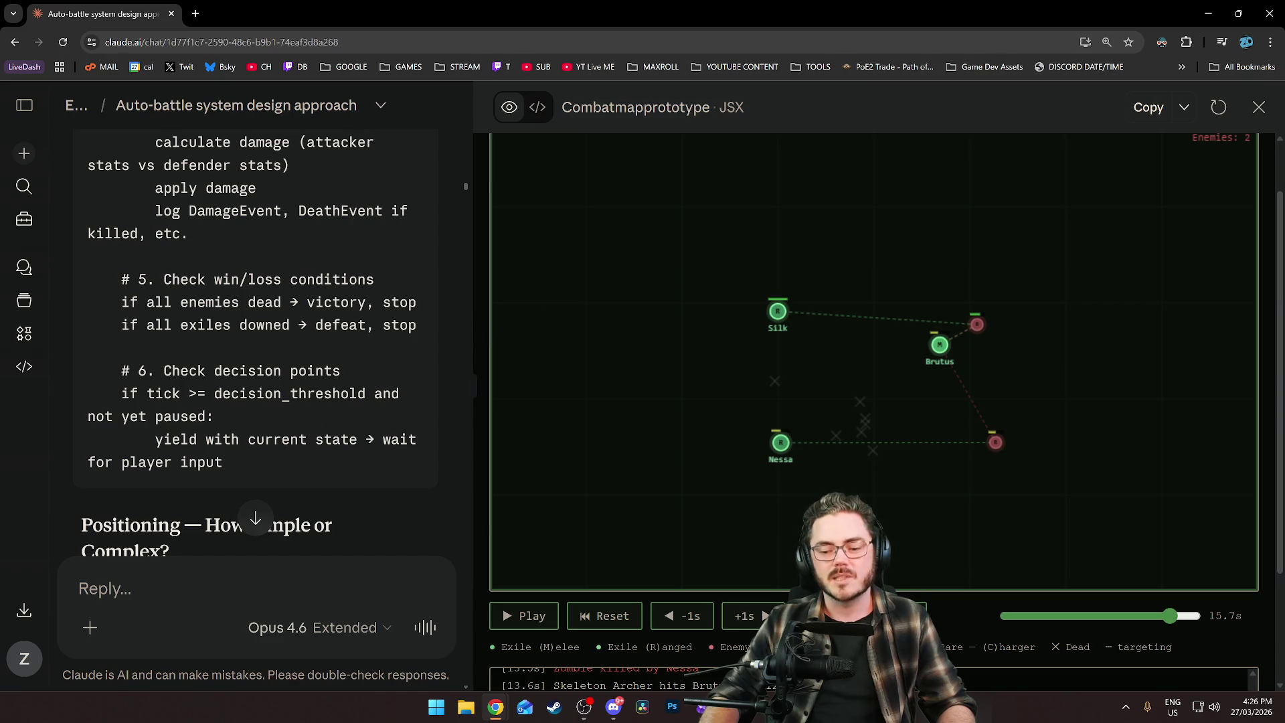
- Rewind the Combatmapprototype battle to 0s, play it, and scroll through the combat log
drag(1038, 611, 918, 586)
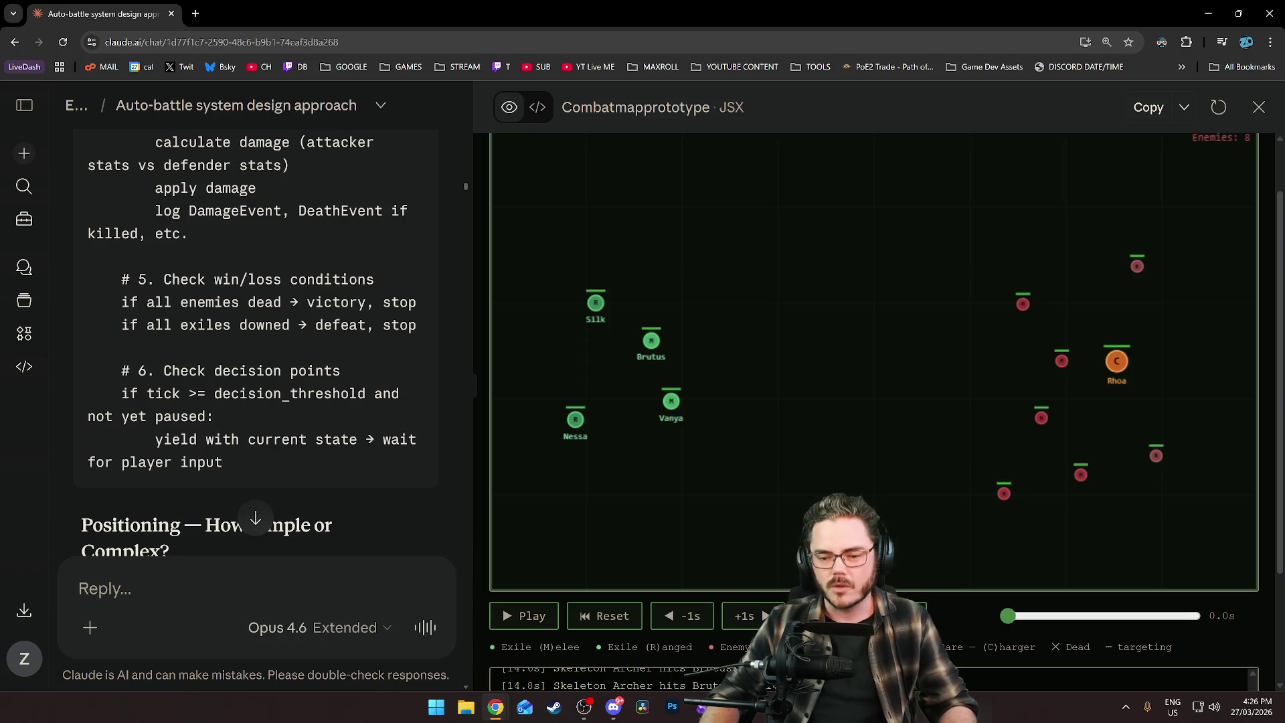
click(542, 616)
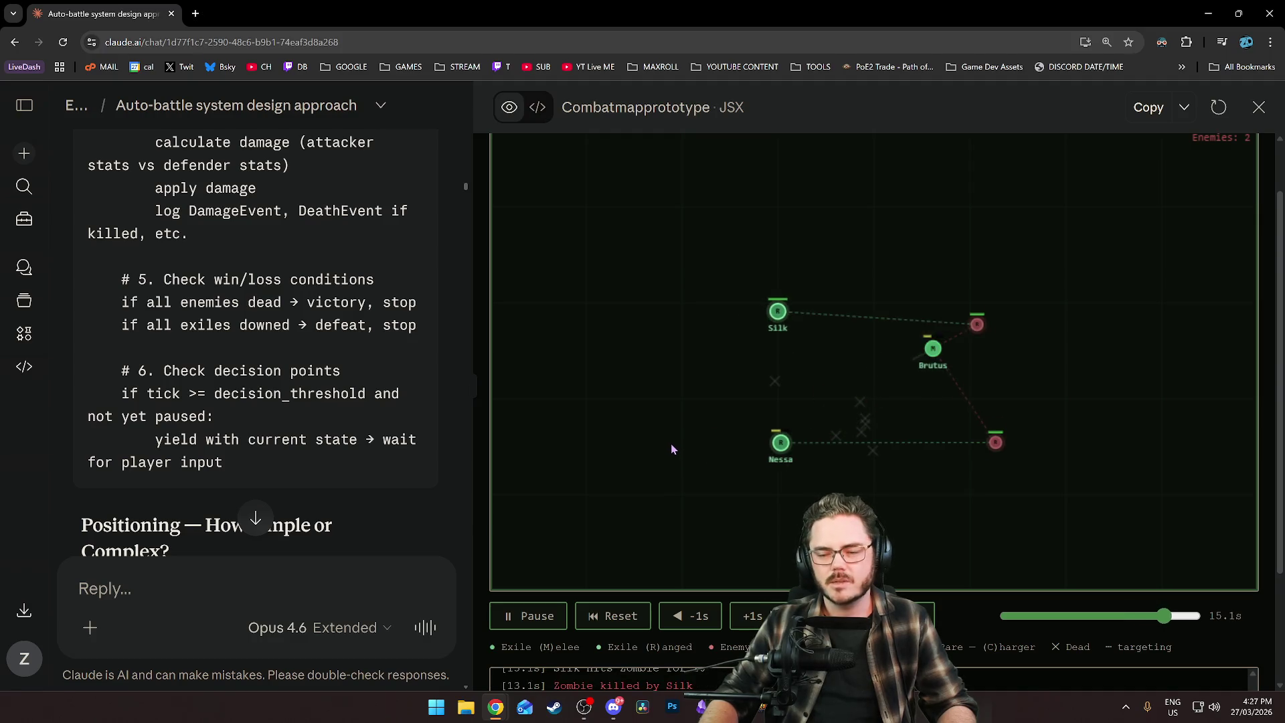
scroll(689, 415, down, 2)
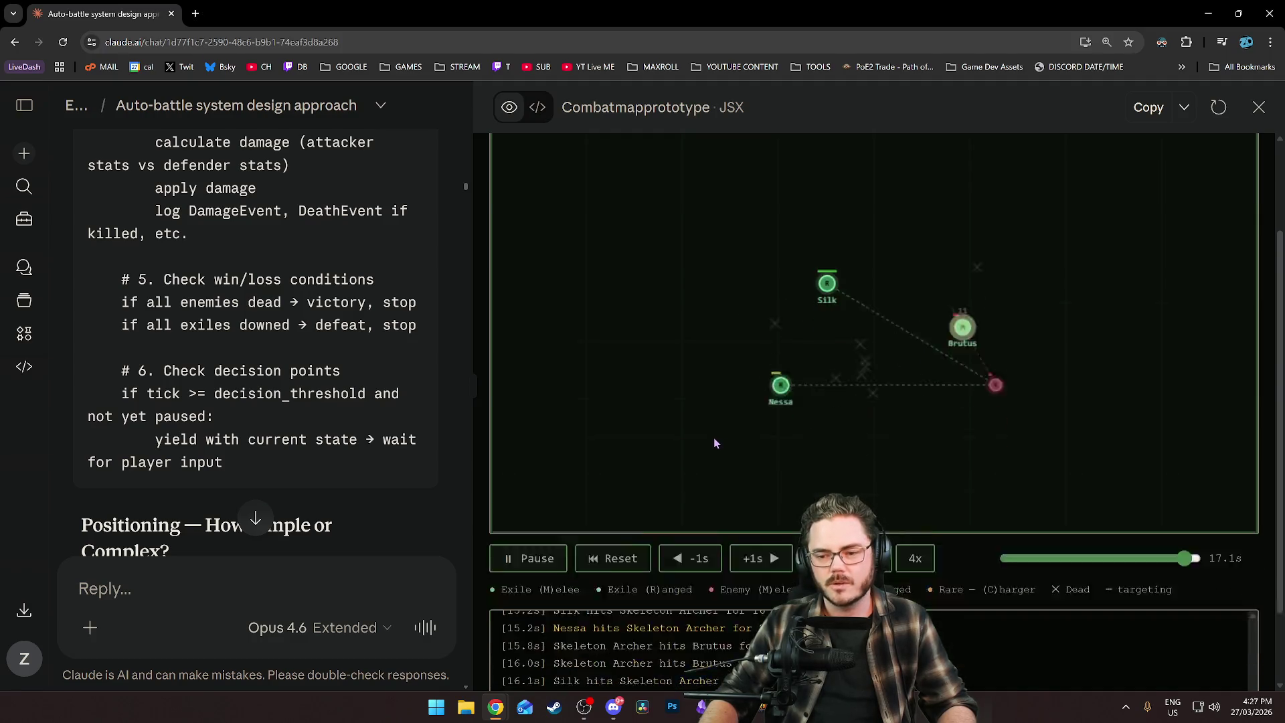
scroll(654, 590, up, 3)
scroll(673, 596, up, 5)
scroll(681, 587, up, 4)
- Step the replay back seven seconds with -1s, then play and pause at 3.7s
click(691, 468)
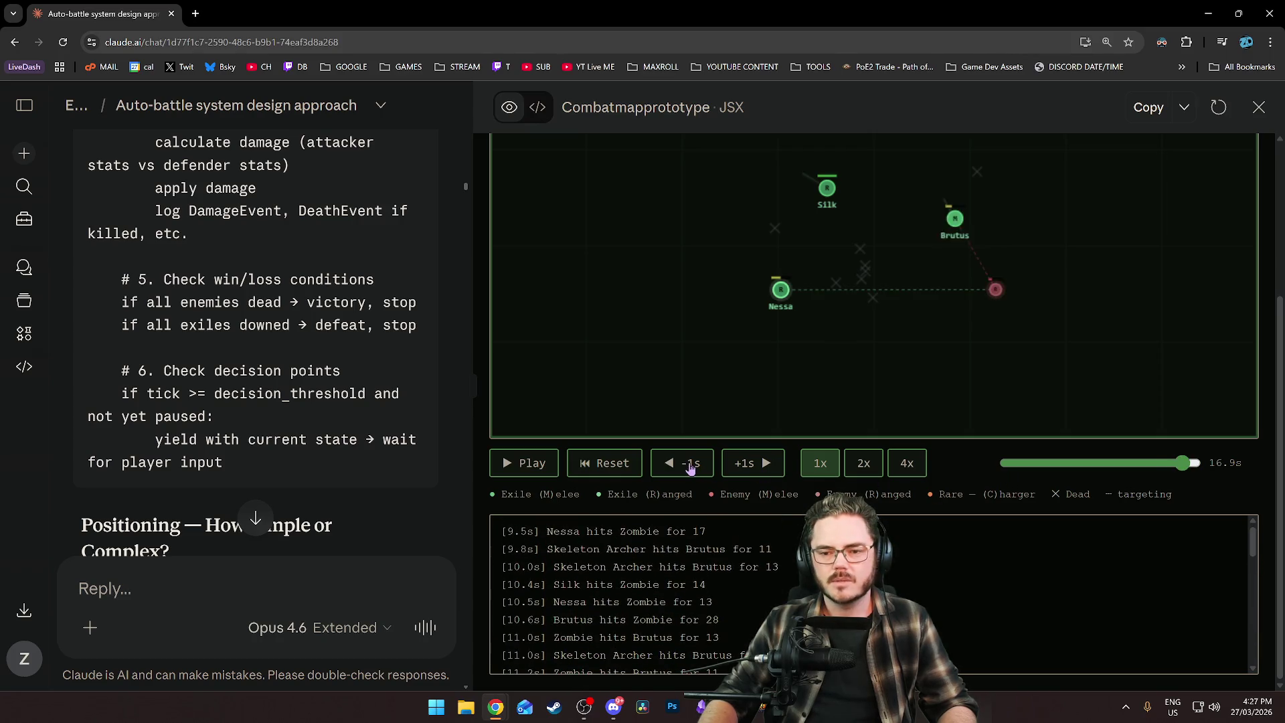
click(691, 468)
click(690, 469)
click(690, 469)
click(690, 468)
click(690, 468)
click(691, 468)
click(690, 468)
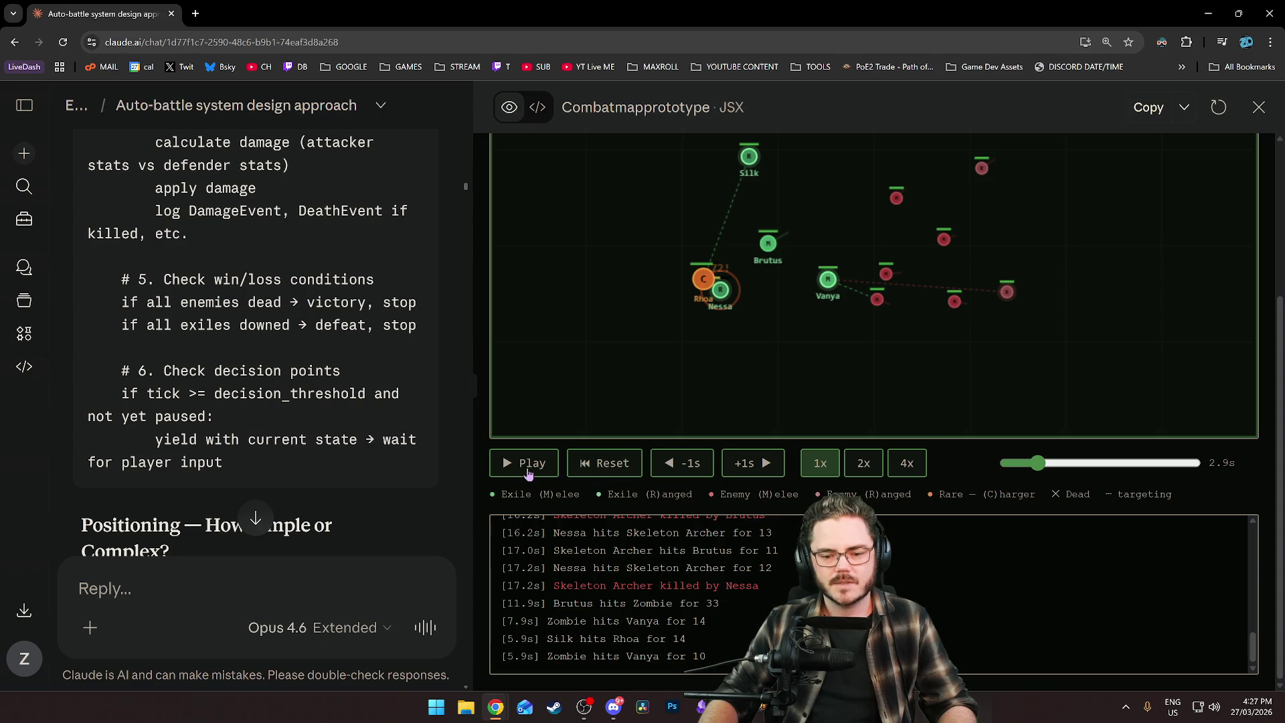
click(525, 470)
click(528, 473)
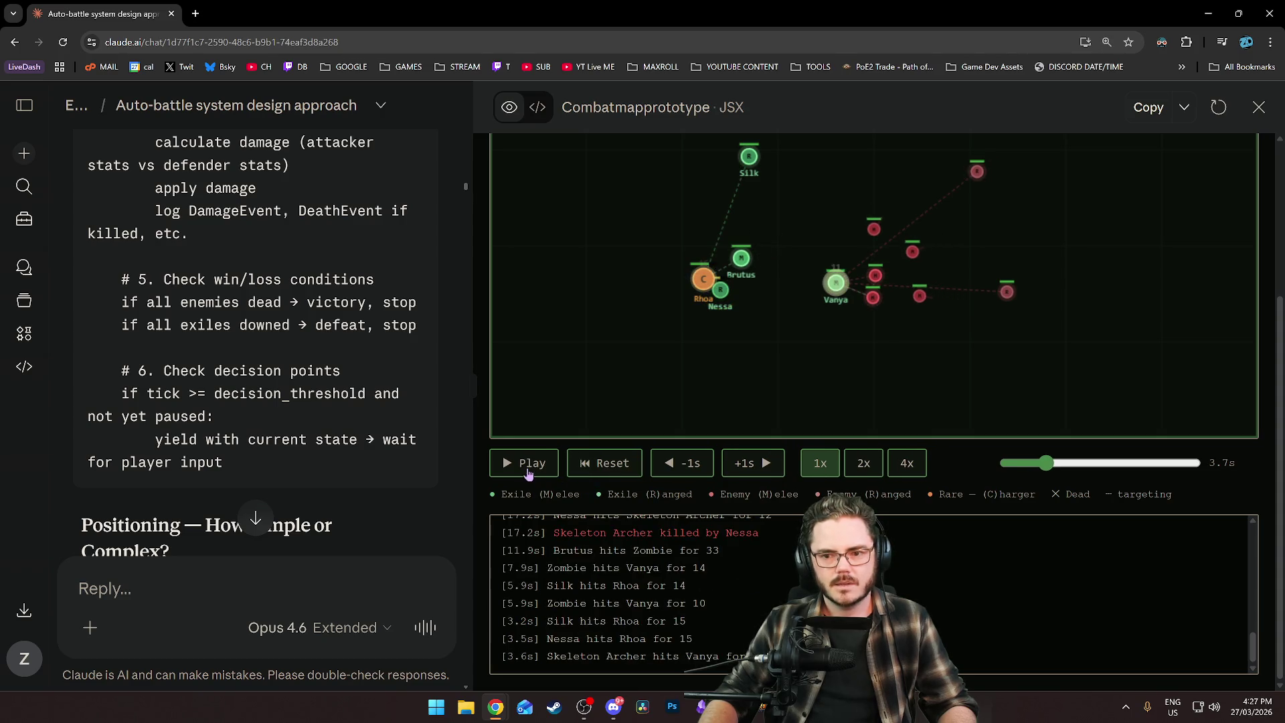
- Play and pause the battle at 4.4s, 5.4s, 8.6s and 12.3s, then return to Godot
click(528, 473)
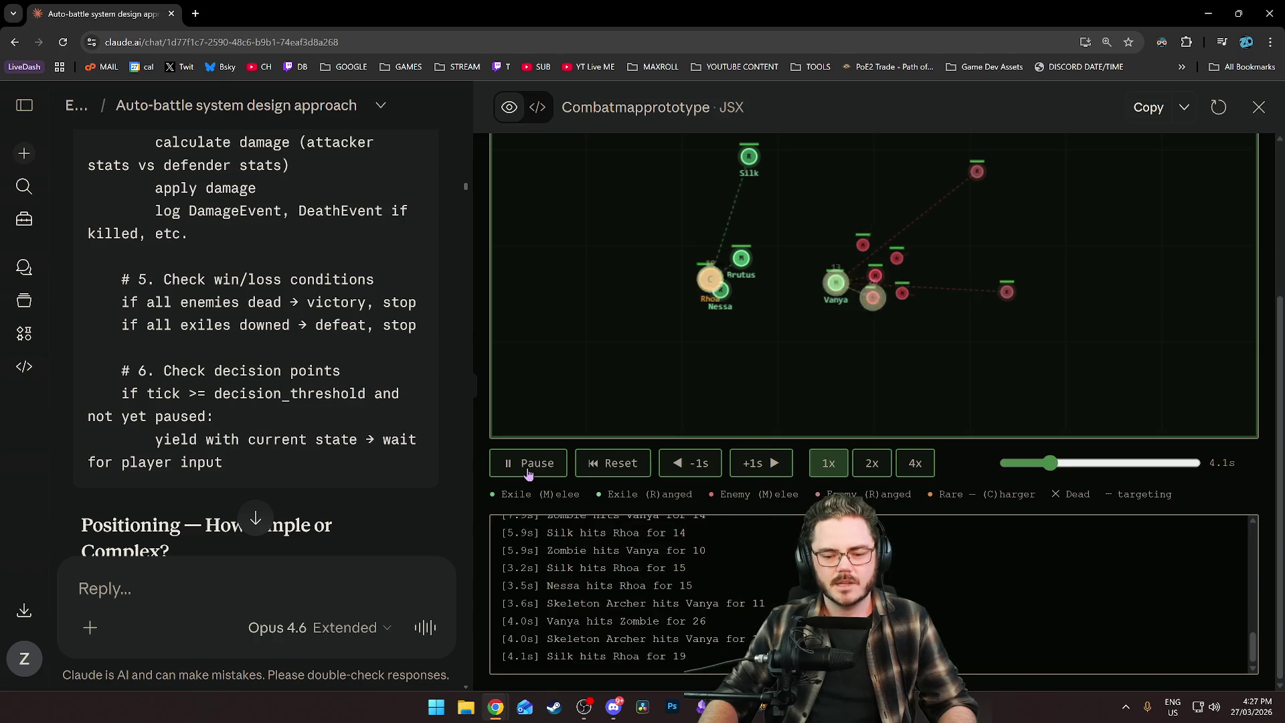
click(528, 474)
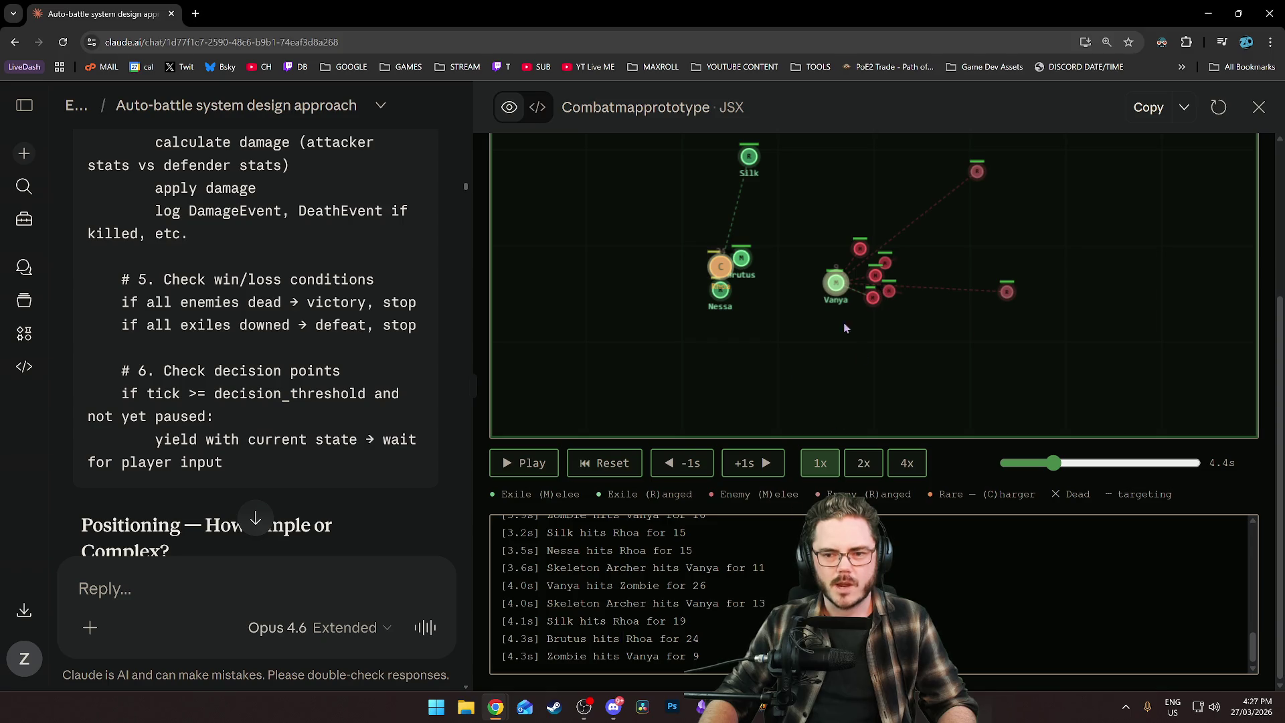
click(532, 468)
click(538, 474)
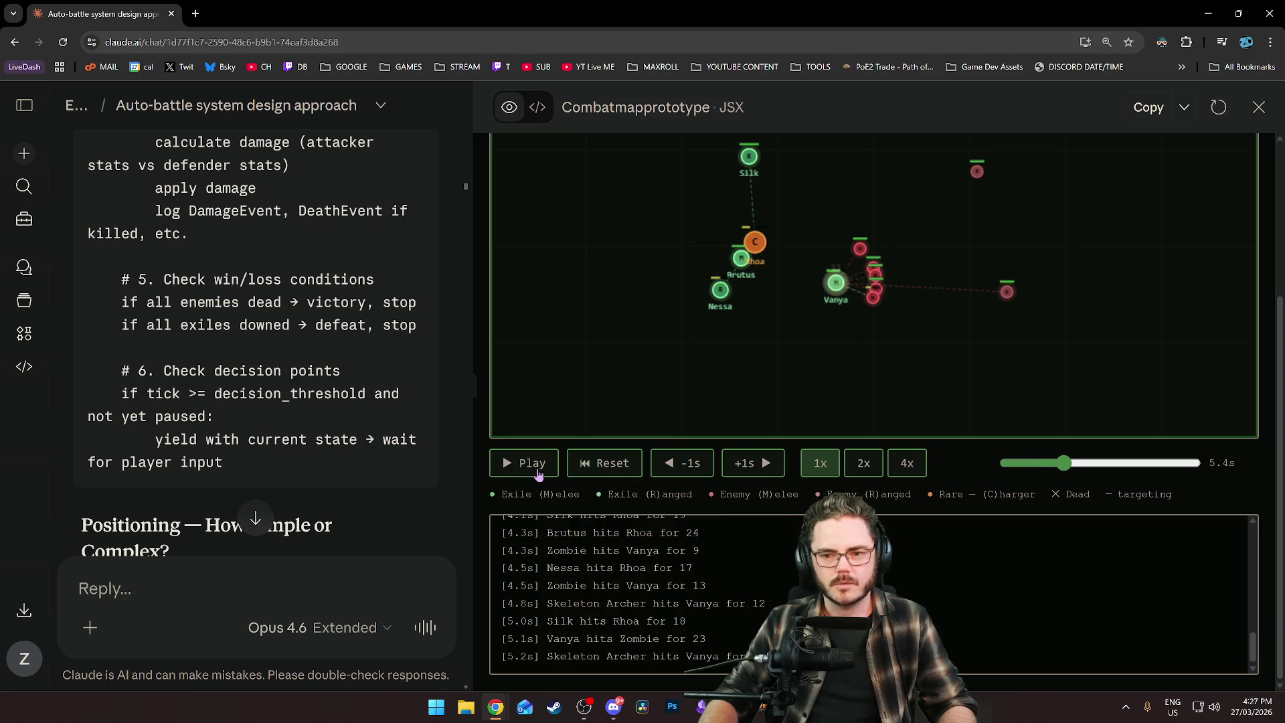
click(537, 473)
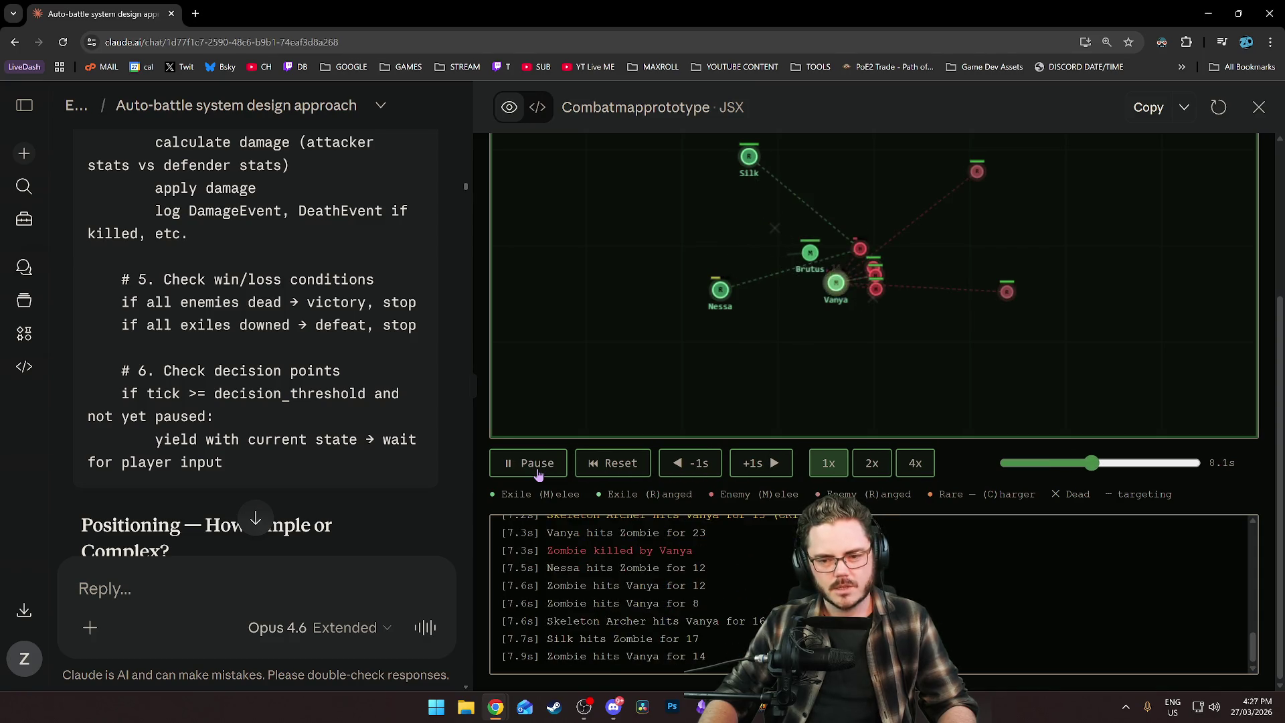
click(538, 468)
scroll(669, 627, up, 3)
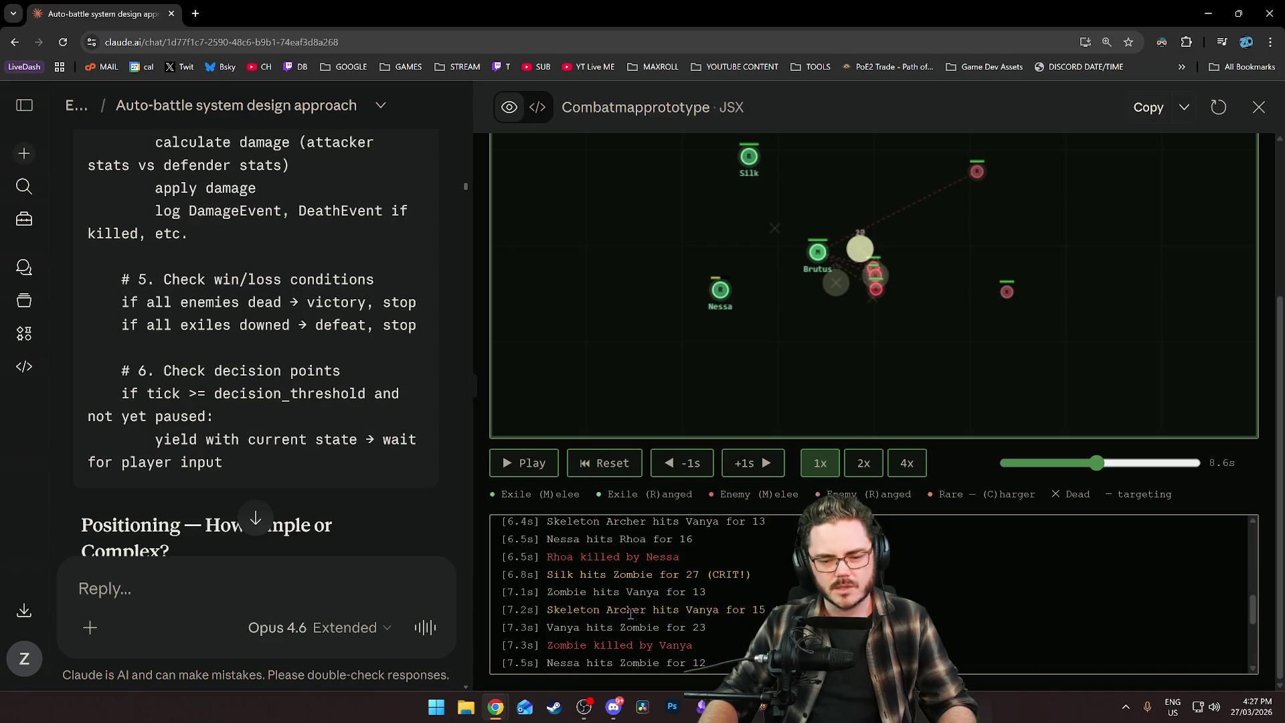
scroll(677, 622, down, 3)
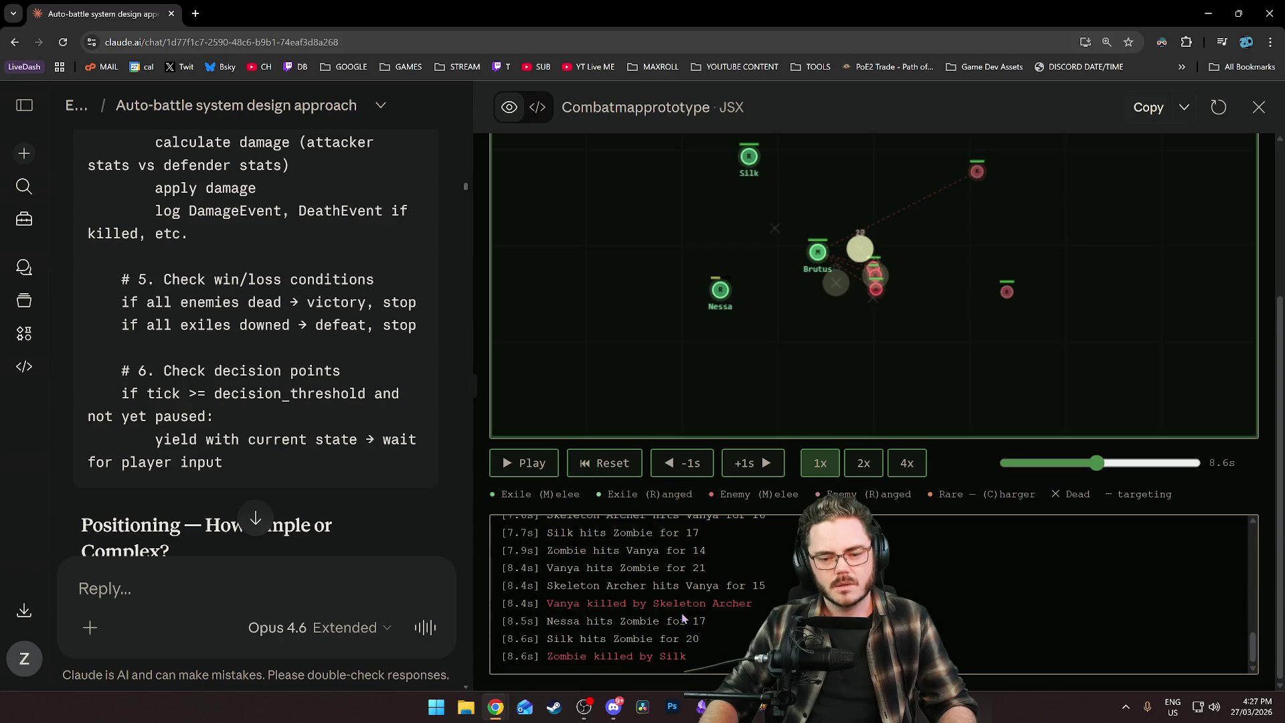
click(537, 469)
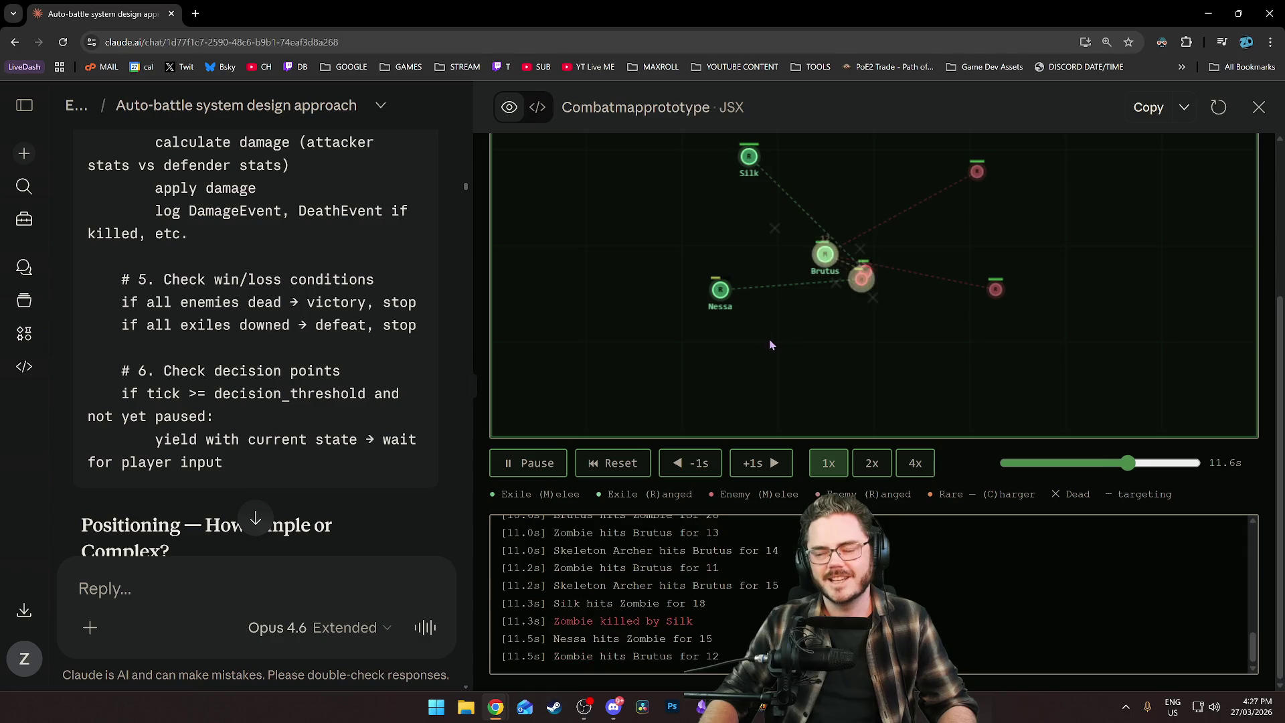
key(space)
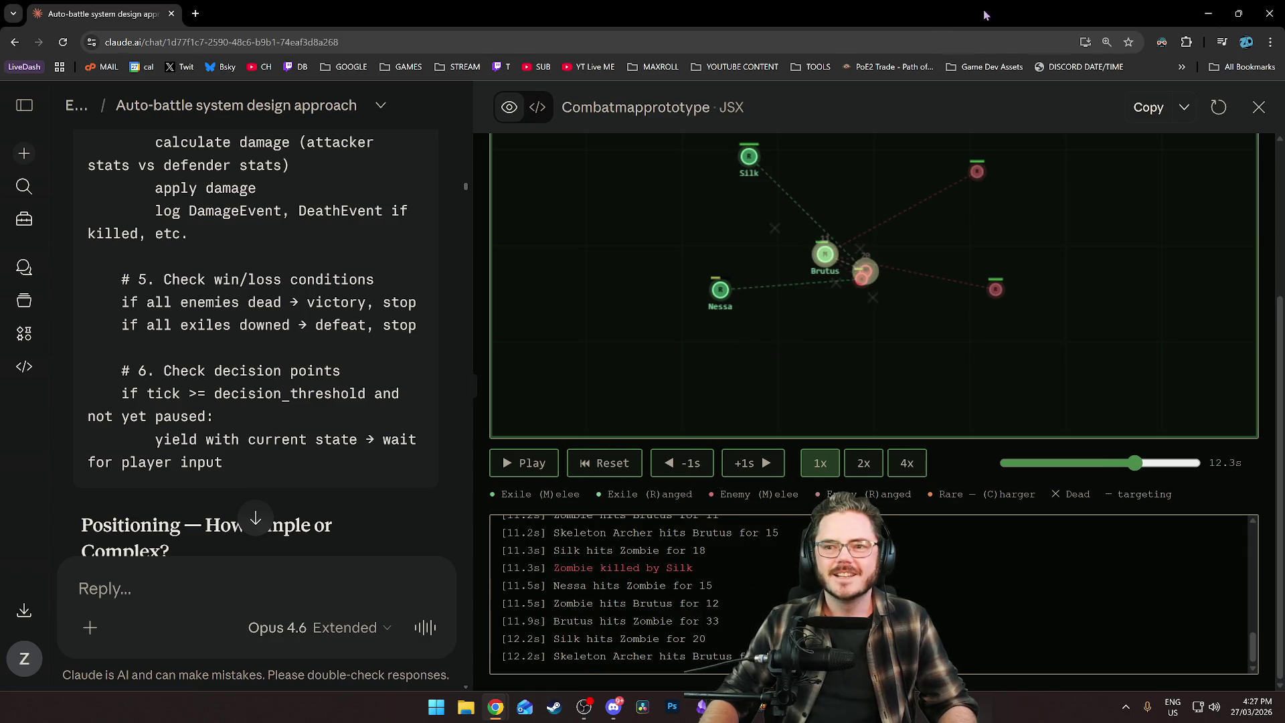
key(super+d)
key(alt+Tab)
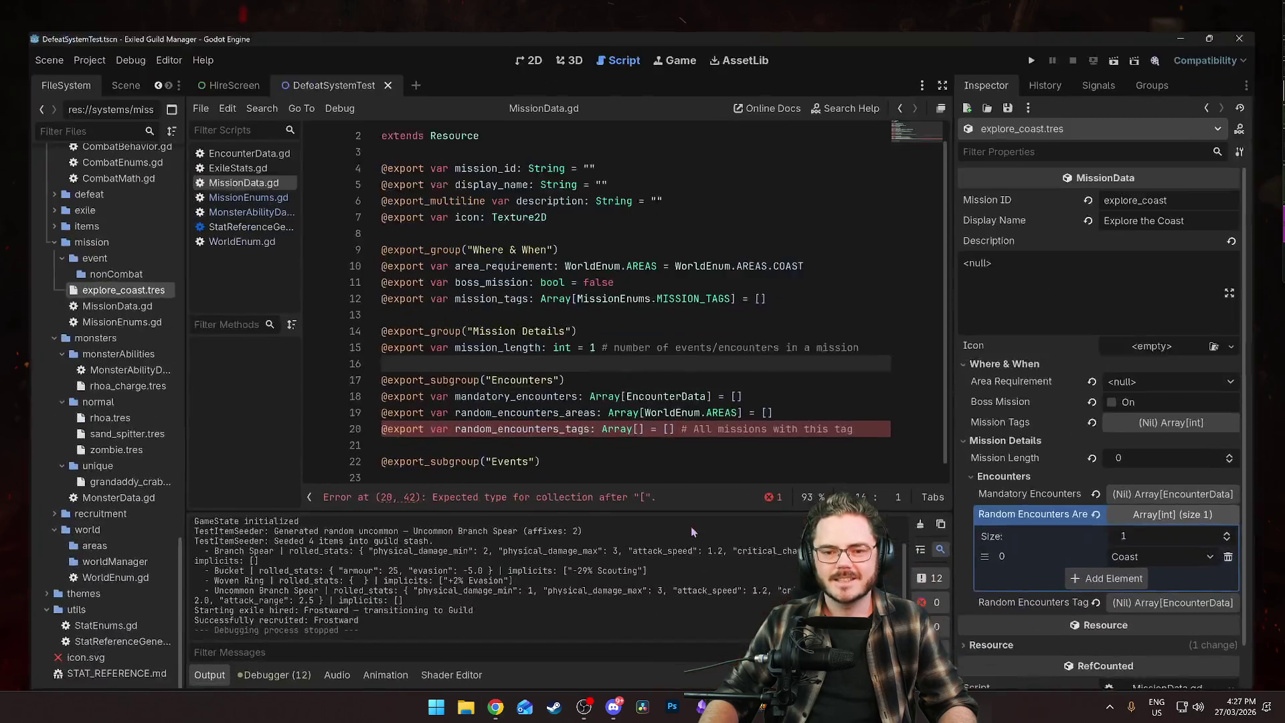
key(Up)
key(Up)
key(Up)
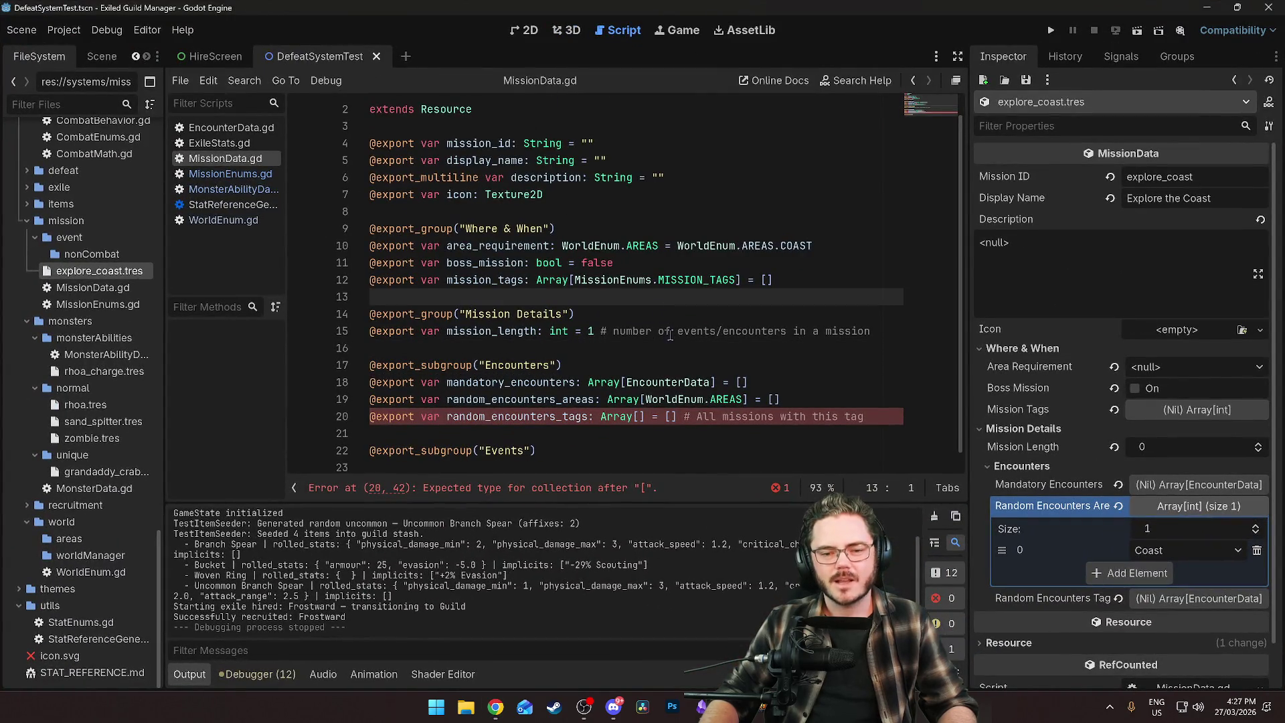
key(Down)
key(Down)
key(Down)
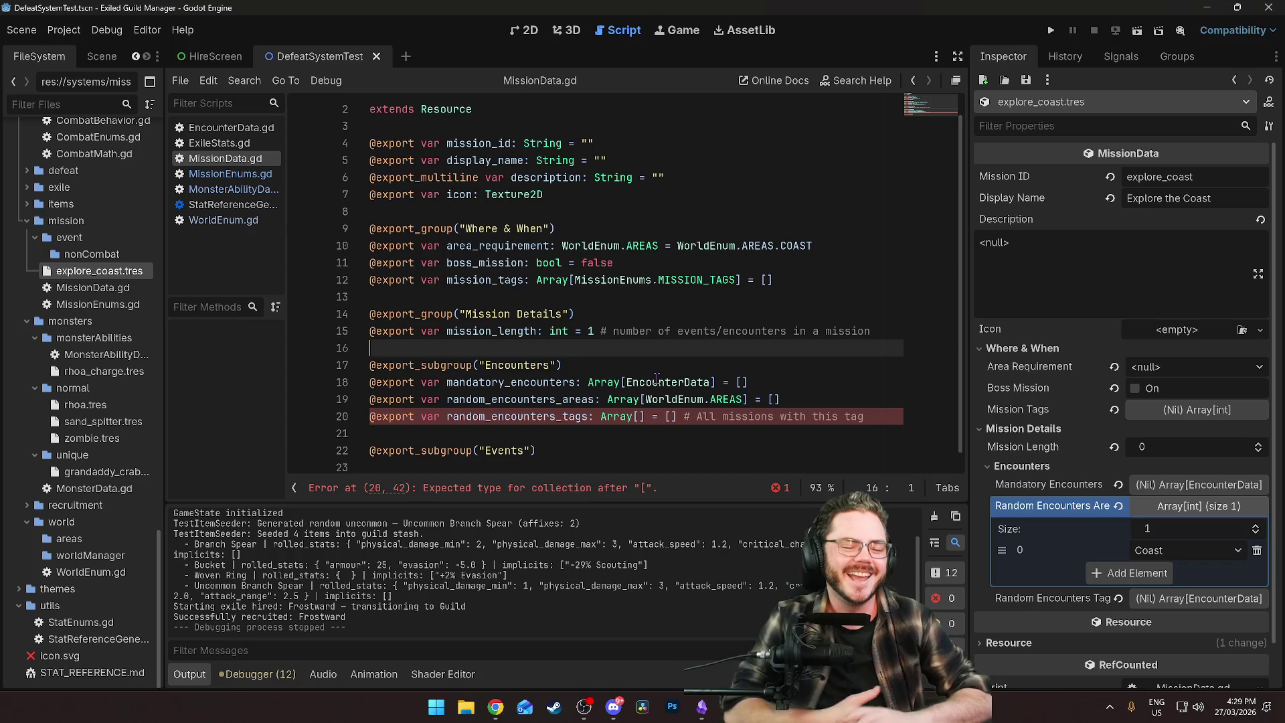
click(637, 416)
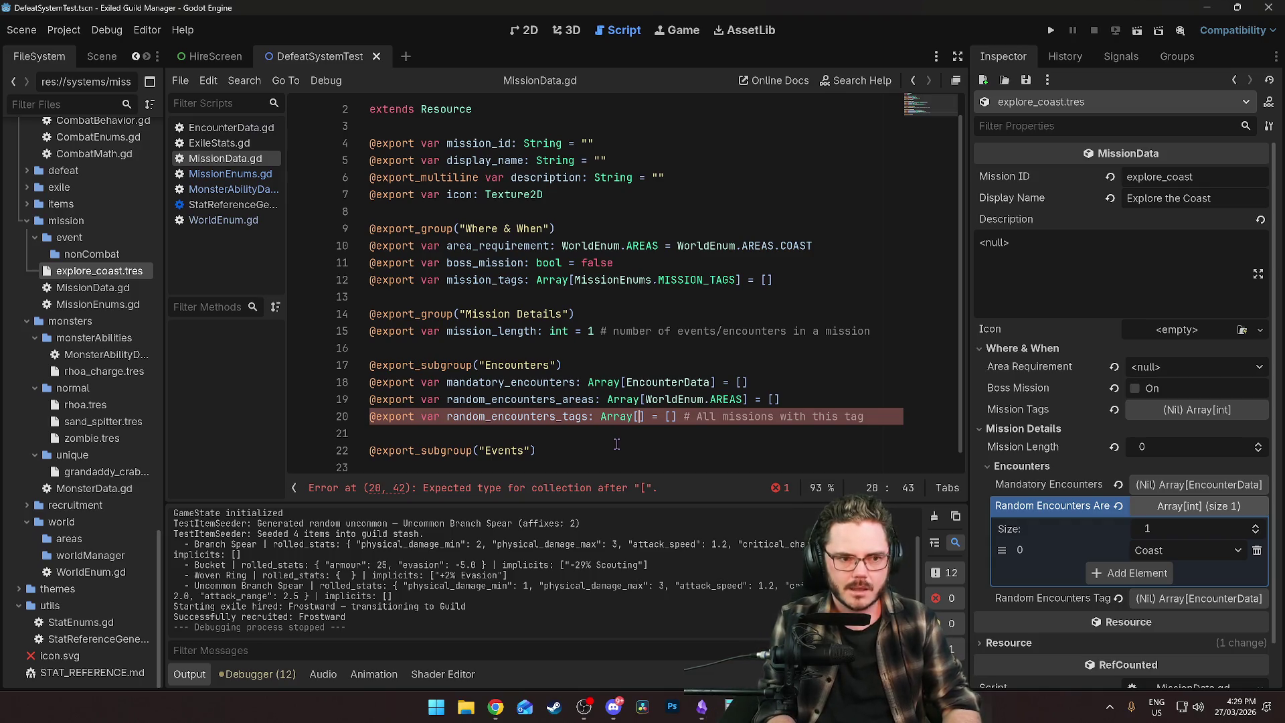
- Type random_encounters_tags as Array[MissionEnums.MISSION_TAGS] using autocomplete
text(mirrio)
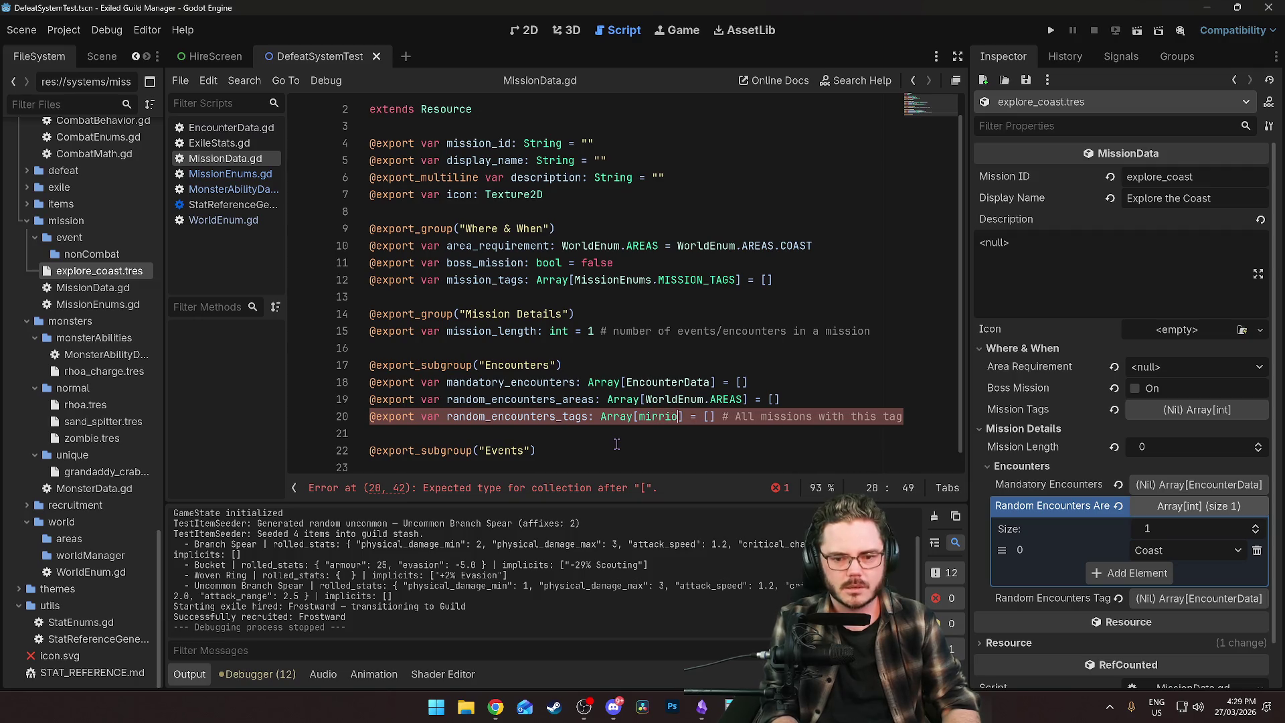
key(BackSpace)
key(BackSpace)
key(BackSpace)
text(Mission)
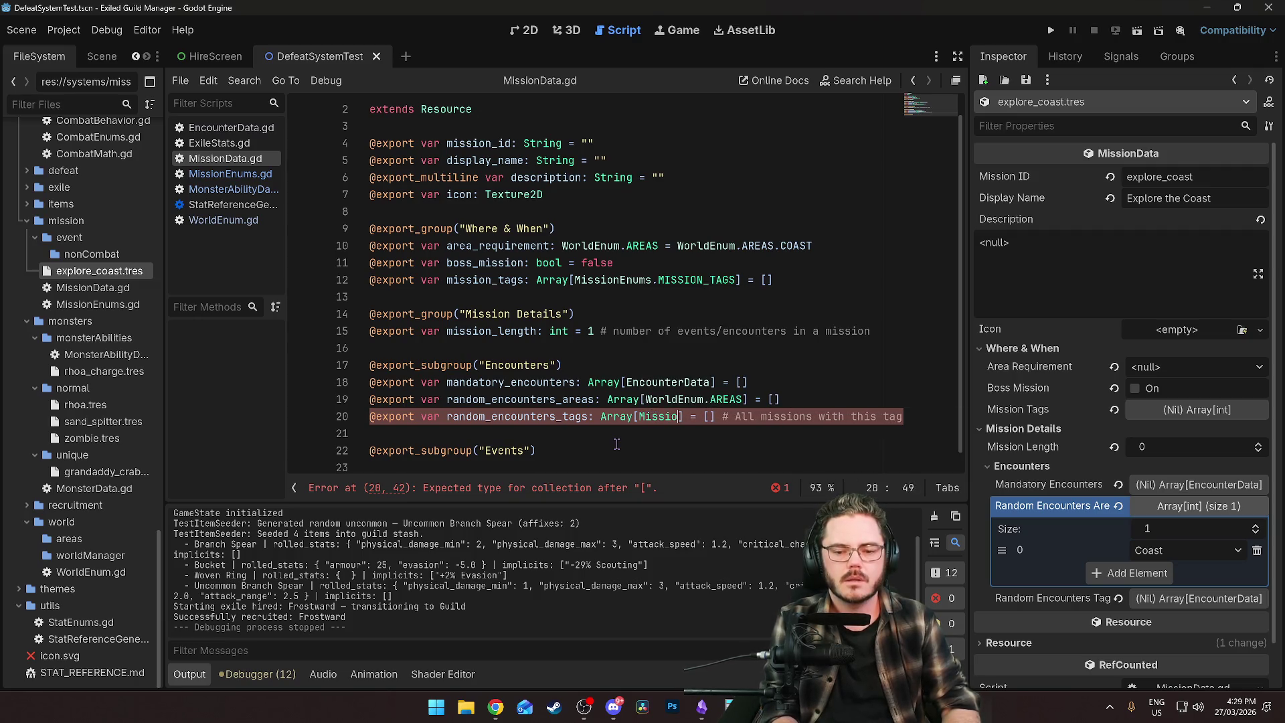
key(Down)
key(Return)
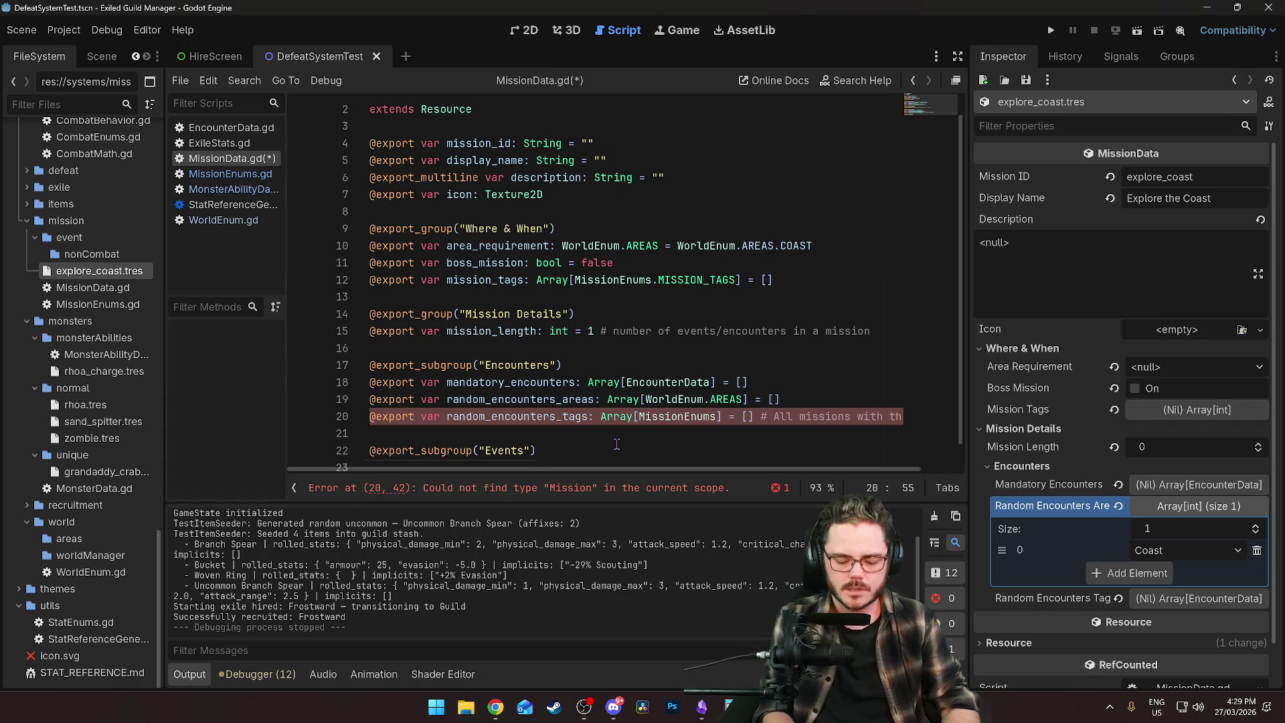
text(.)
key(Down)
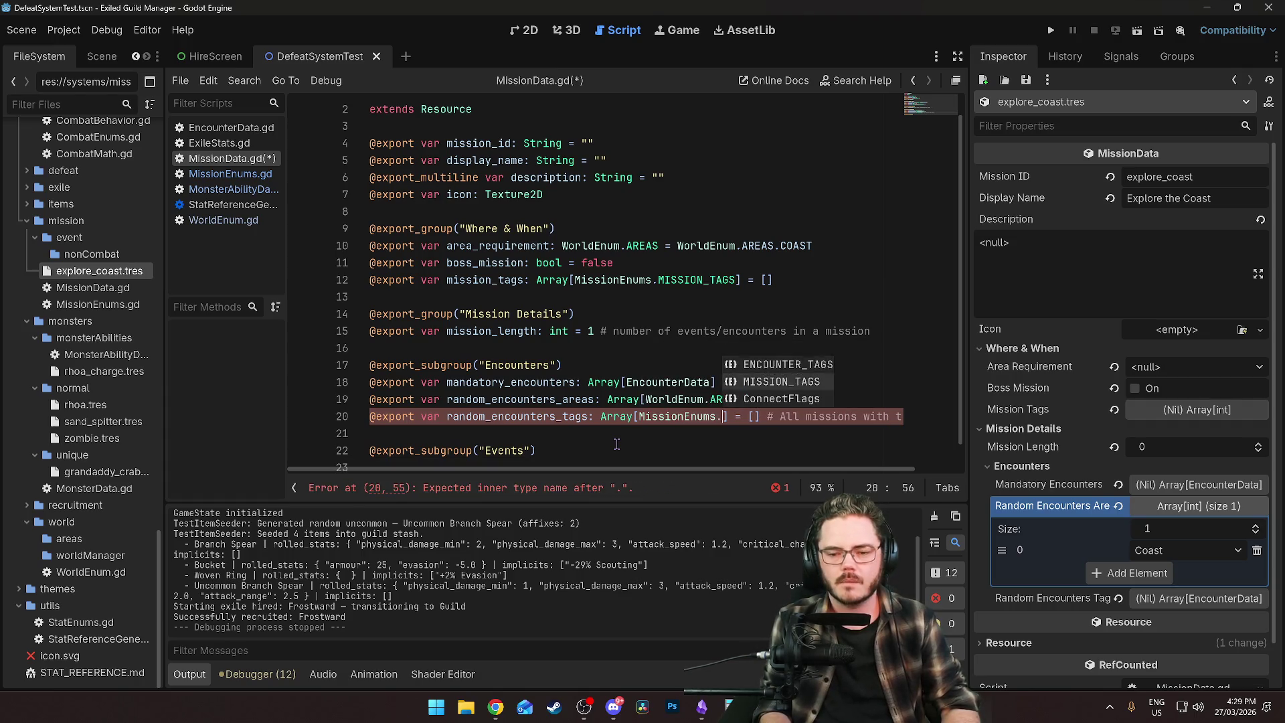
key(Return)
- Copy the '# All missions with this tag' comment onto the end of line 19
drag(724, 471, 870, 473)
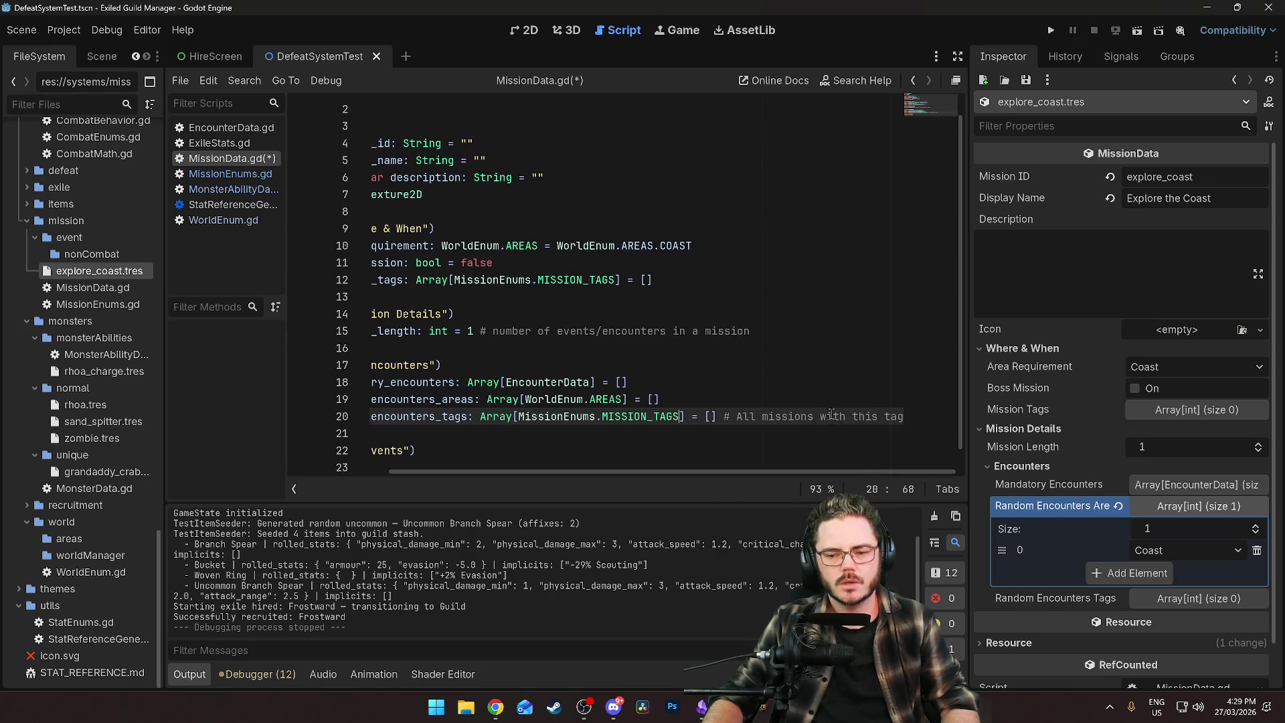
scroll(902, 417, down, 1)
scroll(903, 417, up, 1)
scroll(903, 417, down, 1)
drag(722, 401, 910, 407)
scroll(909, 407, left, 5)
scroll(869, 401, up, 1)
scroll(843, 399, right, 5)
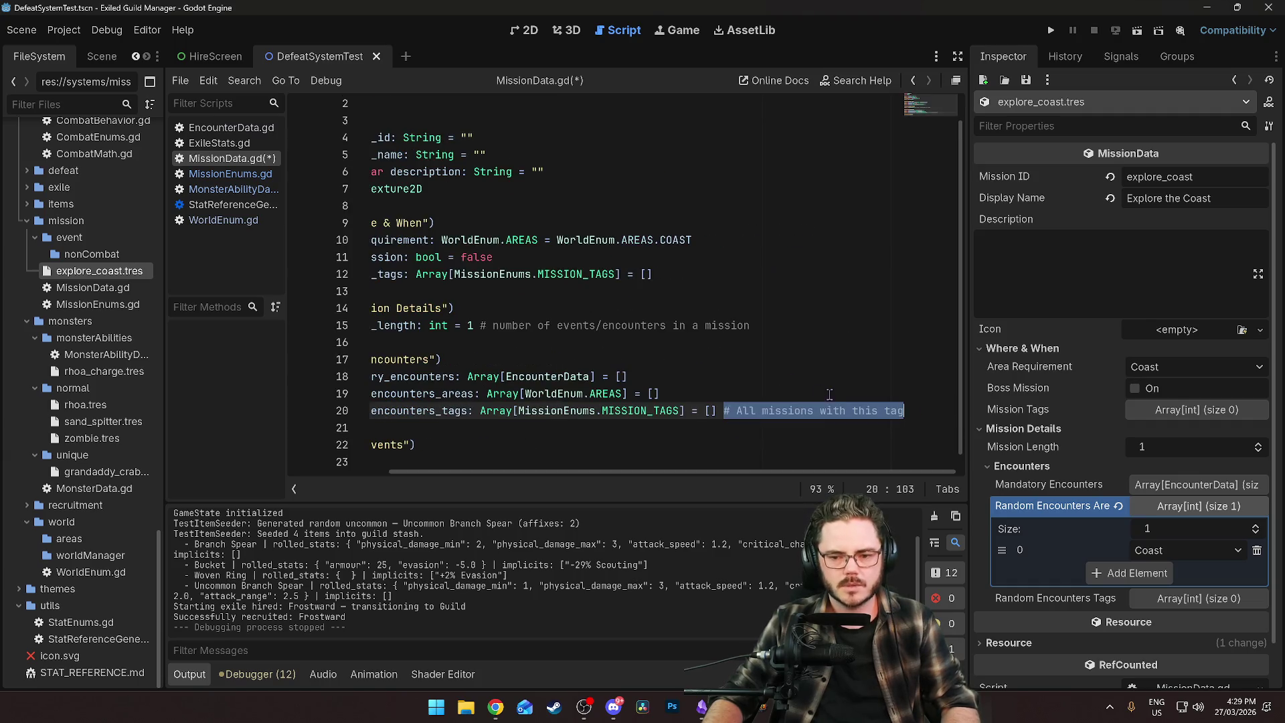
key(Up)
key(Up)
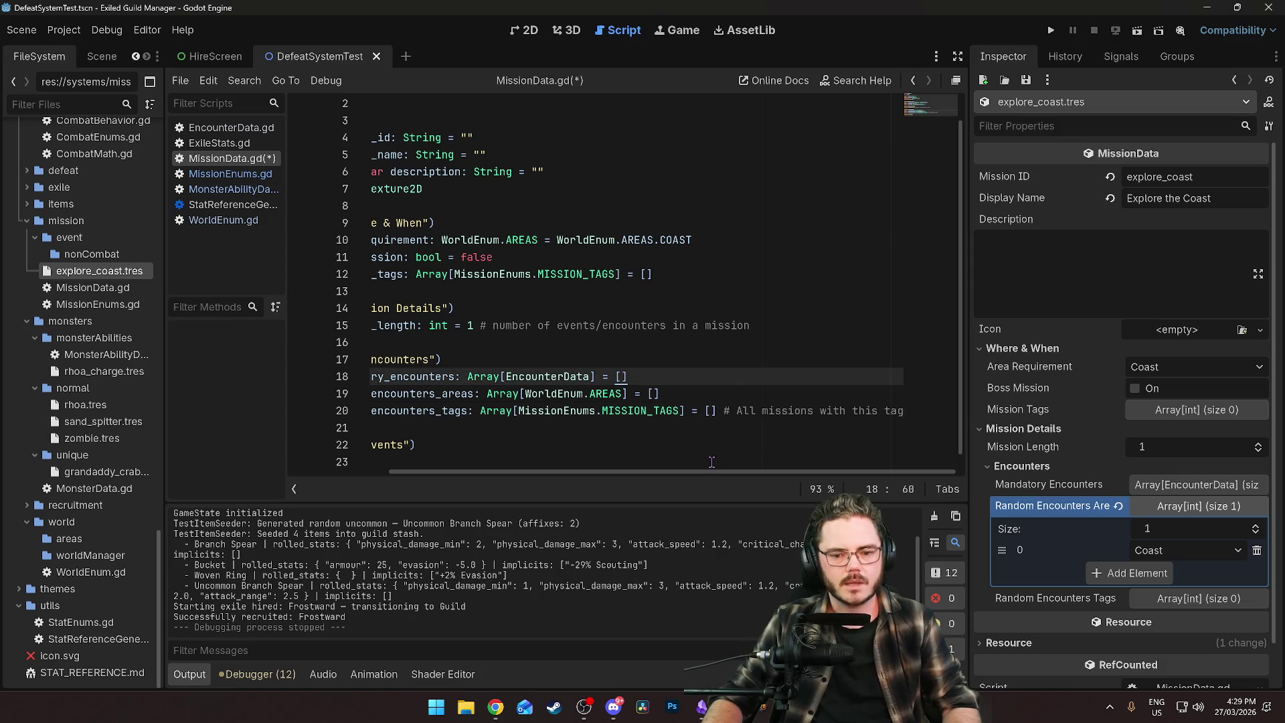
drag(707, 468, 539, 465)
key(Down)
key(End)
key(ctrl+v)
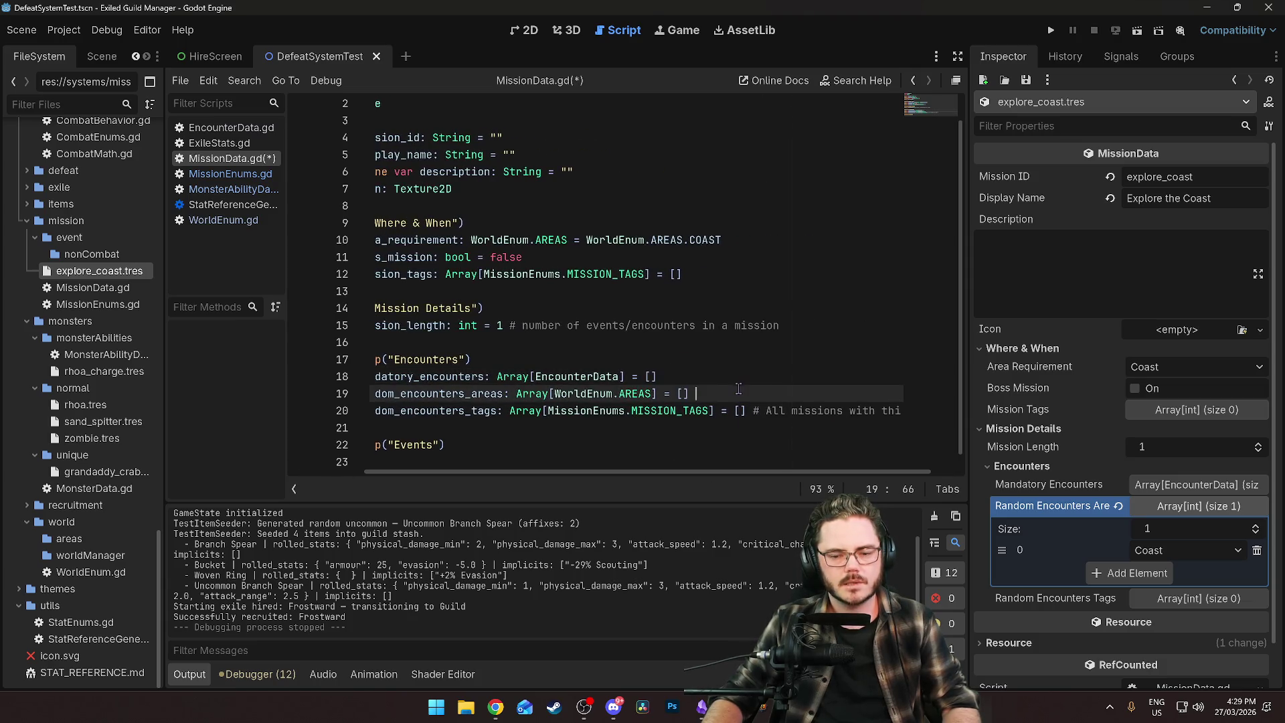
- Reword line 19's comment to 'All missions from this area' and widen the script editor
drag(876, 394, 793, 396)
text(from this area)
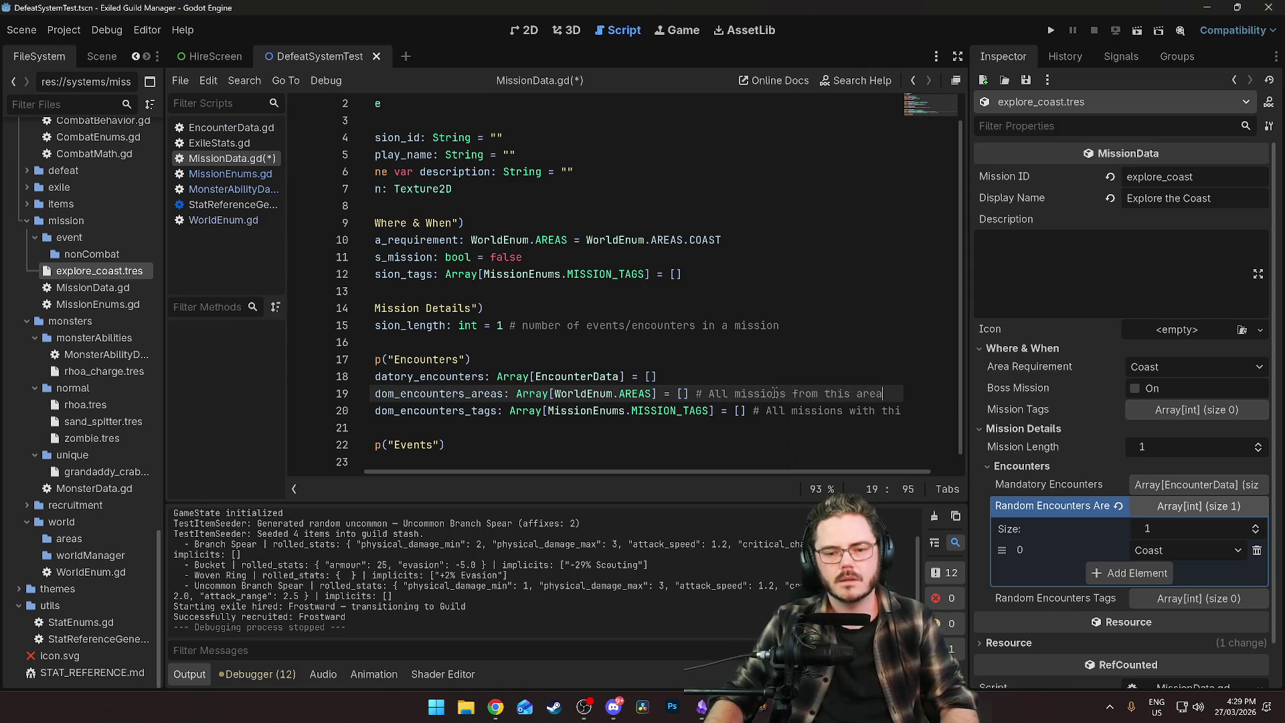
click(769, 428)
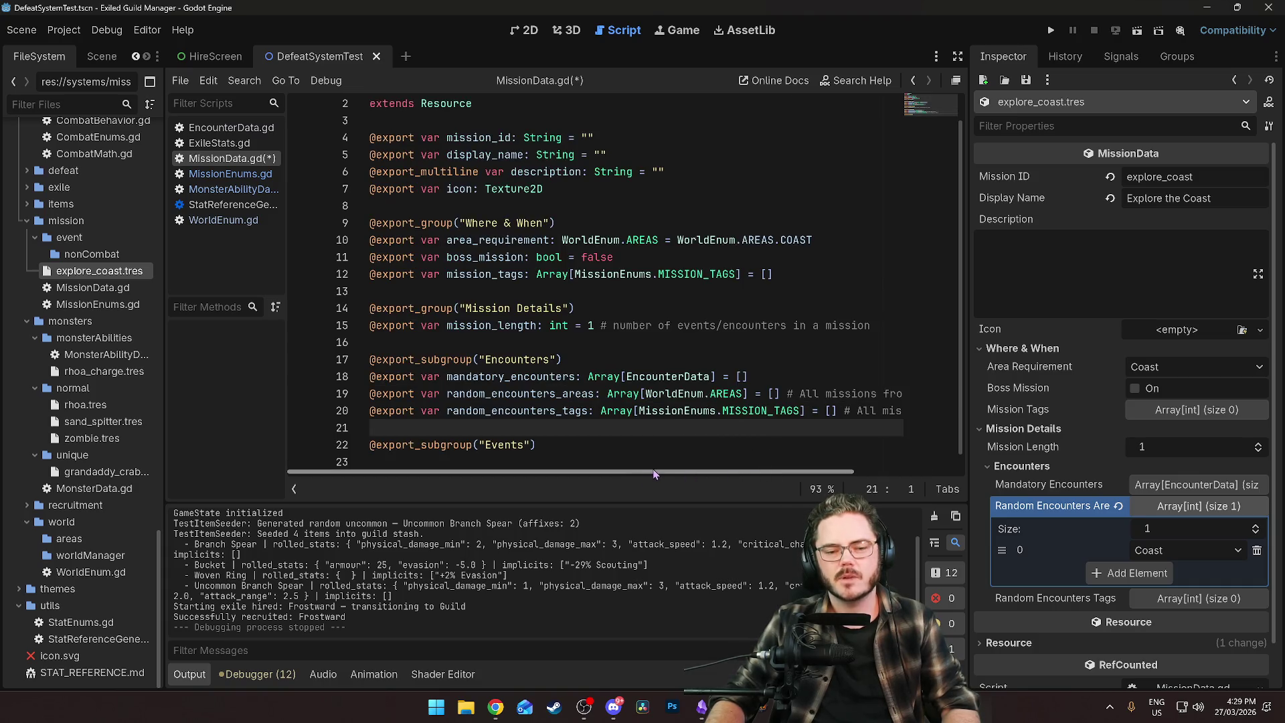
drag(970, 310, 1062, 310)
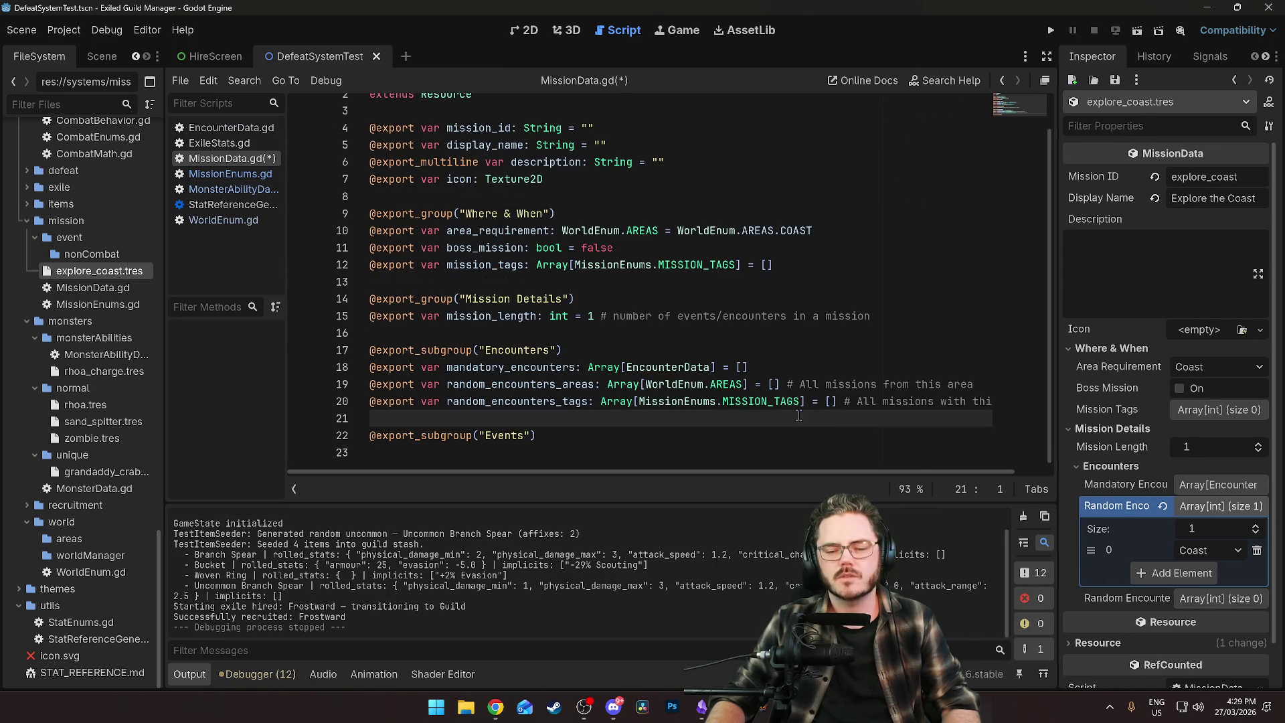
- Reword 'missions' to 'encounter' in the line 19 and 20 comments, then save
click(829, 401)
click(831, 384)
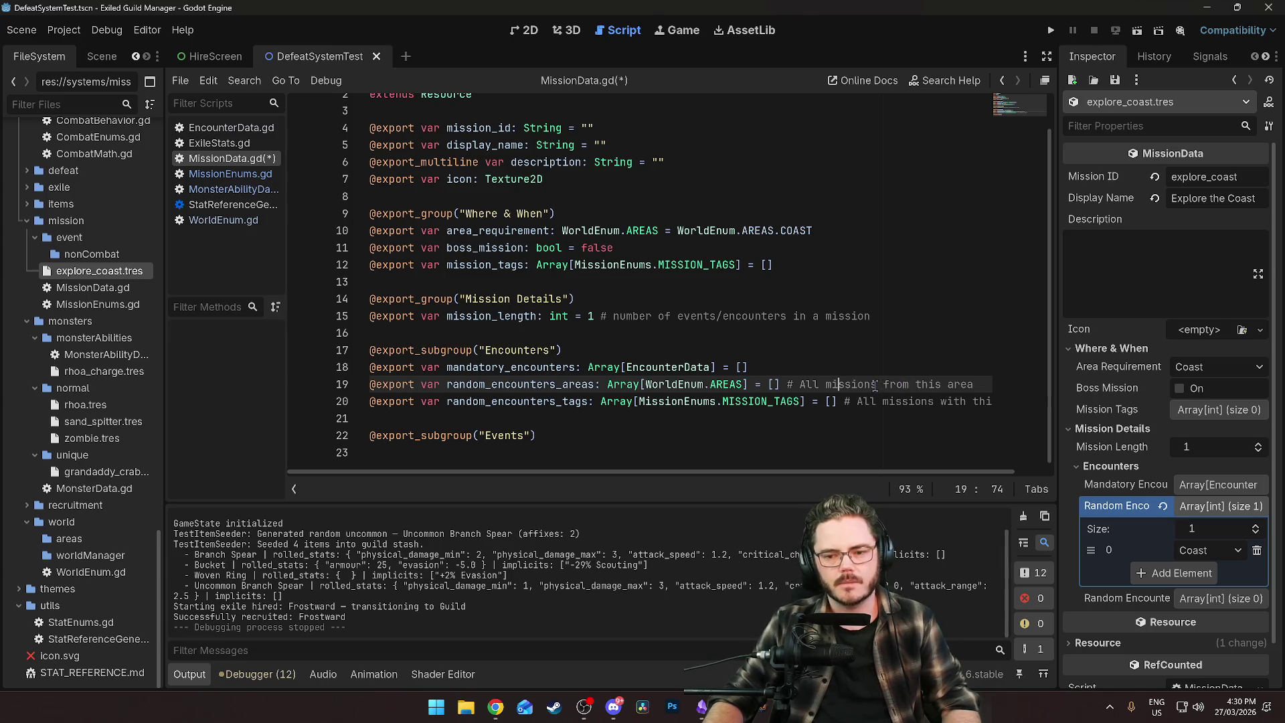
drag(880, 383, 825, 385)
text(enocun)
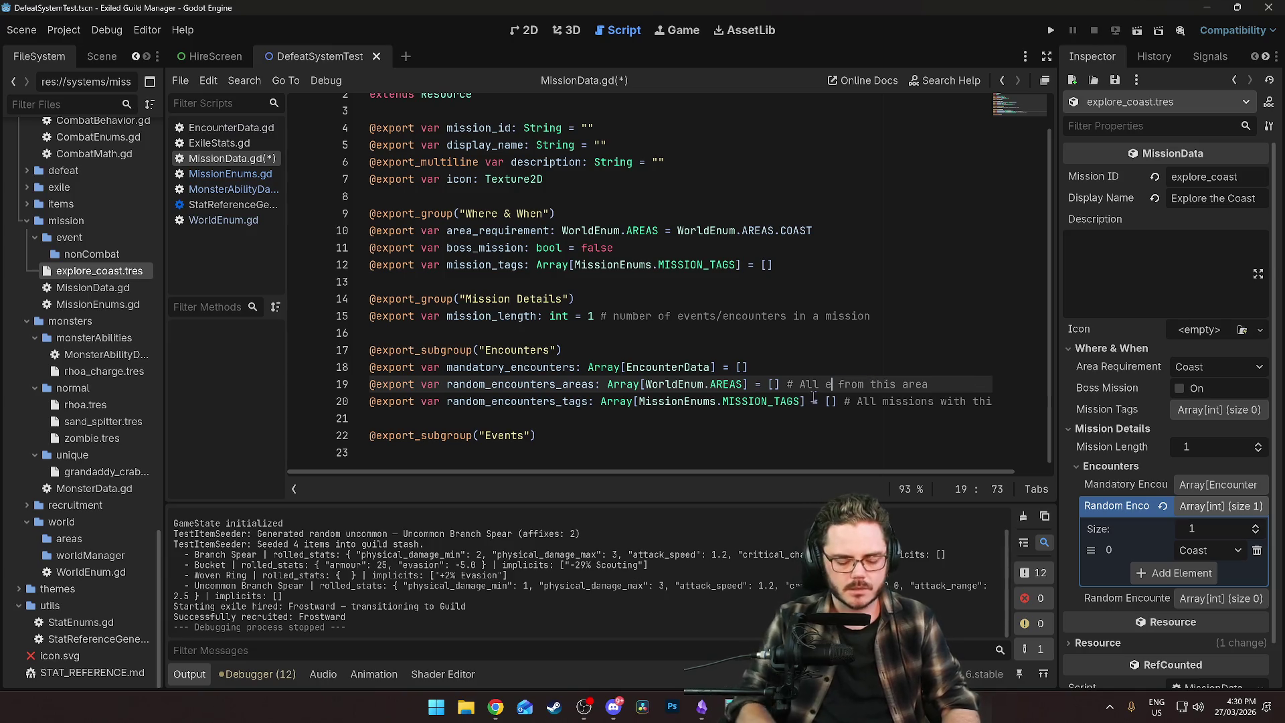
key(BackSpace)
key(BackSpace)
key(BackSpace)
text(counter)
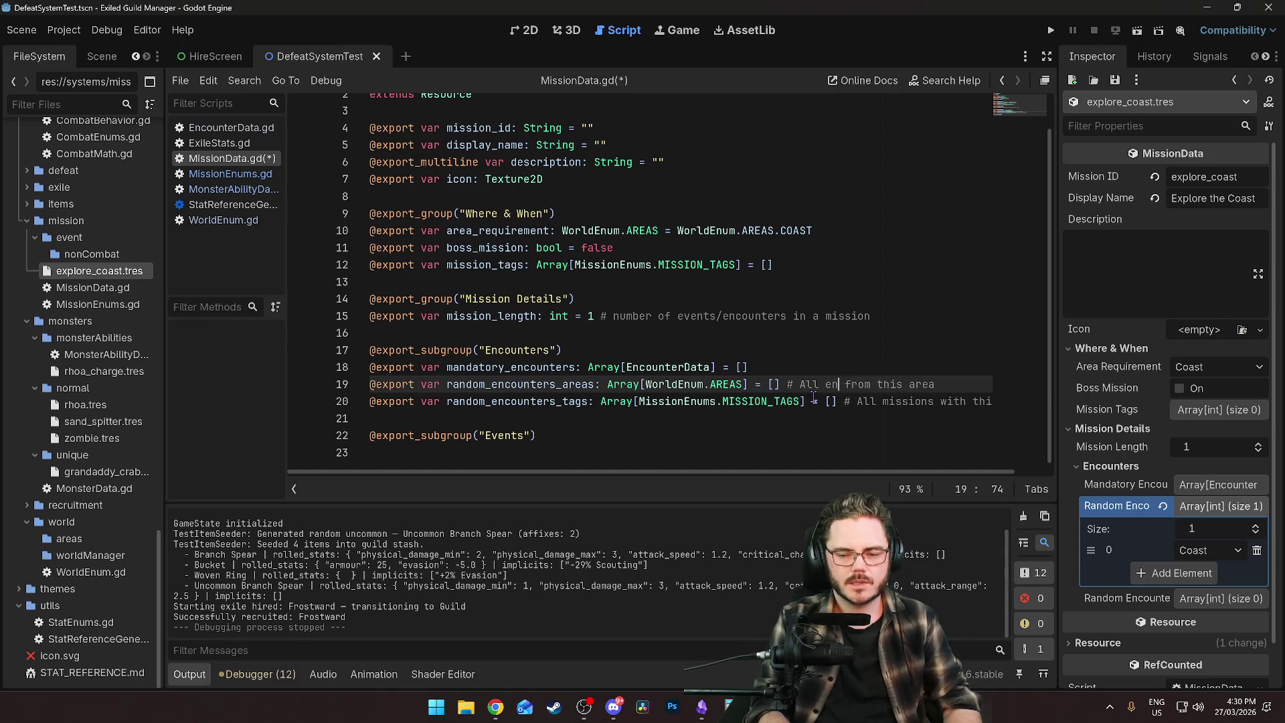
drag(934, 401, 882, 402)
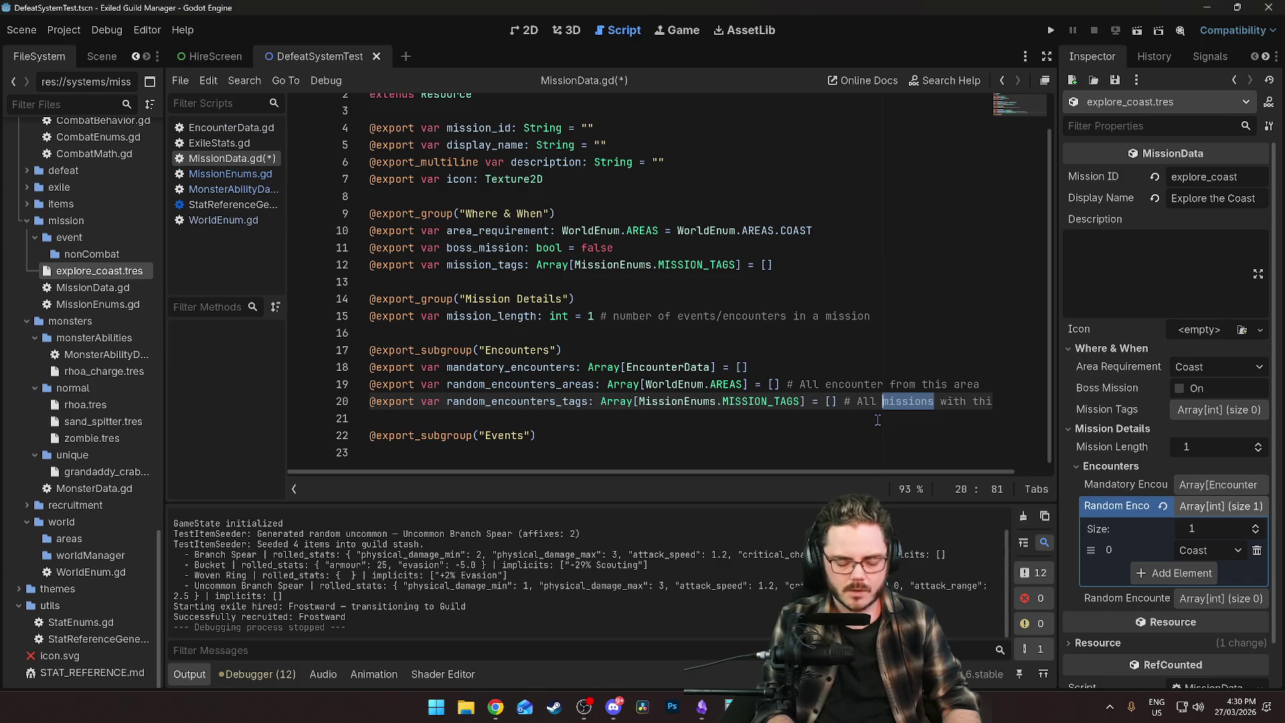
text(encounter)
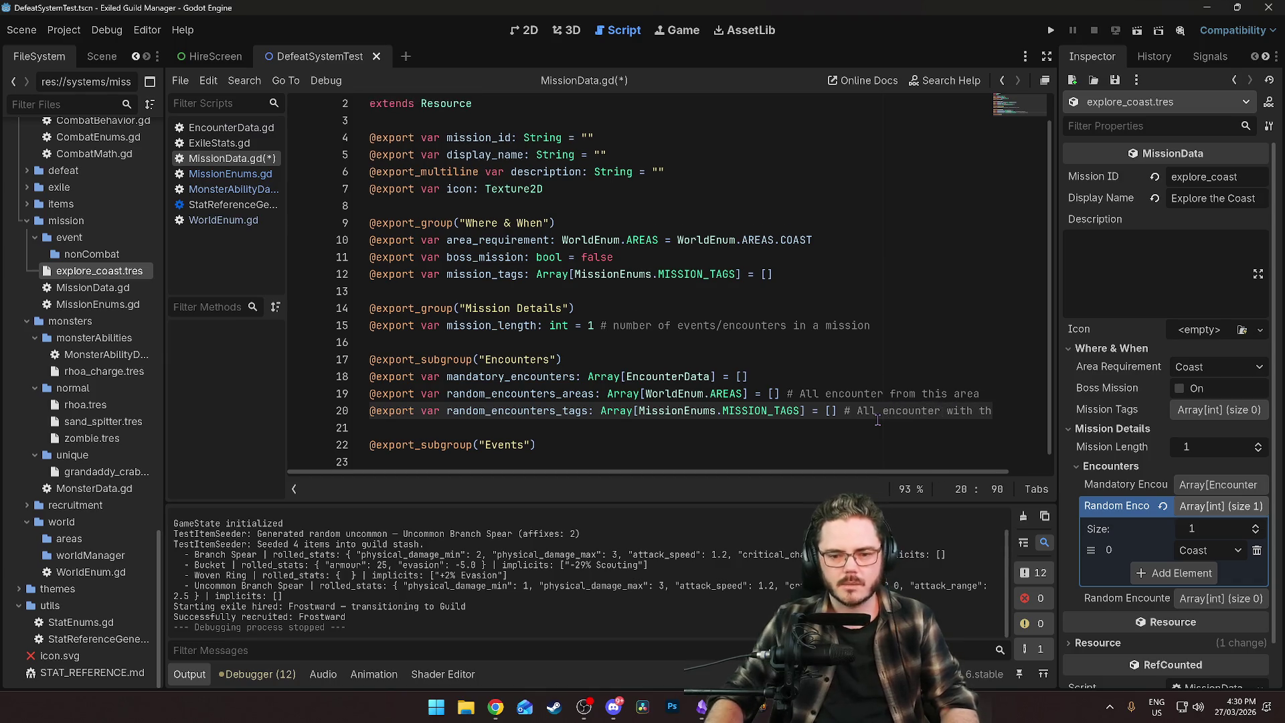
key(Down)
key(ctrl+s)
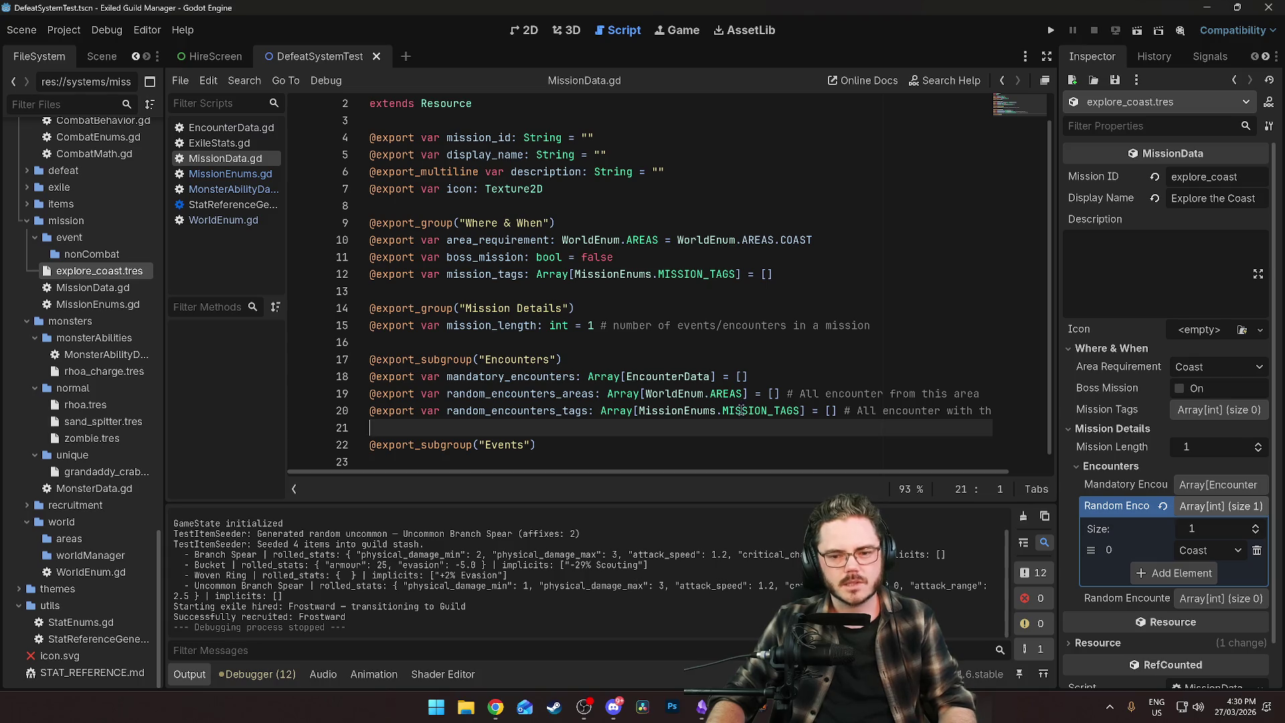
- Change random_encounters_tags' element type from MISSION_TAGS to ENCOUNTER_TAGS and save MissionData.gd
drag(768, 410, 726, 410)
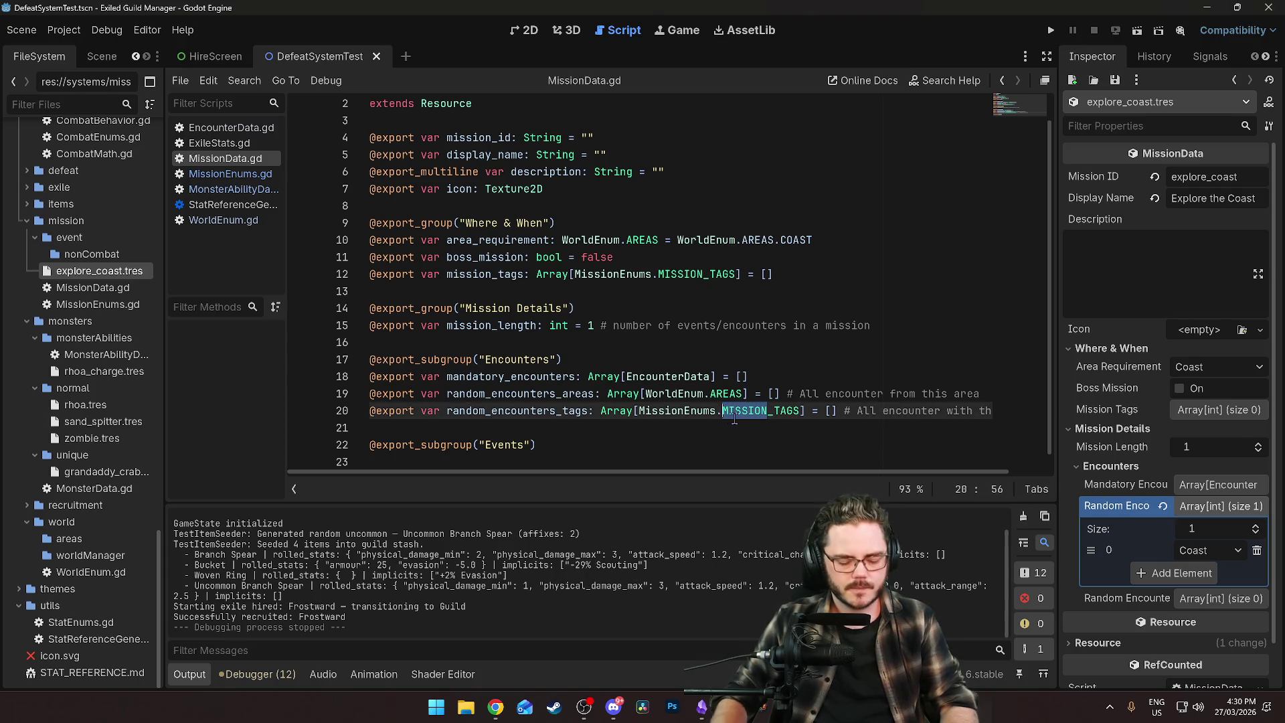
text(En)
key(Return)
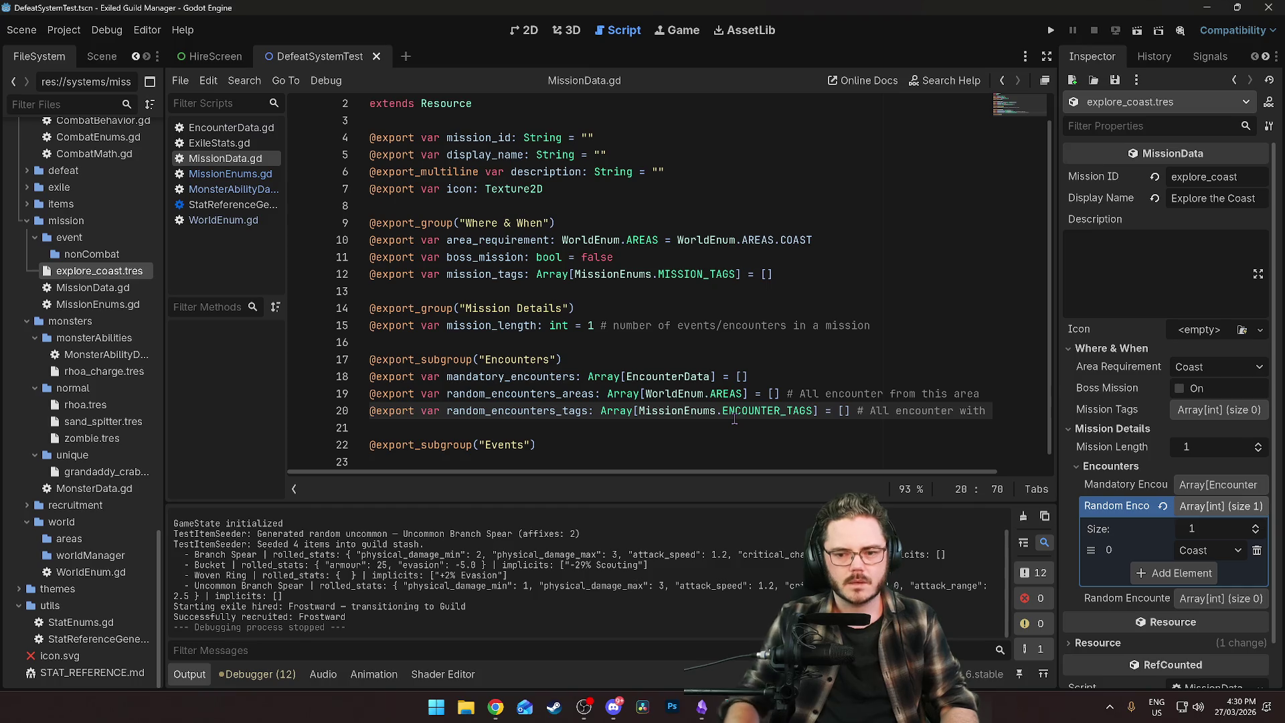
scroll(765, 472, right, 2)
click(870, 394)
key(ctrl+s)
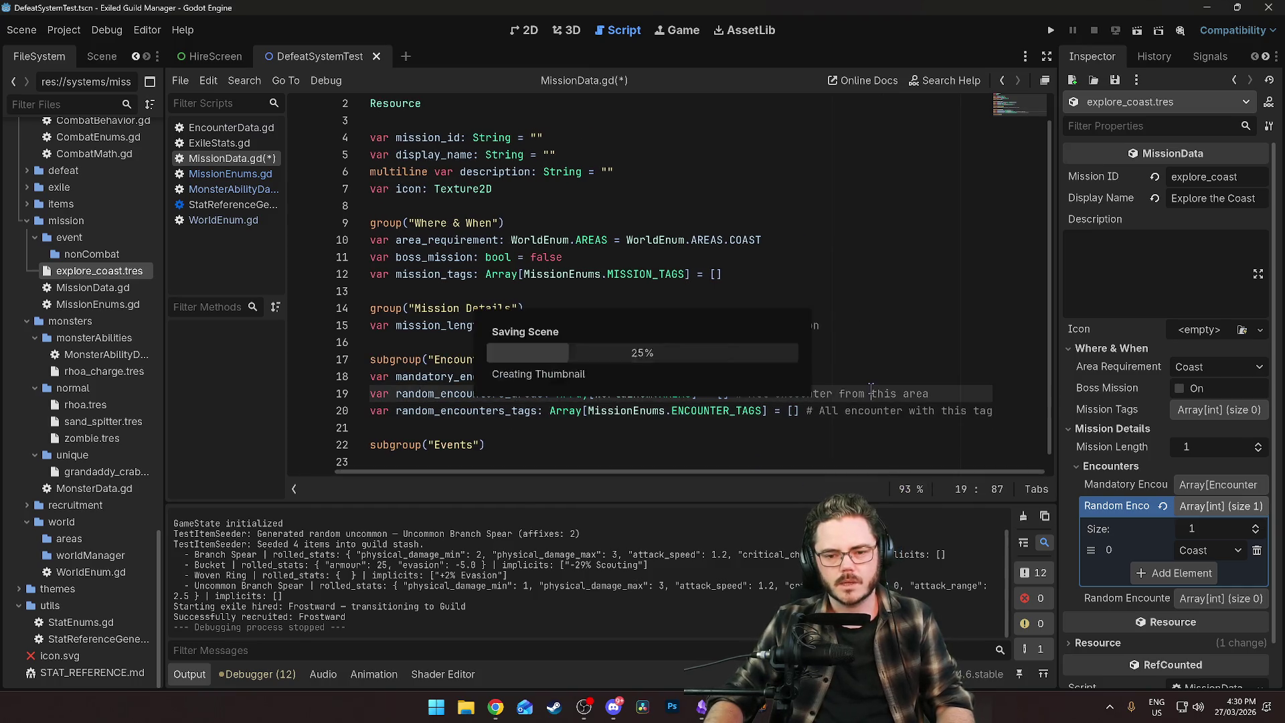
- Review the mandatory, area and tag encounter exports, then switch to EncounterData.gd
scroll(774, 472, left, 2)
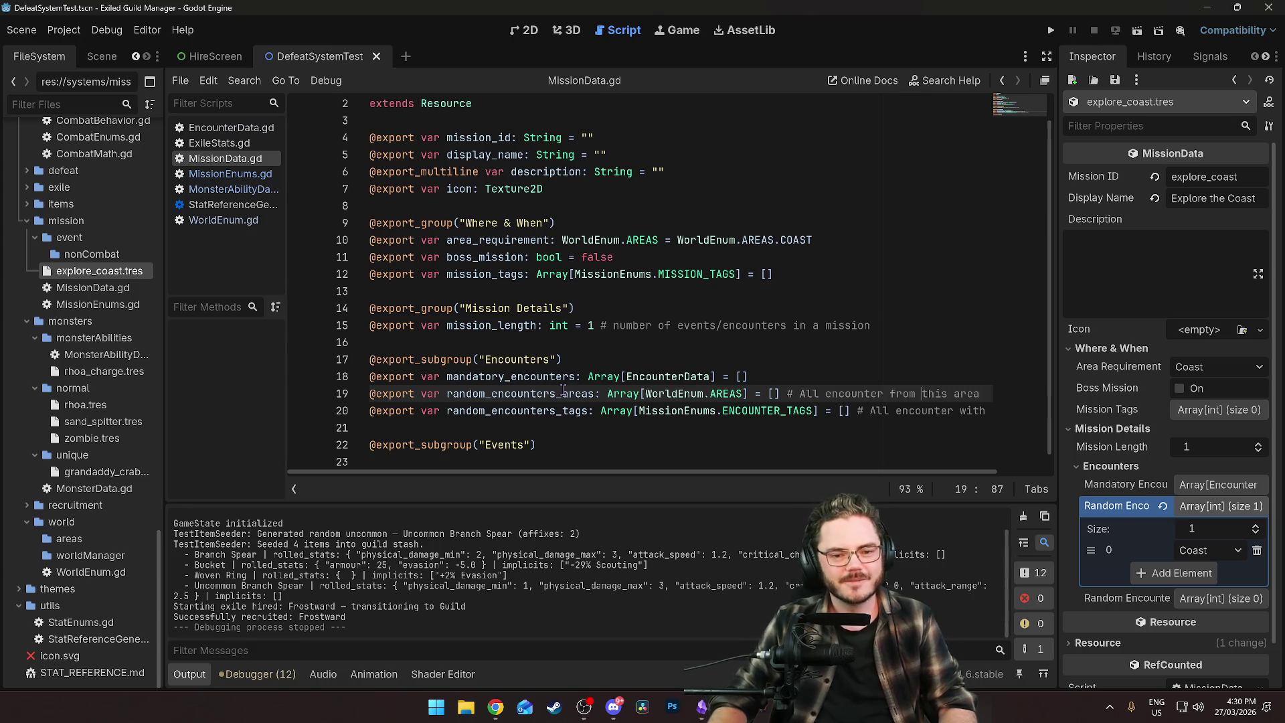
scroll(536, 347, down, 1)
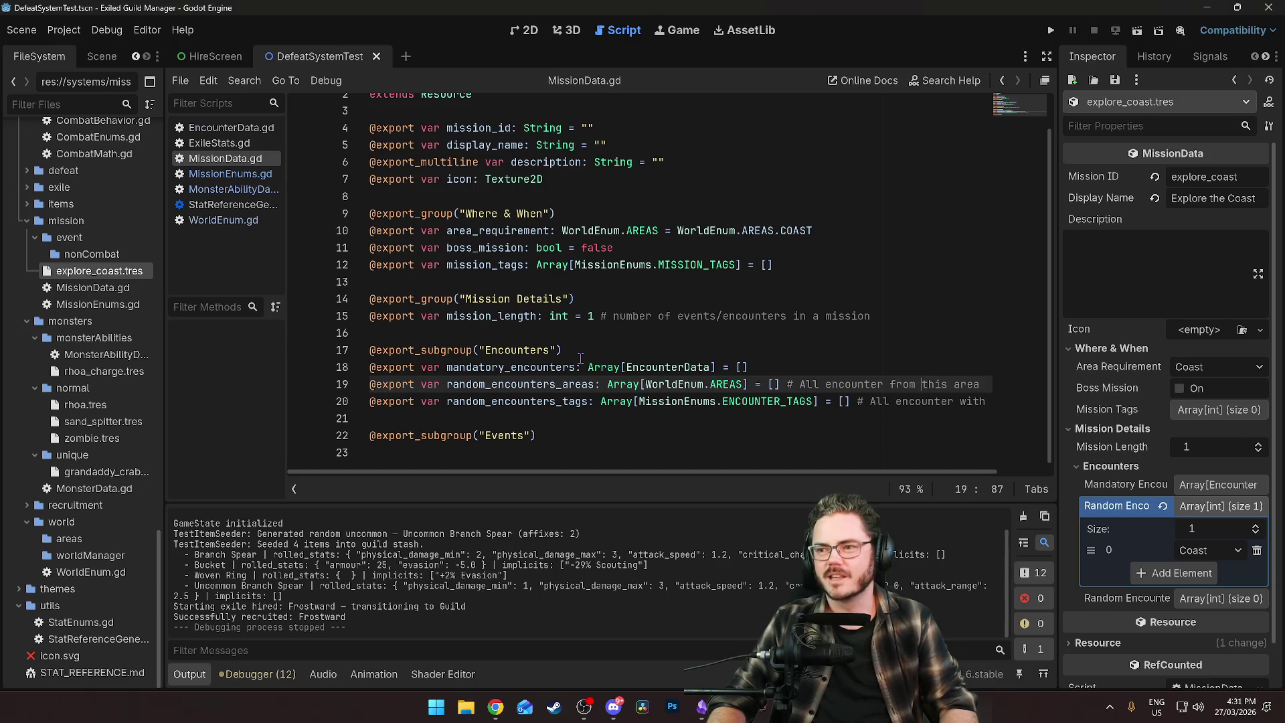
click(579, 350)
click(664, 319)
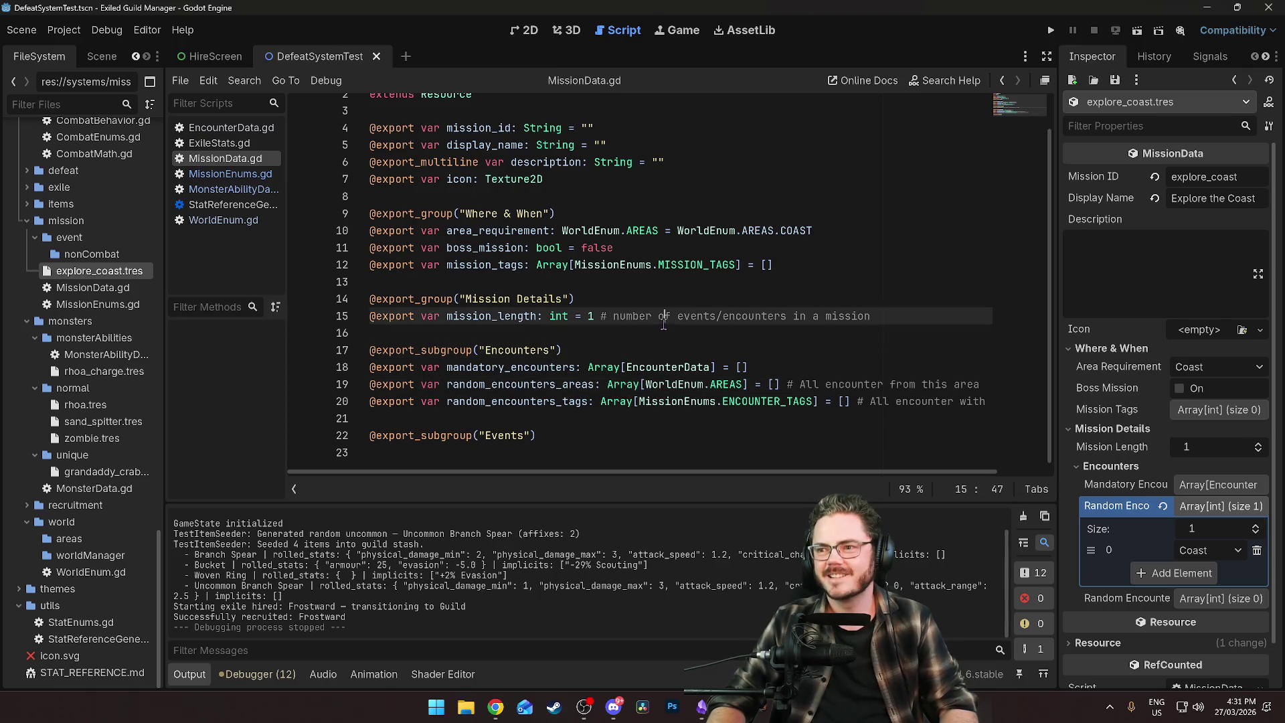
click(623, 344)
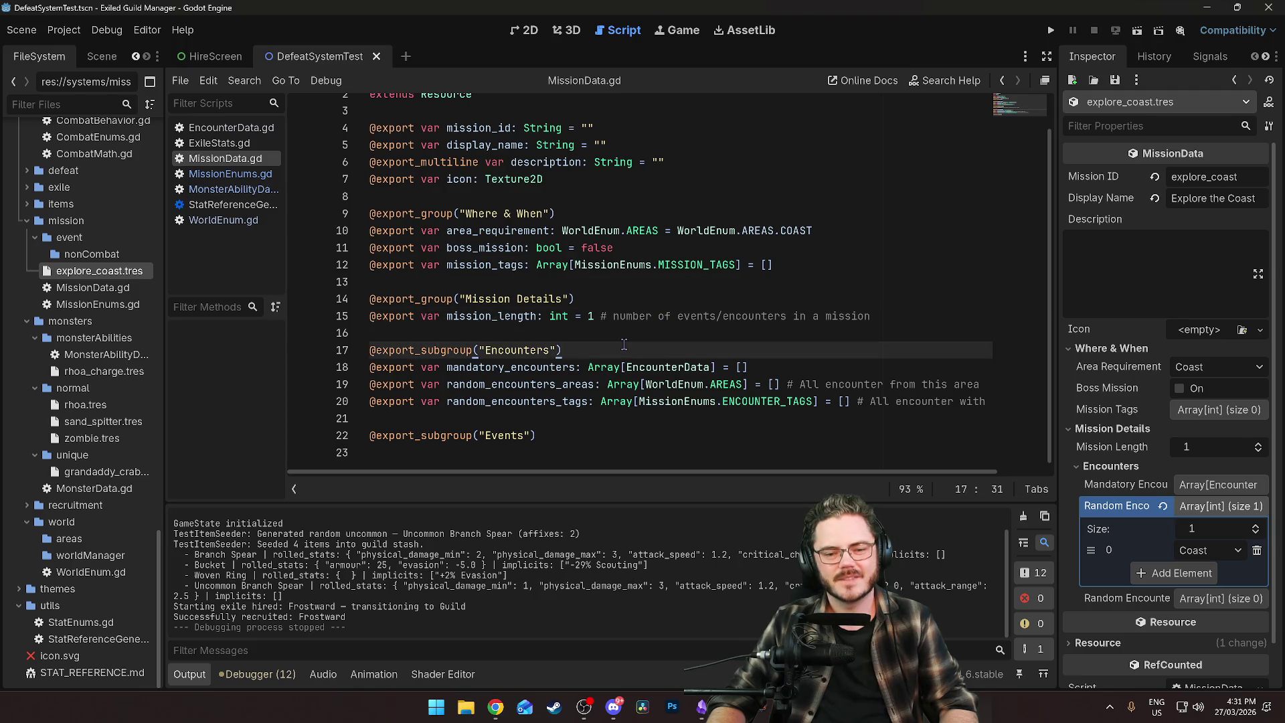
click(565, 424)
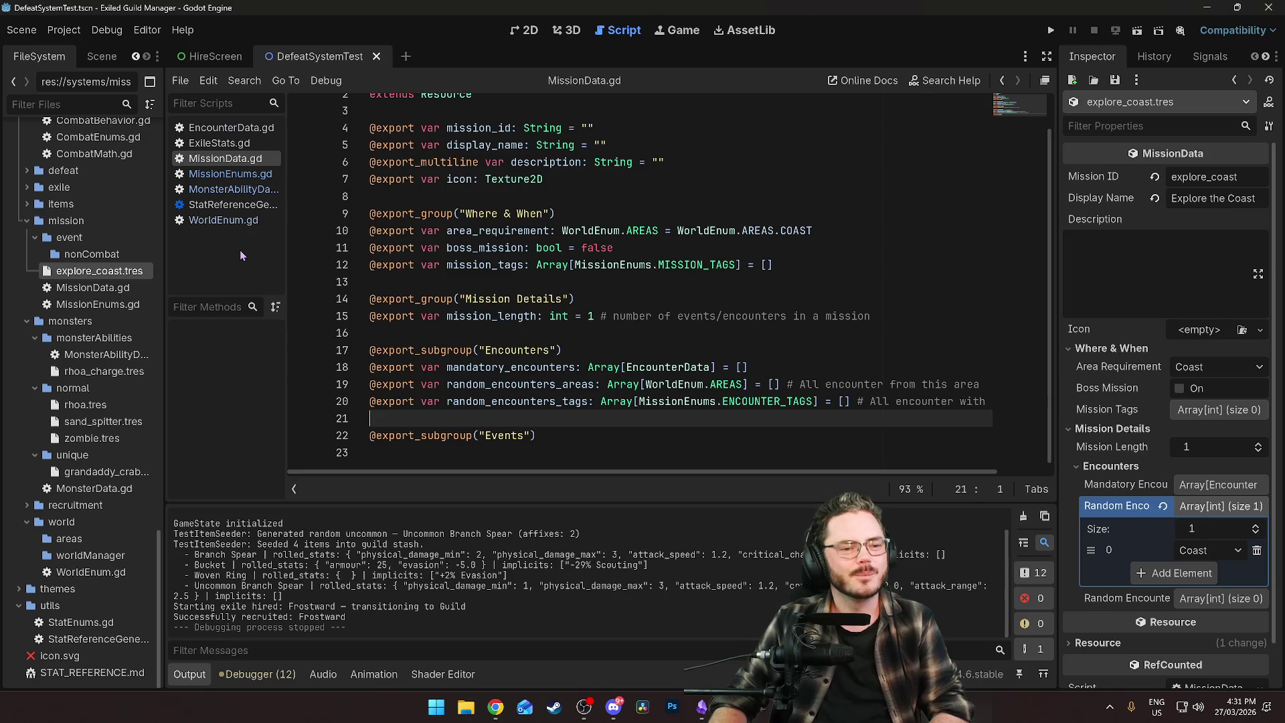
click(530, 367)
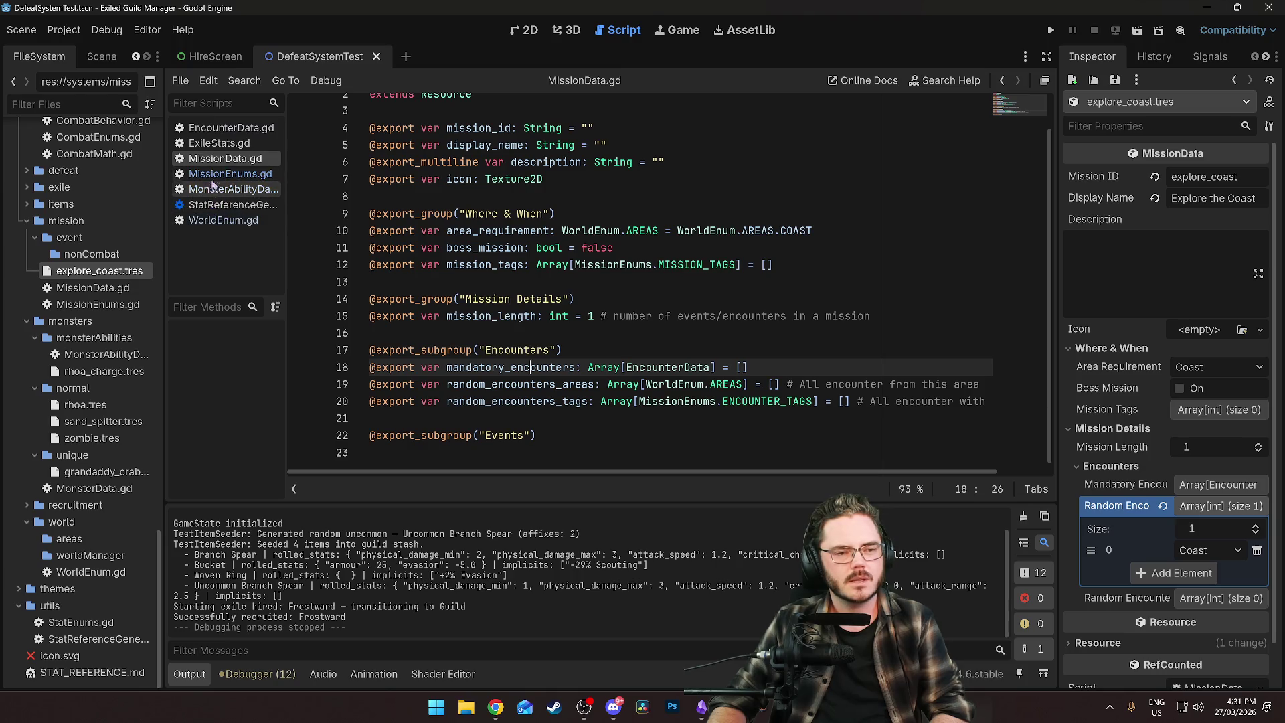
click(225, 130)
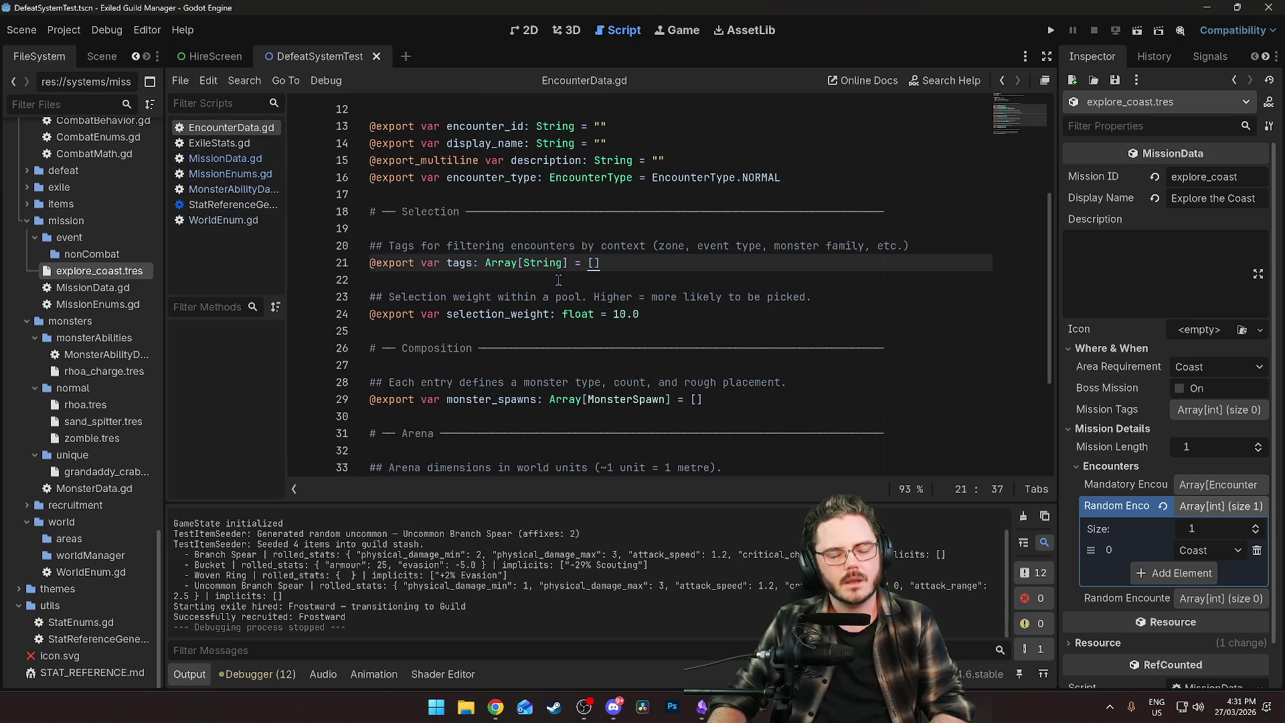
- Delete 'zone' from the tags comment in EncounterData.gd and save it
scroll(569, 278, down, 1)
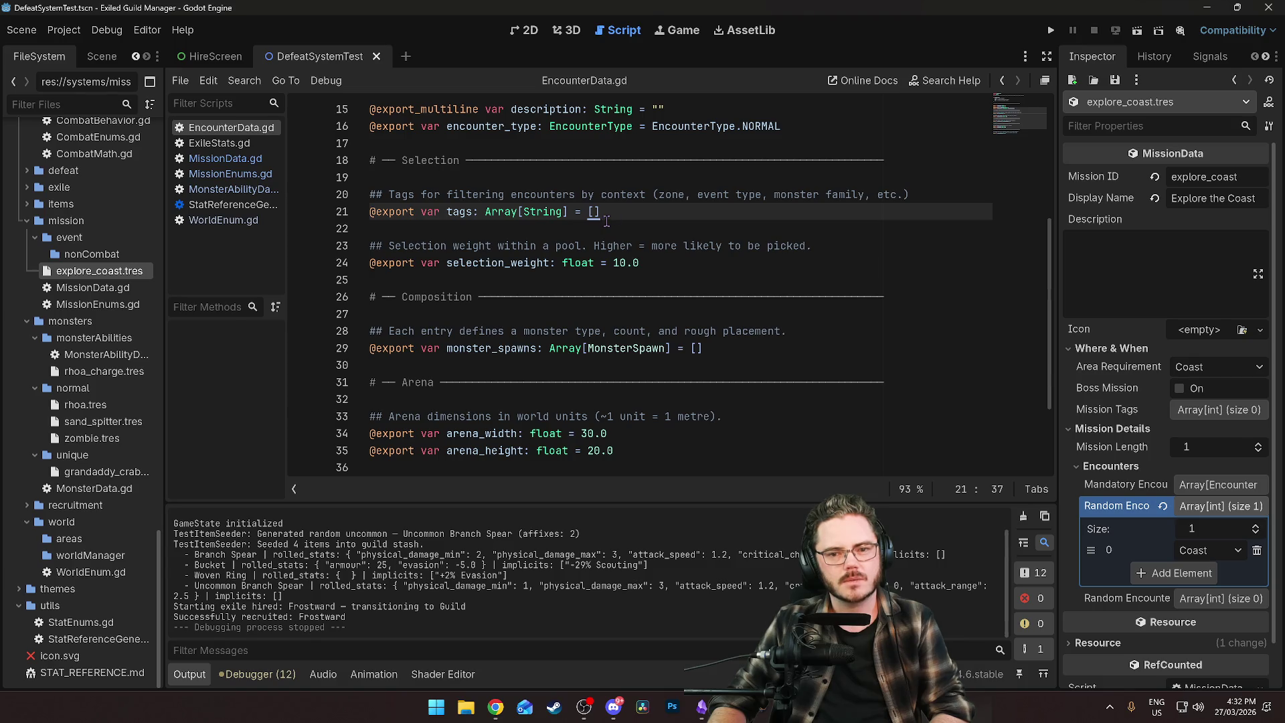
drag(698, 194, 660, 194)
key(BackSpace)
click(735, 245)
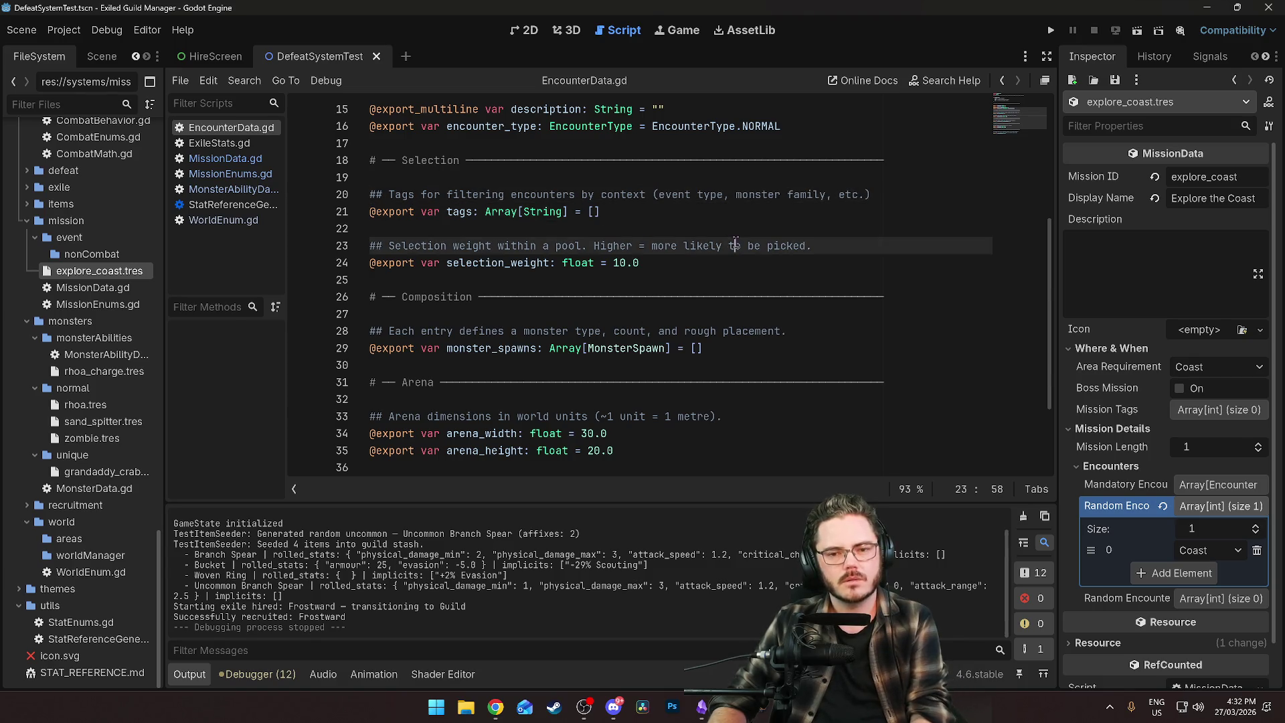
key(Up)
key(Up)
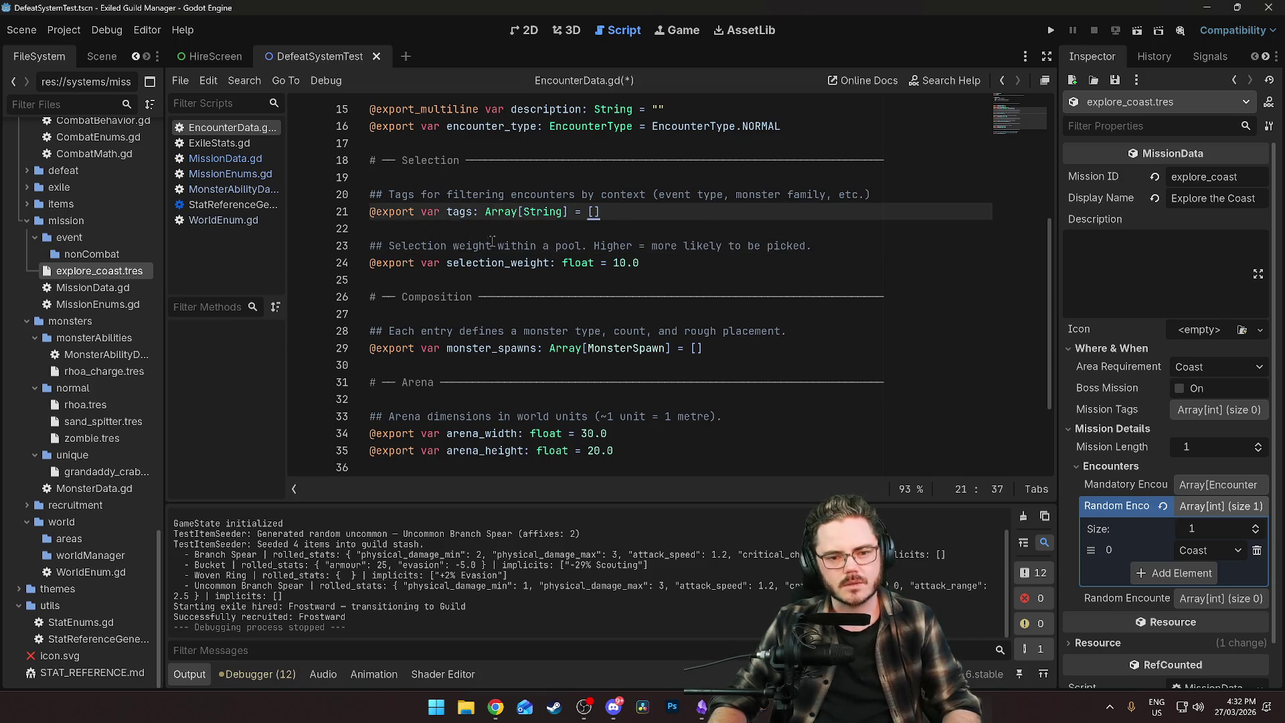
scroll(493, 241, up, 5)
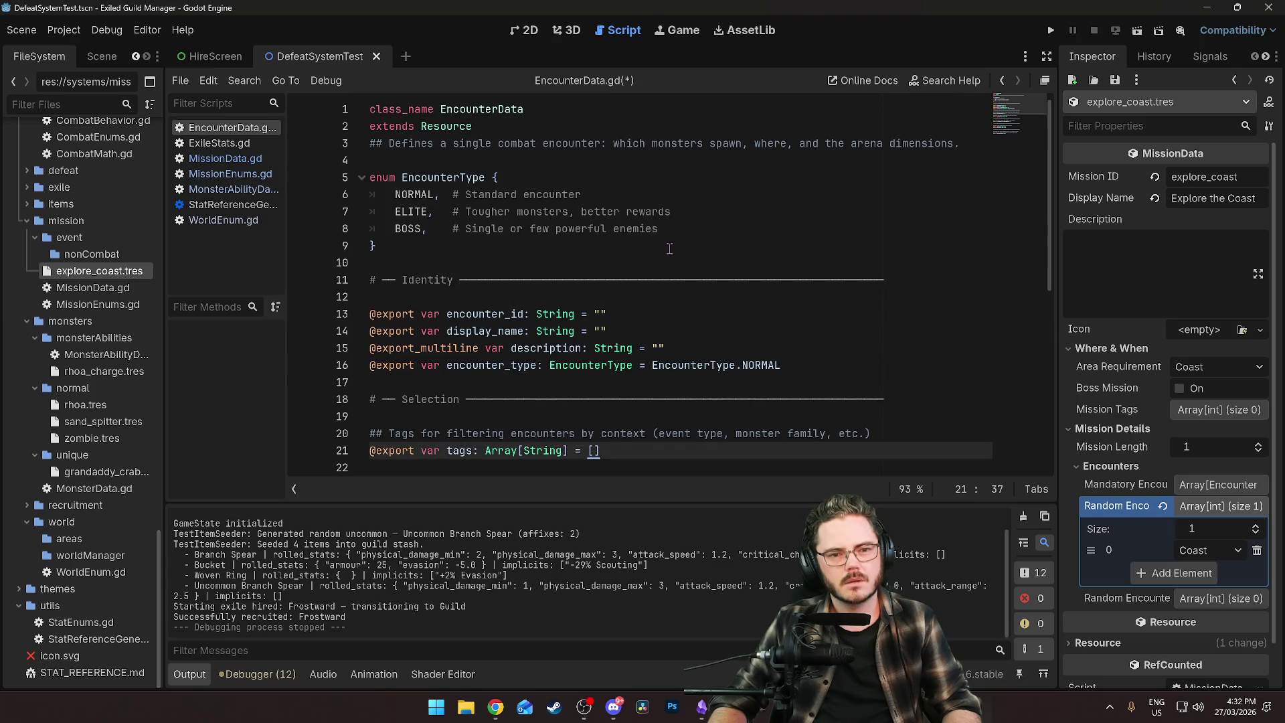
scroll(669, 248, down, 7)
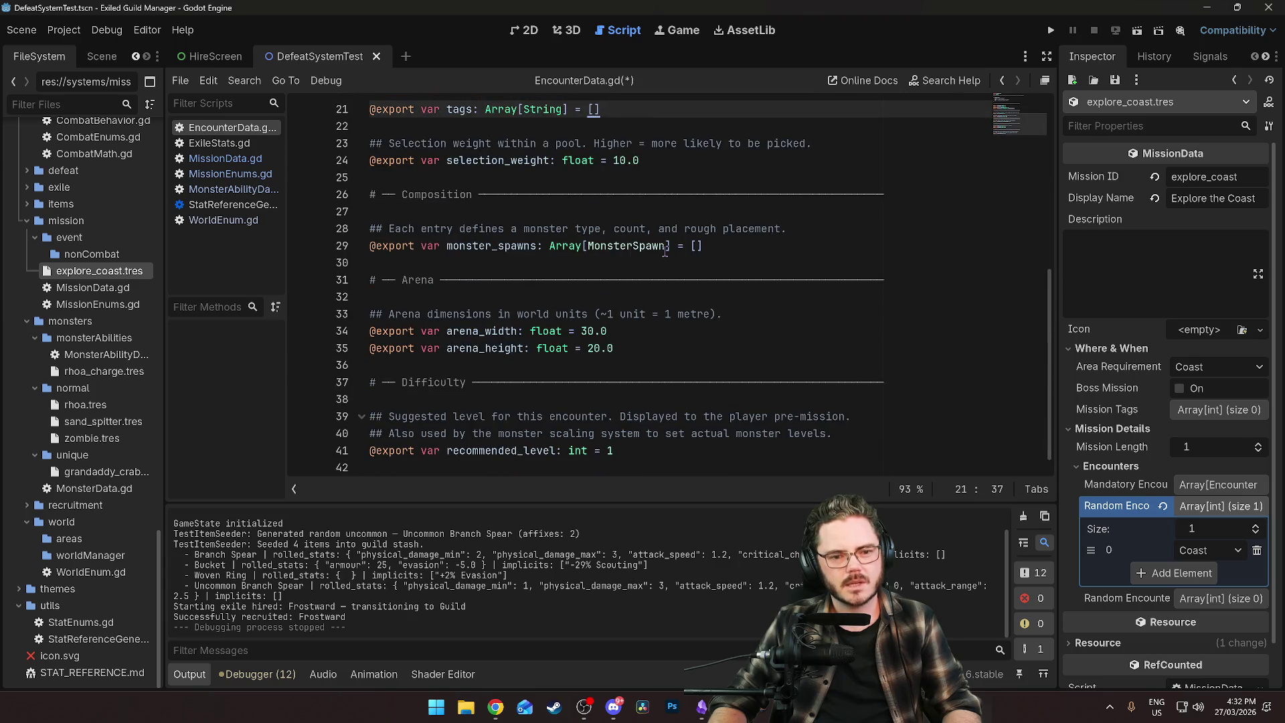
scroll(665, 250, up, 2)
key(ctrl+s)
- Scroll the script and FileSystem dock back up to the encounters/coast folders
scroll(664, 251, down, 4)
click(663, 229)
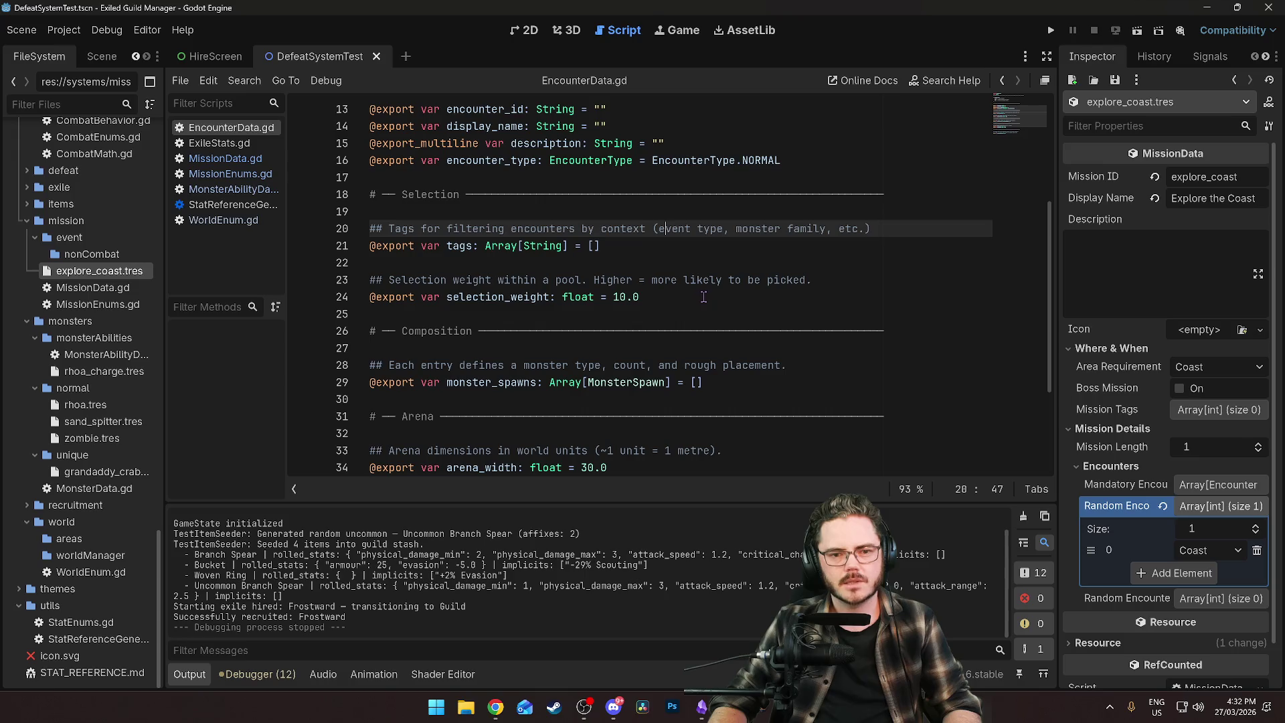
scroll(687, 296, down, 3)
scroll(687, 296, up, 7)
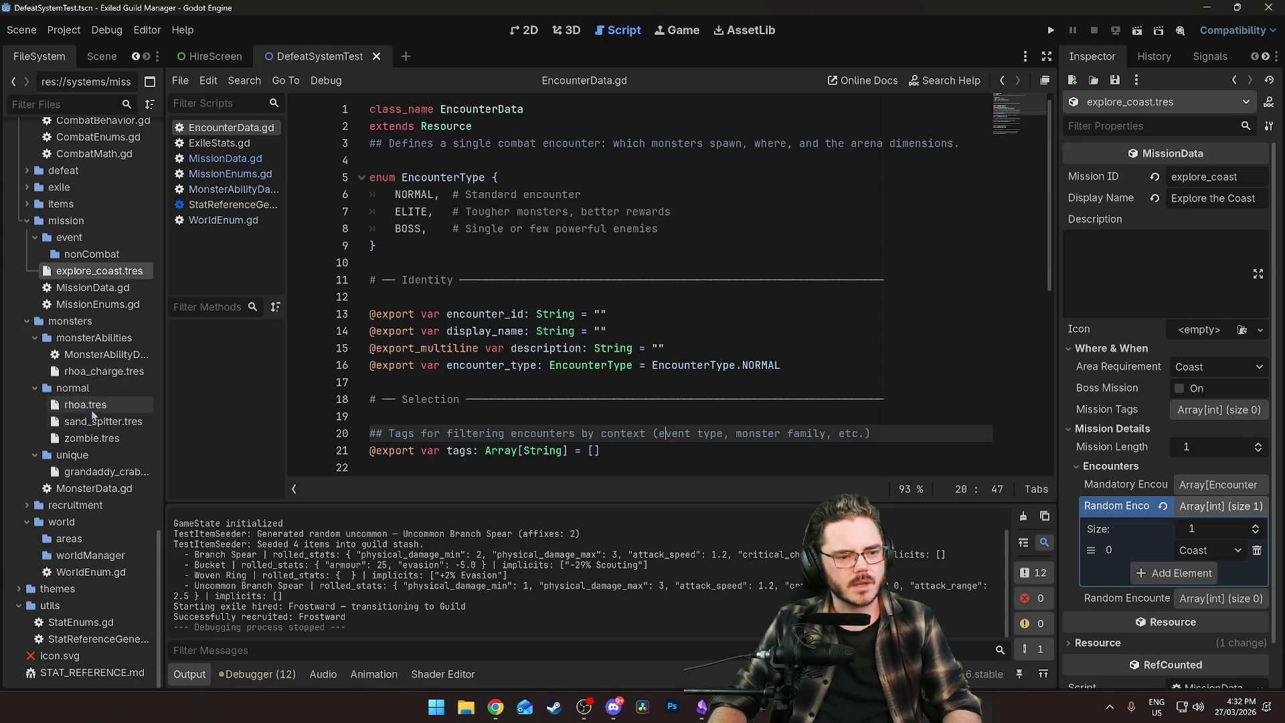
scroll(98, 456, up, 5)
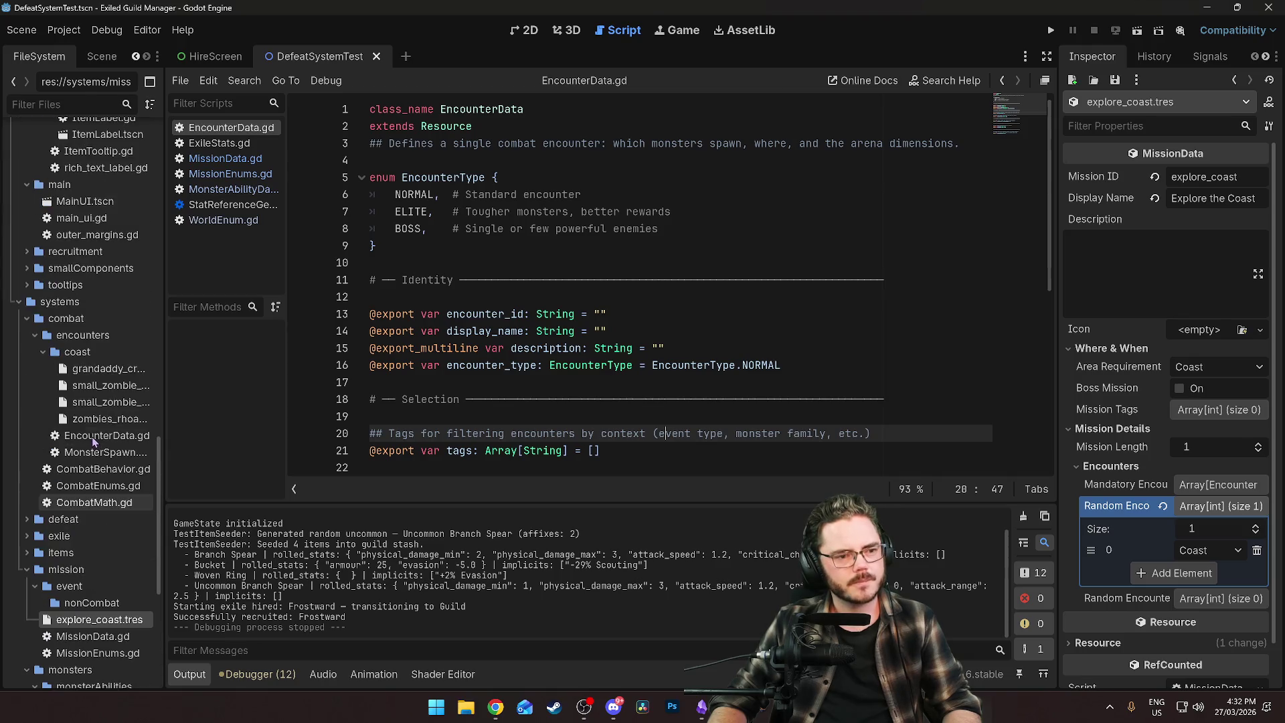
- Load small_zombie_ambush.tres in the Inspector and compare its fields with EncounterData.gd
click(100, 386)
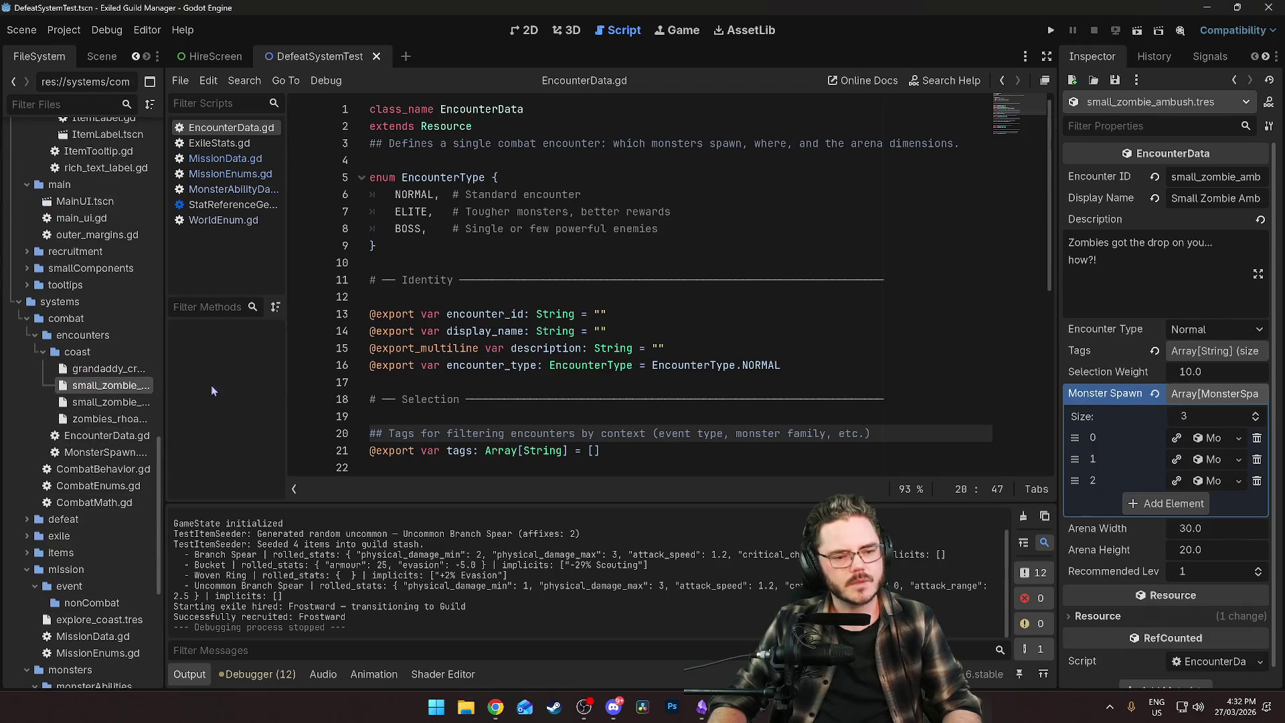
scroll(1108, 468, down, 1)
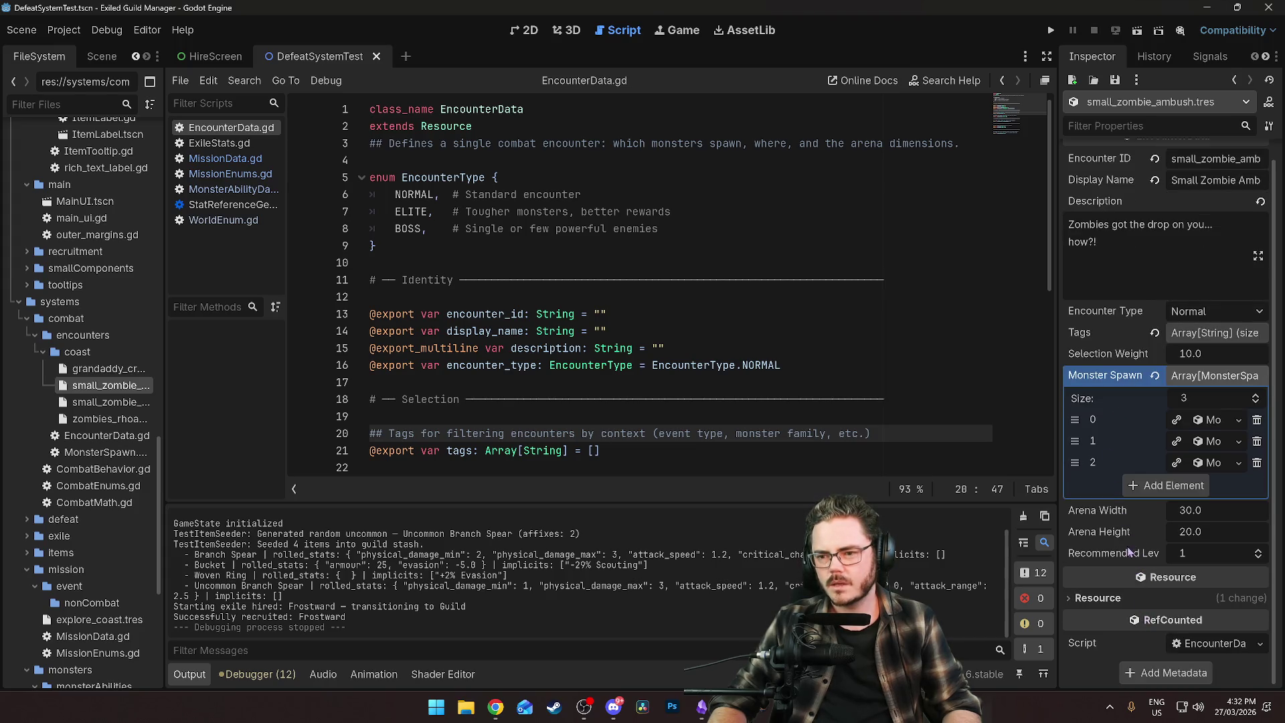
scroll(1118, 535, up, 1)
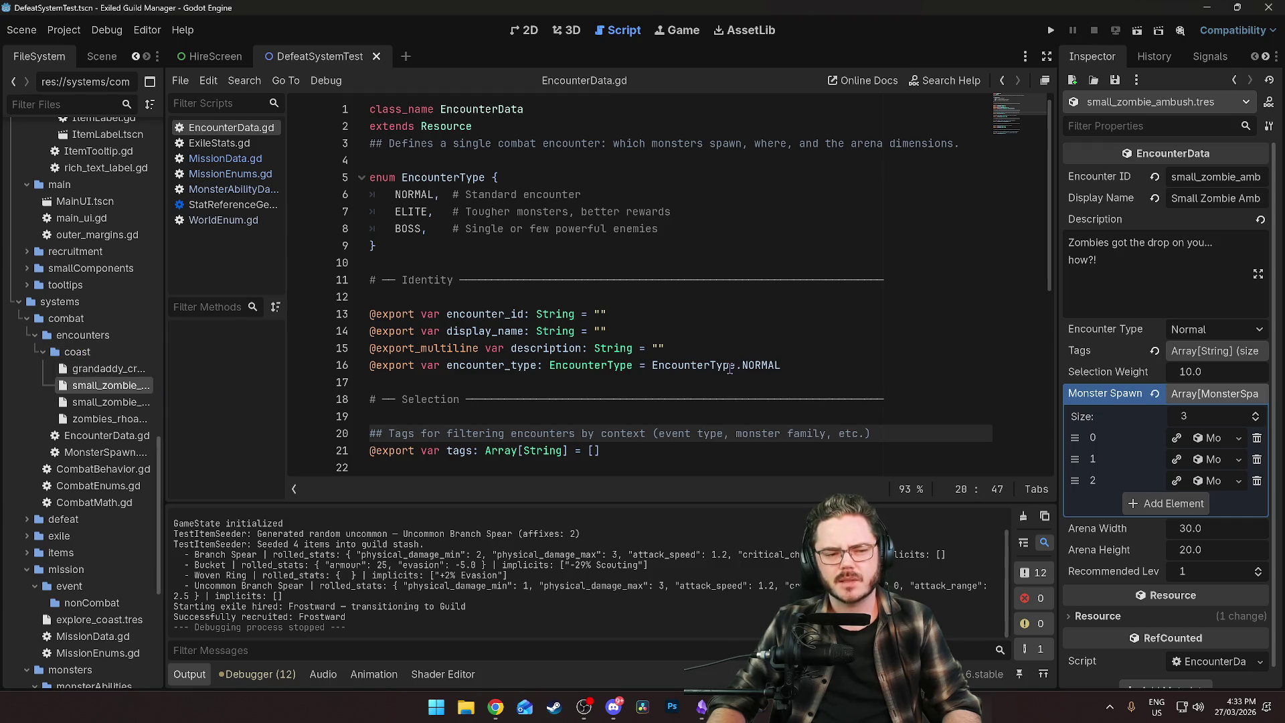
scroll(622, 305, down, 3)
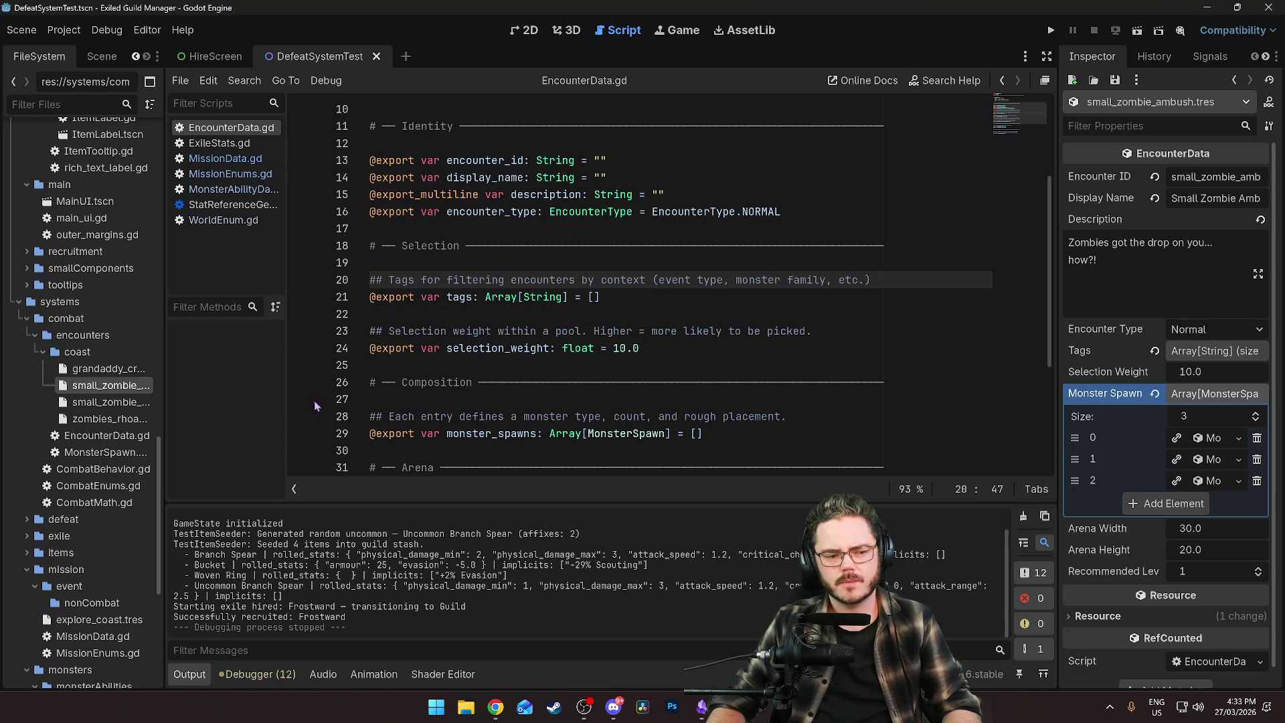
scroll(107, 522, down, 5)
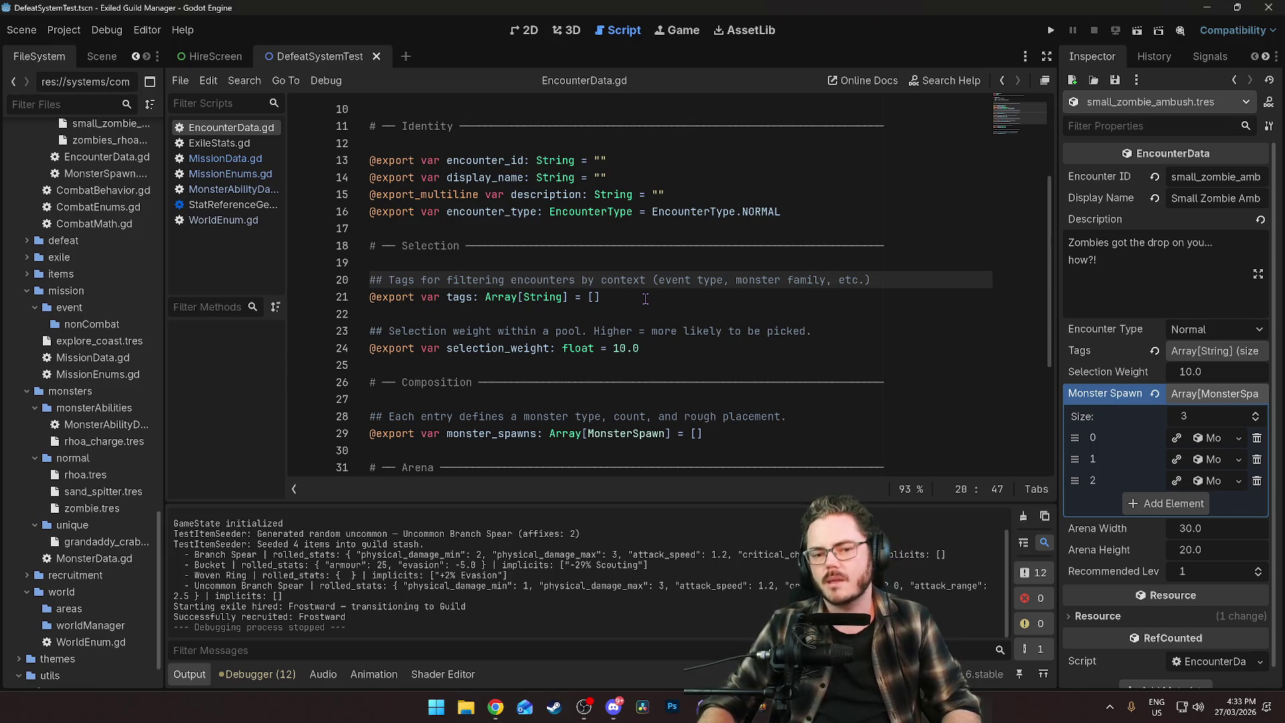
click(842, 373)
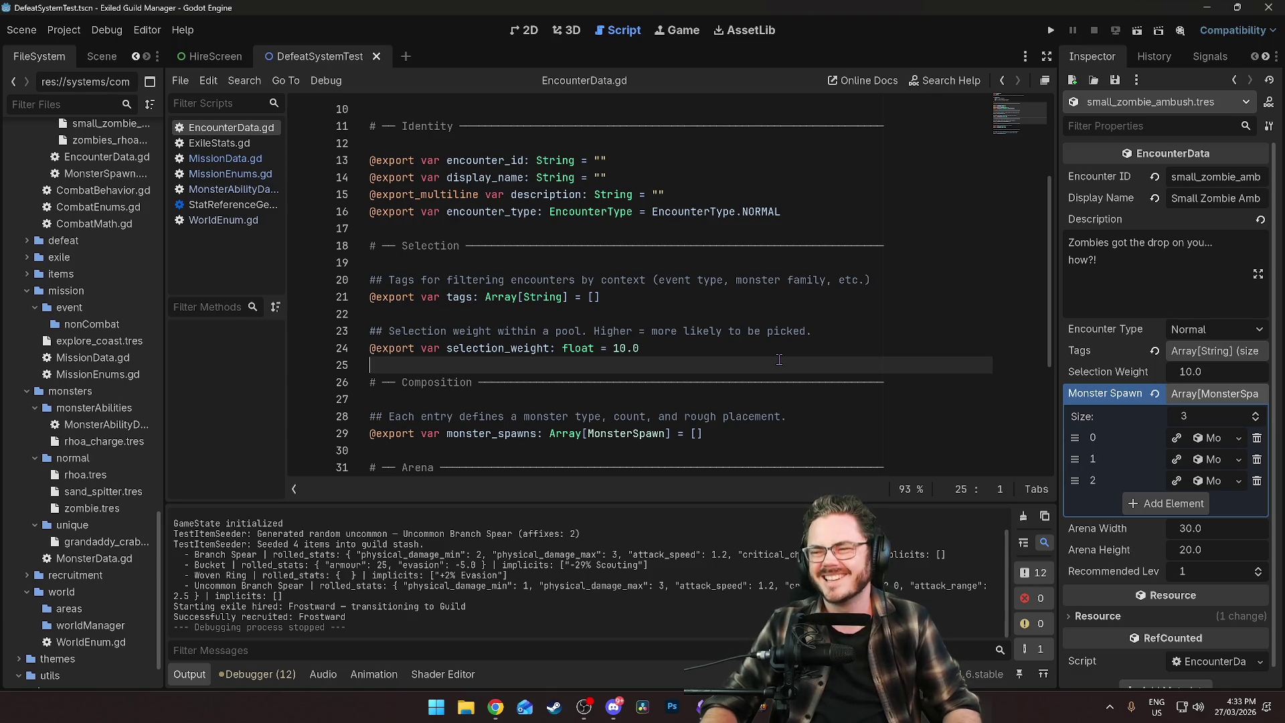
scroll(114, 541, down, 3)
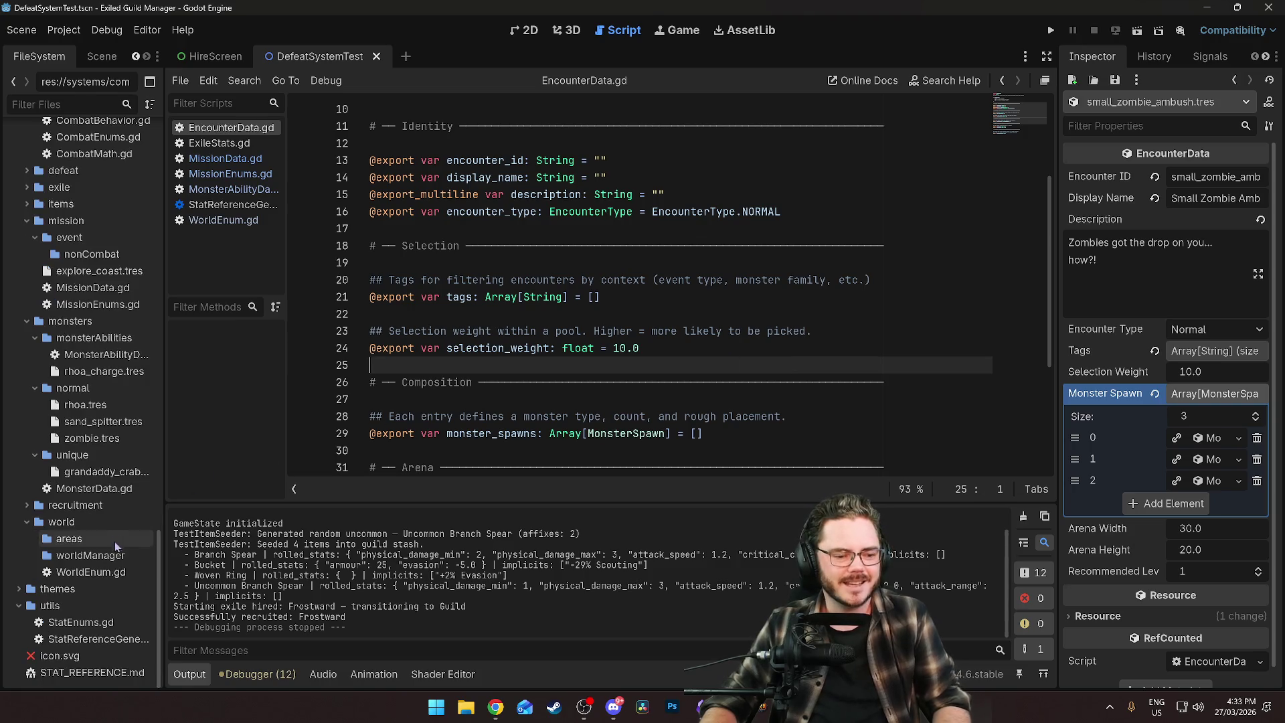
- Open WorldEnum.gd, then MissionData.gd, and show explore_coast.tres in the Inspector
double_click(99, 573)
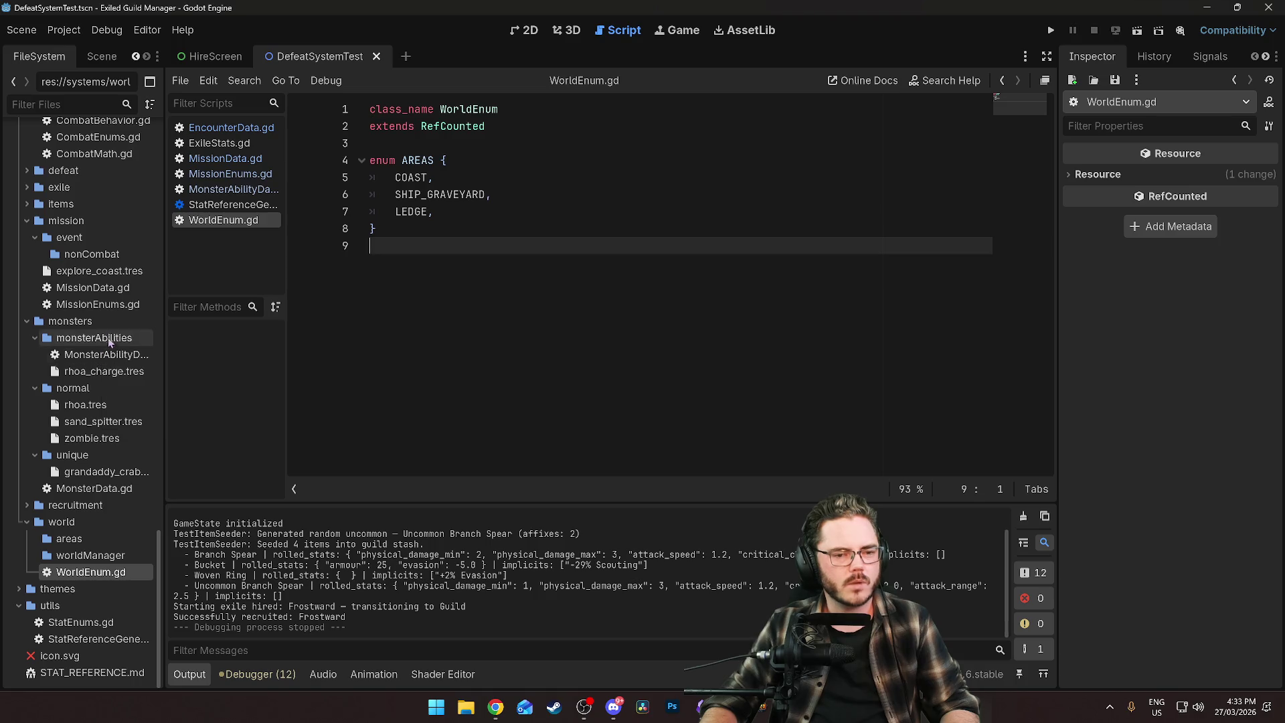
double_click(94, 288)
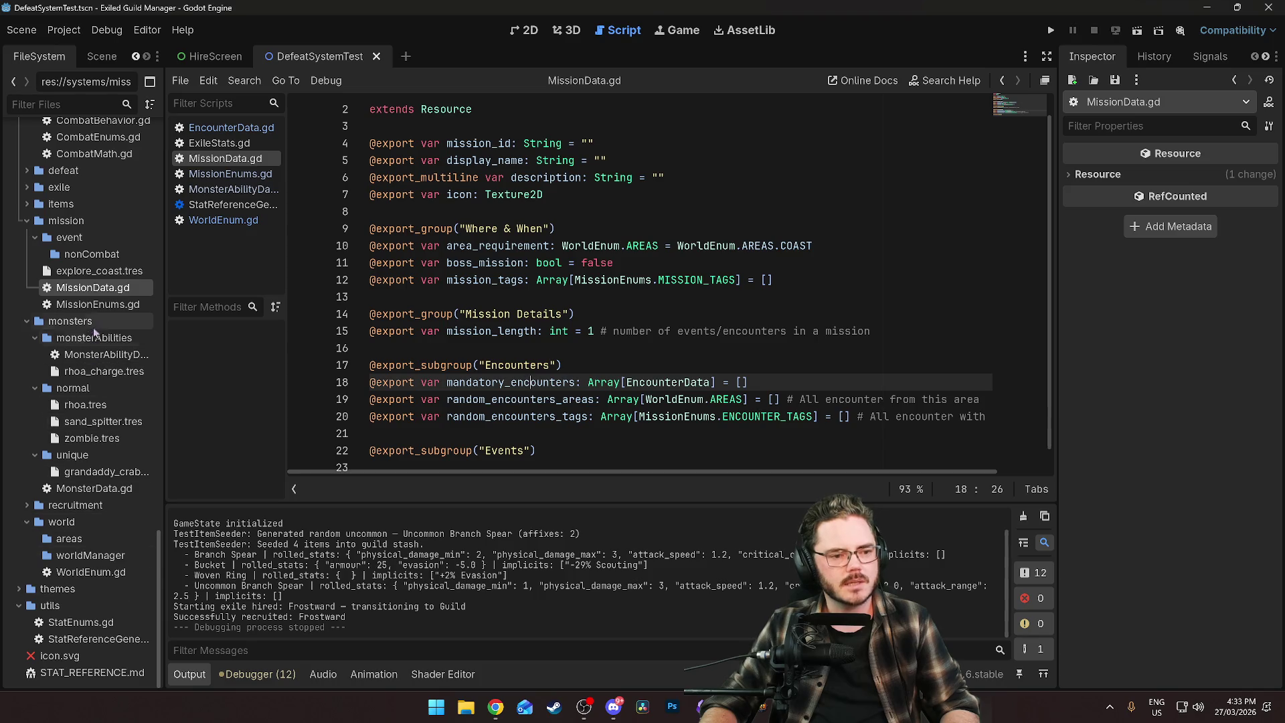
click(99, 270)
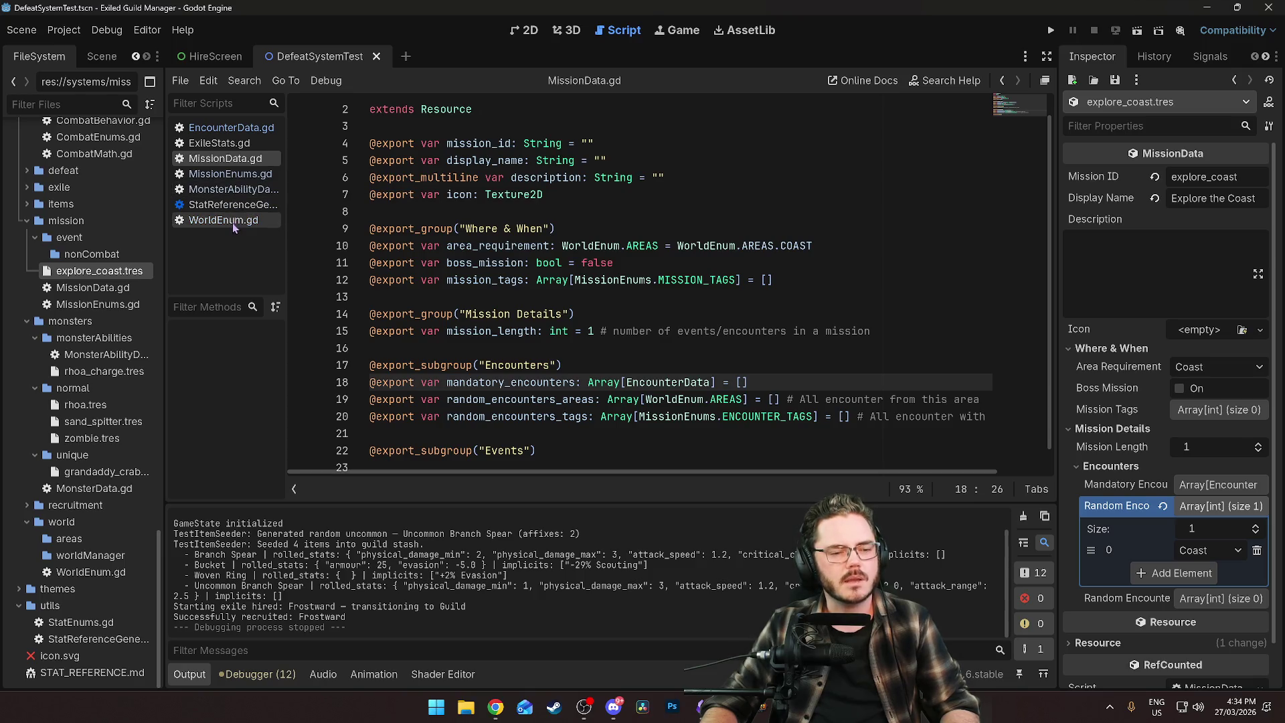
- Back in EncounterData.gd, insert a blank line above the tags export on line 21
click(227, 127)
click(658, 354)
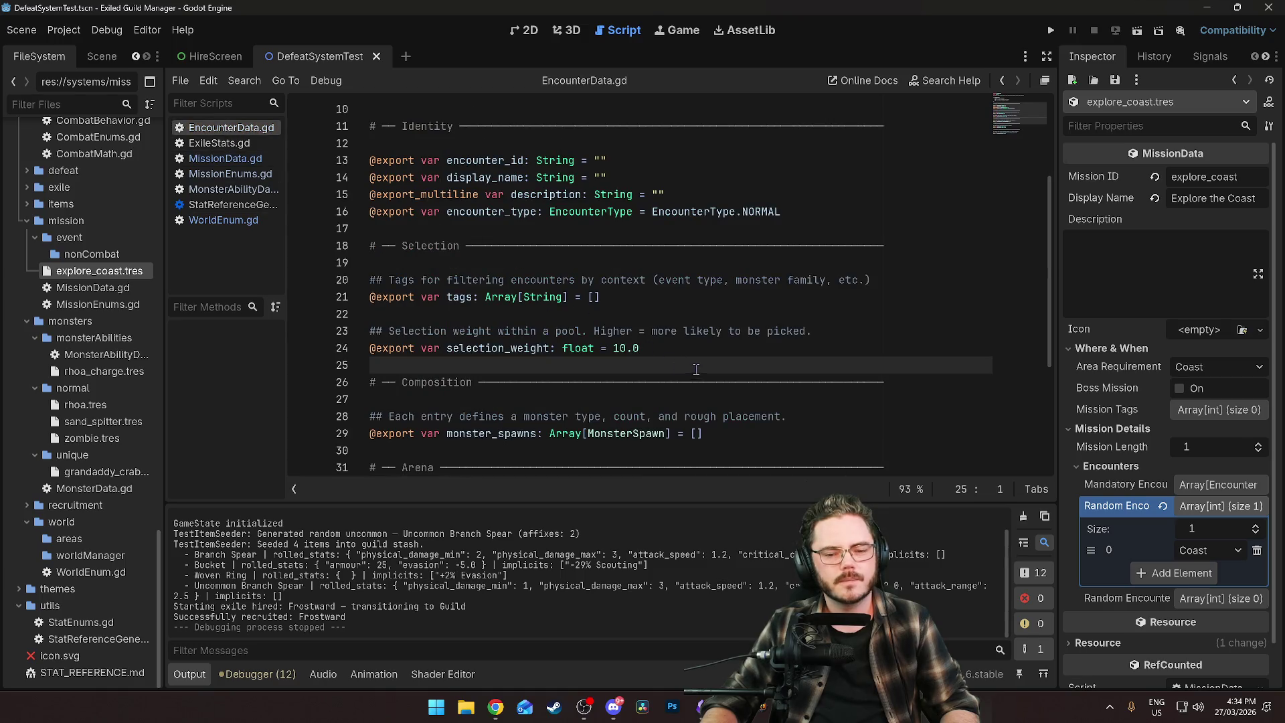
scroll(696, 369, down, 4)
scroll(699, 361, up, 4)
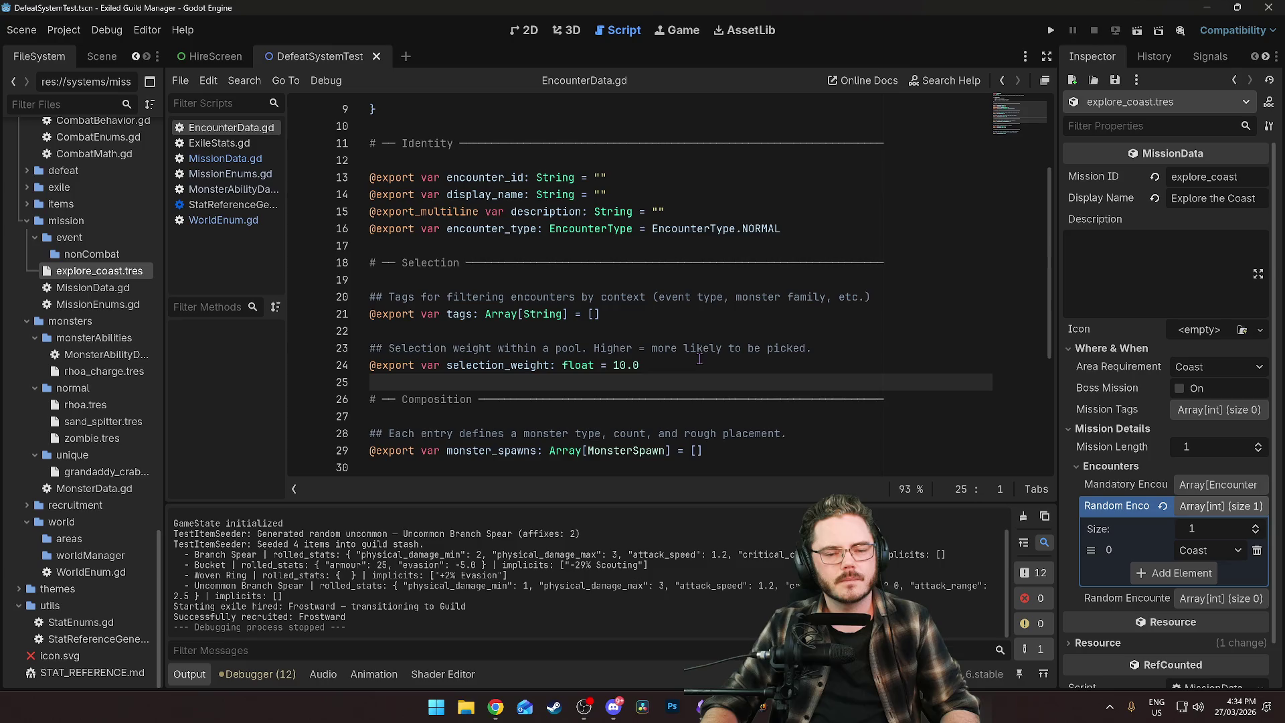
scroll(700, 360, down, 2)
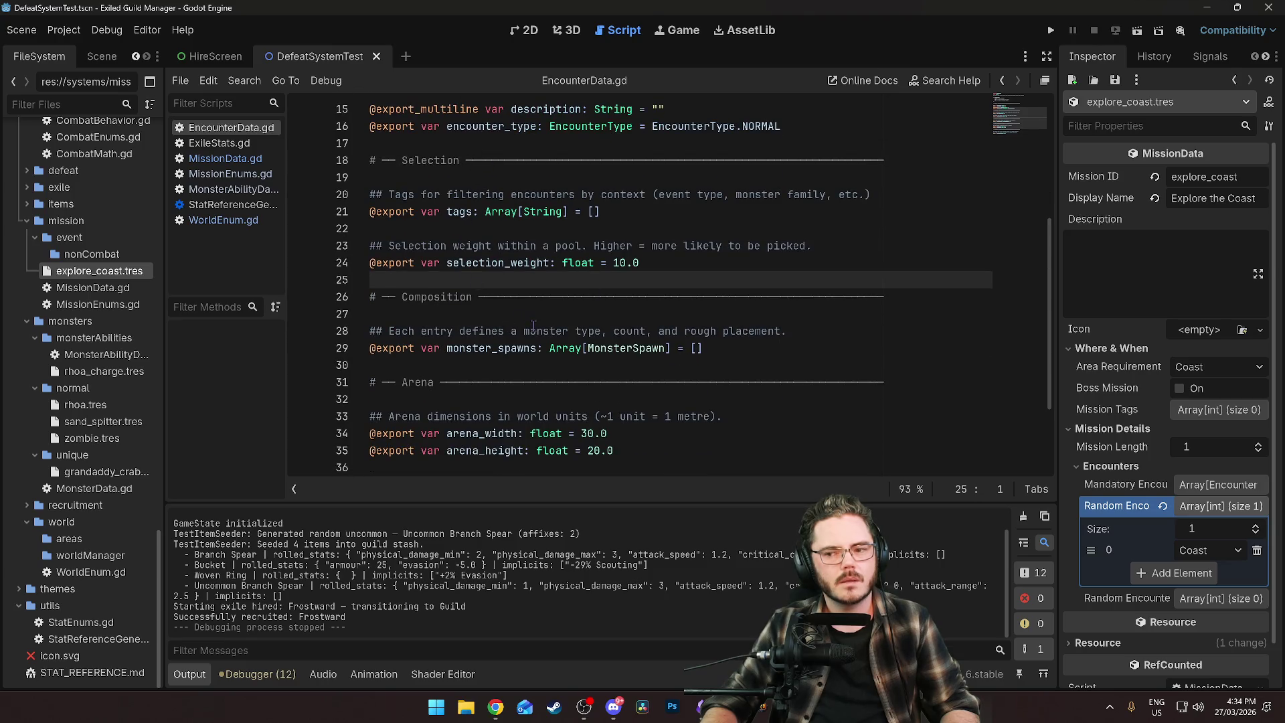
scroll(568, 333, down, 2)
scroll(575, 332, up, 4)
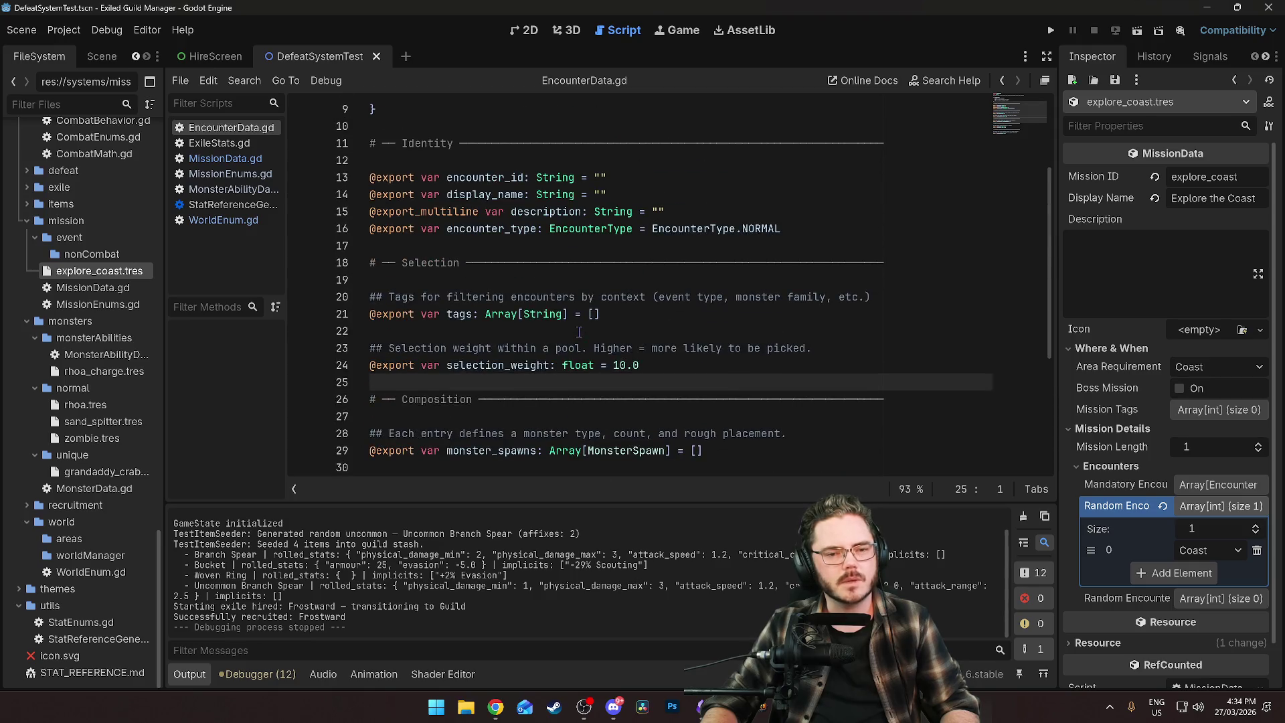
scroll(579, 331, down, 4)
scroll(578, 332, up, 3)
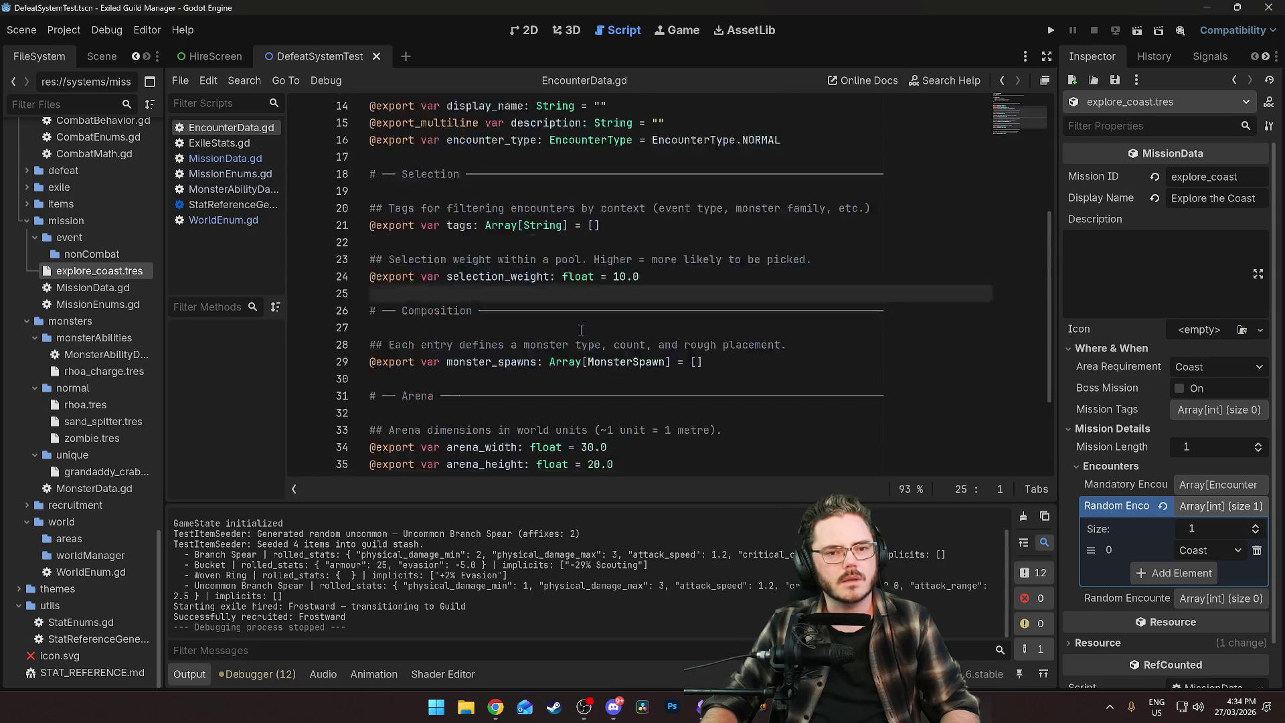
click(528, 264)
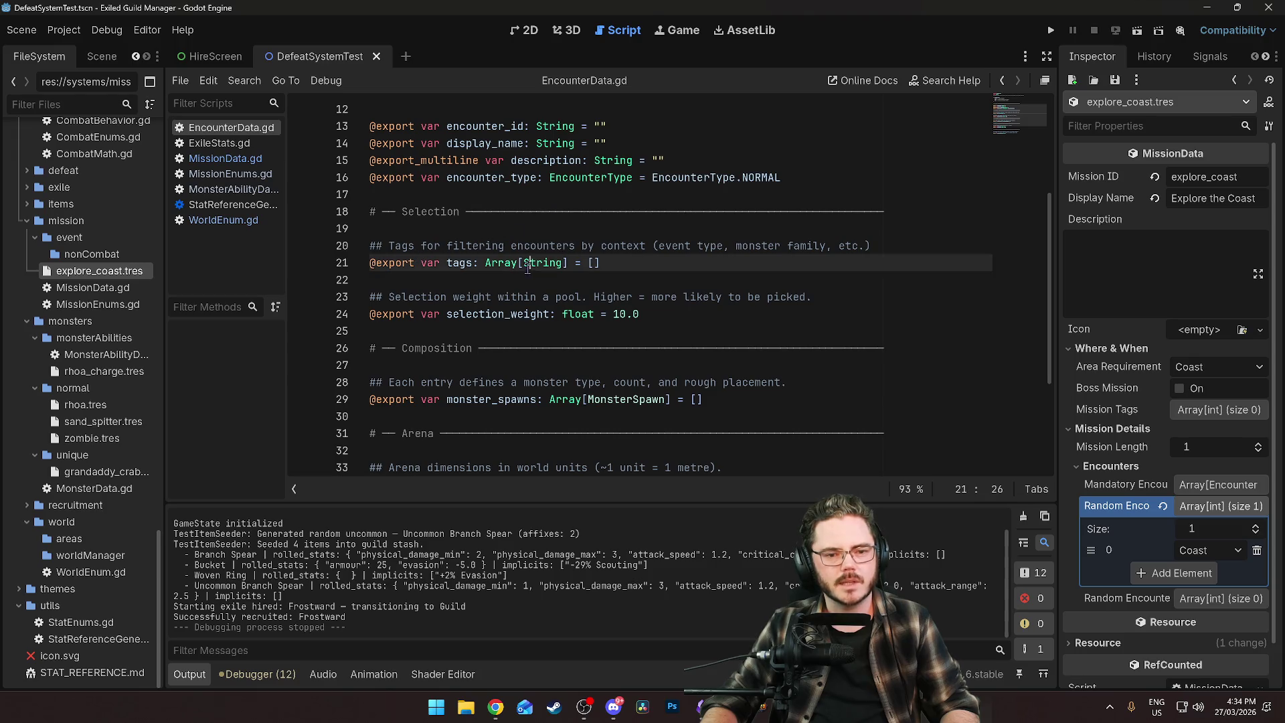
click(373, 267)
key(Return)
key(Up)
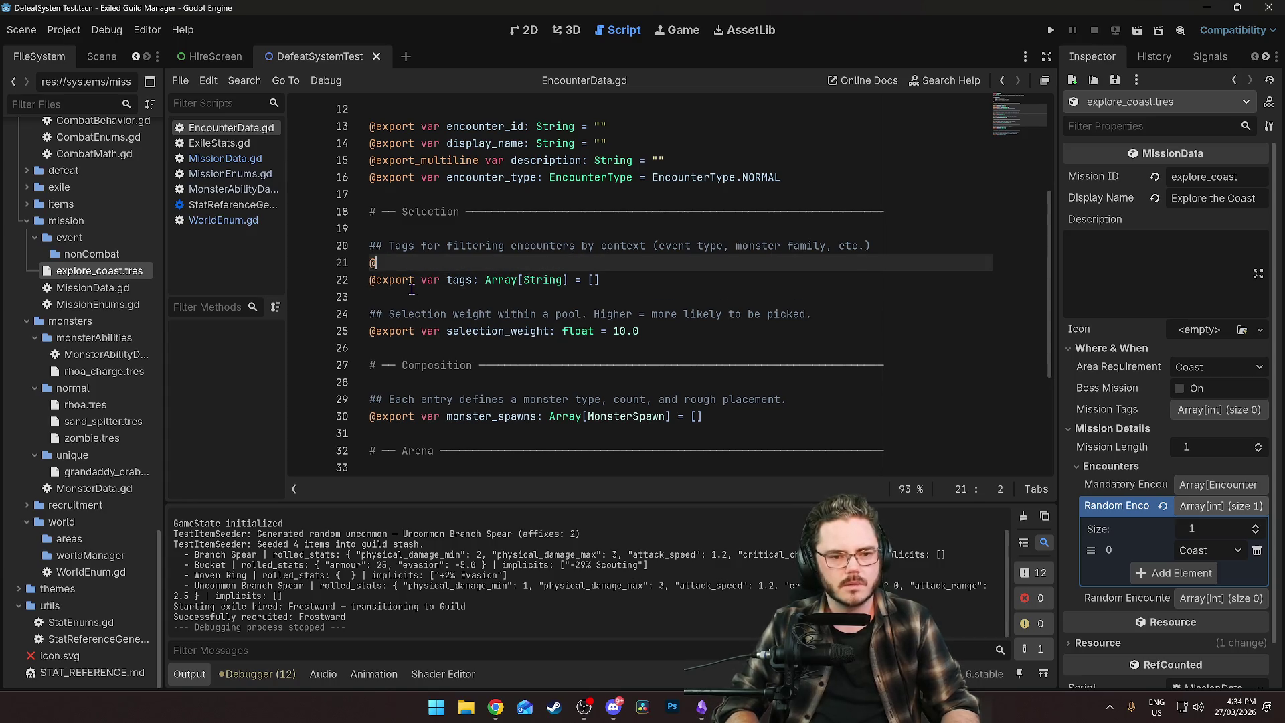
text(@export )
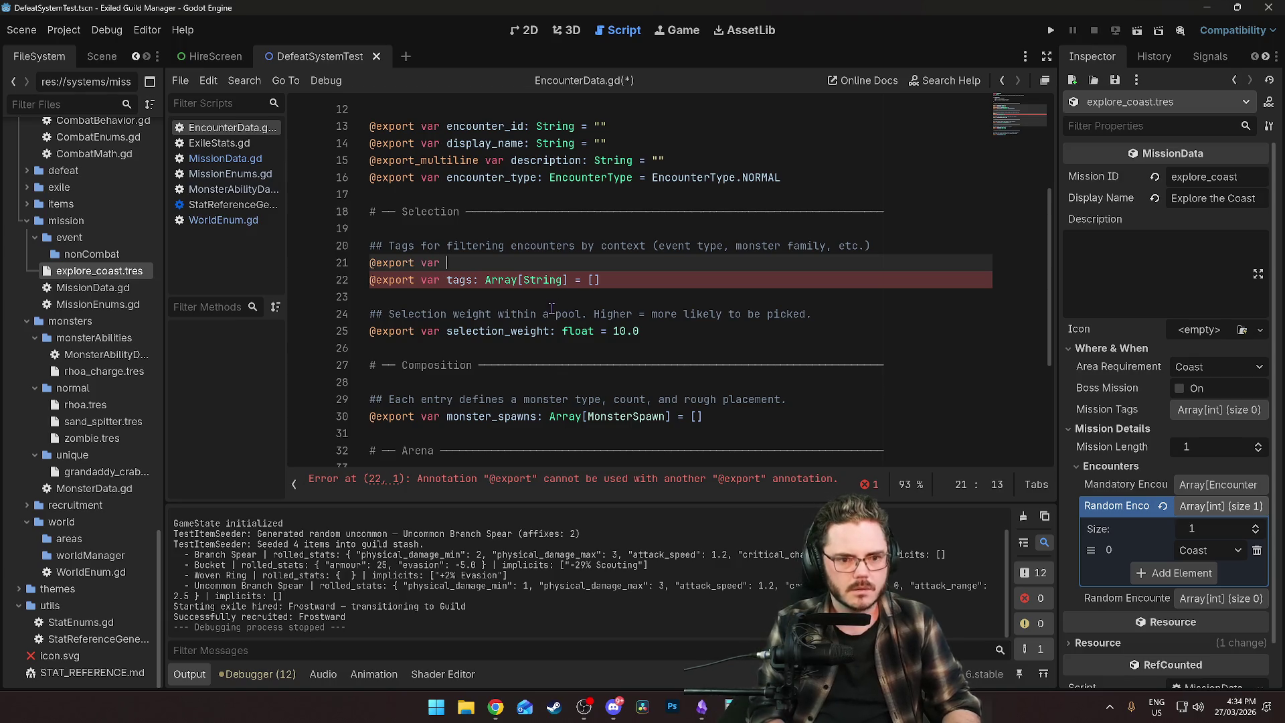
text(var area)
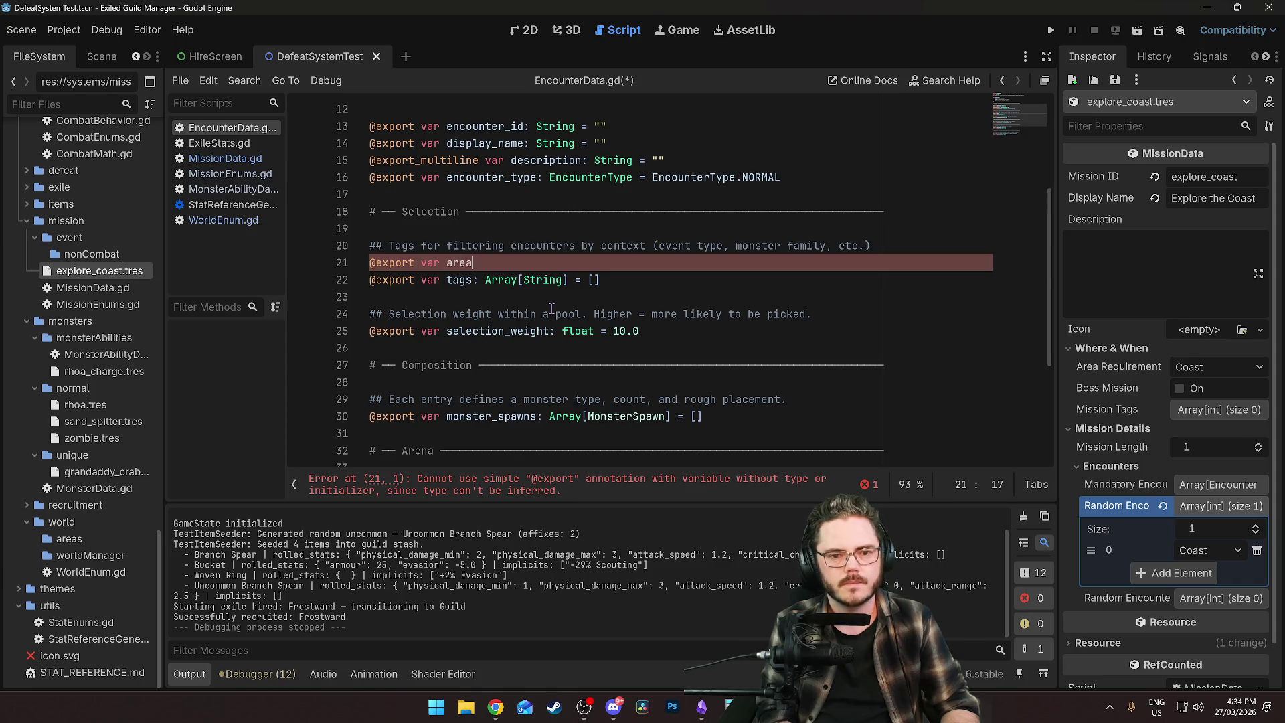
text(_tag)
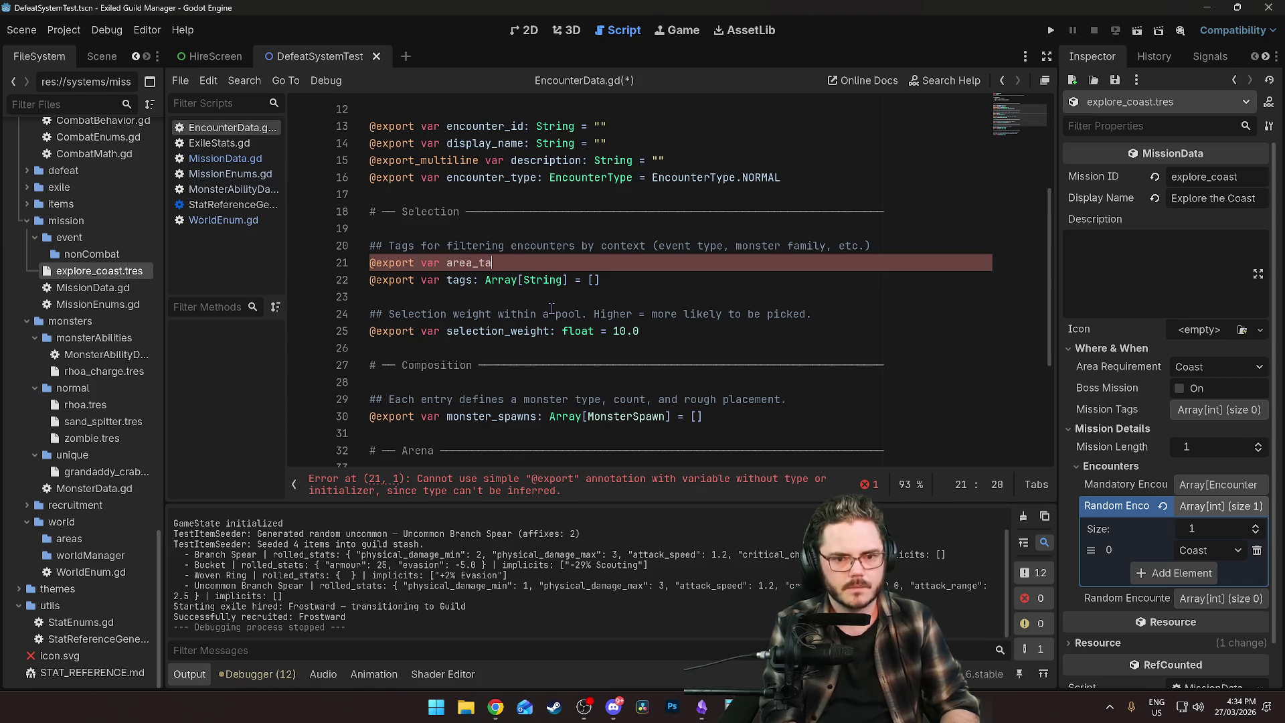
text(s: Ar)
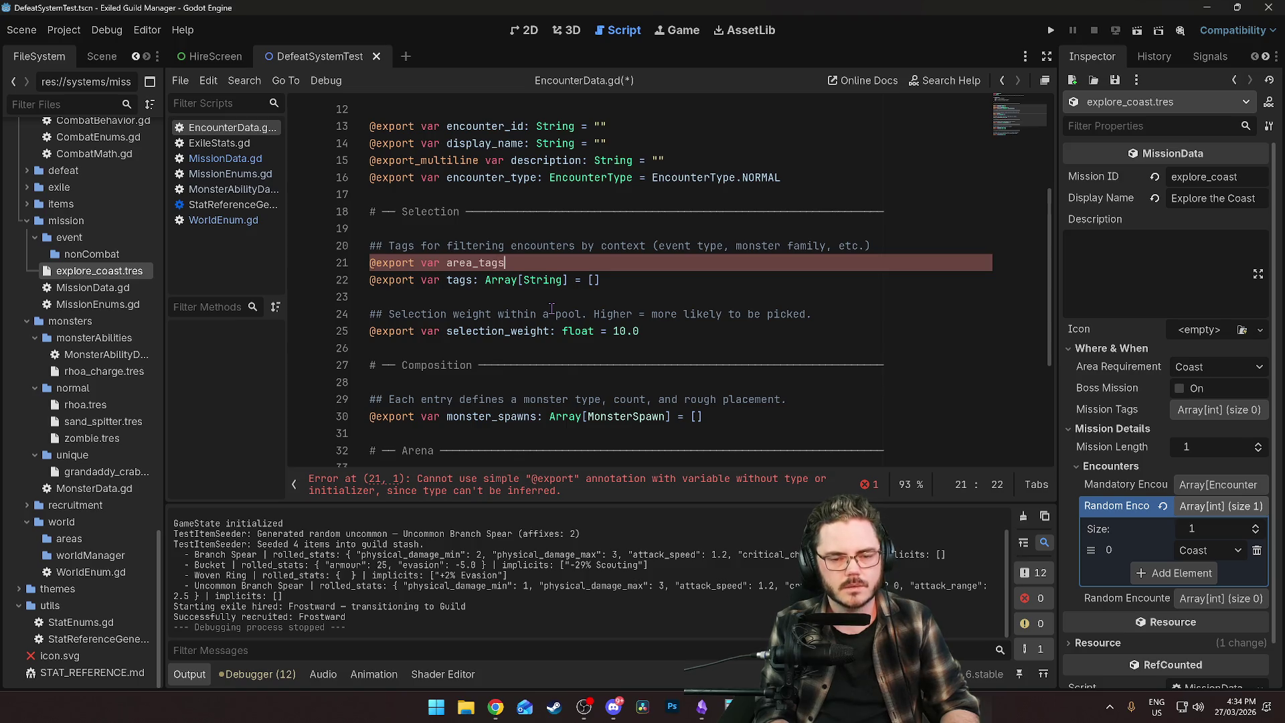
text(ray[)
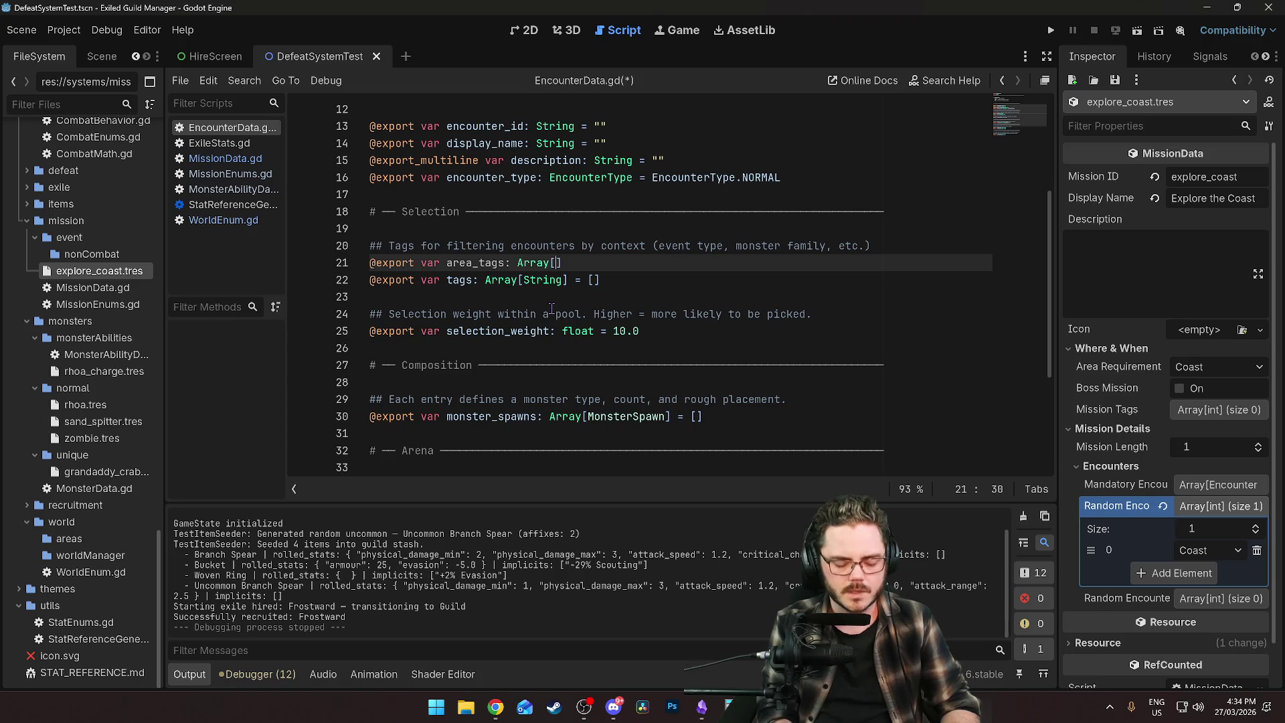
text(WorldEnum)
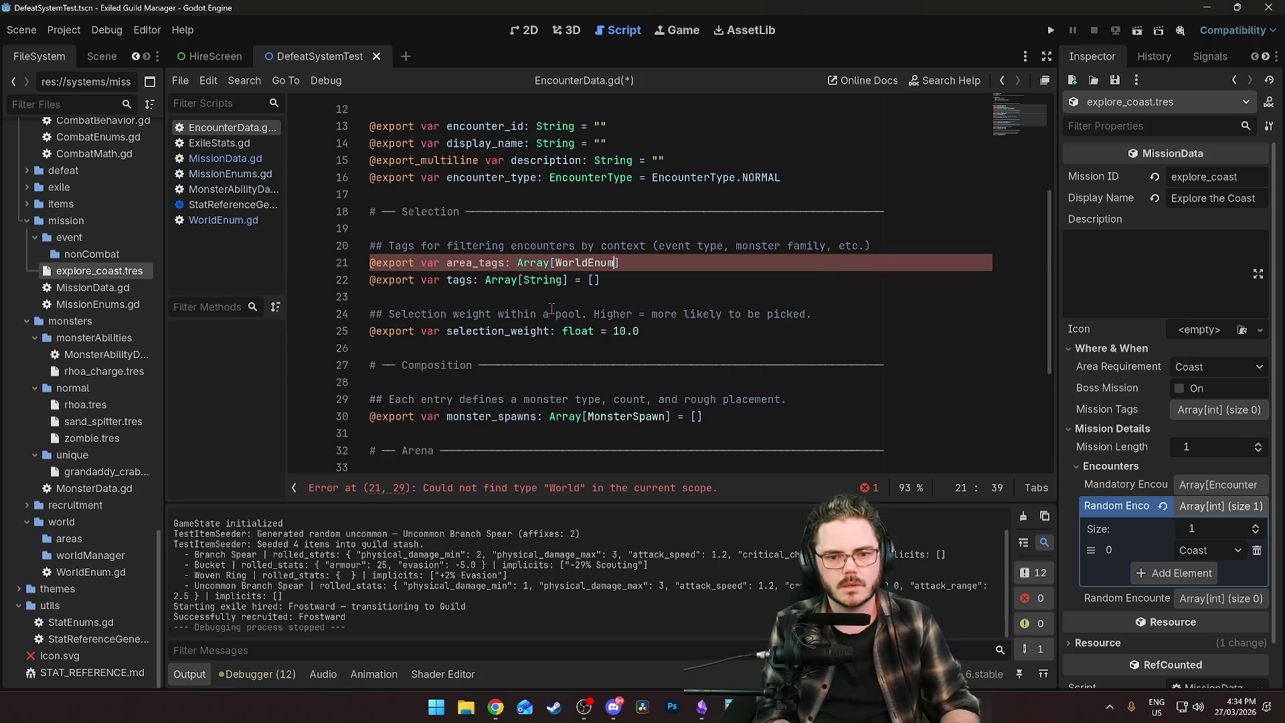
key(Return)
text(.)
key(Return)
text(] = [])
click(599, 302)
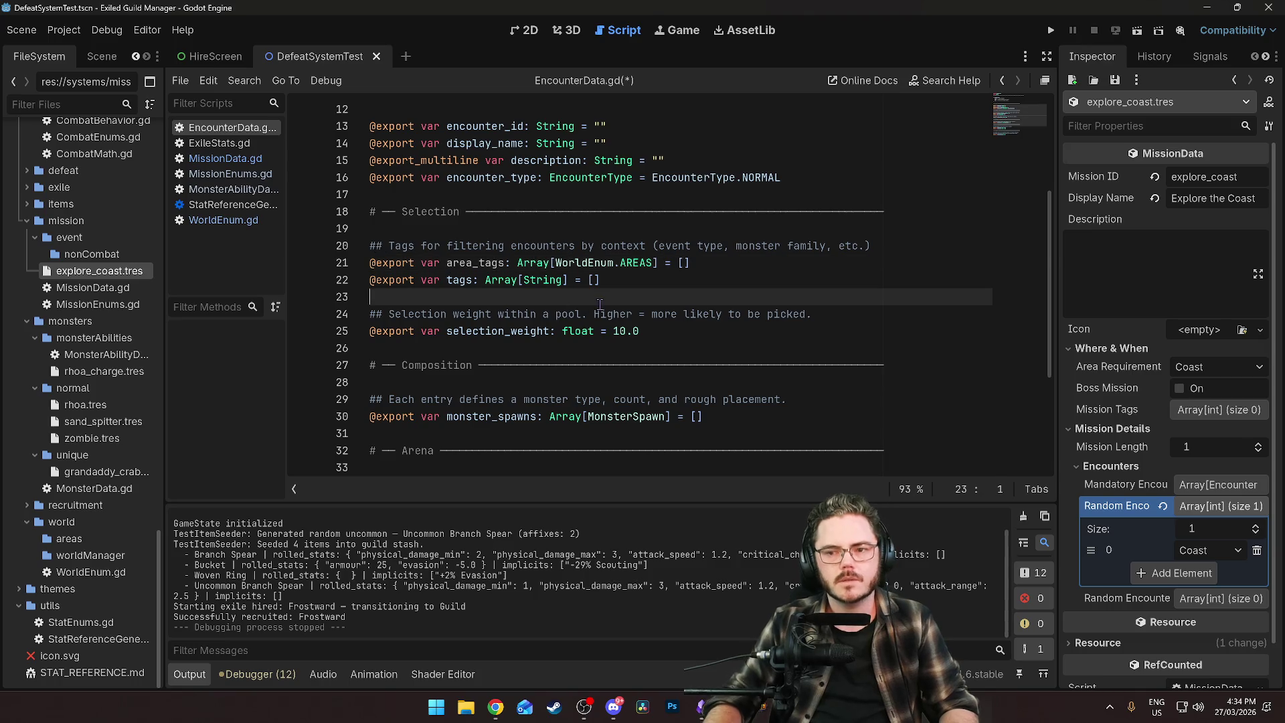
key(ctrl+s)
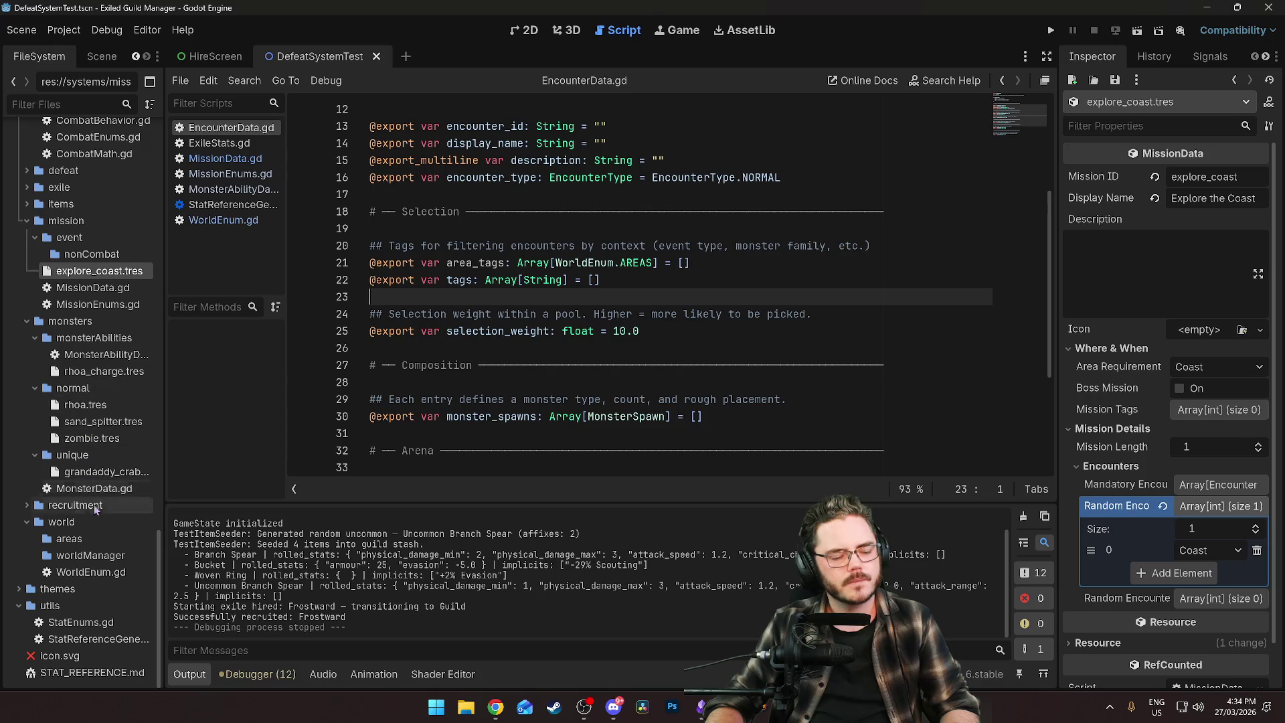
scroll(81, 528, up, 10)
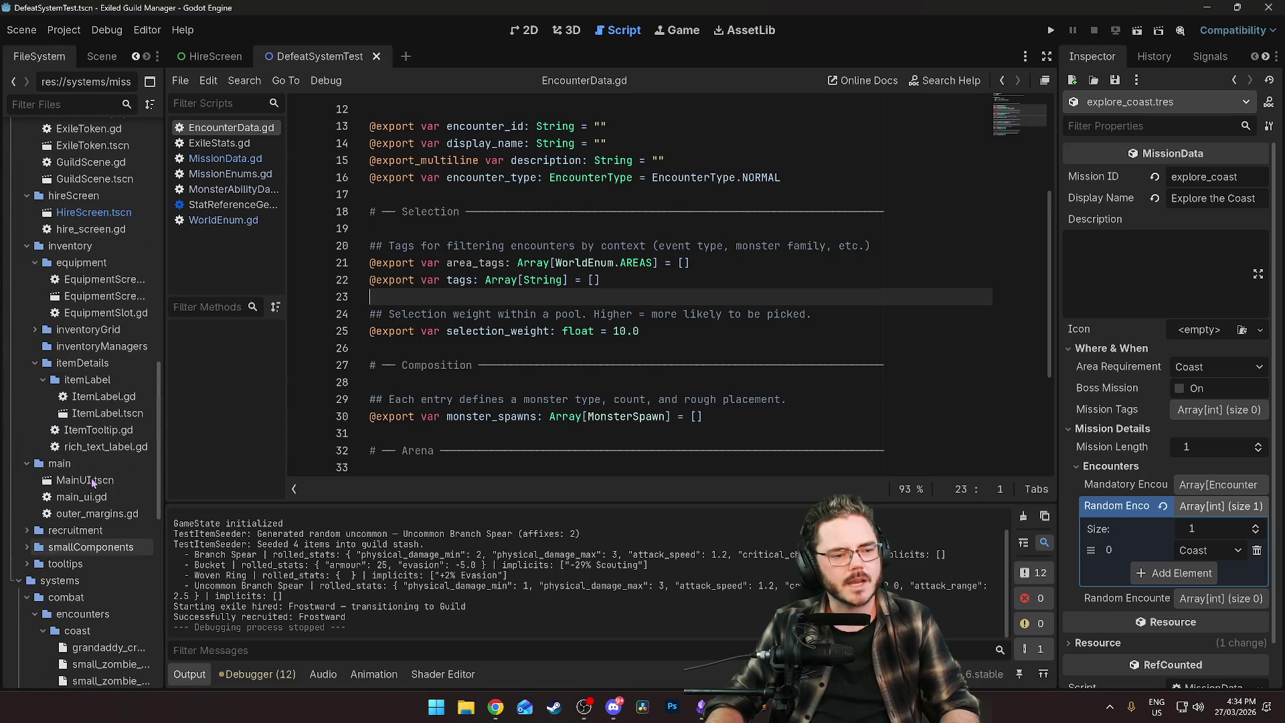
scroll(91, 478, down, 5)
click(98, 440)
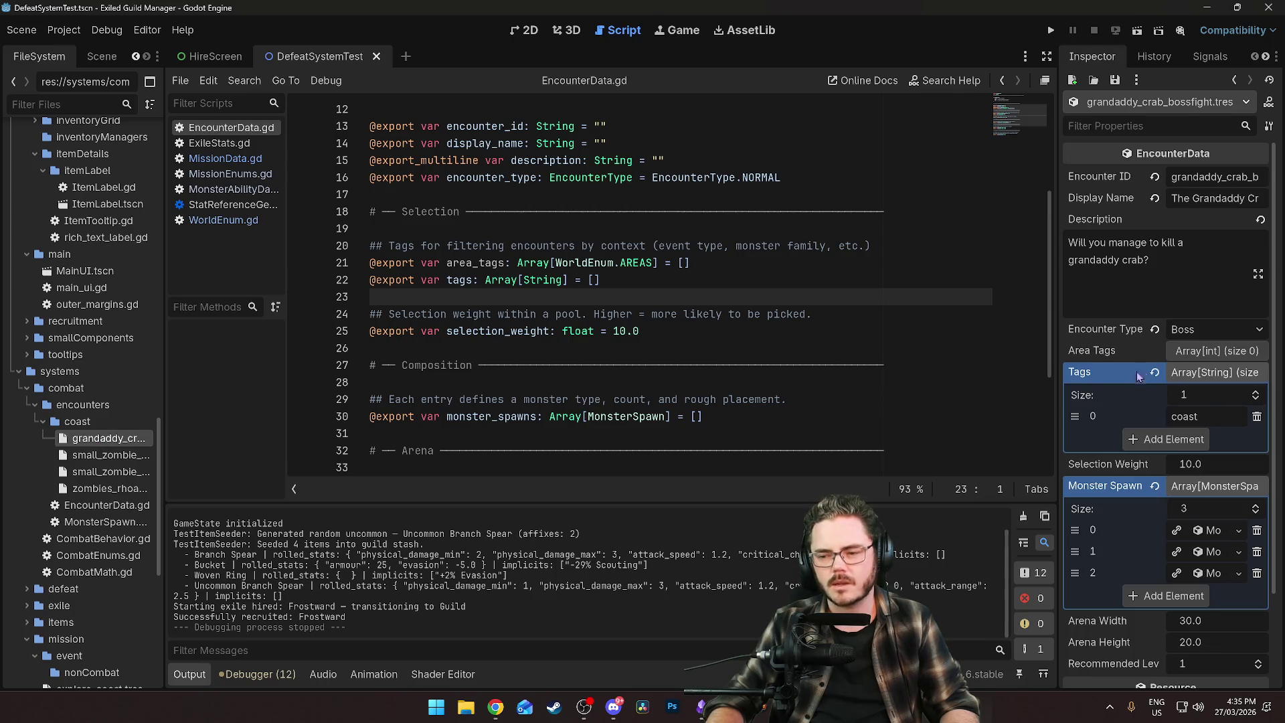
click(1204, 356)
click(1172, 393)
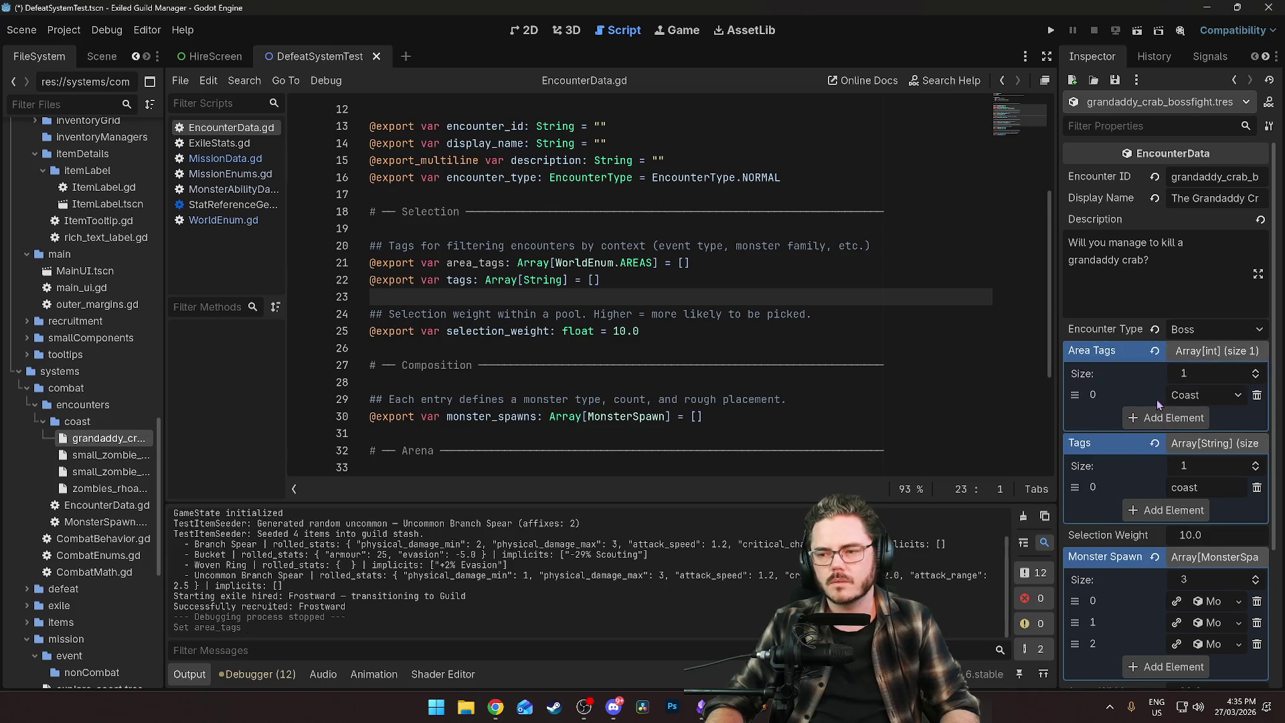
click(1196, 355)
click(1195, 355)
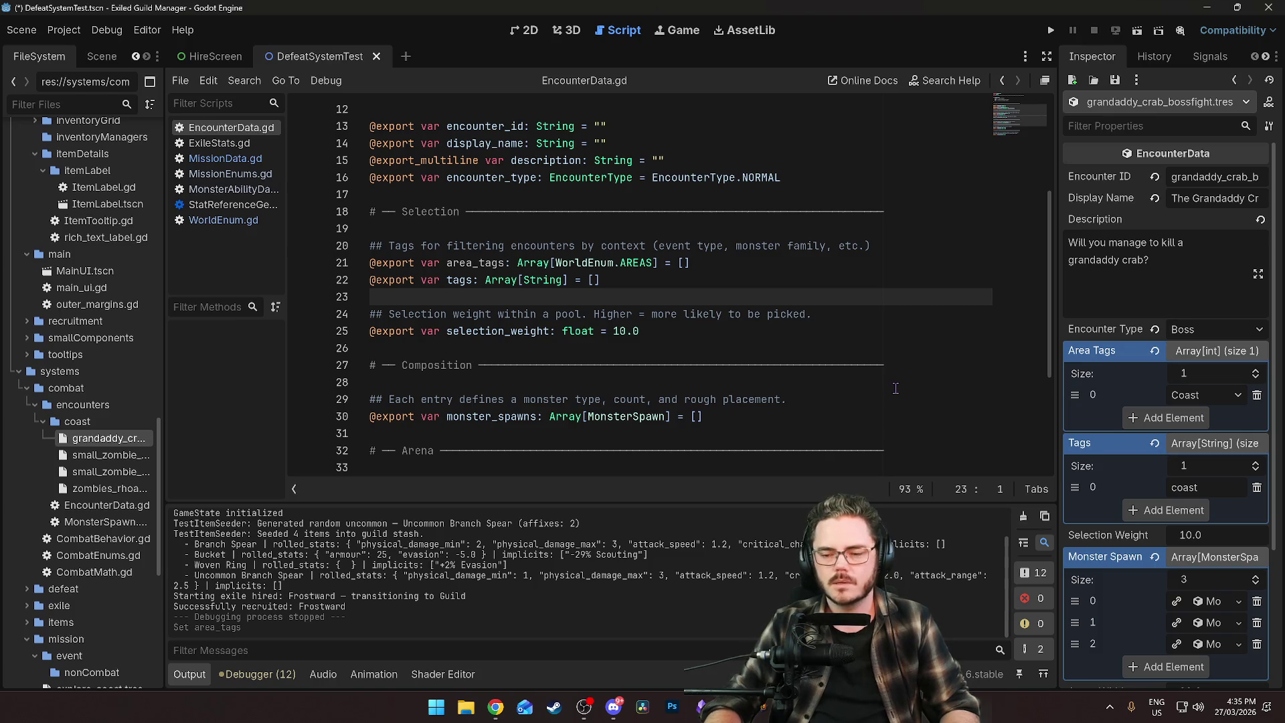
click(863, 349)
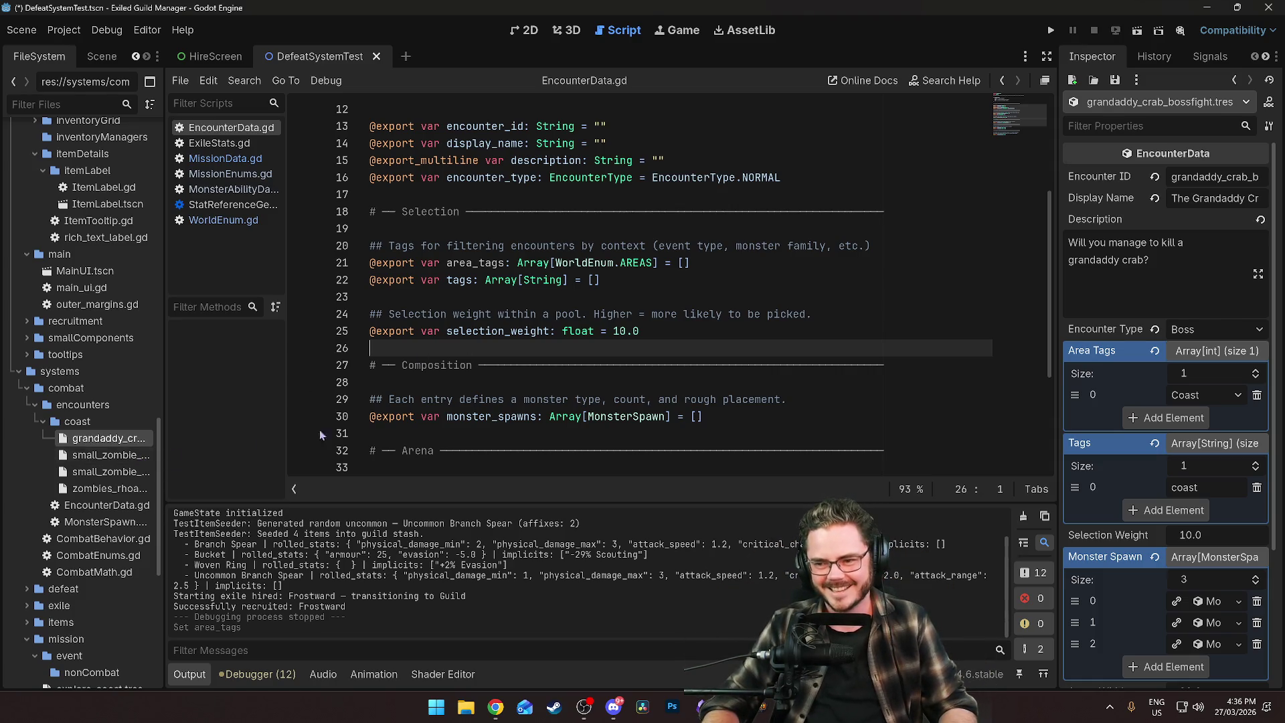
click(646, 314)
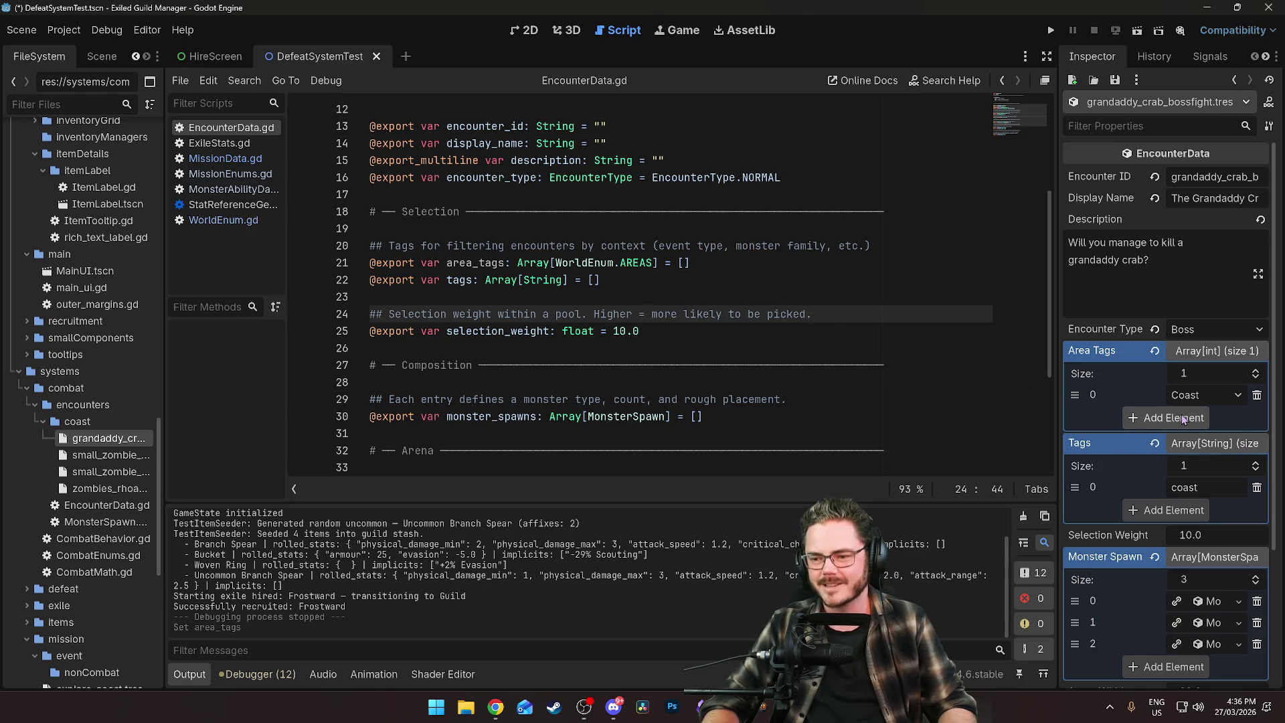
click(744, 348)
key(ctrl+s)
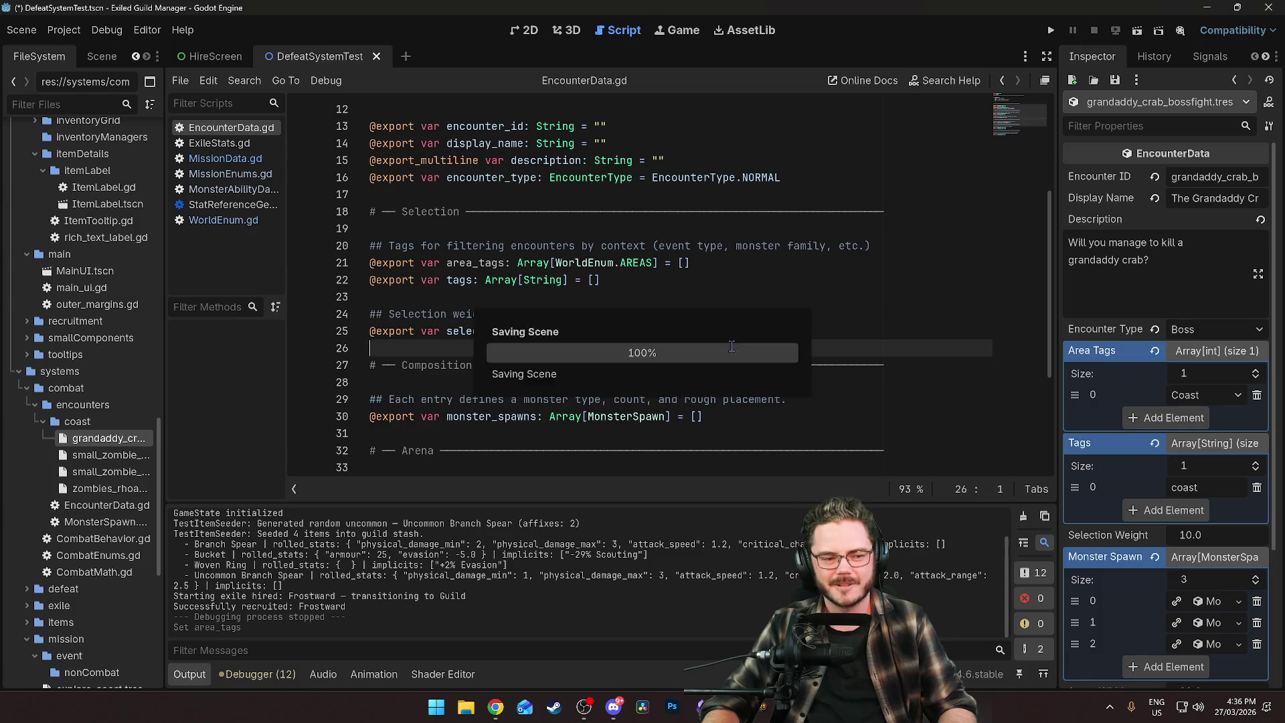
- Add a Coast area tag to small_zombie_ambush.tres and small_zombie_pack.tres
click(93, 462)
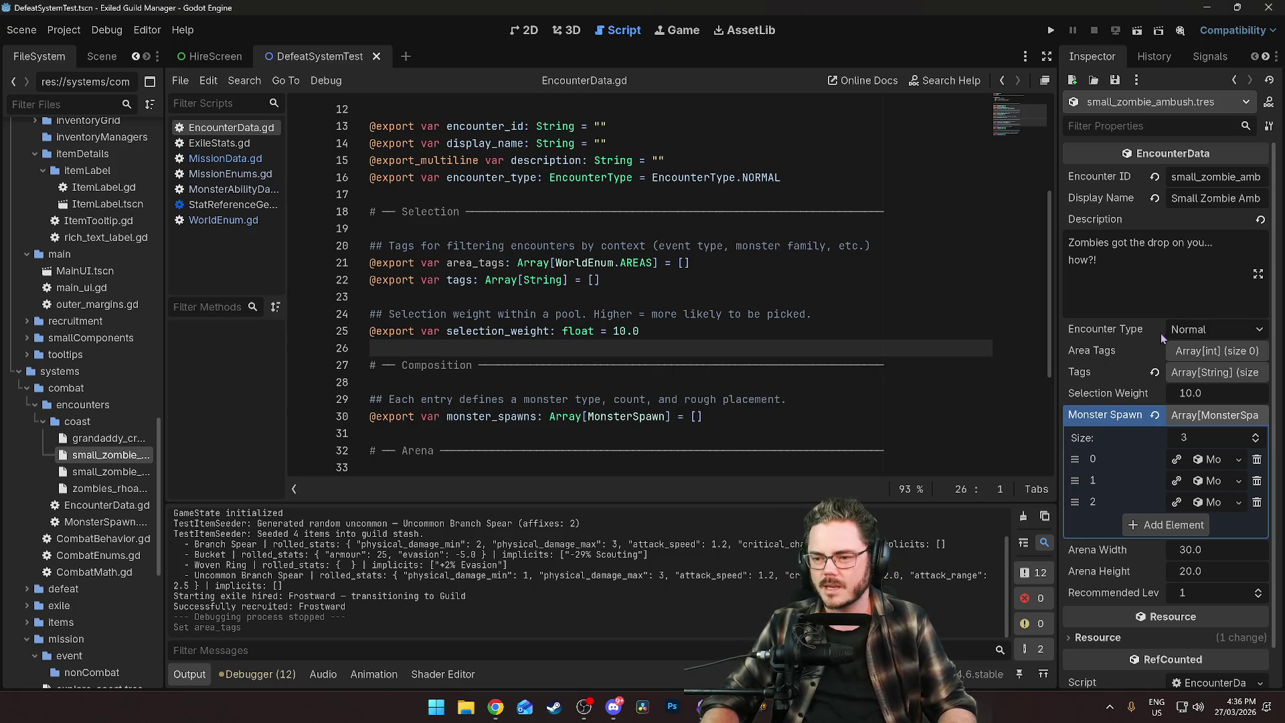
click(1199, 351)
click(1194, 401)
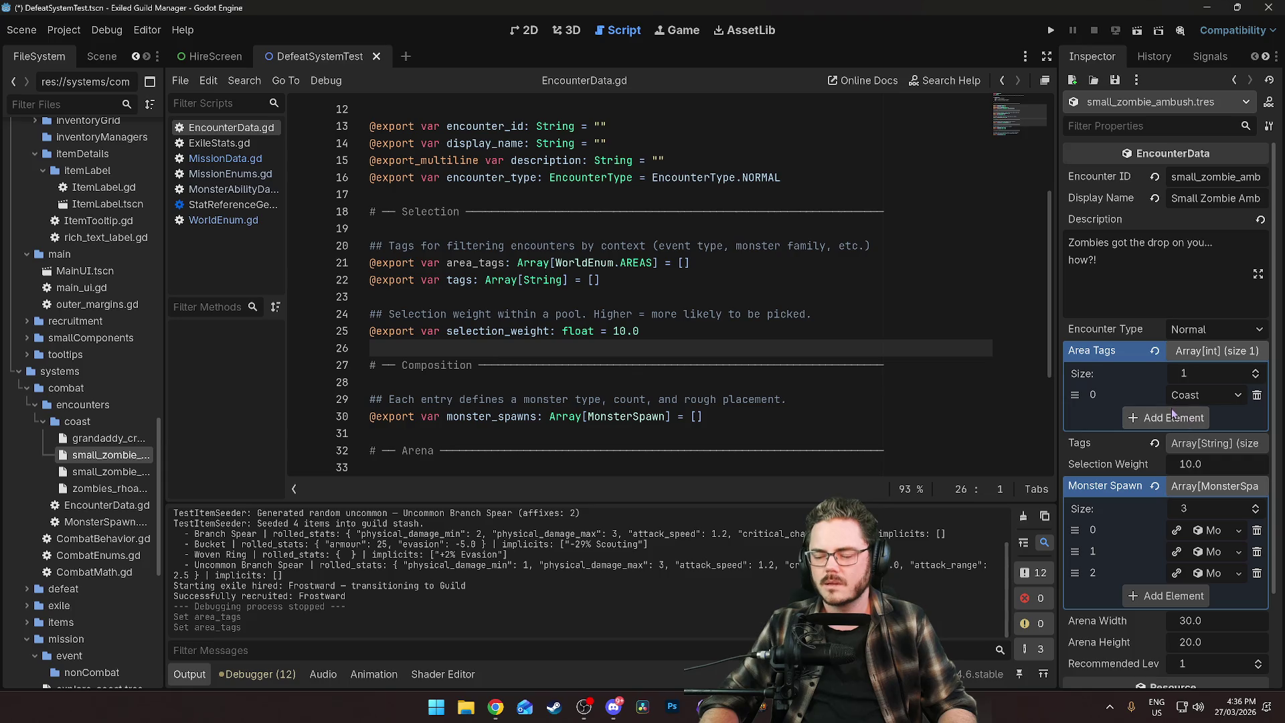
key(ctrl+s)
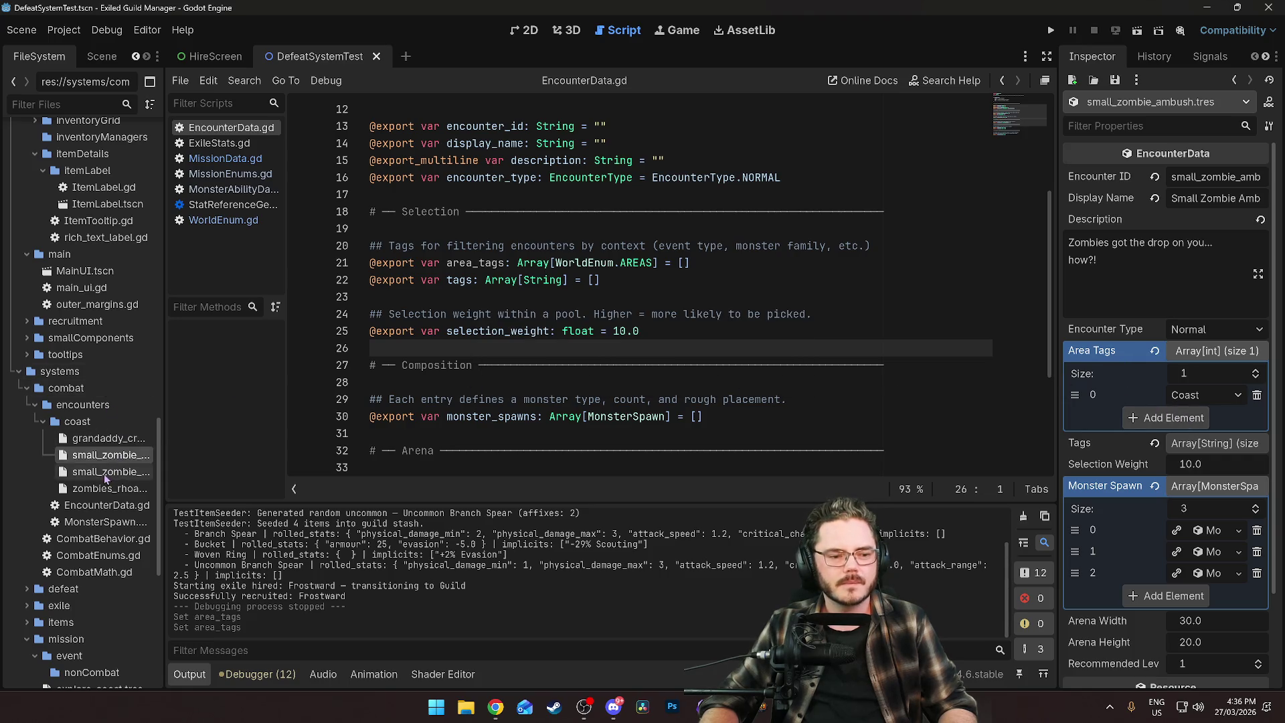
click(107, 471)
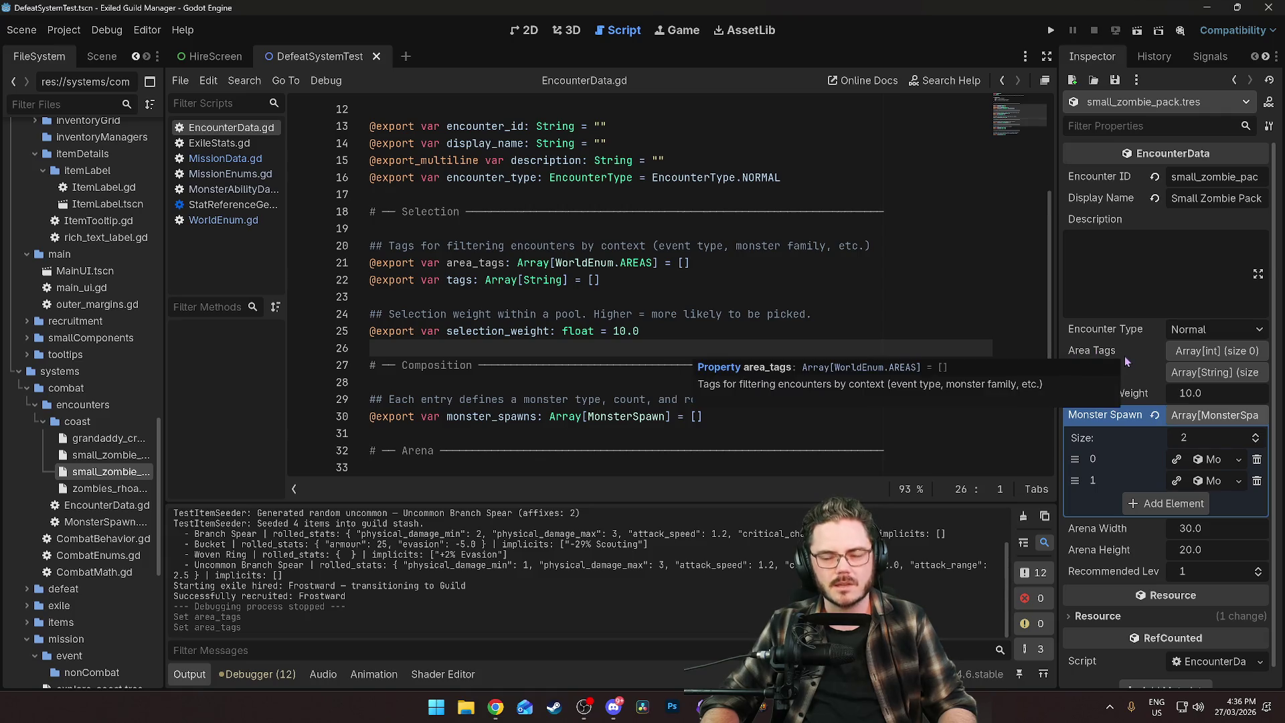
click(1207, 353)
click(1174, 396)
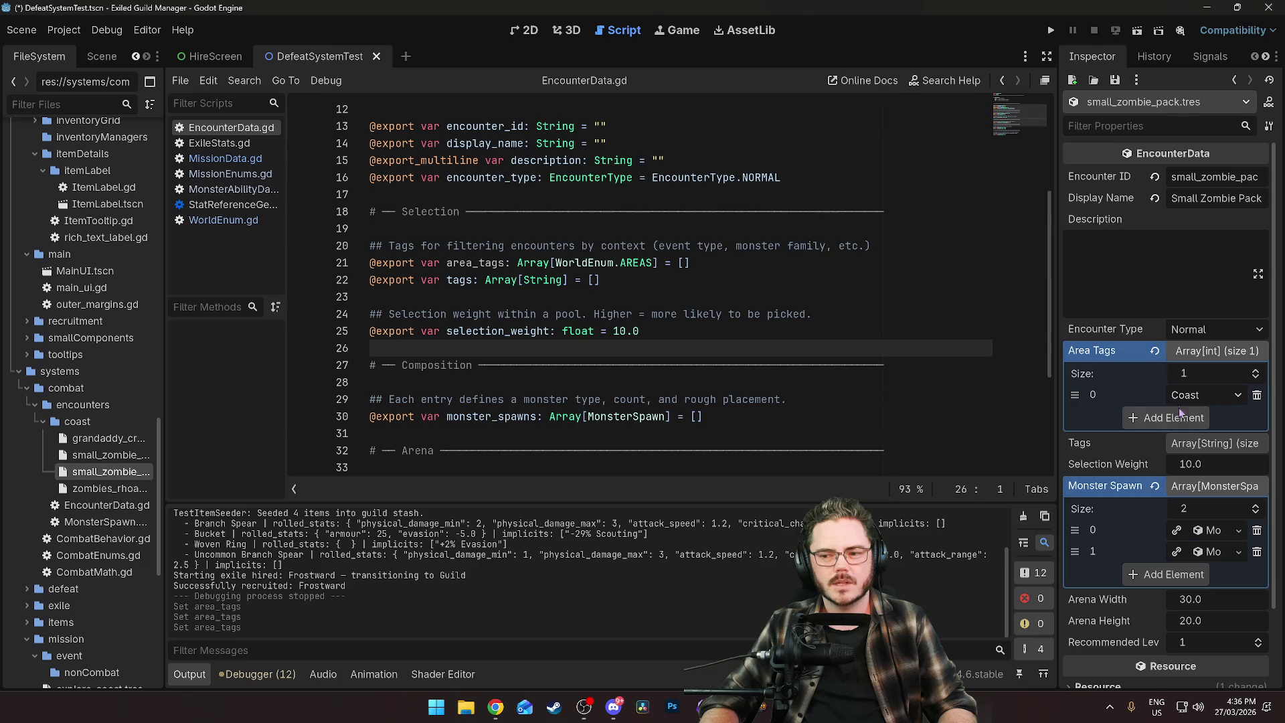
- Inspect zombies_rhoas.tres, then check the ambush entry in small_zombie_ambush's Tags list
click(110, 488)
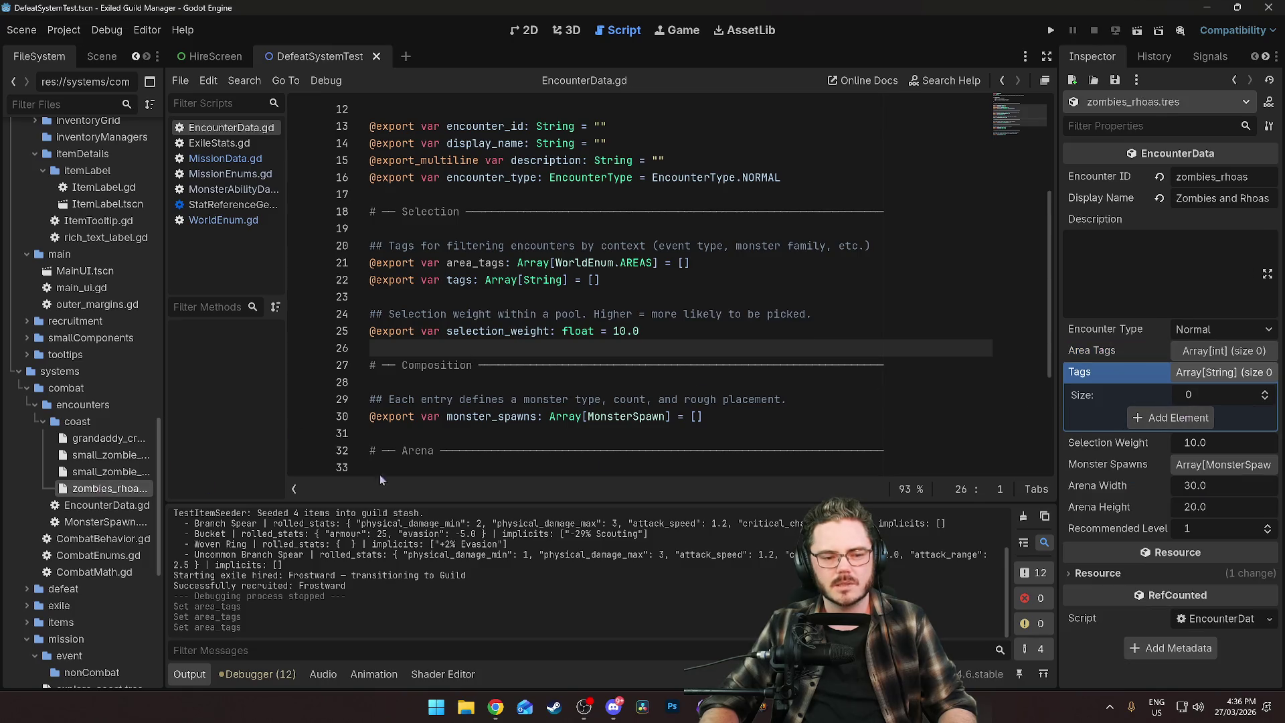
click(113, 459)
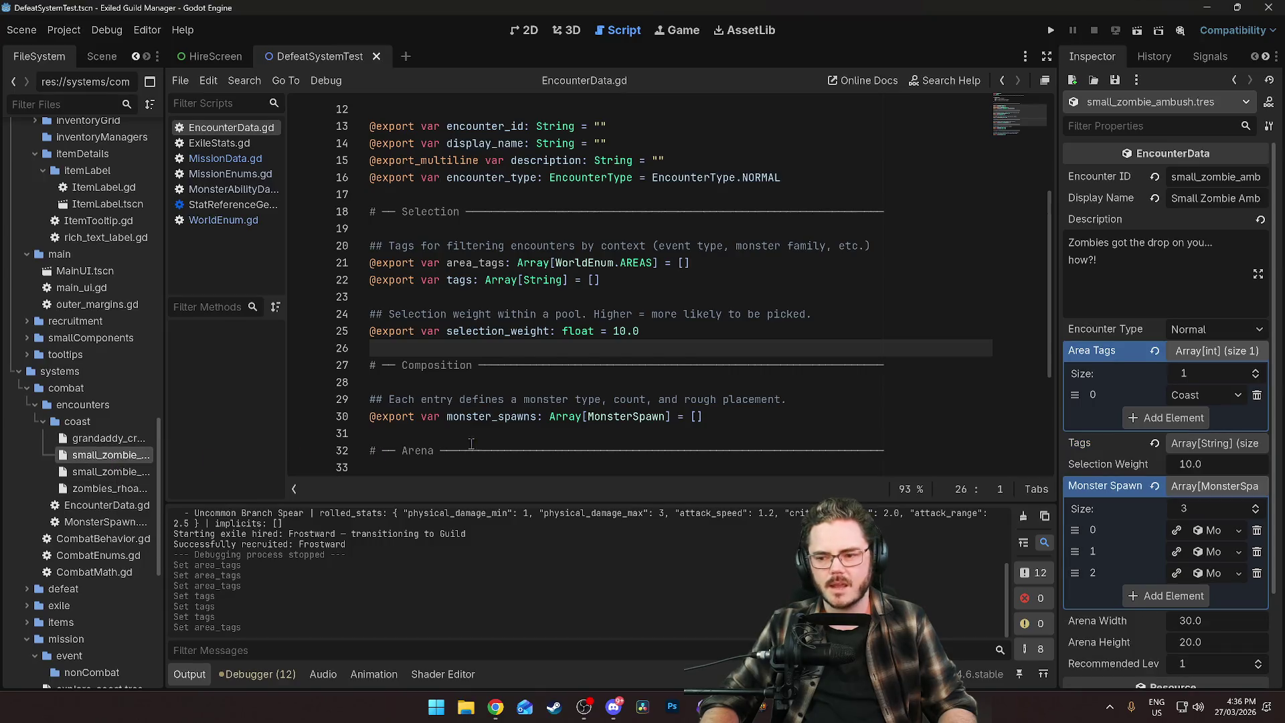
click(1202, 445)
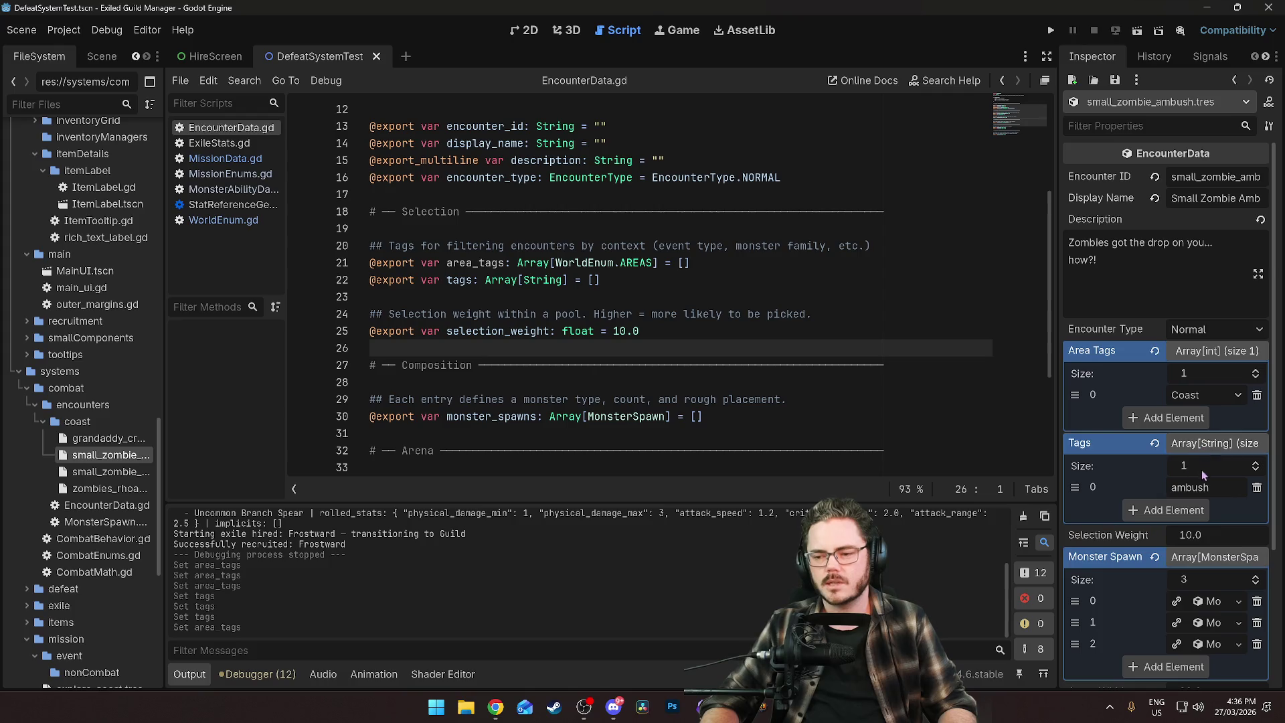
double_click(1190, 487)
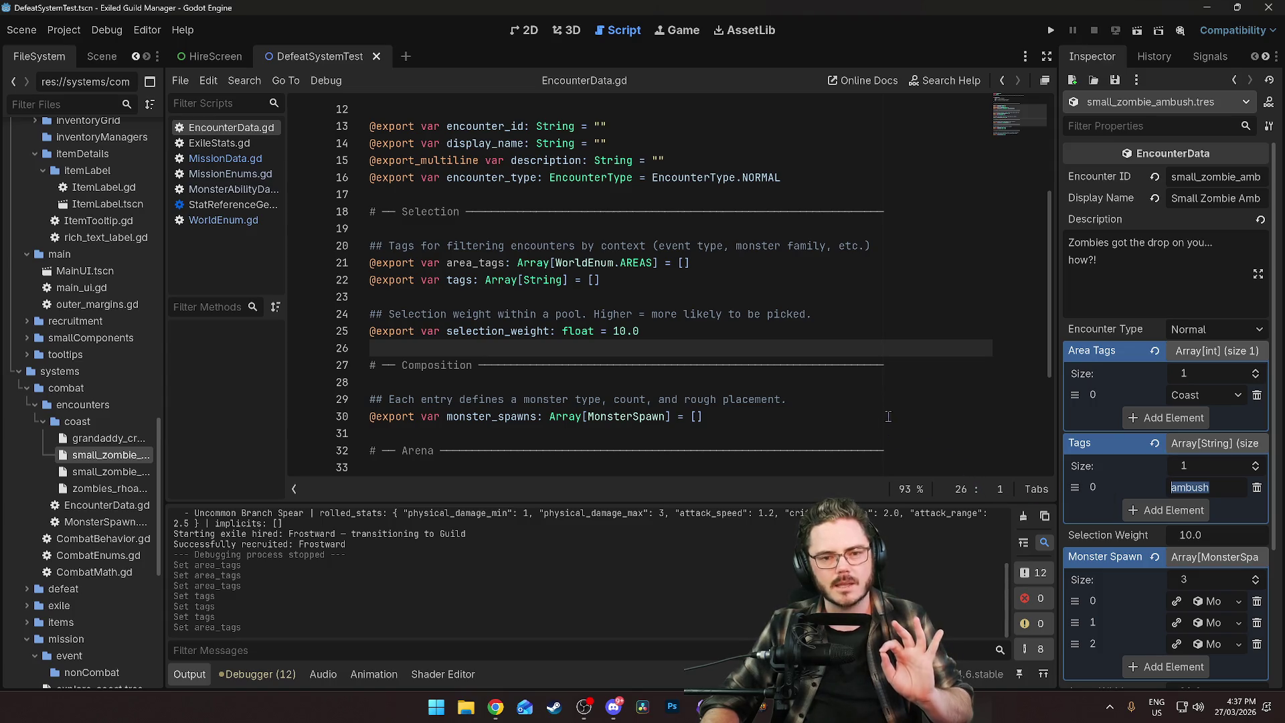
scroll(514, 284, down, 3)
scroll(515, 284, up, 5)
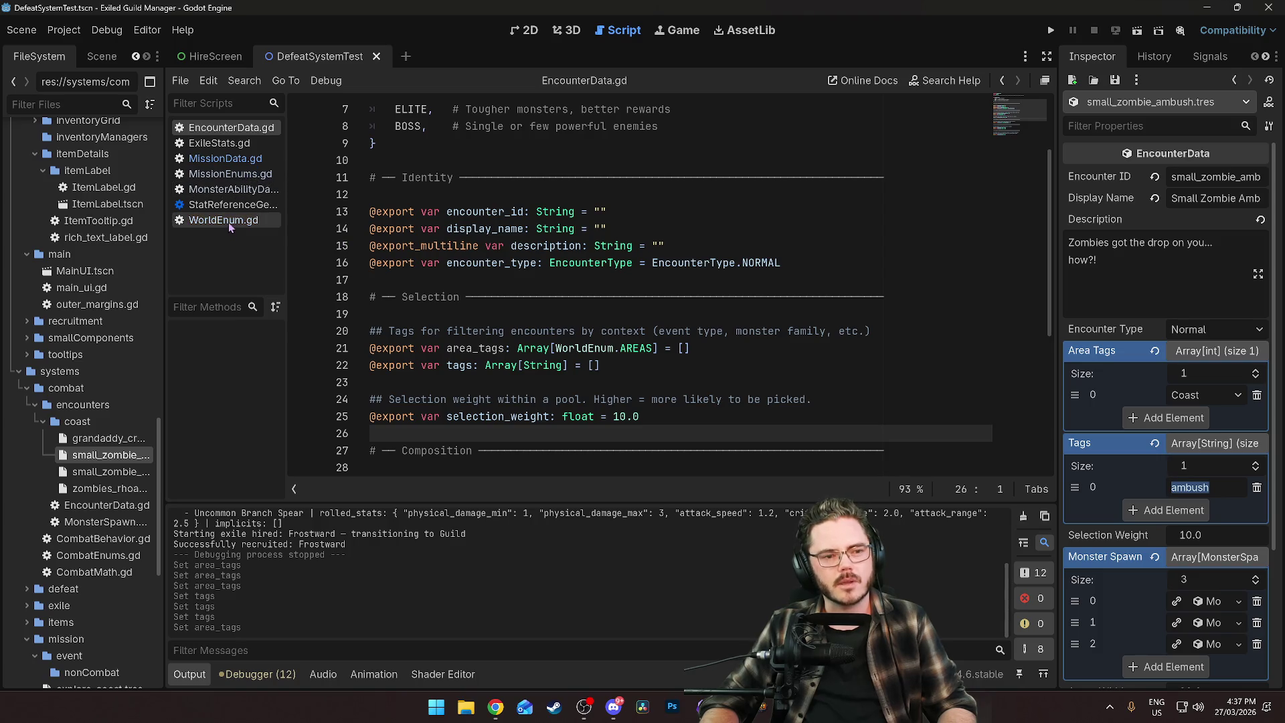
click(220, 158)
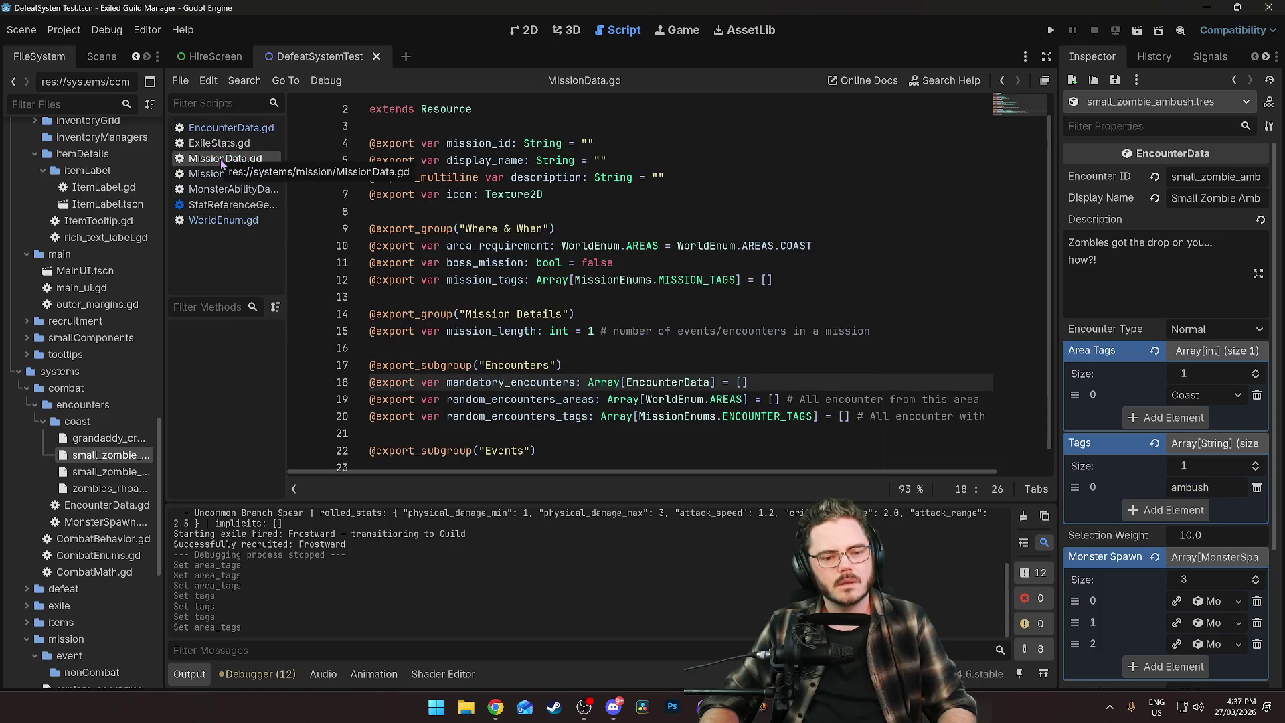
- Append the comment '# This Encounter MUST appear' to the mandatory_encounters line
scroll(466, 395, down, 1)
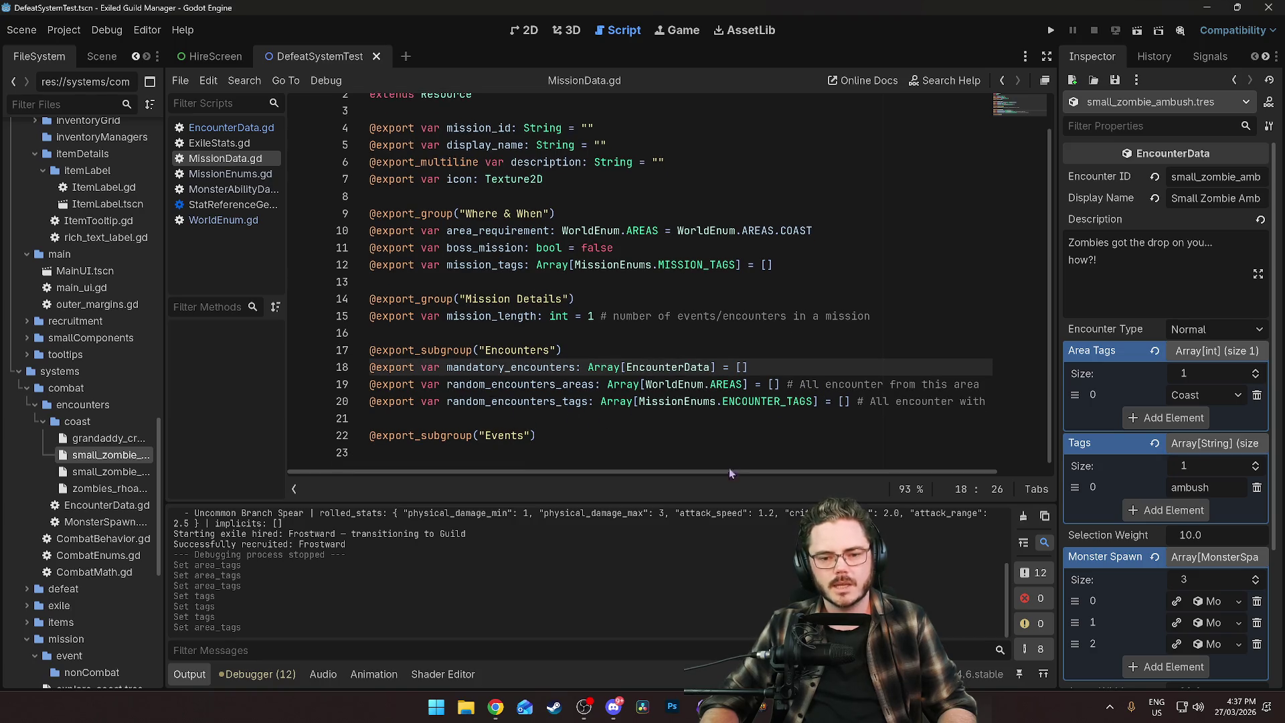
drag(717, 475, 827, 475)
click(842, 365)
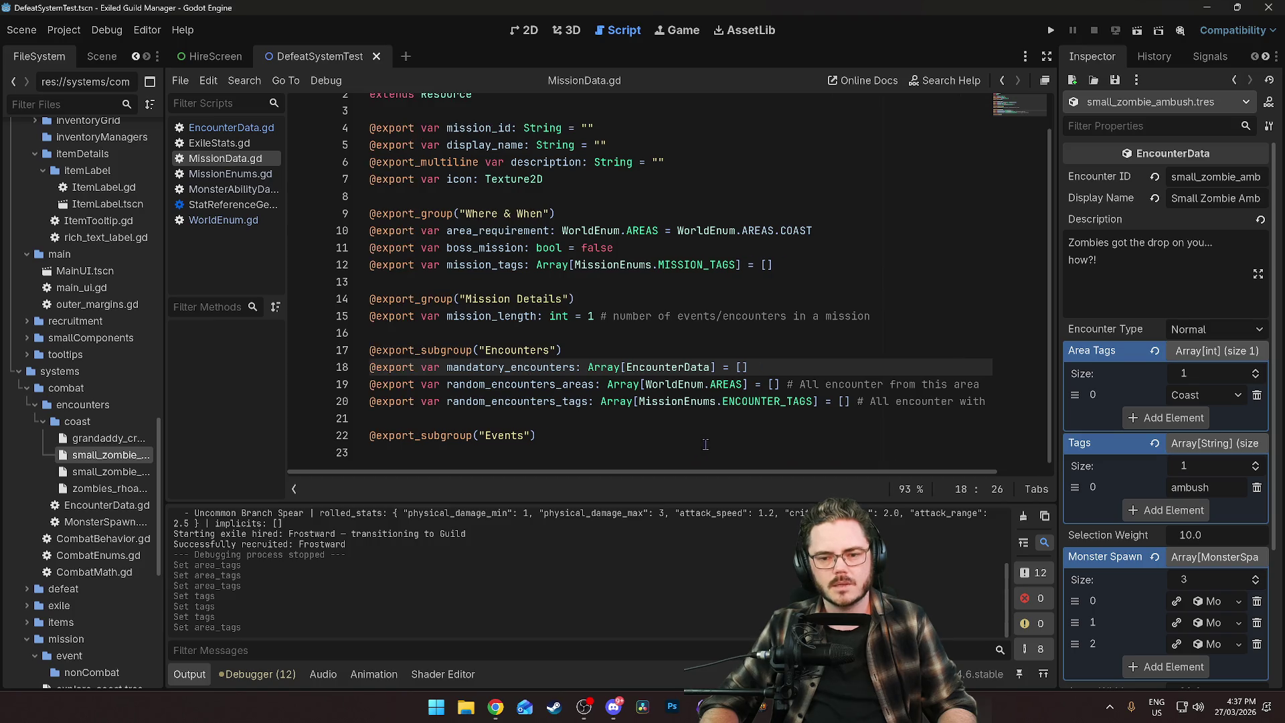
text(# )
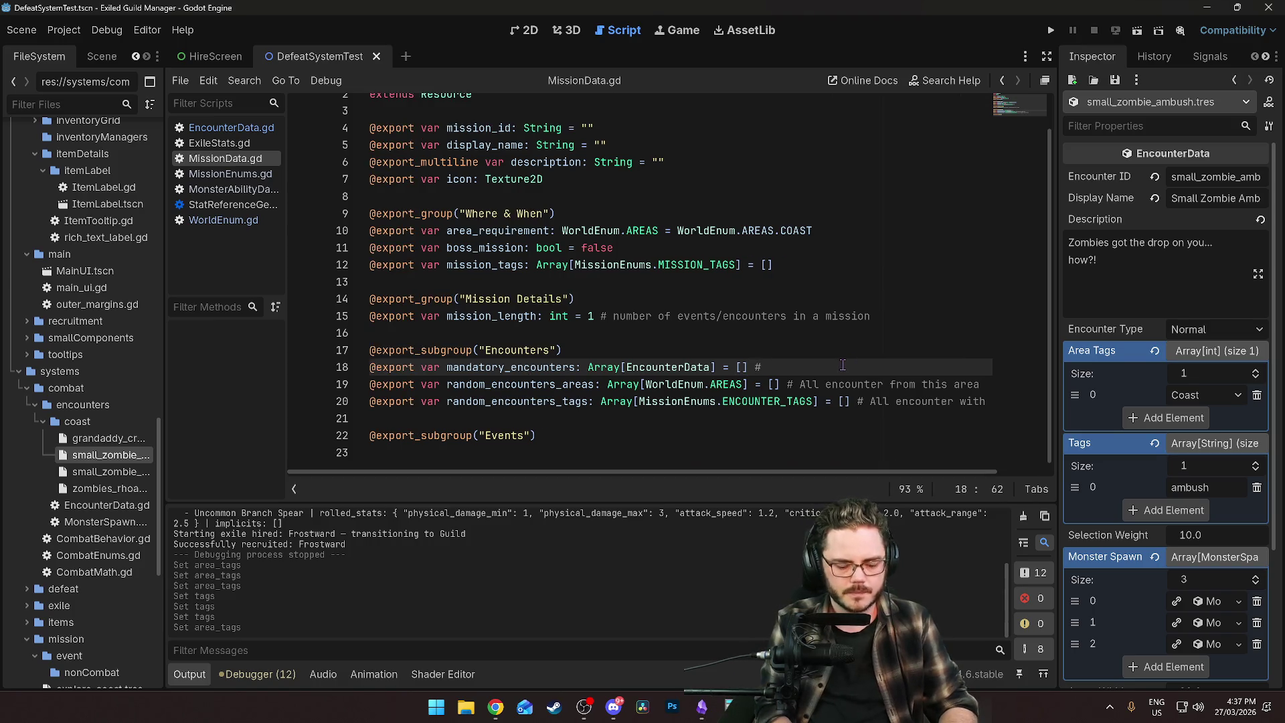
text(This )
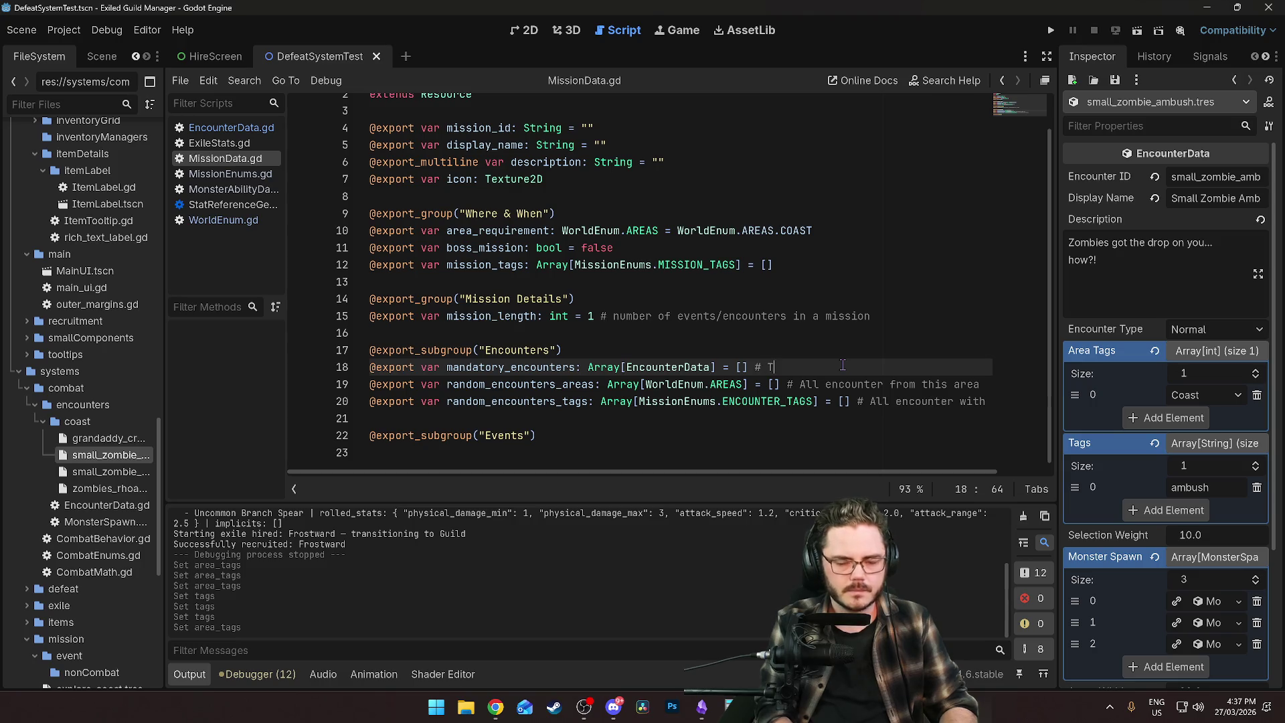
text(Encounter MU)
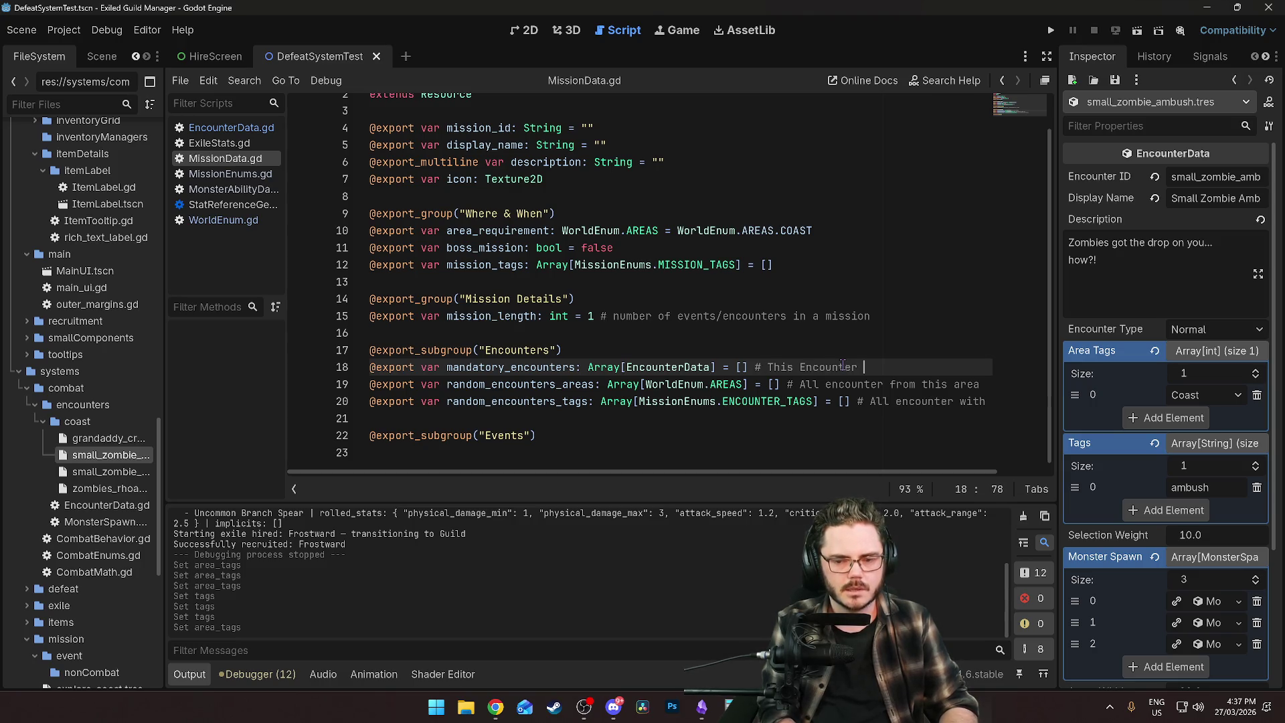
text(ST appear)
click(845, 366)
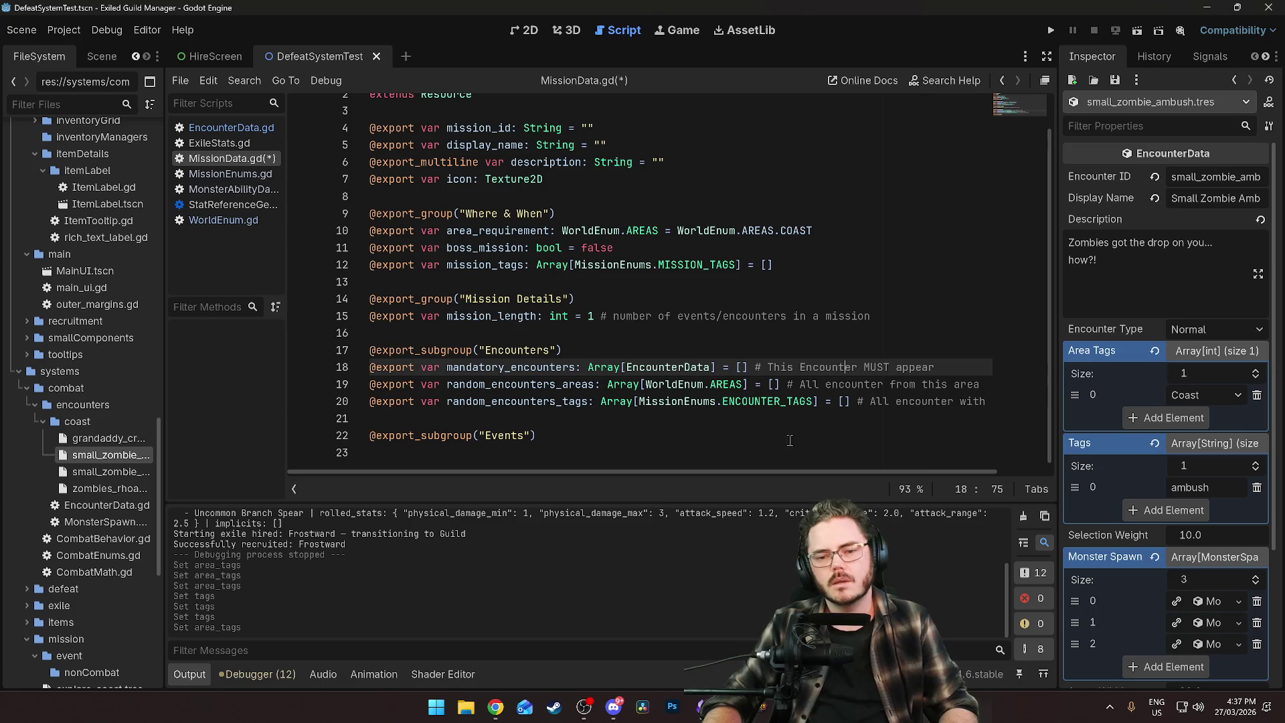
mouse_move(718, 473)
mouse_down()
mouse_move(859, 469)
mouse_move(613, 452)
mouse_up()
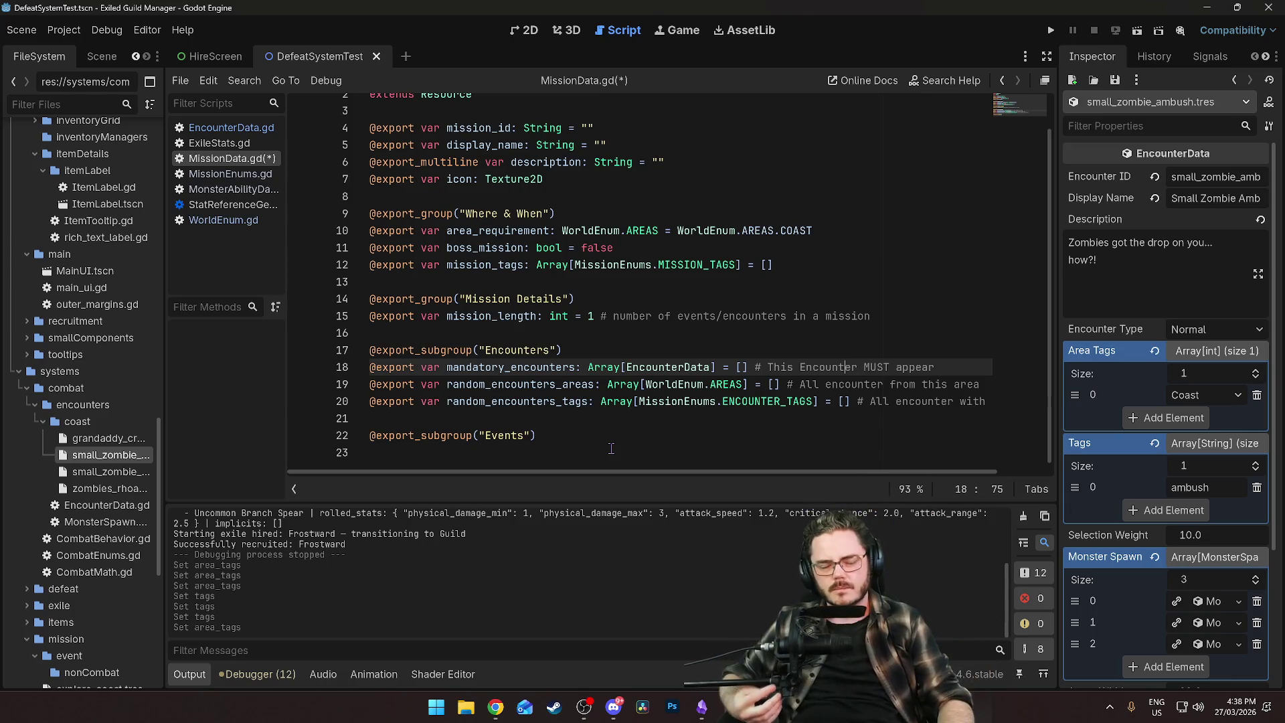
click(623, 345)
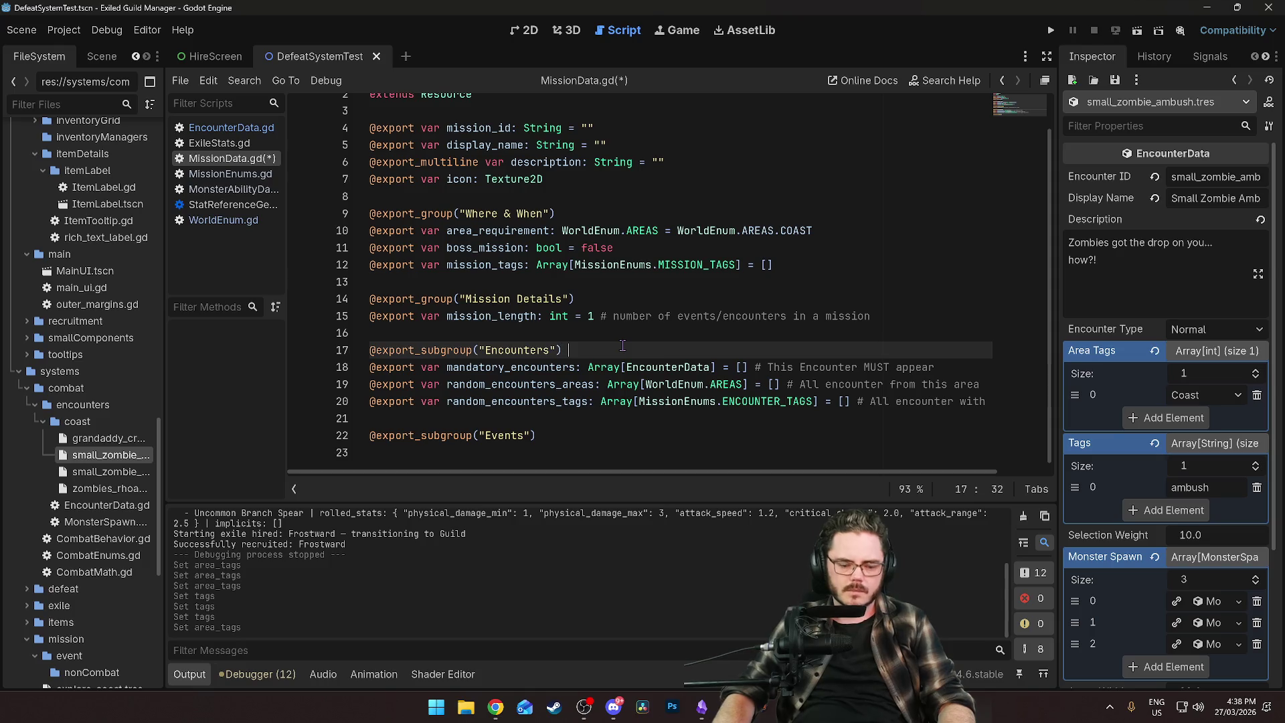
text(# TODO: Fig)
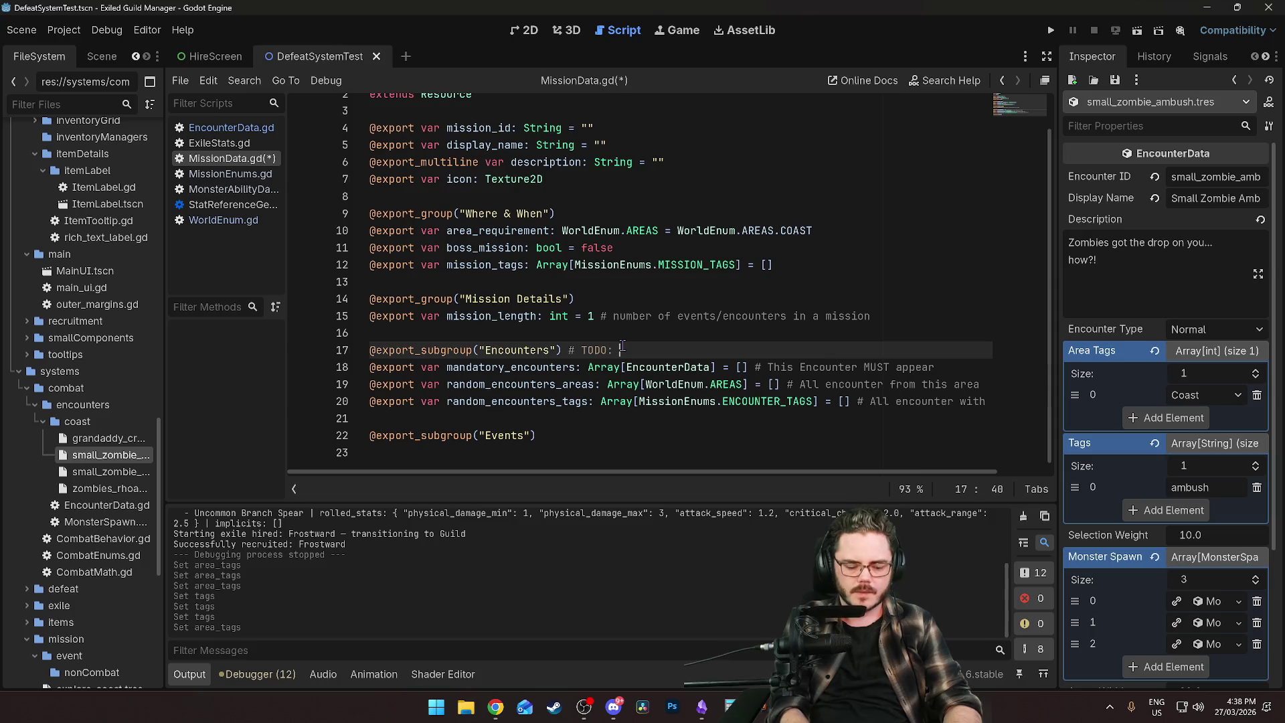
text(ure out hno)
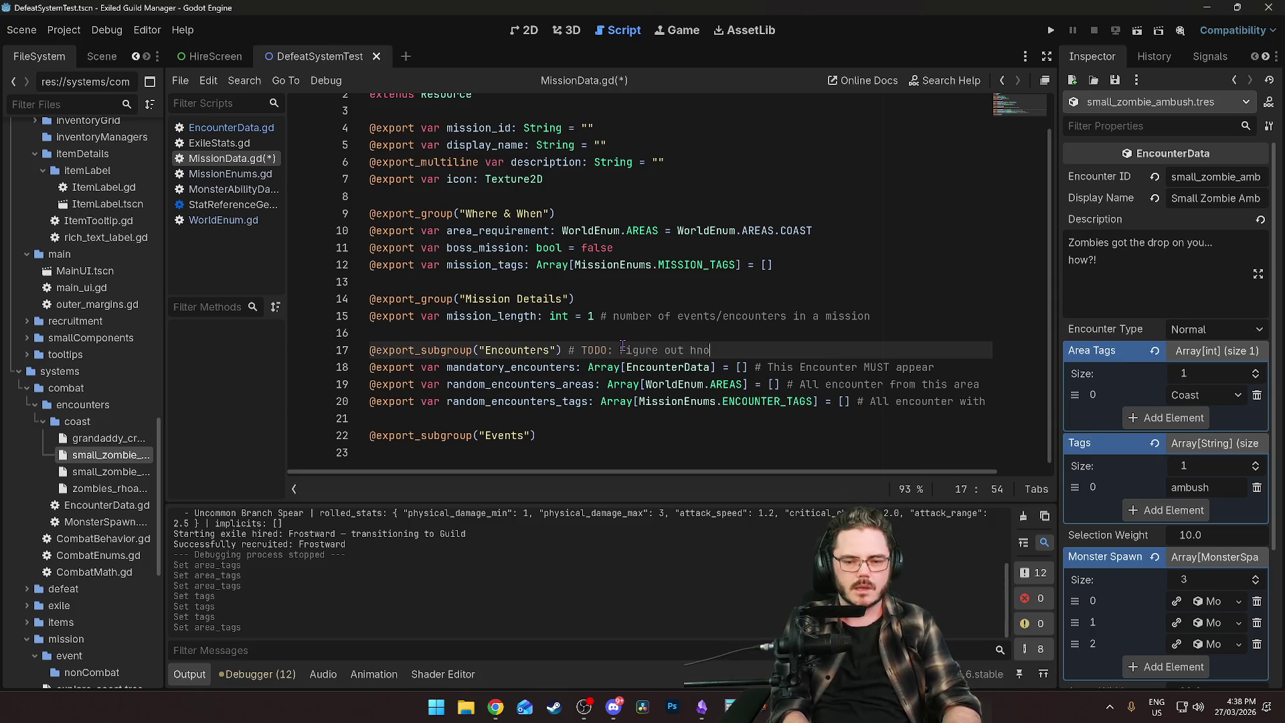
text(w to specify w)
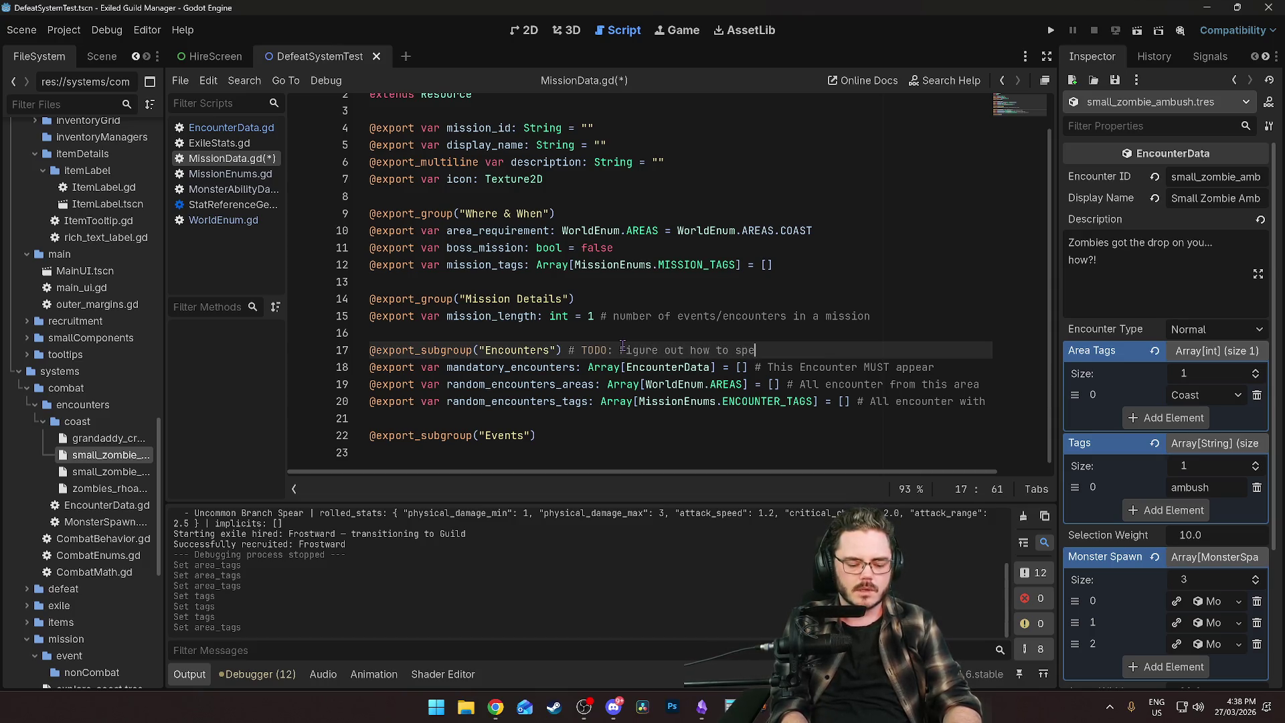
text(hich )
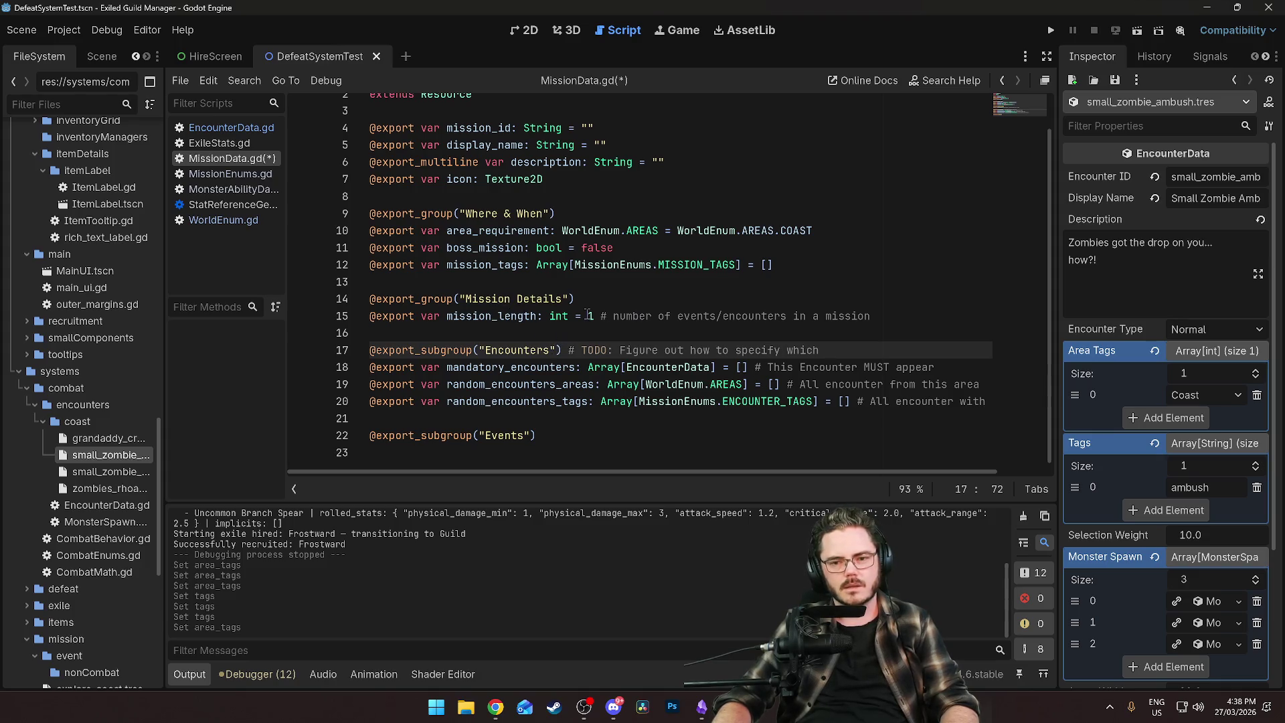
text(even)
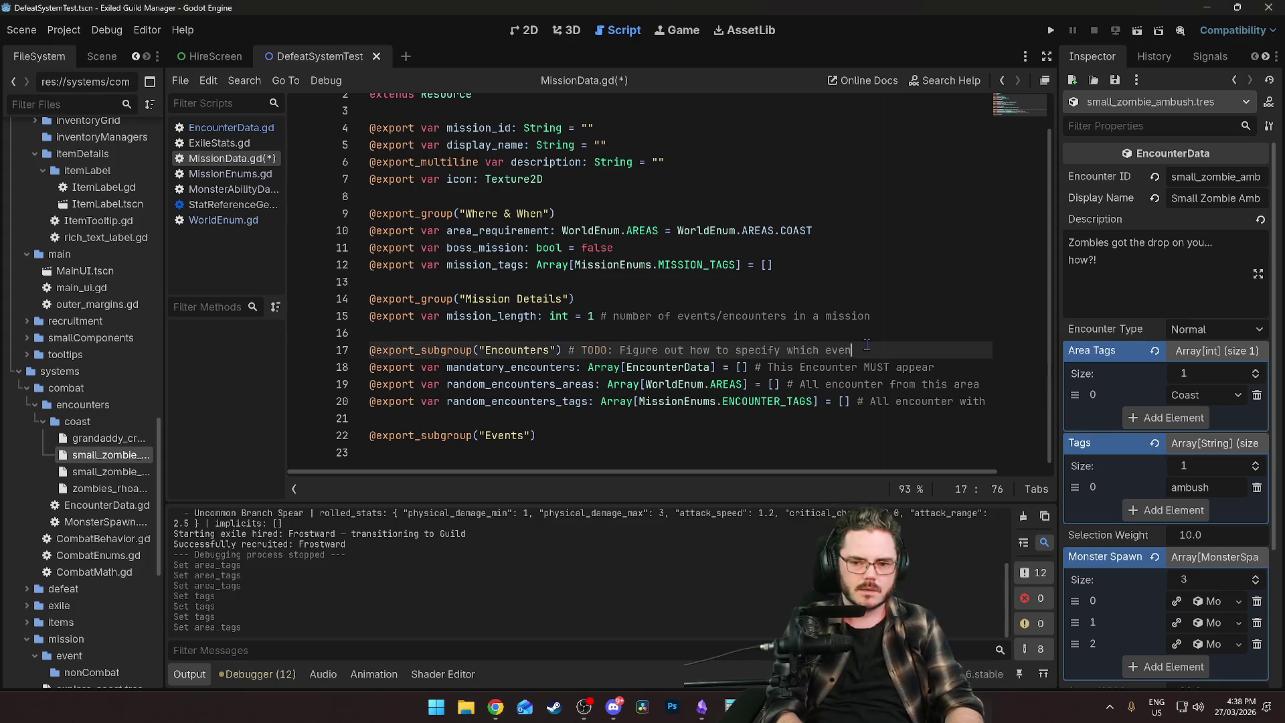
text(t/encounter )
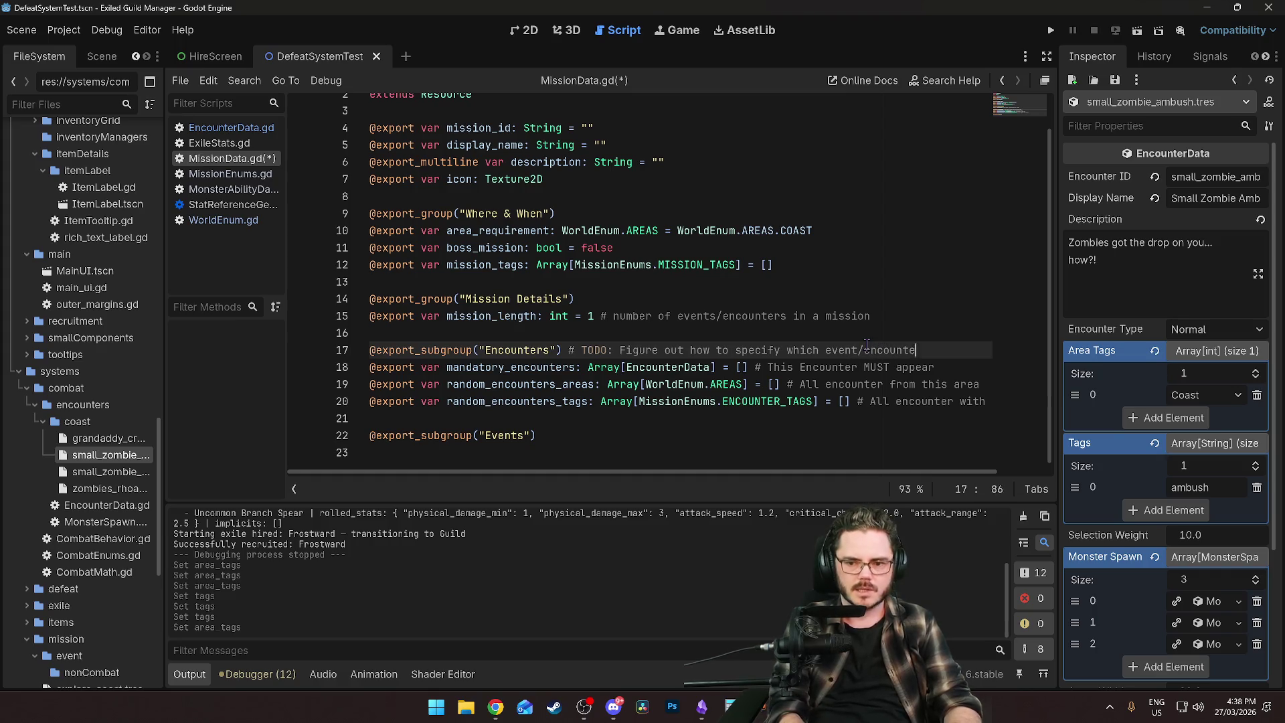
text(is which)
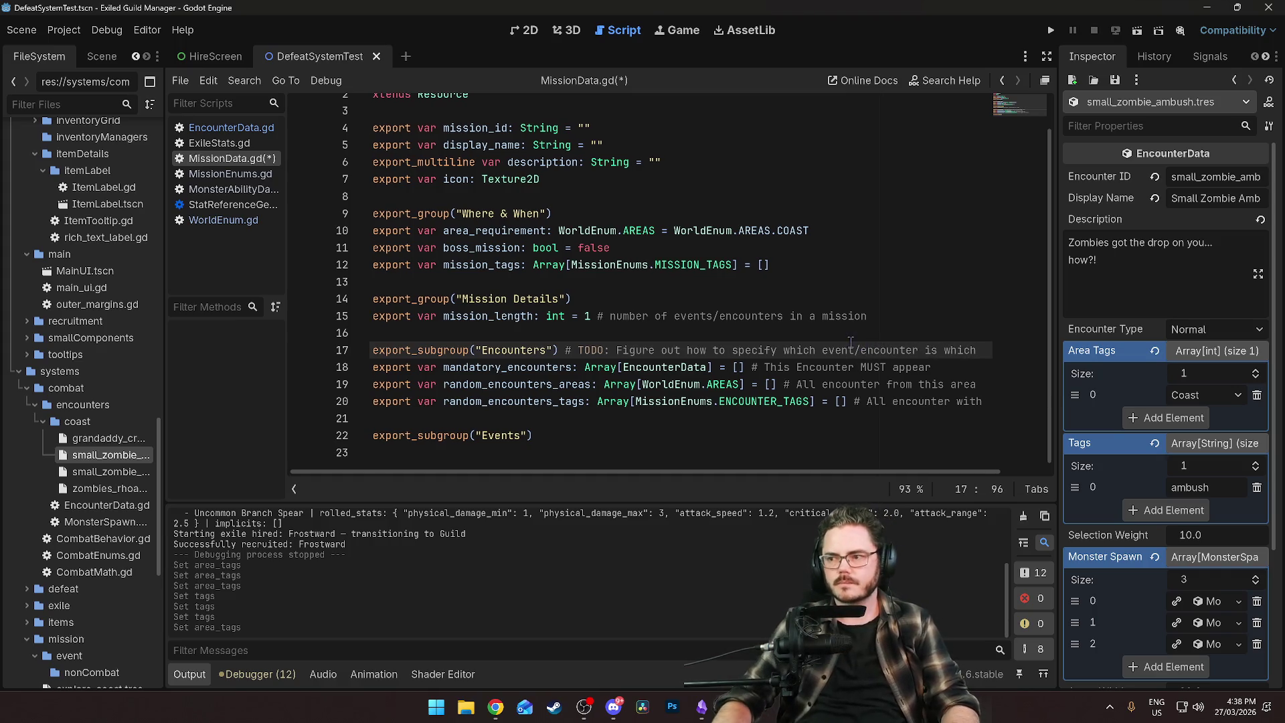
click(833, 367)
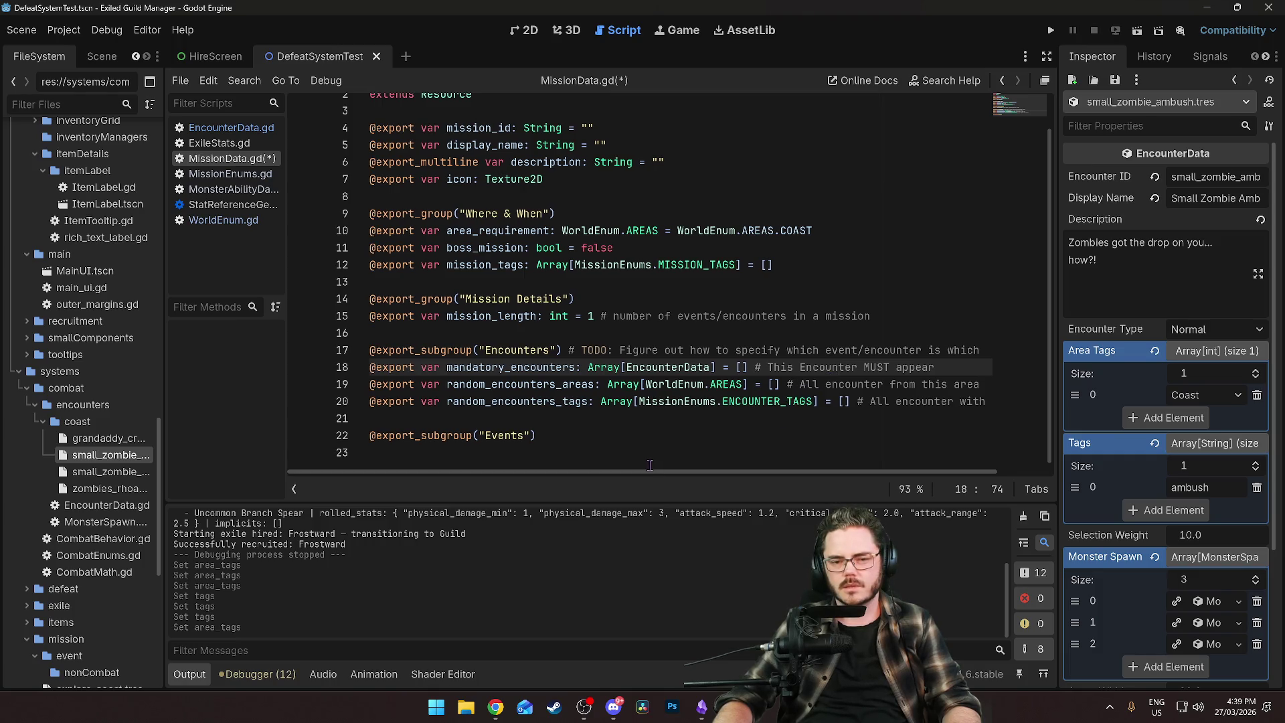
drag(436, 317, 873, 316)
click(881, 314)
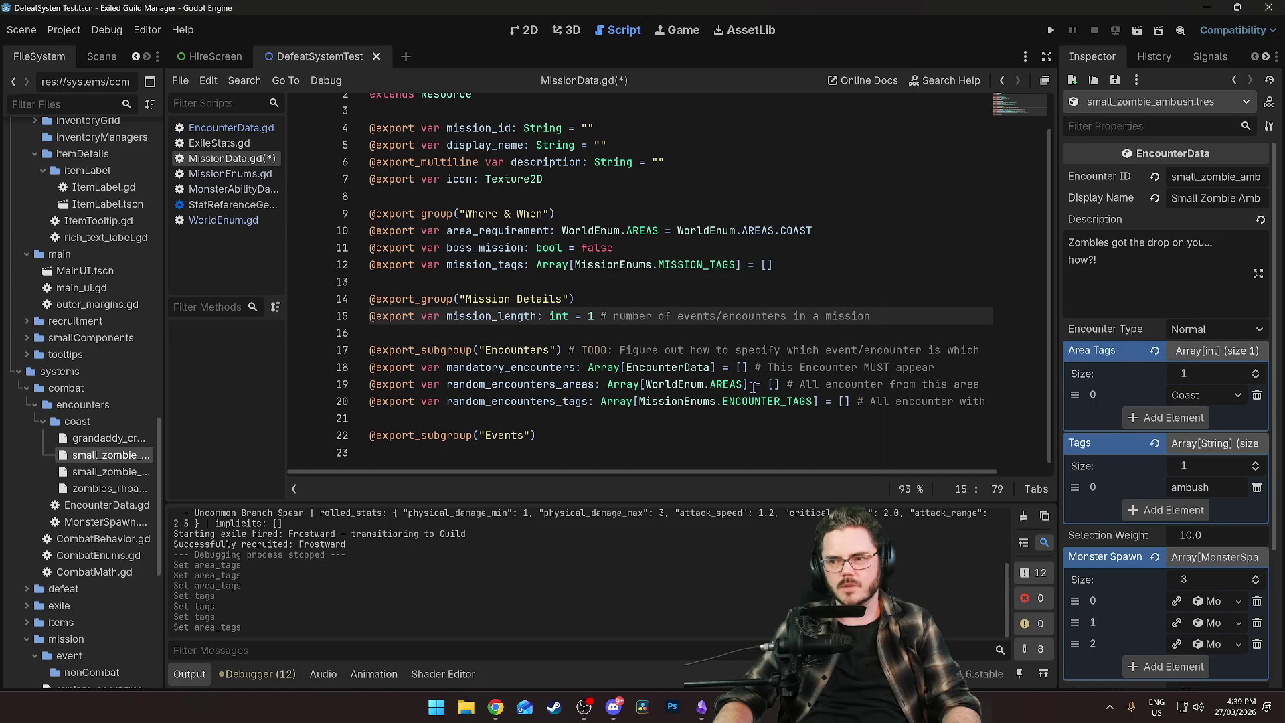
- Save MissionData.gd and review the encounter exports on lines 16–21
click(671, 401)
key(ctrl+s)
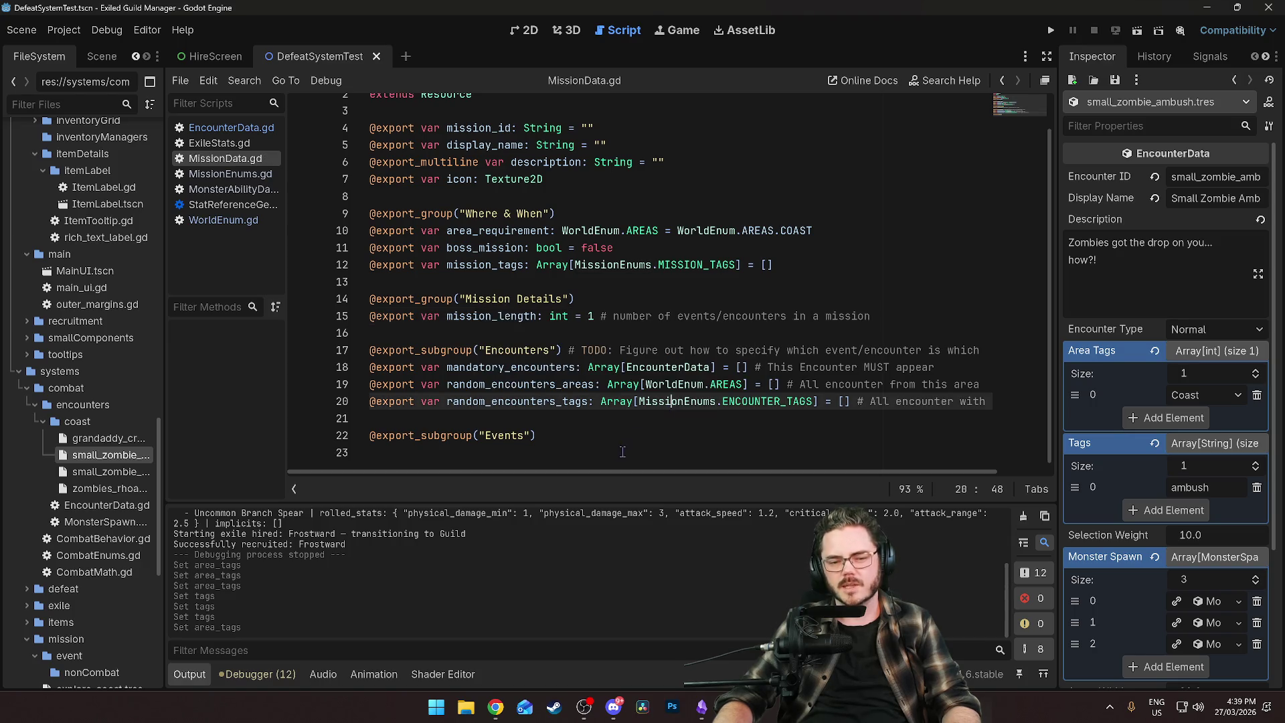
mouse_move(607, 472)
mouse_down()
mouse_move(776, 474)
mouse_move(546, 460)
mouse_up()
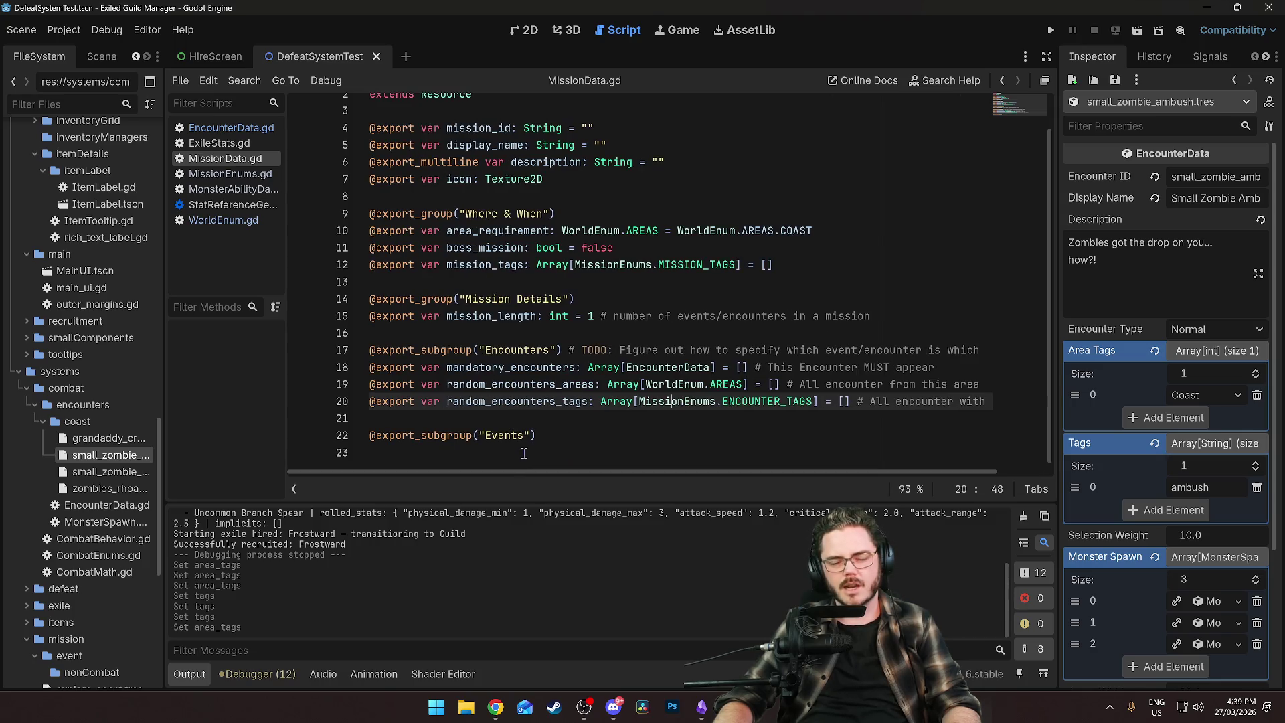
click(687, 415)
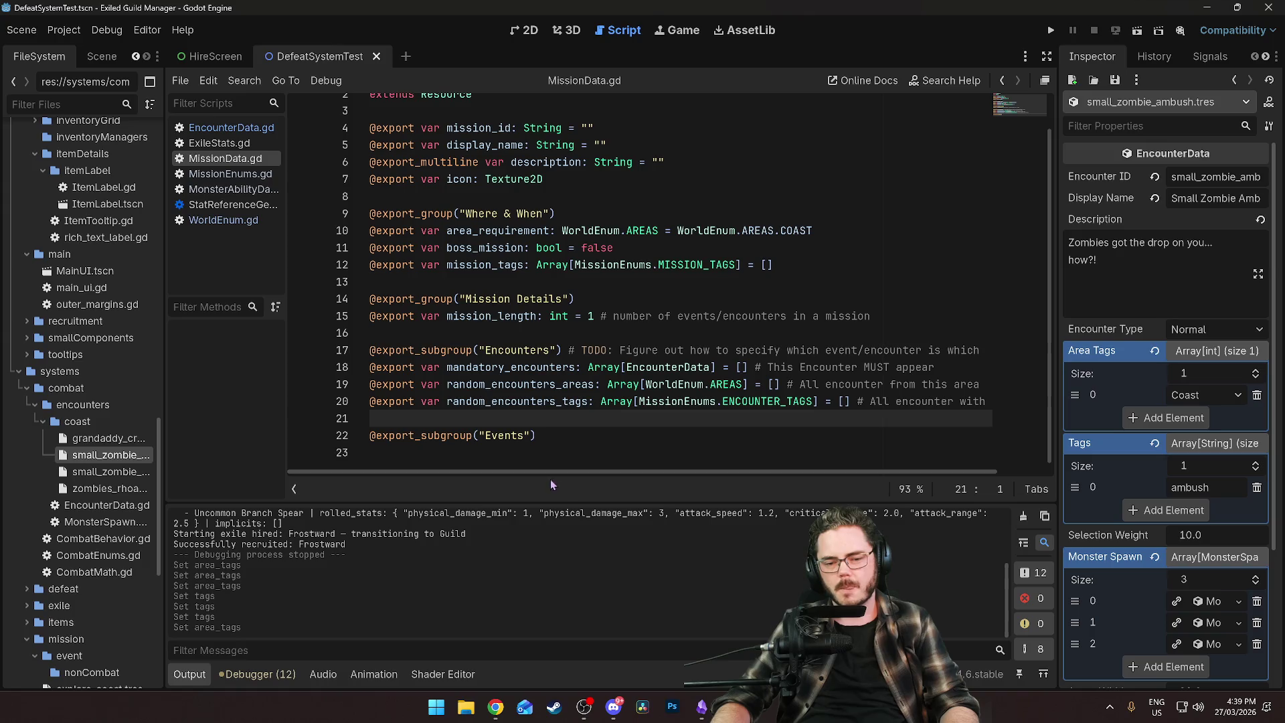
drag(545, 475, 744, 472)
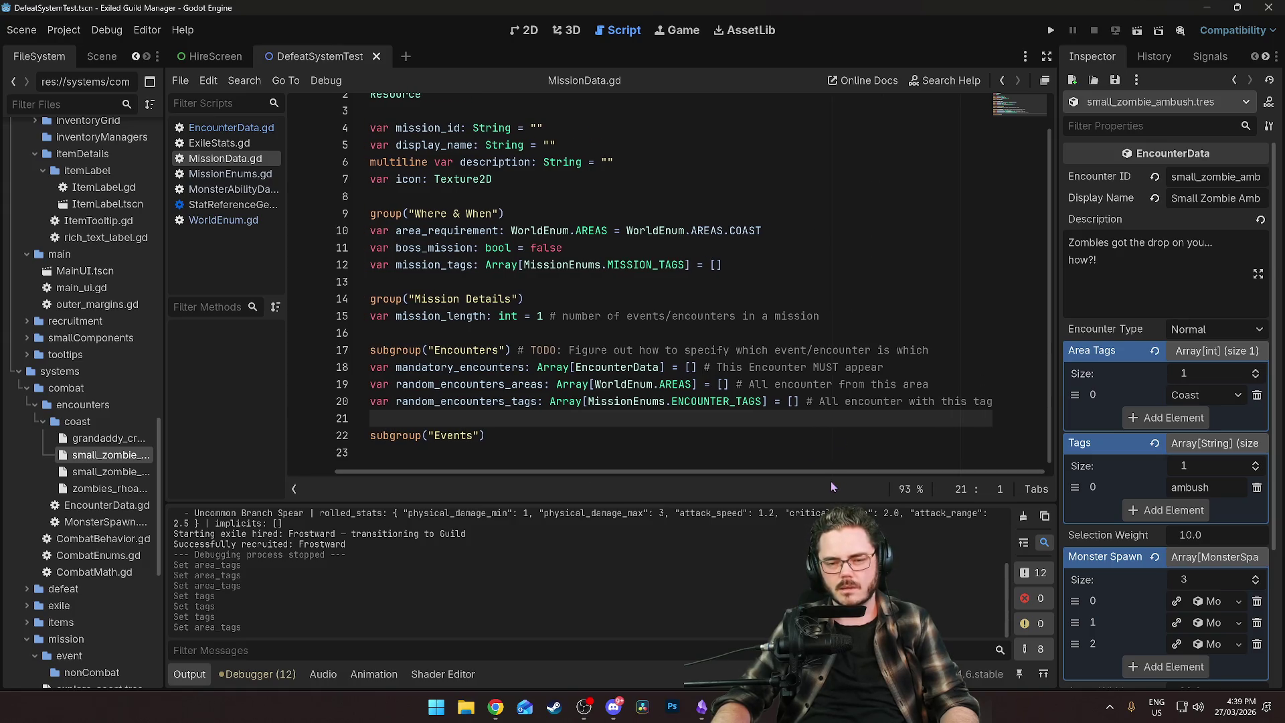
drag(811, 474, 648, 470)
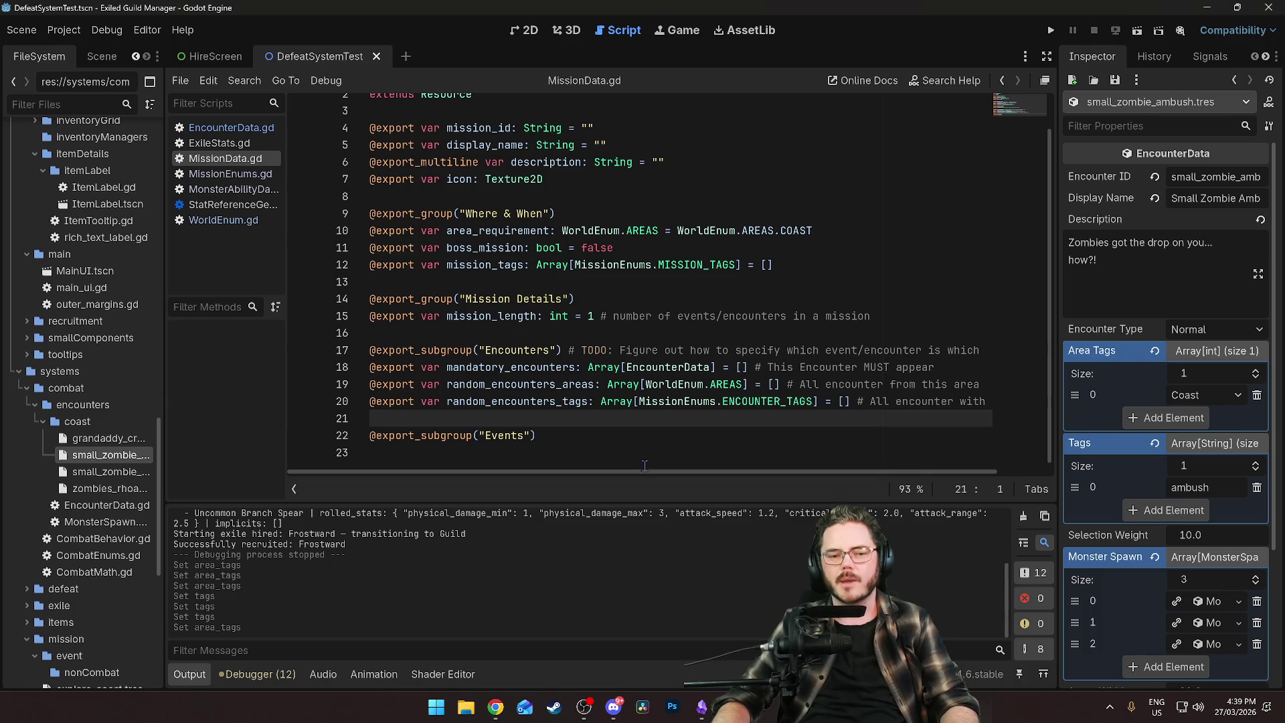
click(467, 331)
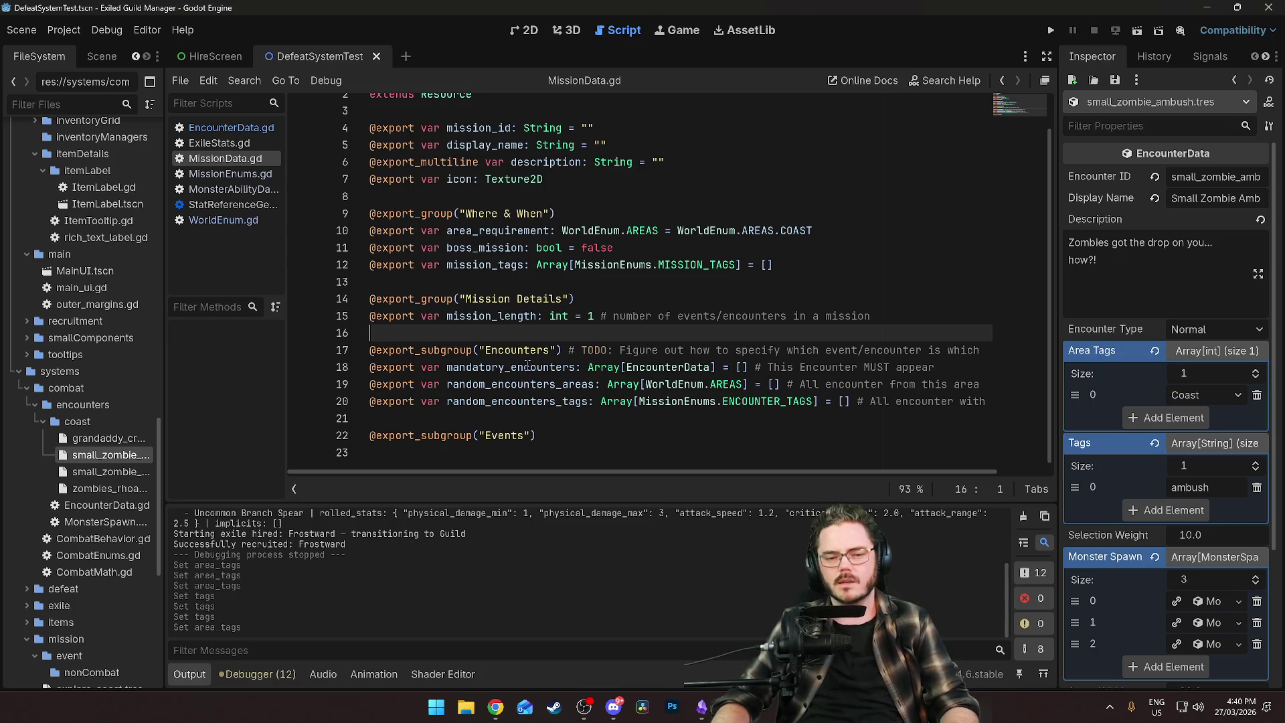
click(564, 400)
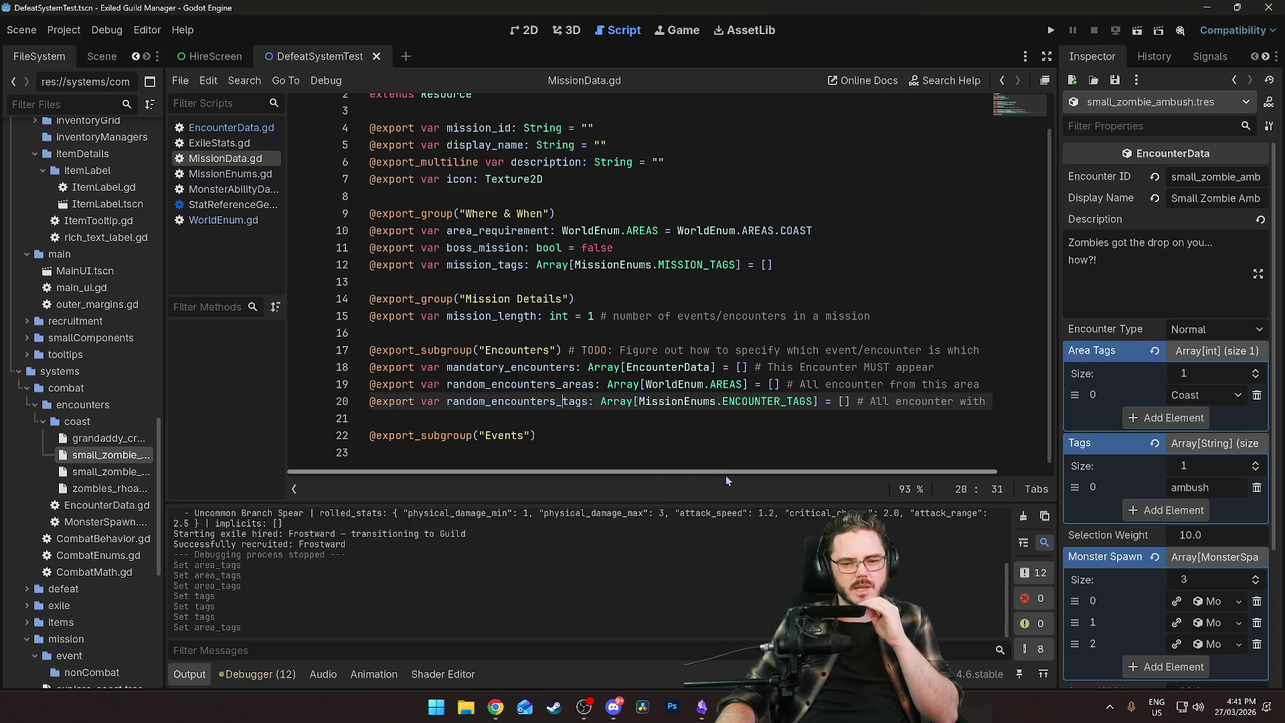
click(537, 333)
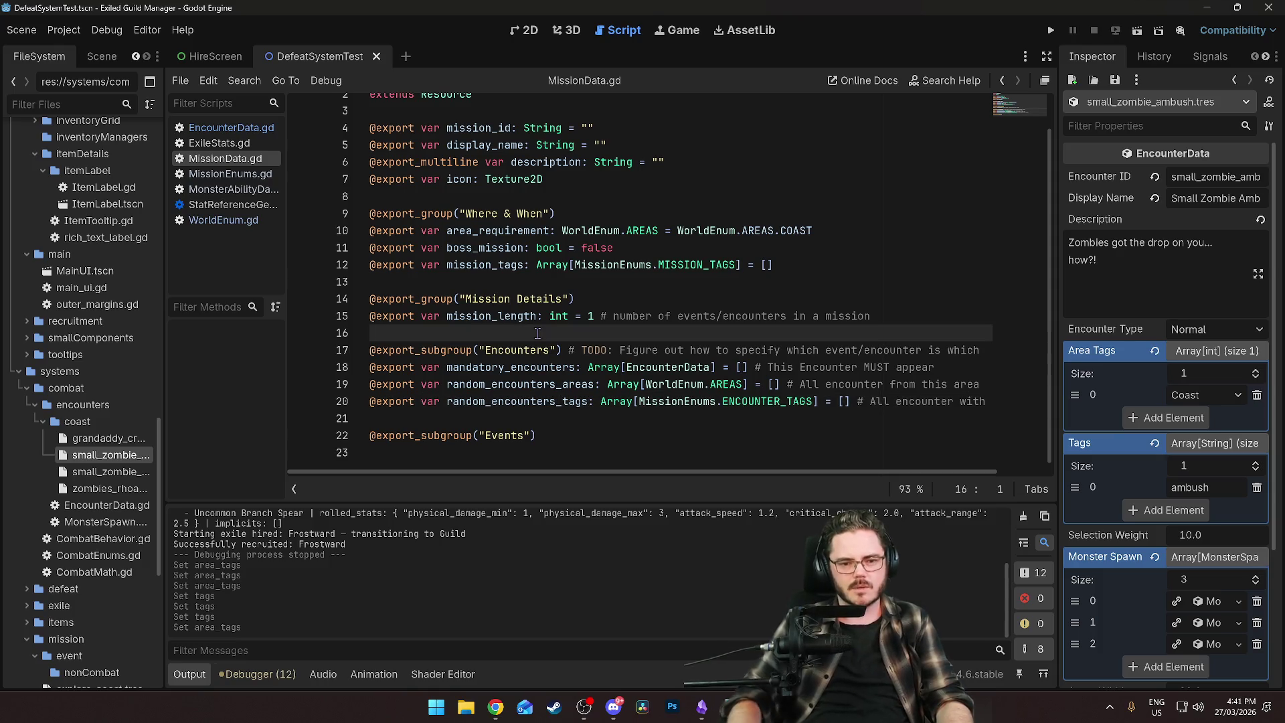
click(477, 422)
key(Return)
key(Return)
key(Up)
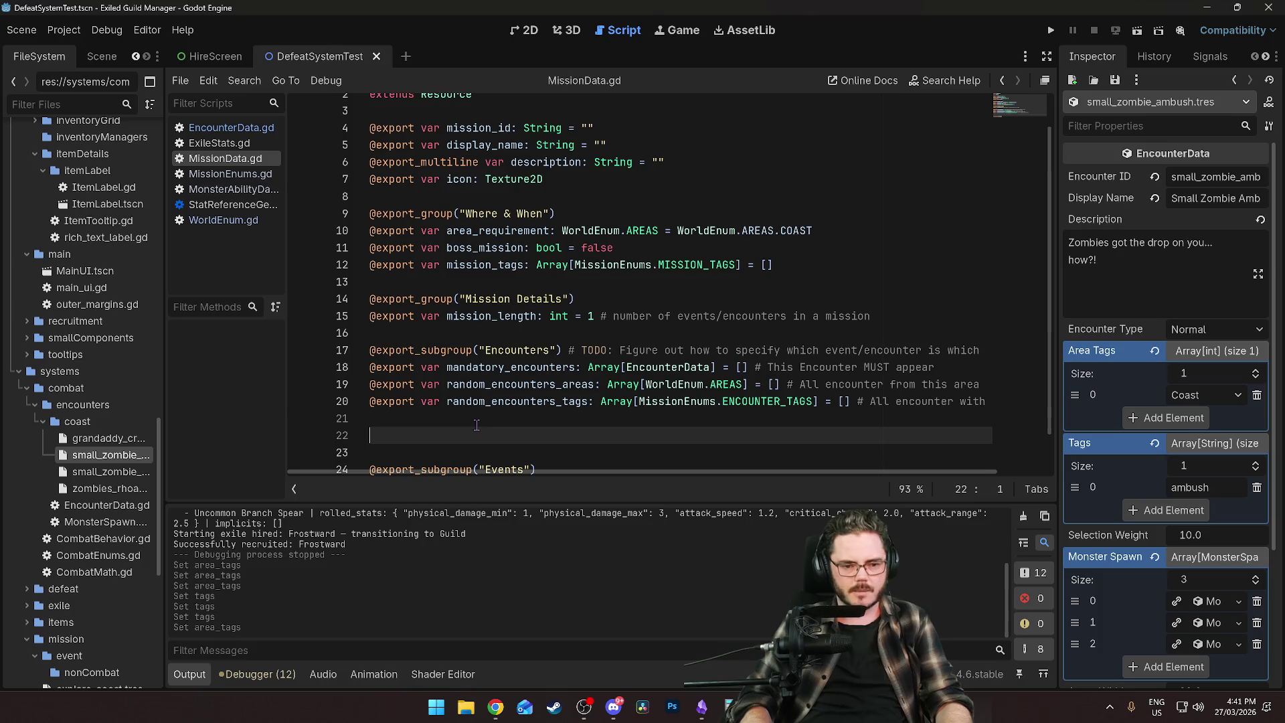
text(@export)
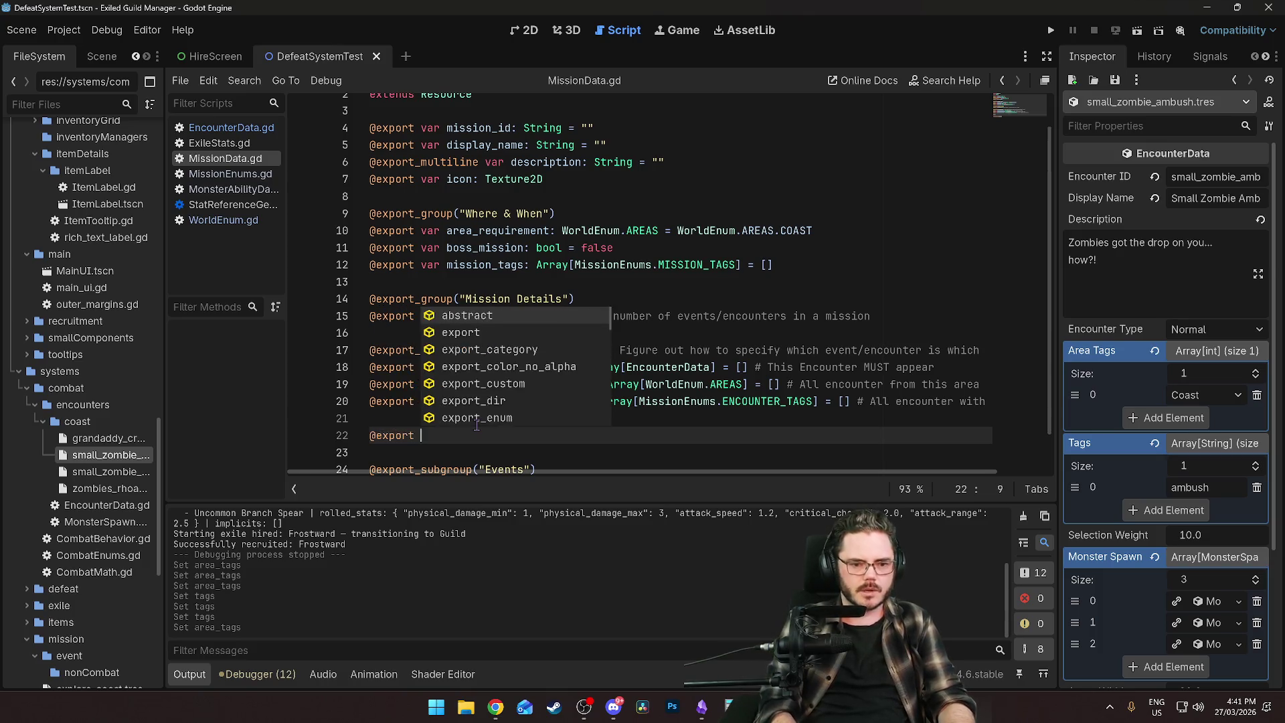
text( var )
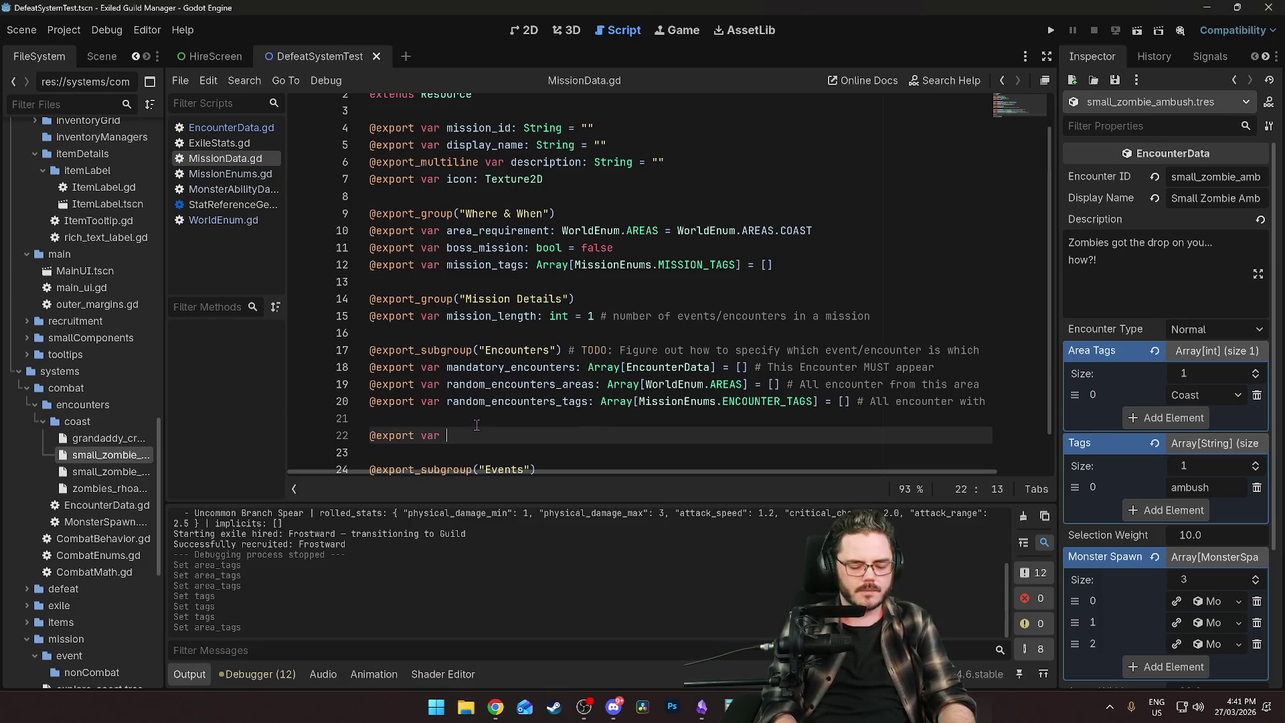
text(encounter_one)
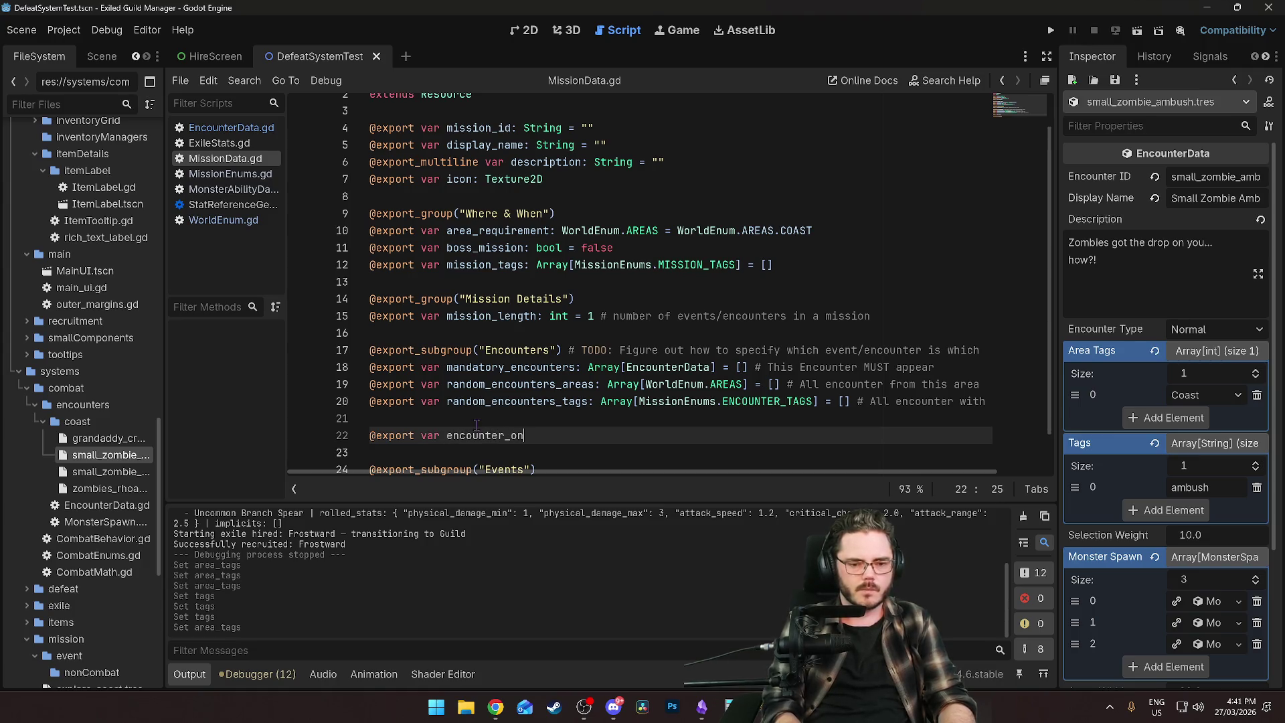
text(:)
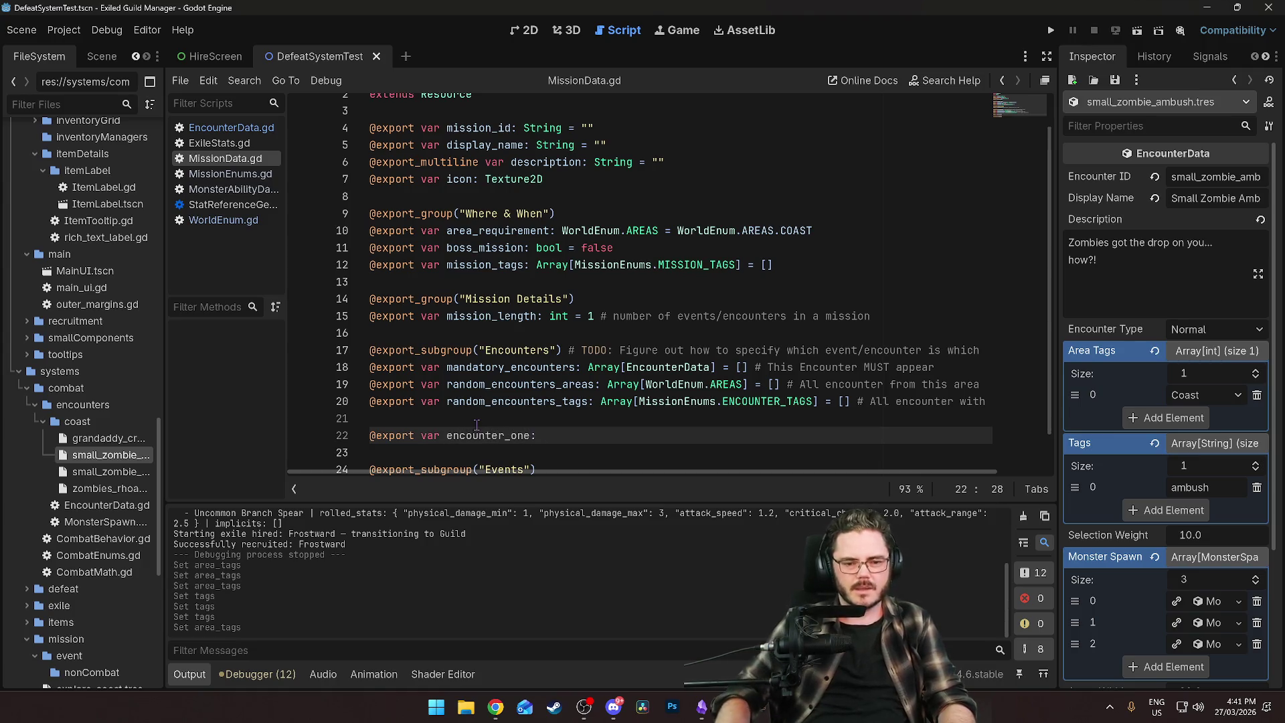
scroll(505, 403, down, 1)
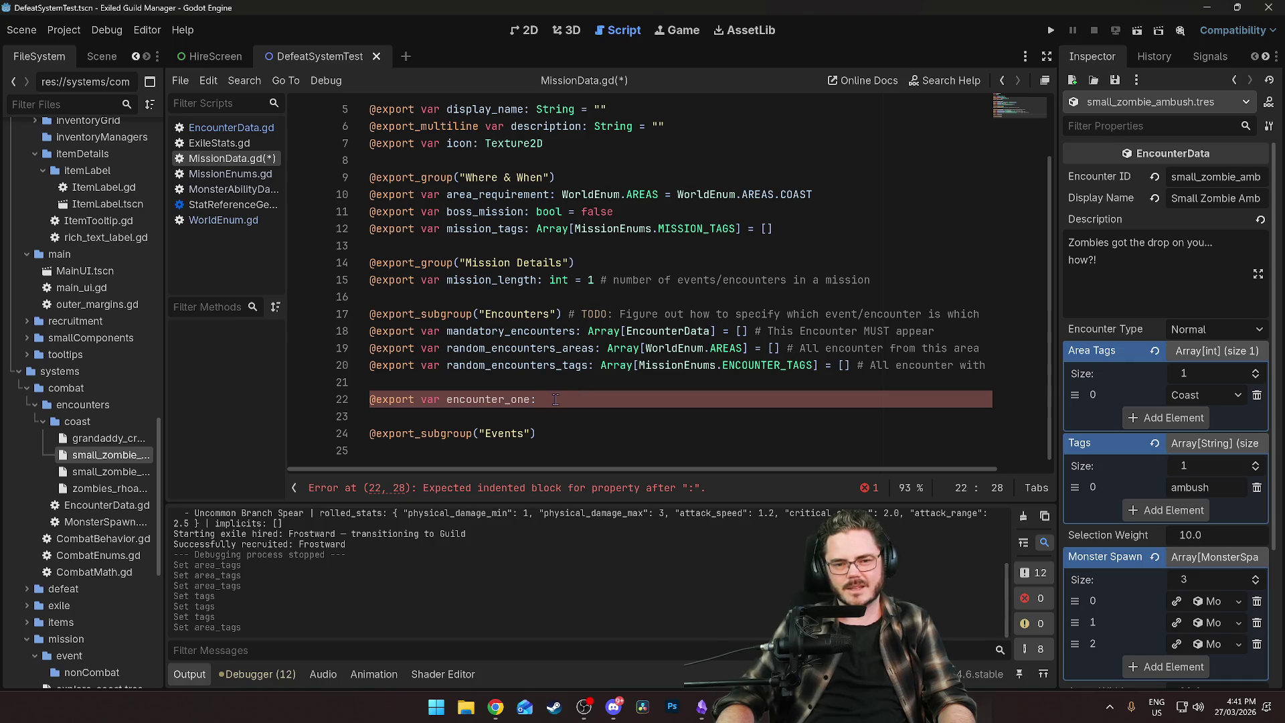
drag(555, 399, 347, 410)
key(BackSpace)
key(BackSpace)
key(BackSpace)
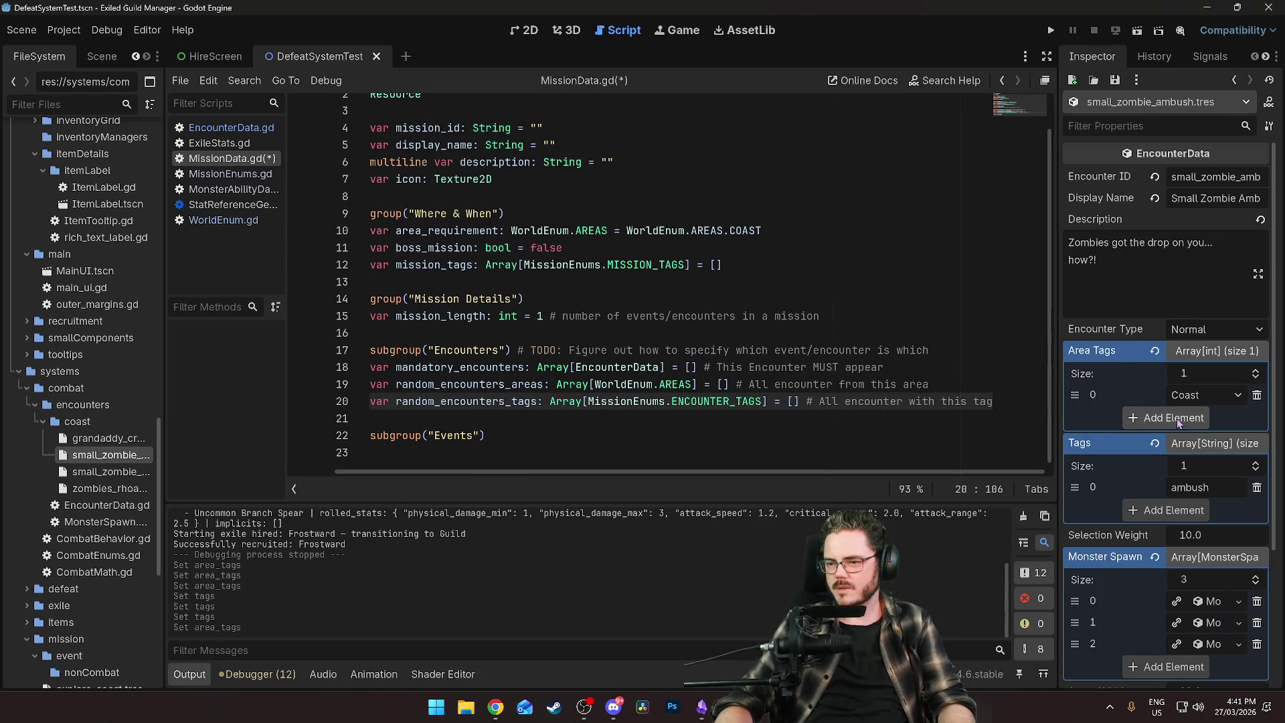
click(1213, 395)
click(1220, 395)
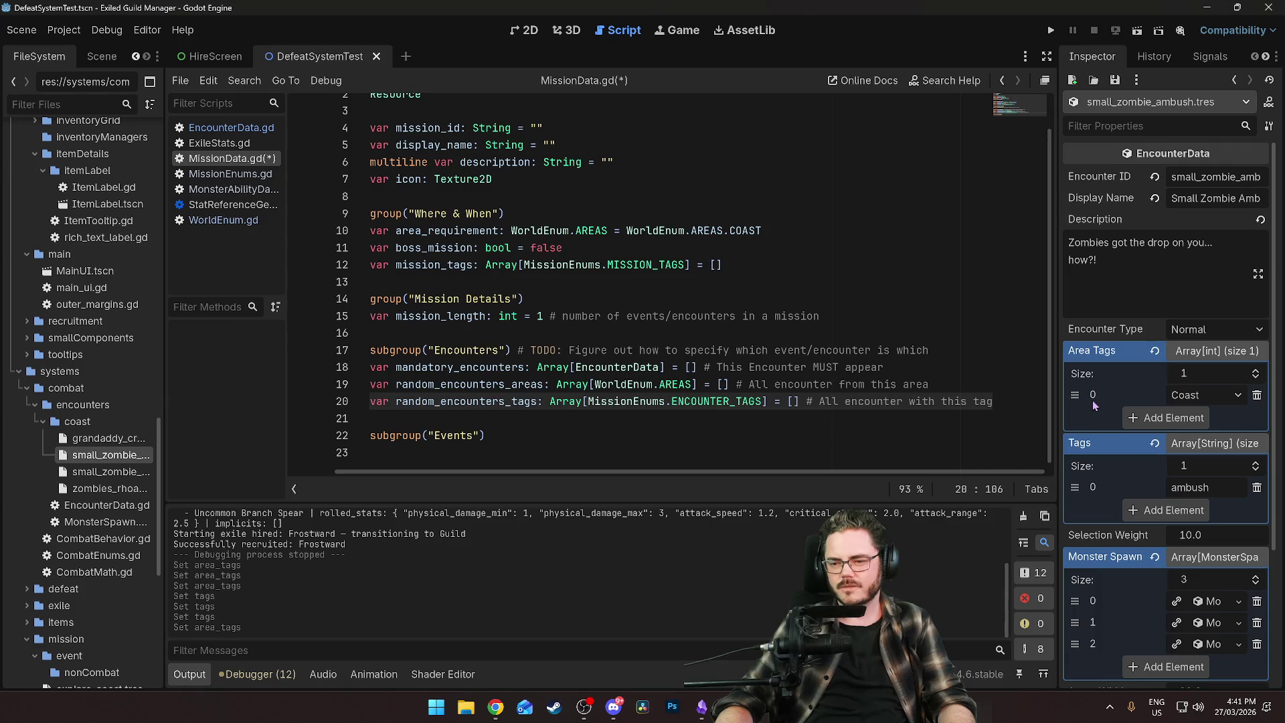
click(472, 367)
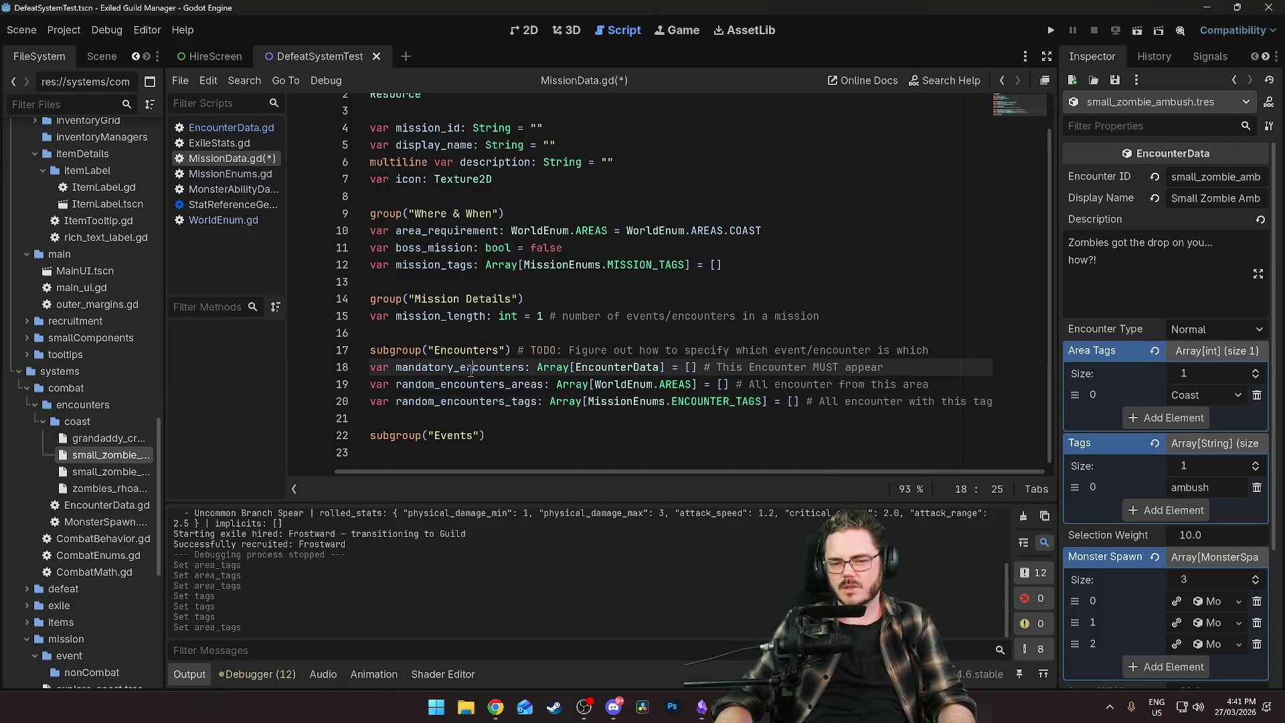
scroll(1146, 459, down, 2)
scroll(1120, 416, up, 3)
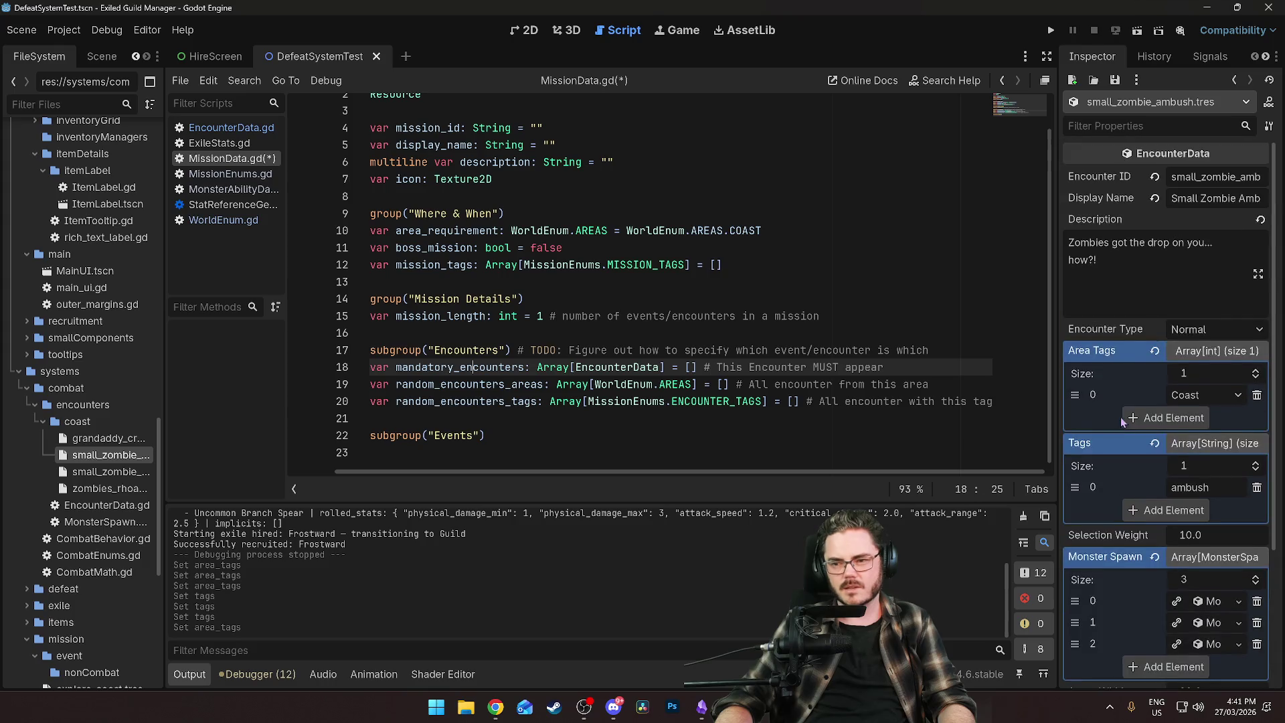
- Save MissionData.gd, then load explore_coast.tres and expand its Mandatory Encounters list
scroll(1123, 436, down, 4)
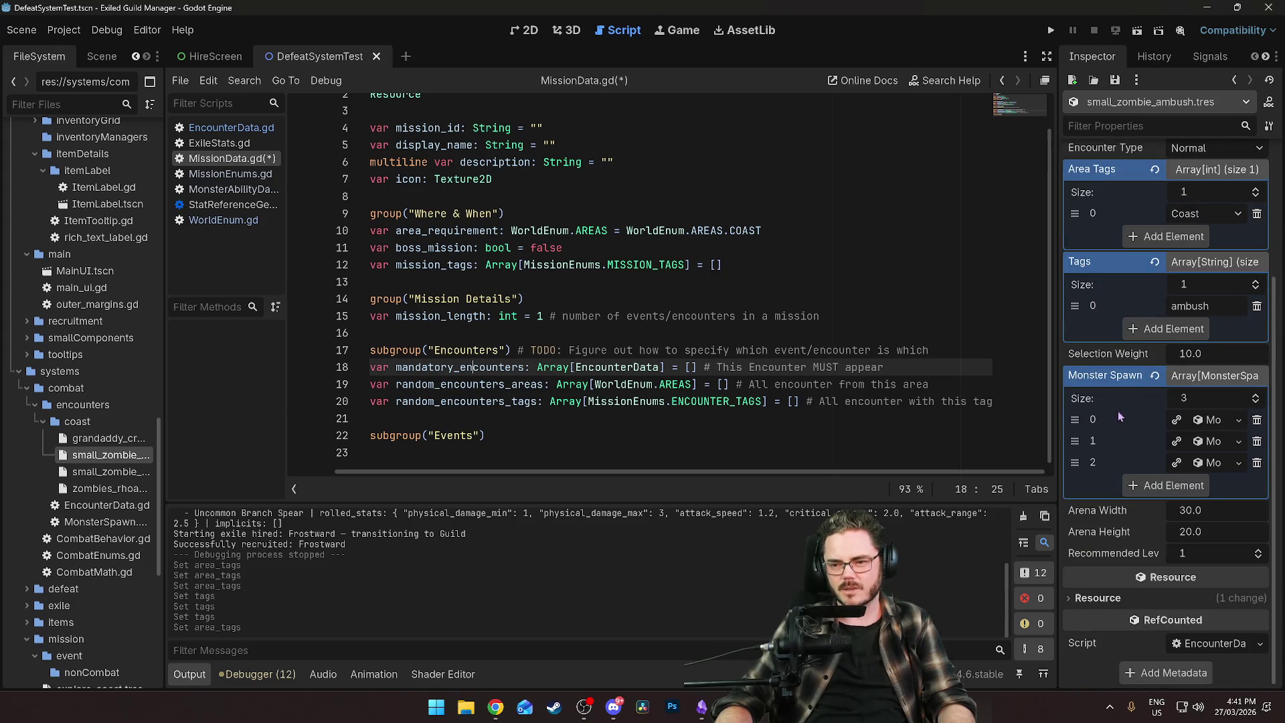
scroll(1113, 399, up, 3)
key(ctrl+z)
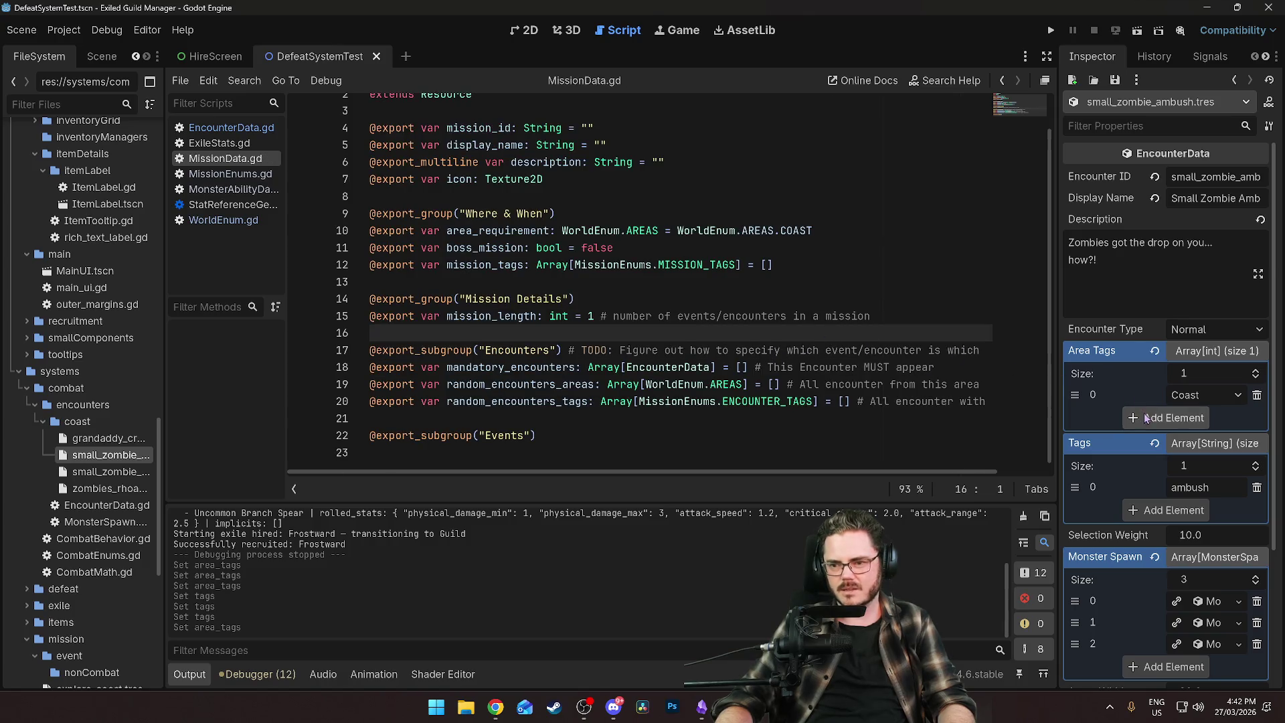
scroll(1114, 382, down, 2)
scroll(1179, 217, up, 1)
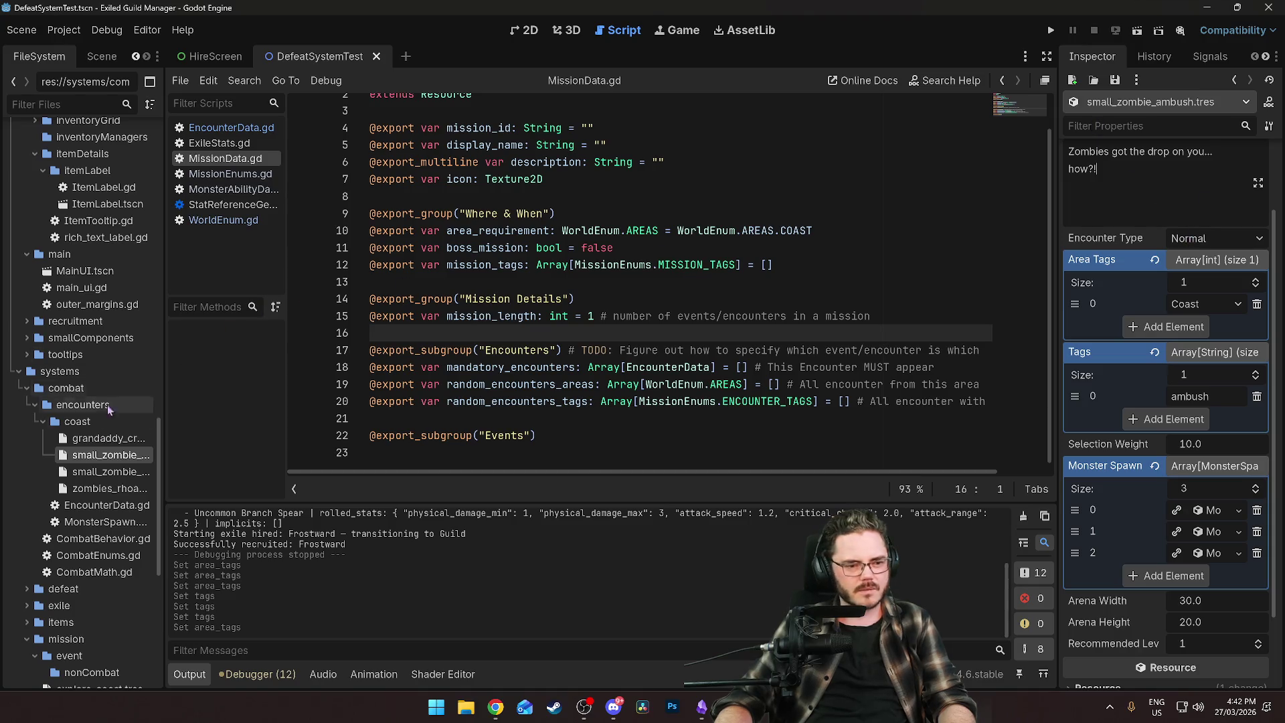
scroll(77, 468, down, 5)
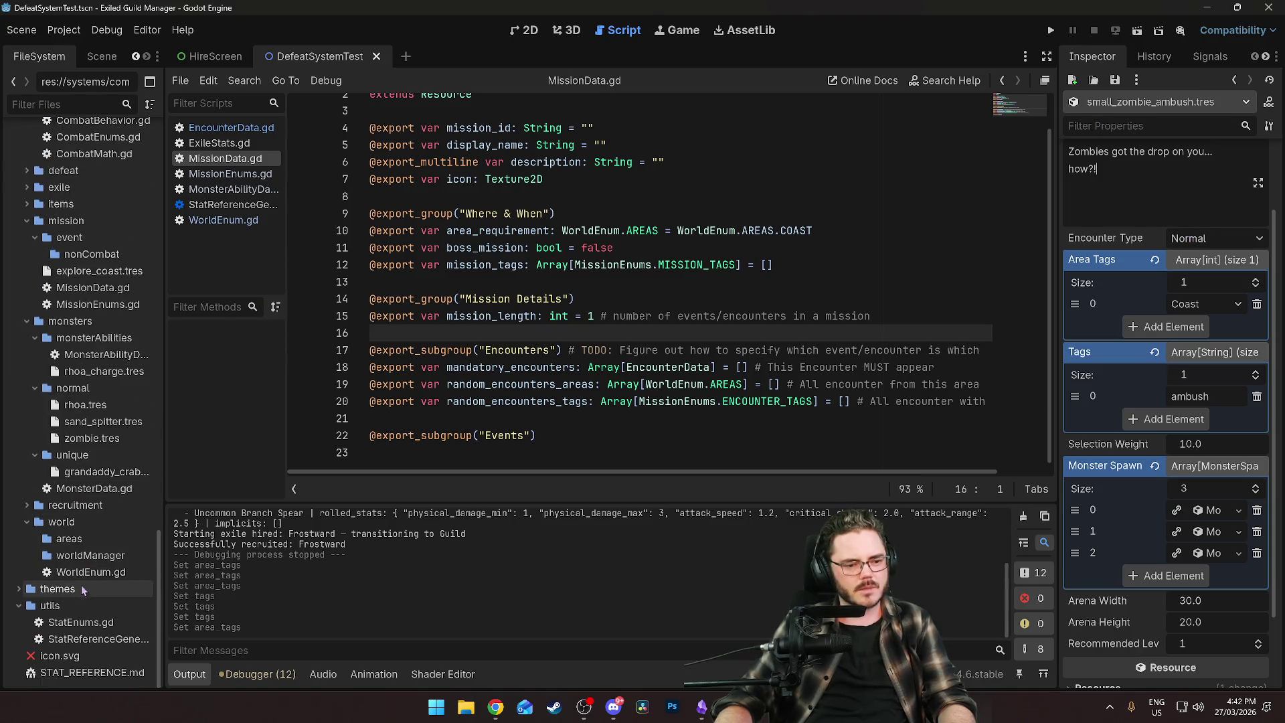
click(99, 271)
scroll(1131, 422, down, 1)
click(1210, 443)
- Quick Load small_zombie_pack.tres into Mandatory Encounters element 0 and widen the Inspector panel
click(1183, 487)
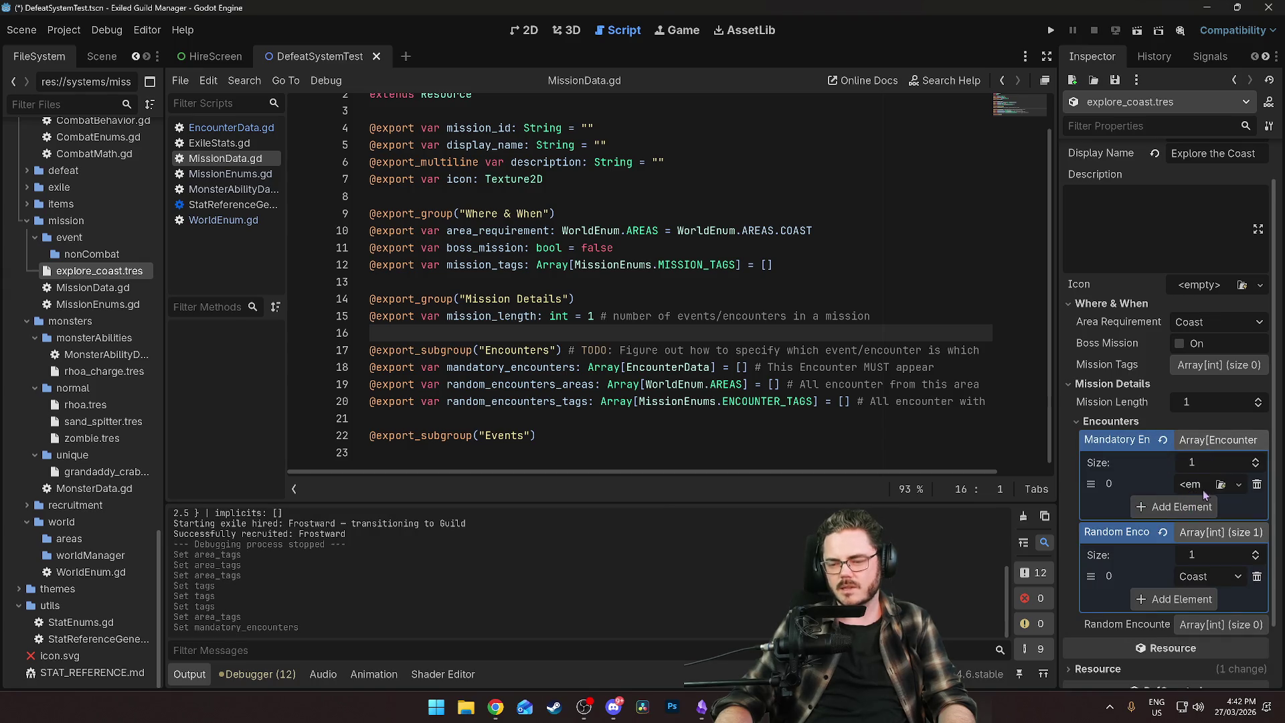
click(1239, 484)
click(1189, 544)
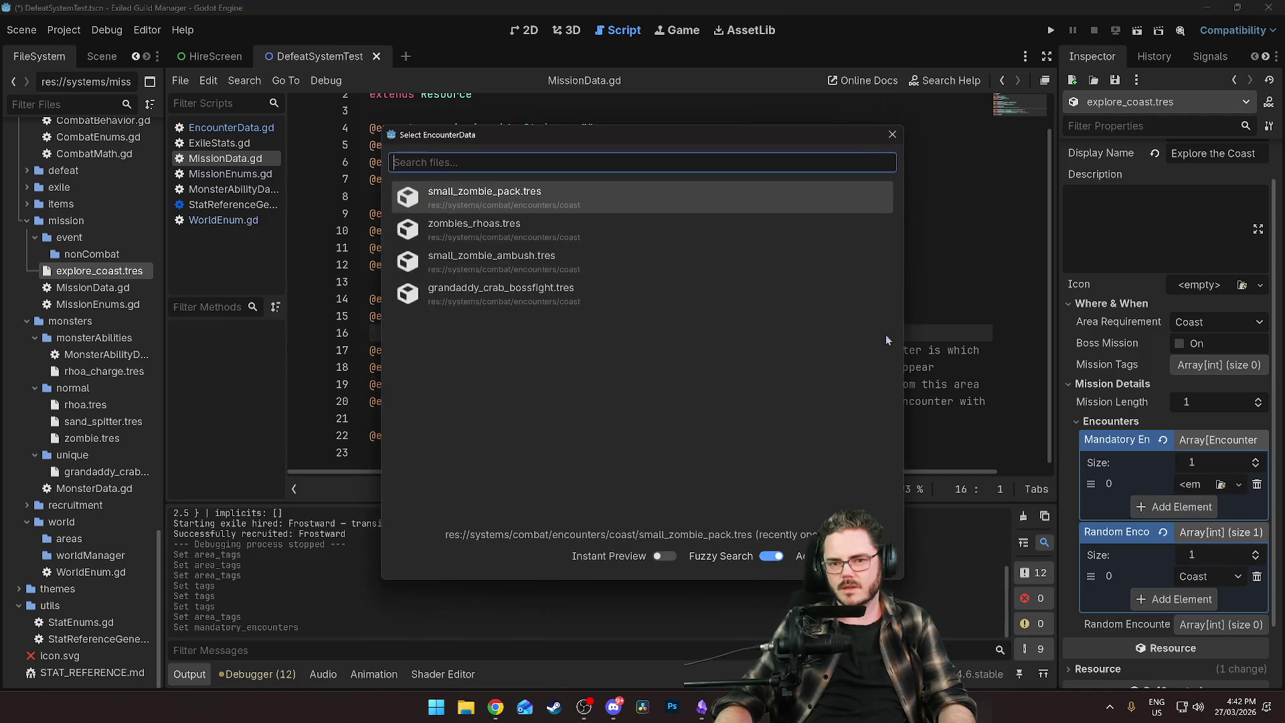
double_click(512, 226)
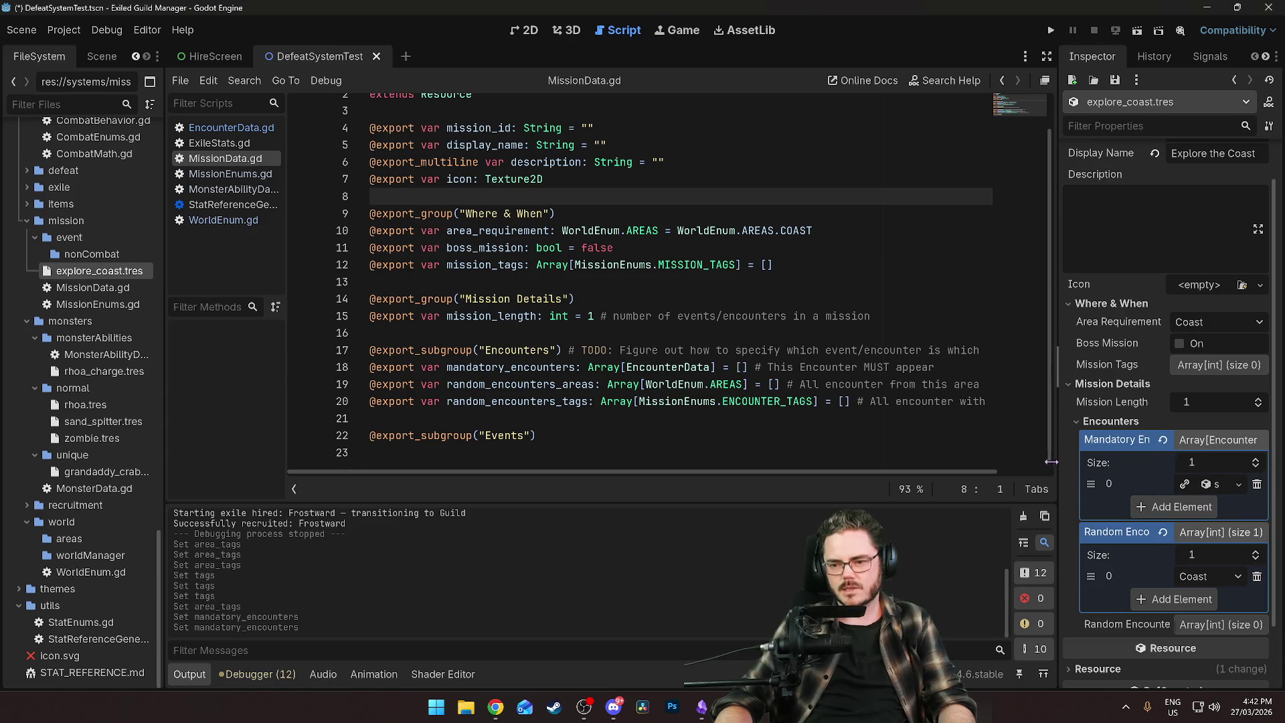
drag(1061, 464, 917, 468)
- Add second and third Mandatory Encounters slots, discarding the blank EncounterData tried in element 1
click(1101, 507)
click(1229, 507)
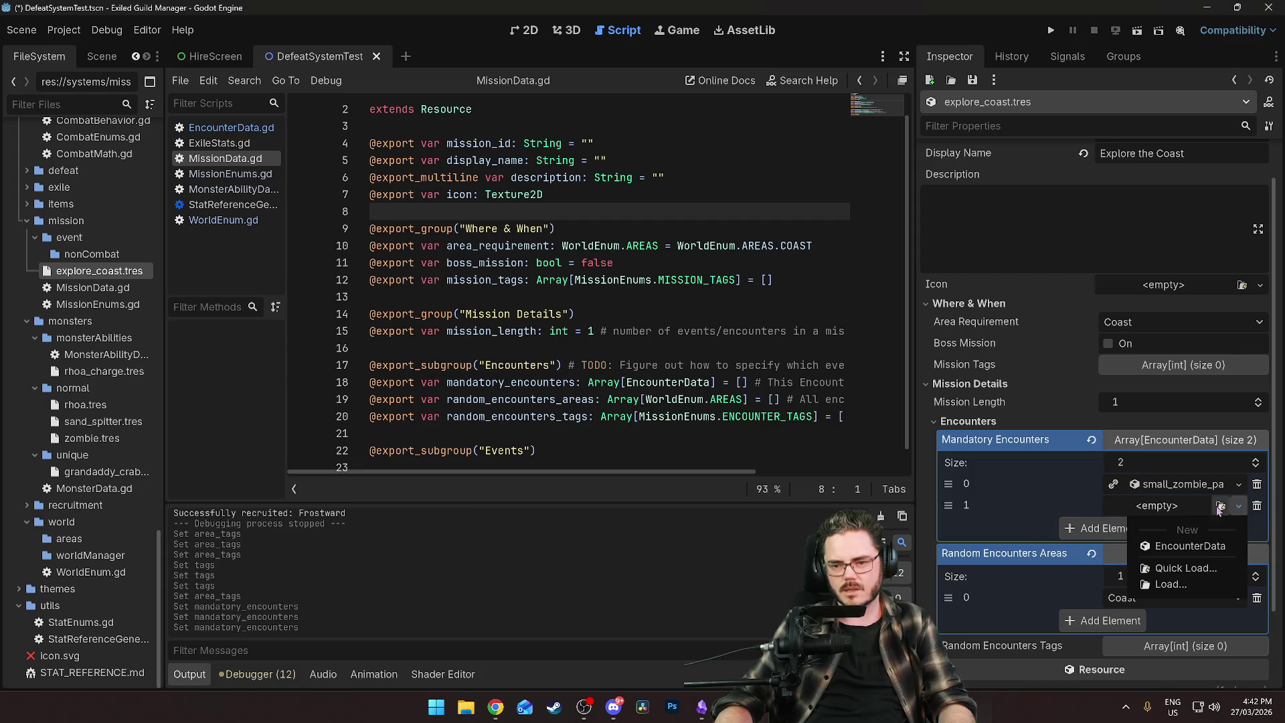
click(1214, 546)
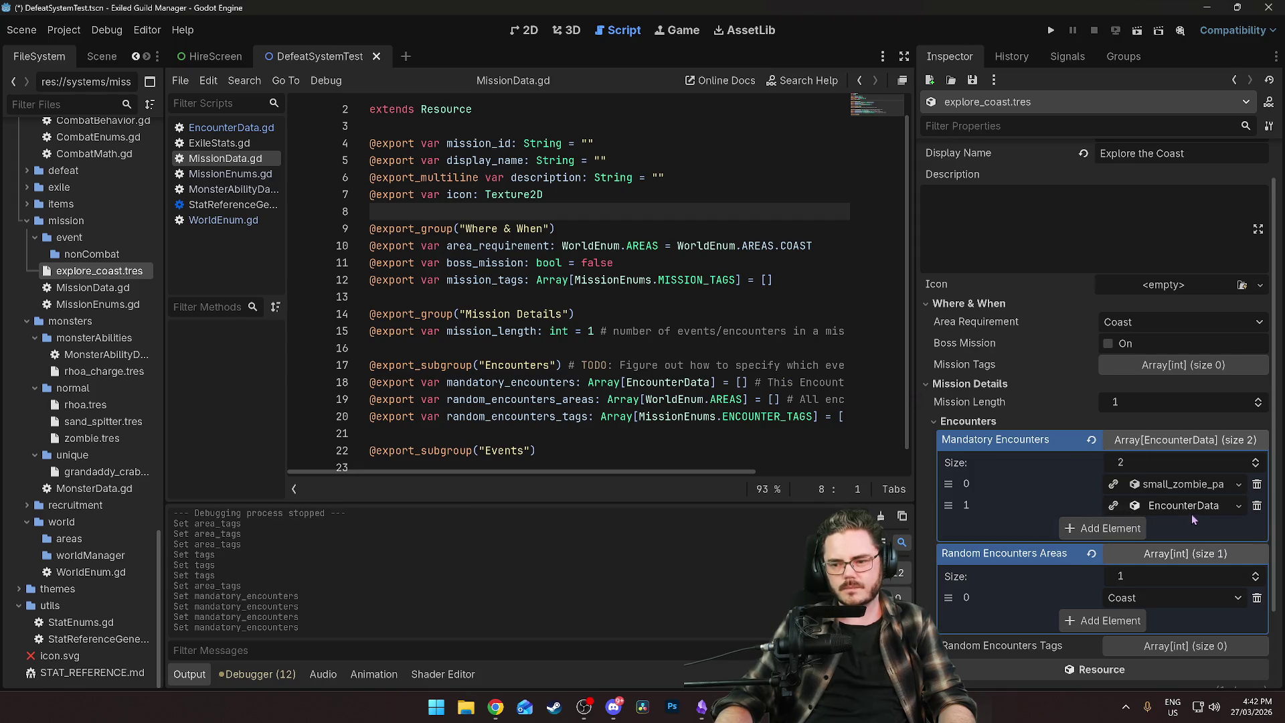
click(1191, 508)
click(1257, 505)
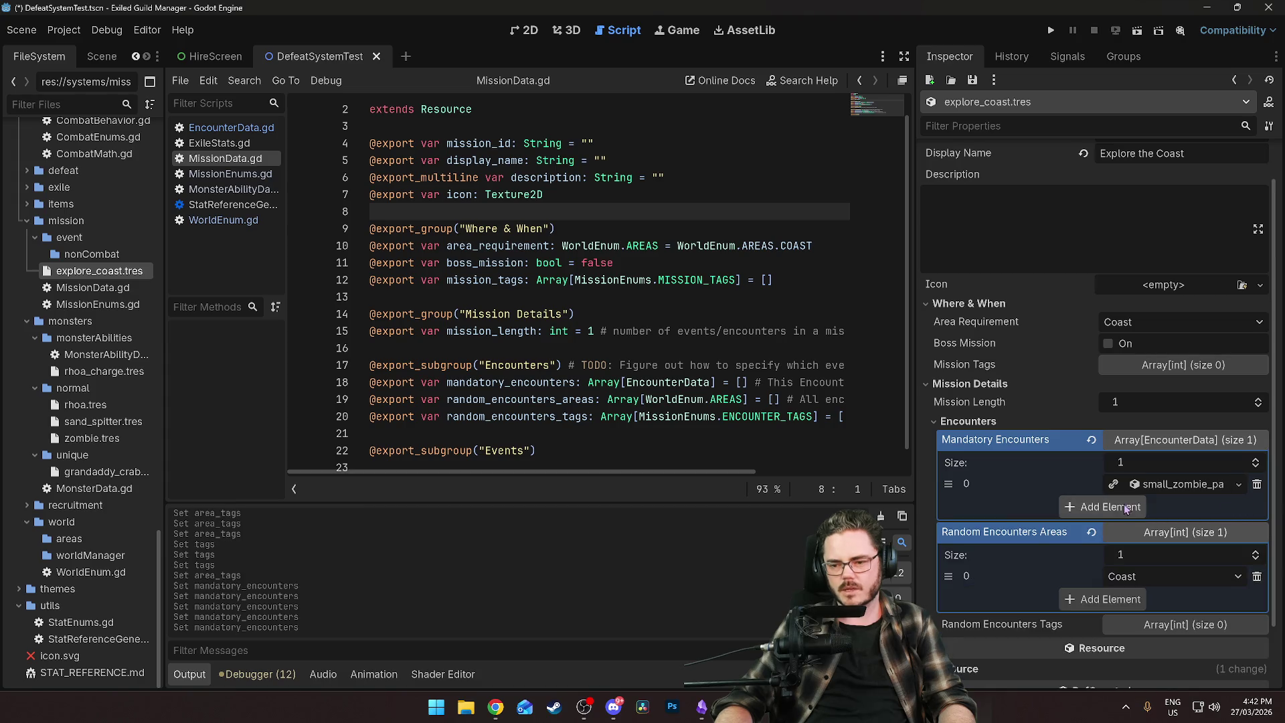
click(1104, 507)
click(1236, 507)
click(1191, 540)
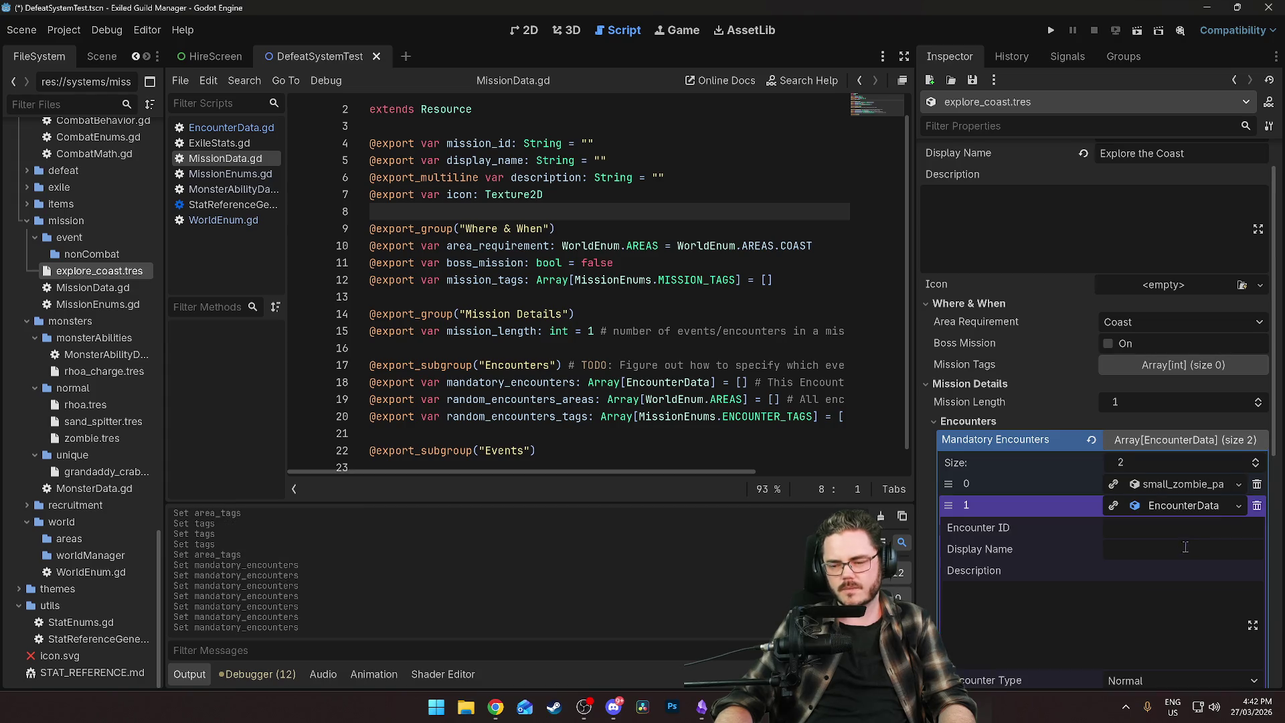
click(1257, 507)
click(1138, 529)
click(1238, 527)
click(1238, 510)
- Quick Load zombies_rhoas.tres into element 1 as the second mandatory encounter
click(1239, 511)
click(1177, 567)
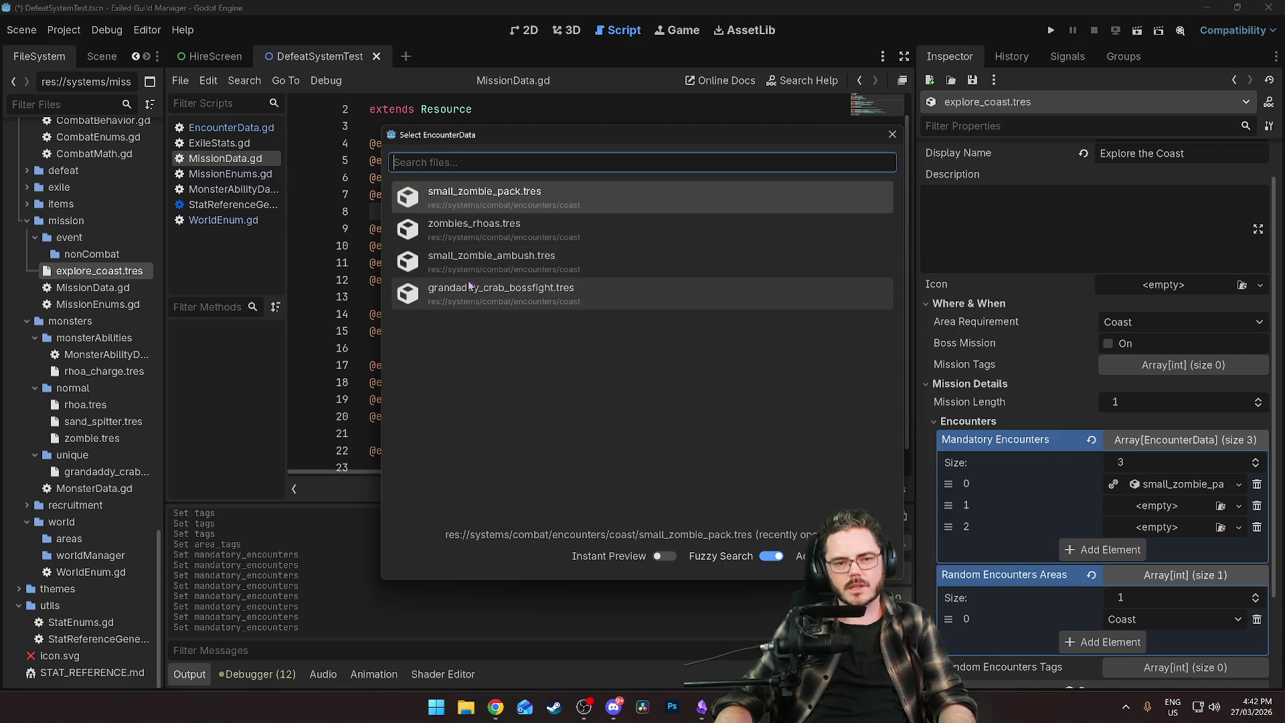
double_click(485, 240)
click(1238, 505)
click(1238, 505)
click(1178, 505)
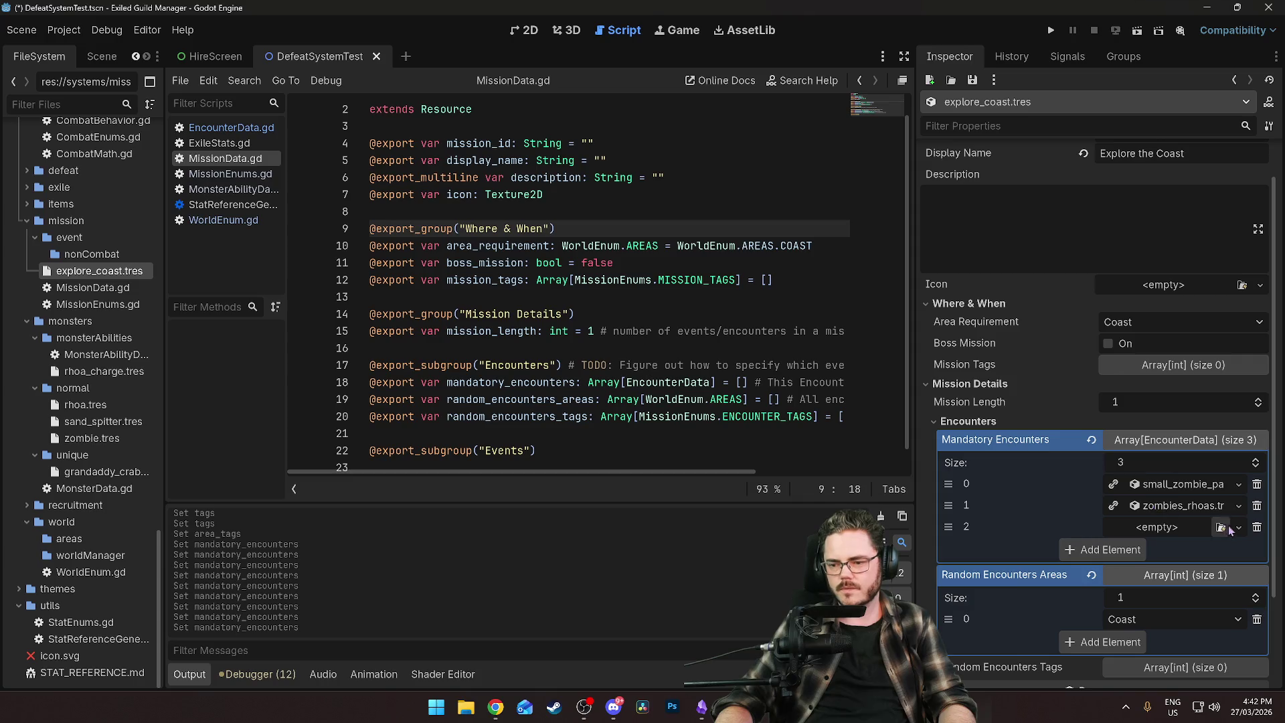
- Quick Load grandaddy_crab_bossfight.tres into element 2 as the third mandatory encounter
click(1238, 527)
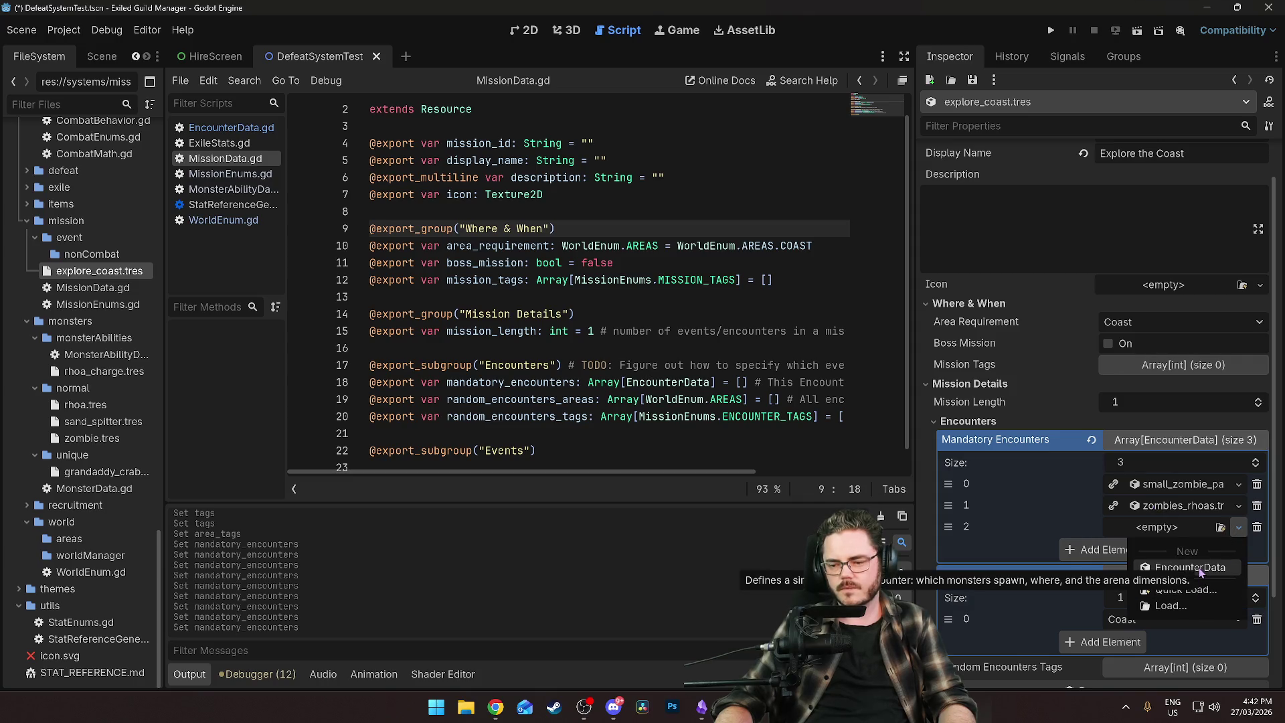
click(1184, 589)
double_click(468, 288)
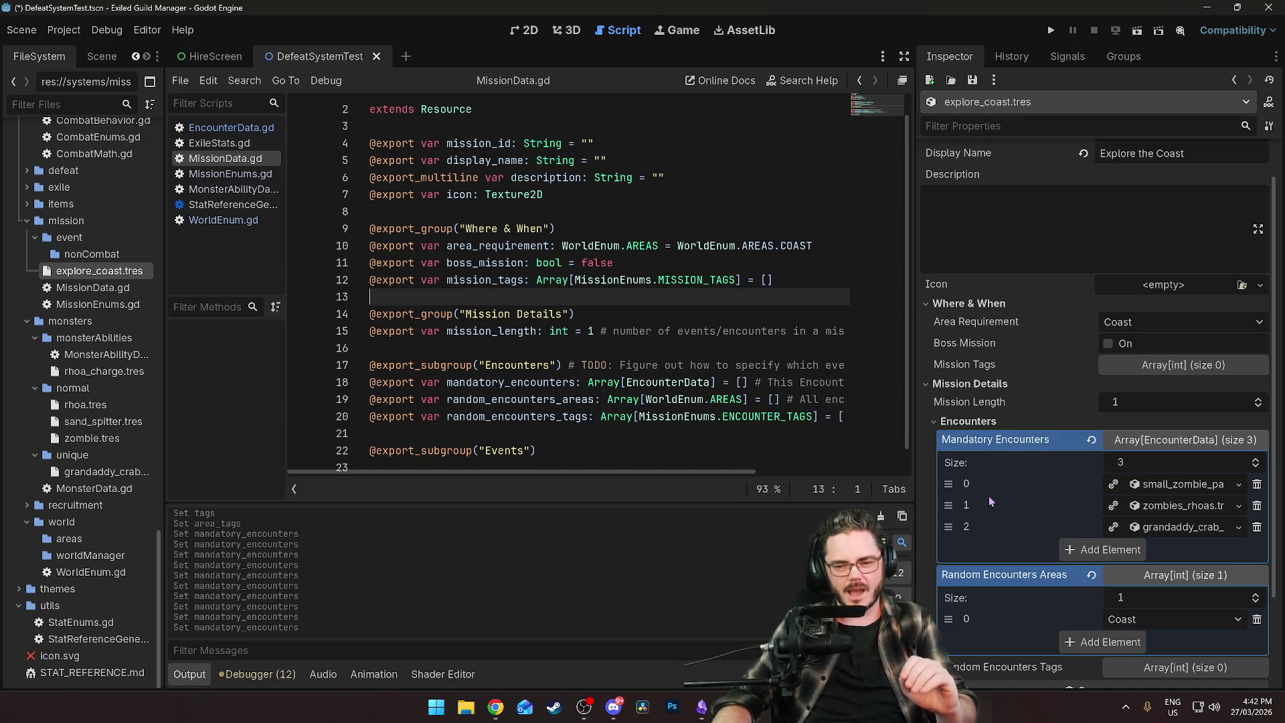
scroll(989, 496, down, 3)
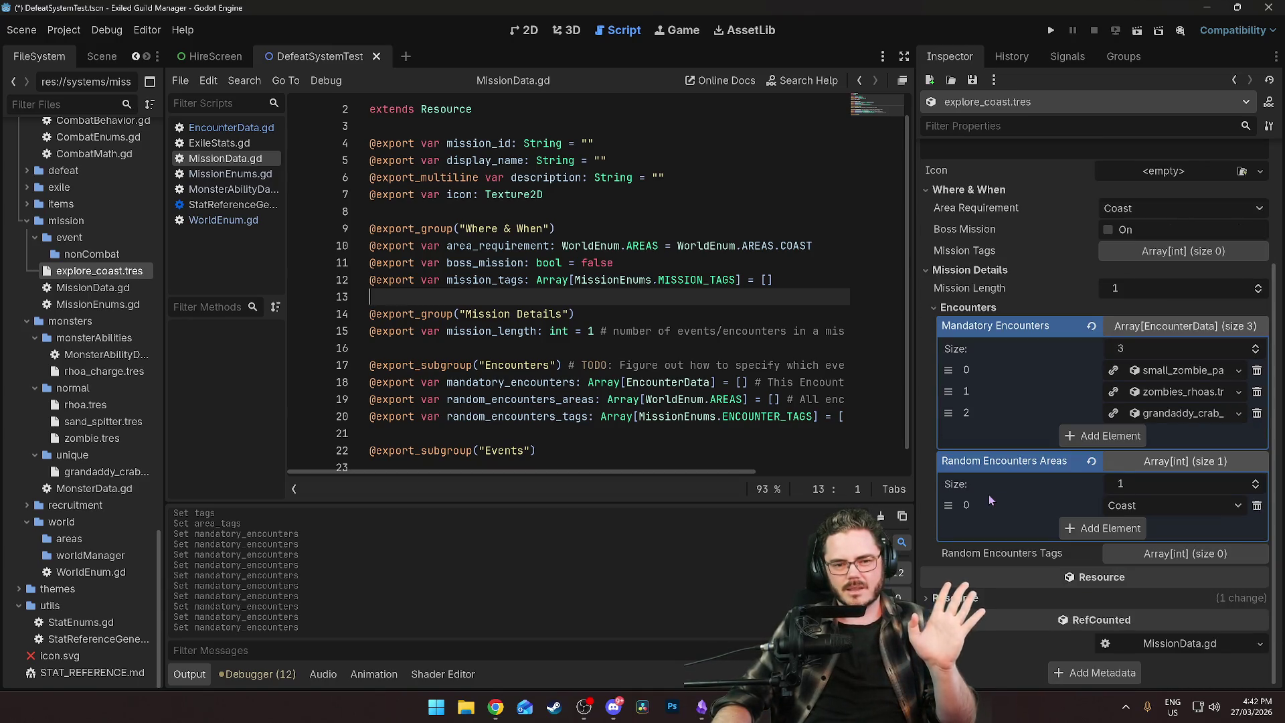
click(621, 416)
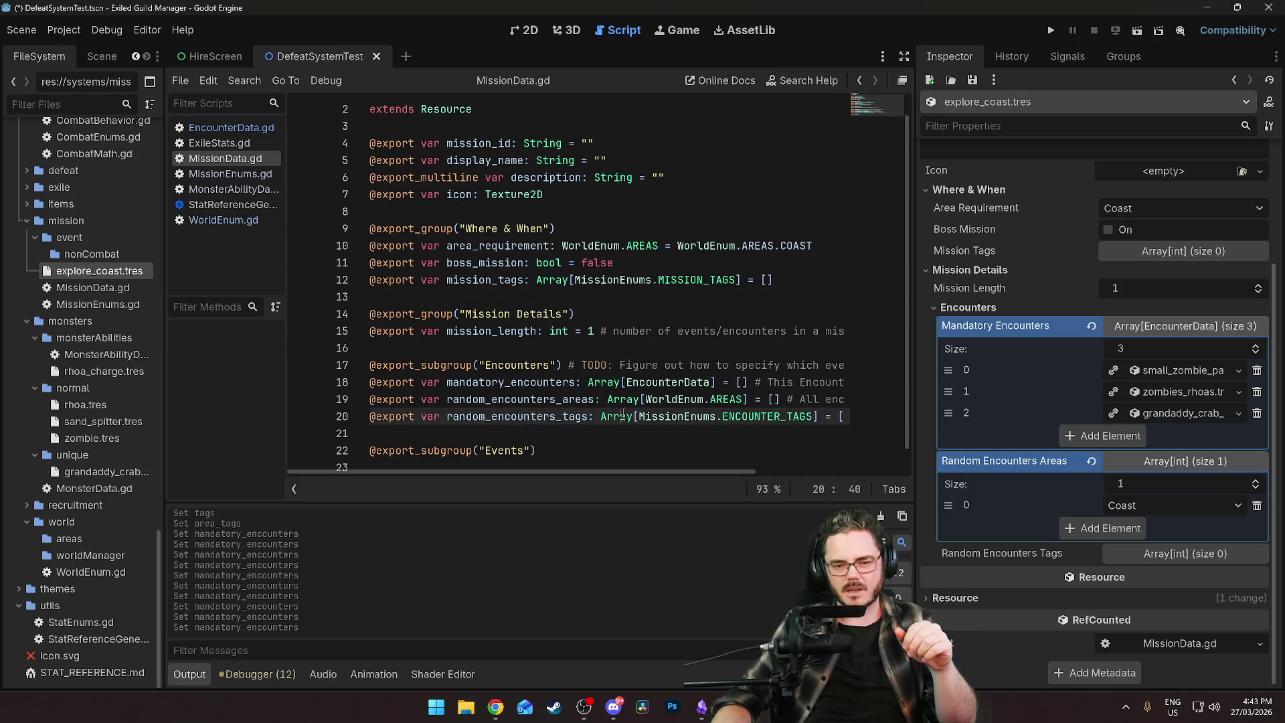
triple_click(621, 417)
drag(621, 416, 629, 401)
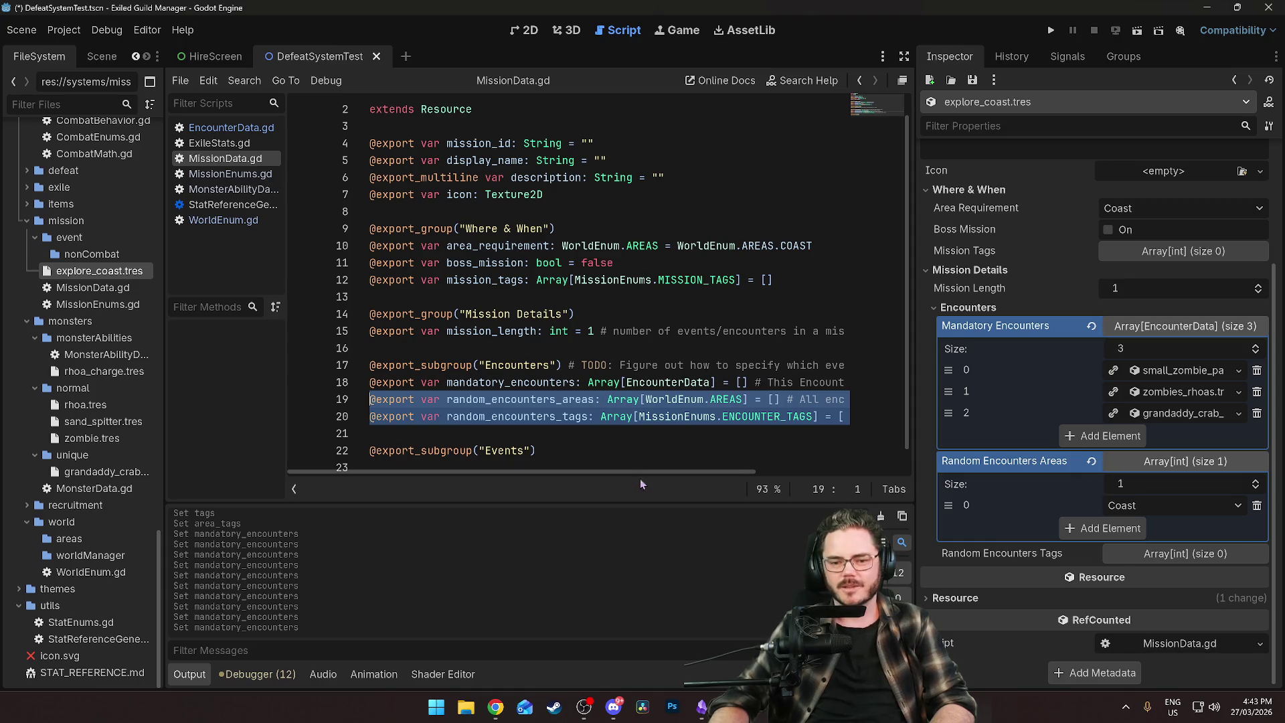
scroll(632, 468, right, 3)
scroll(632, 468, left, 3)
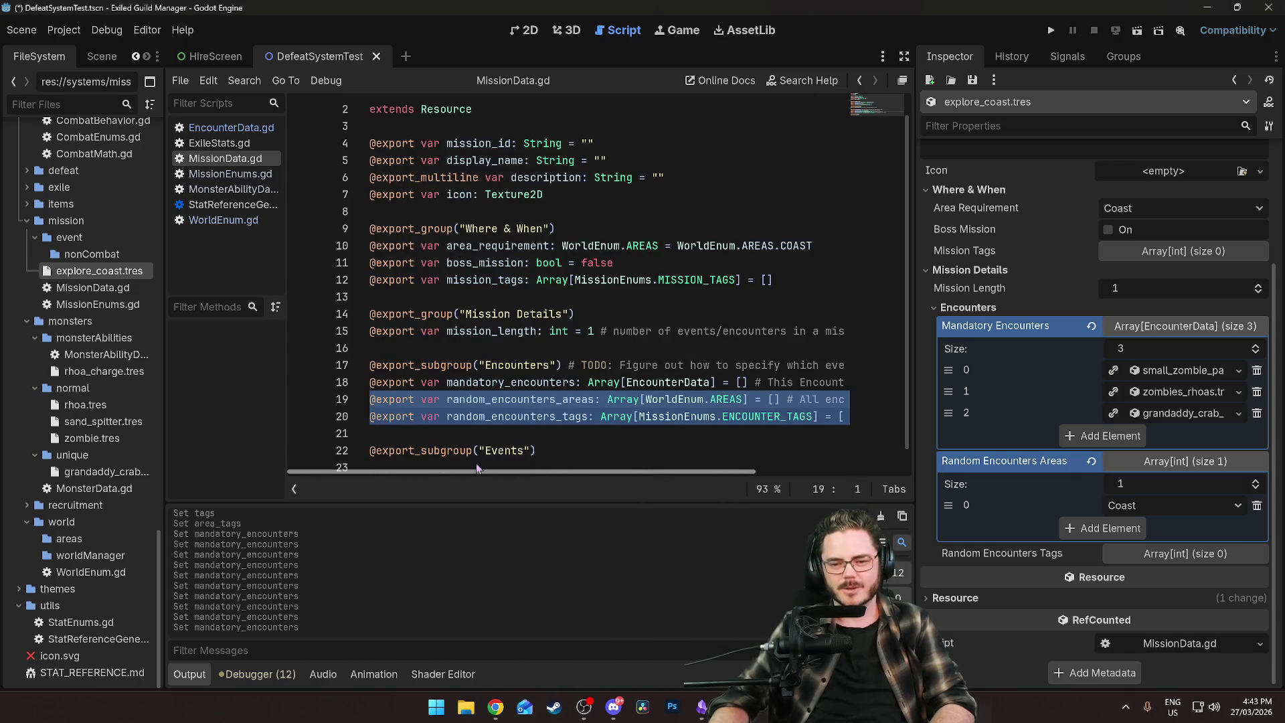
click(500, 399)
mouse_move(616, 472)
mouse_down()
mouse_move(873, 479)
mouse_move(447, 483)
mouse_up()
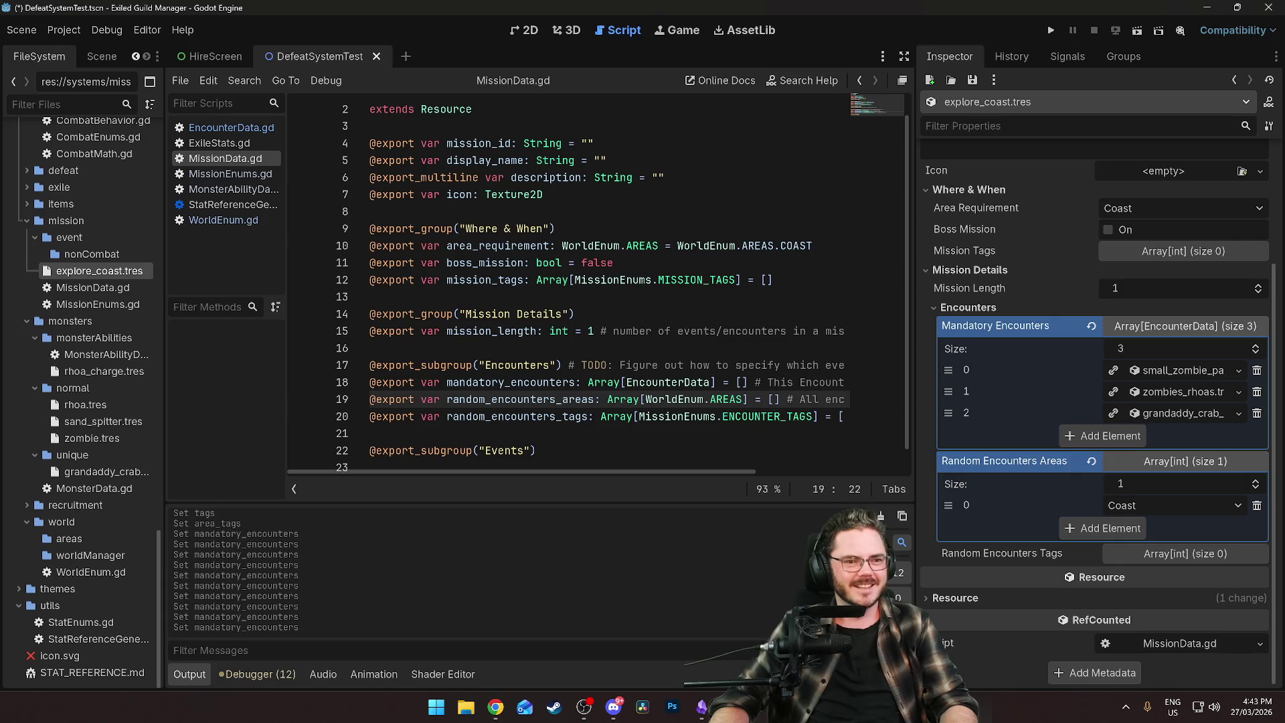
click(496, 708)
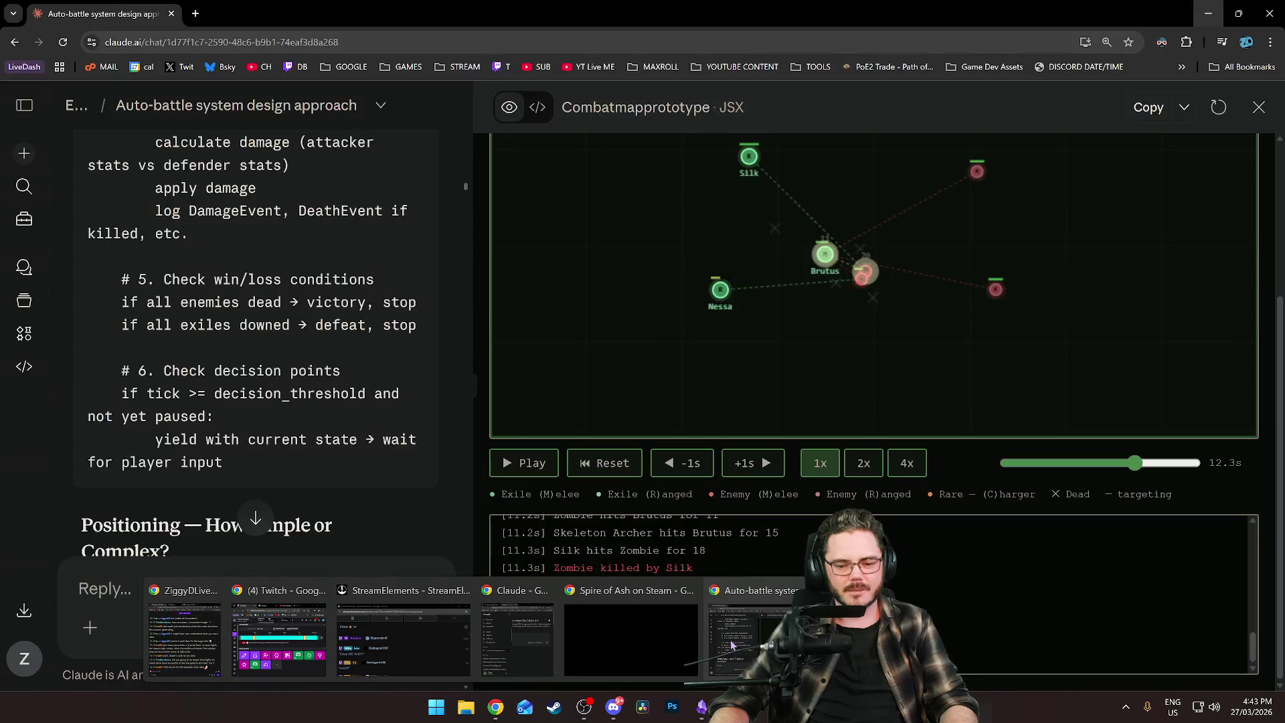
mouse_move(671, 636)
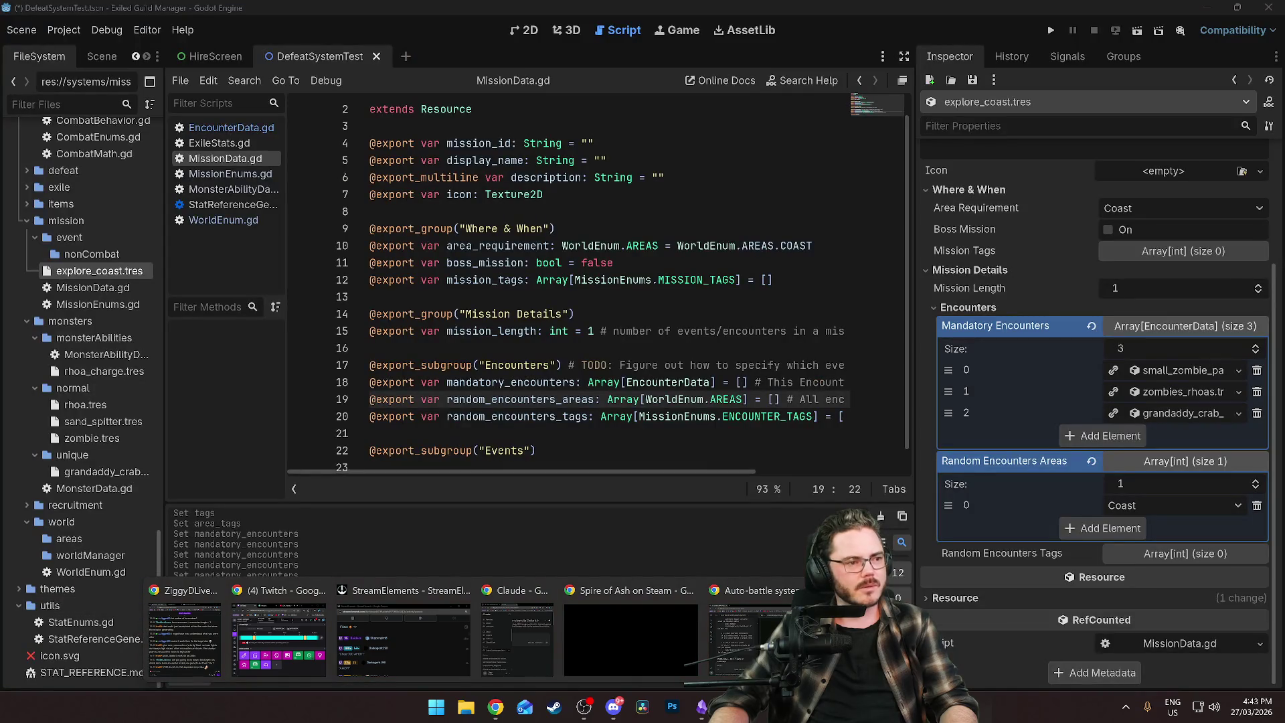
click(495, 707)
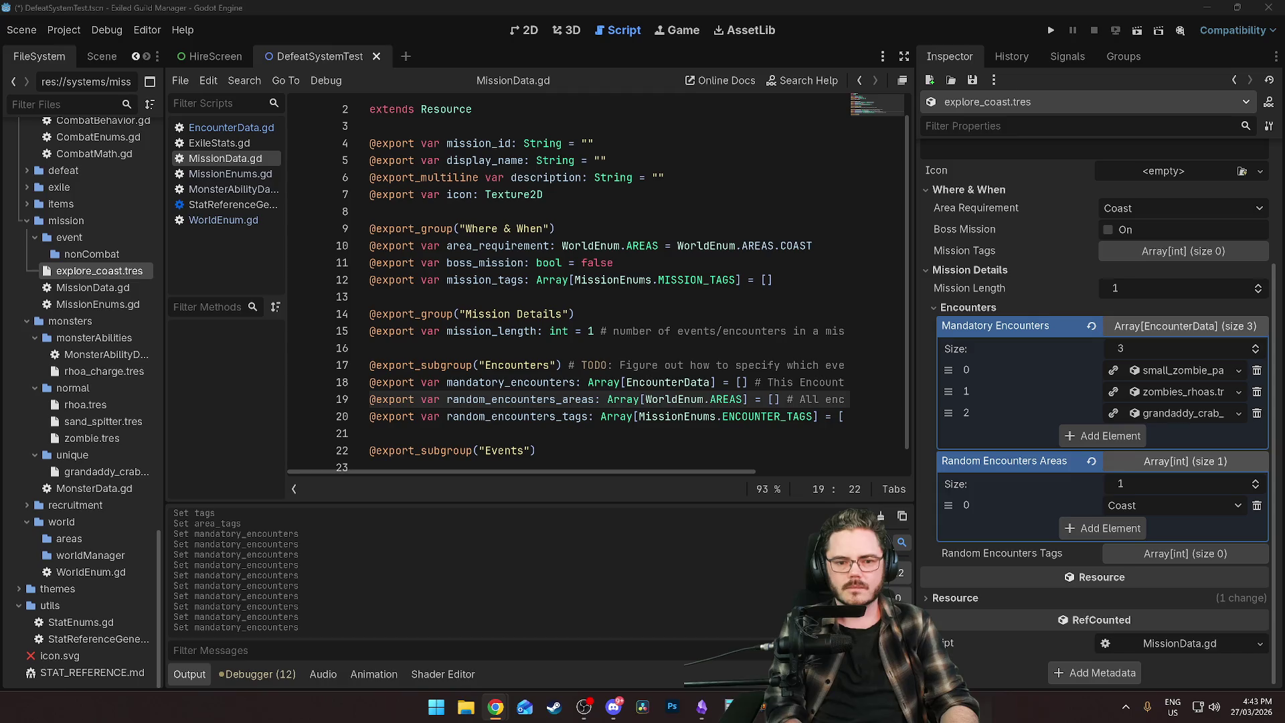
click(307, 299)
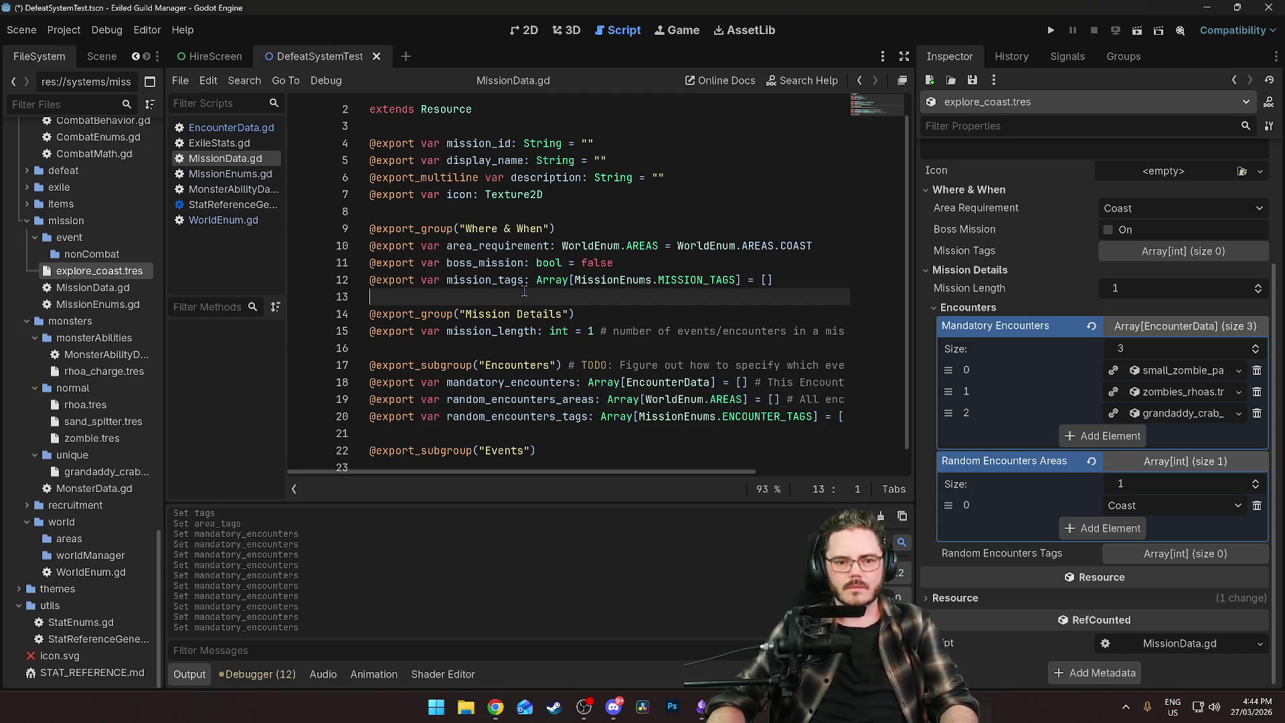
key(ctrl+a)
key(alt+Tab)
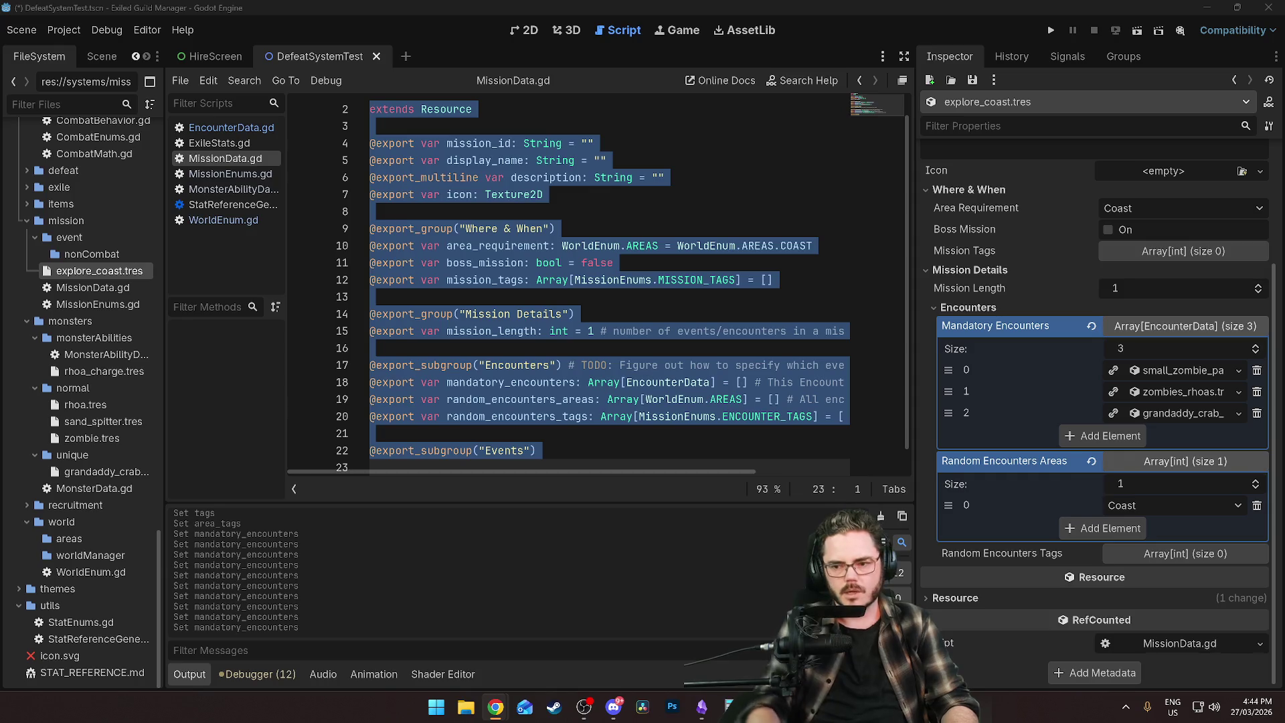
mouse_move(950, 378)
mouse_down()
mouse_move(950, 394)
mouse_move(950, 372)
mouse_up()
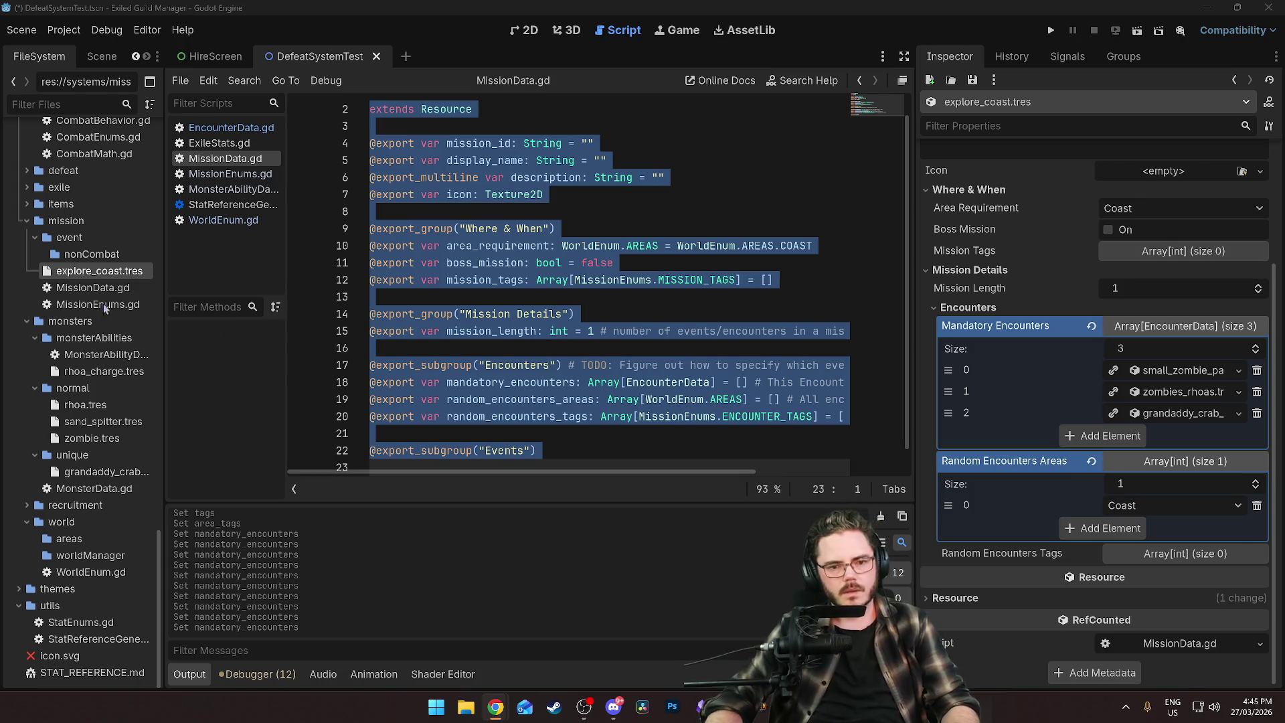
click(716, 382)
scroll(663, 401, down, 1)
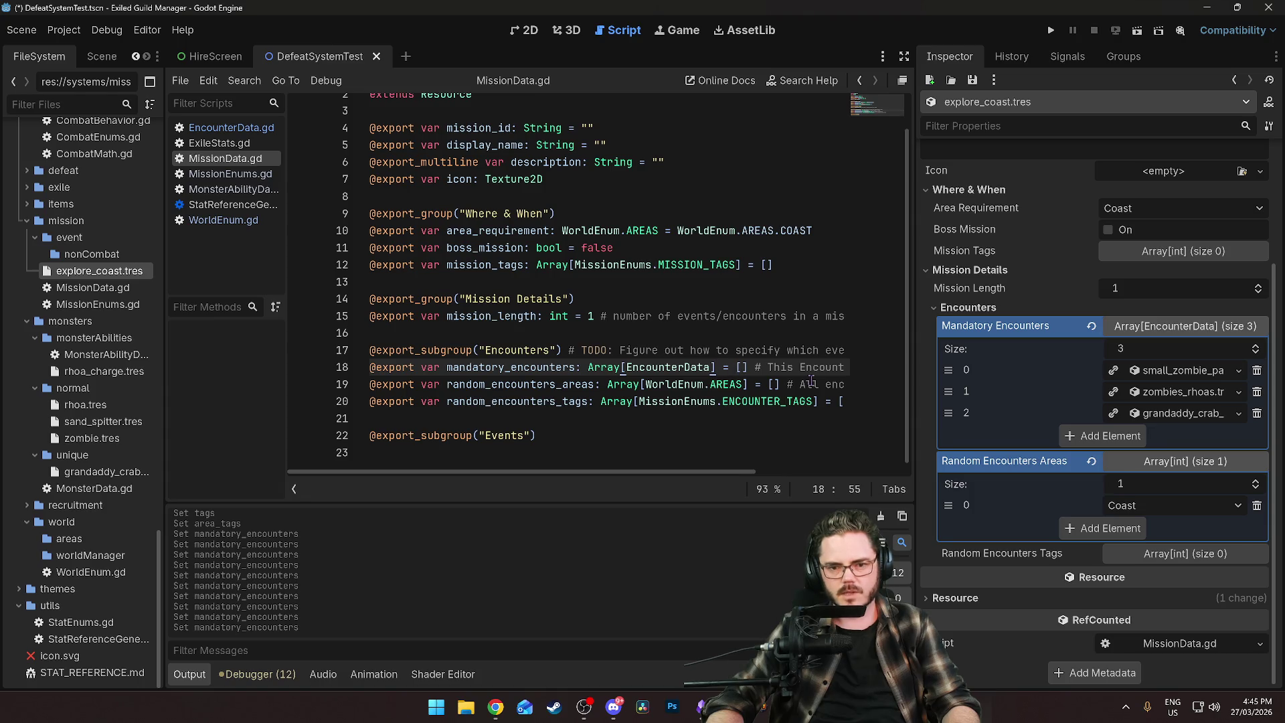
click(783, 351)
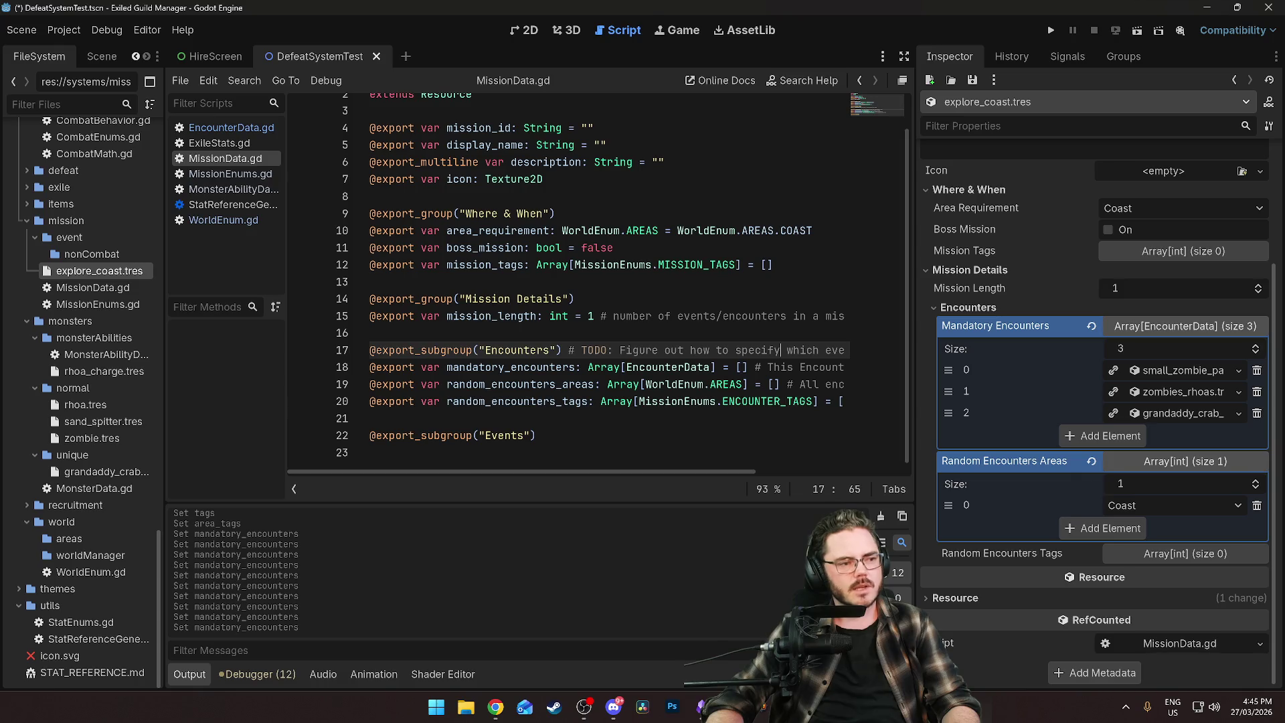
- Bring the Claude chat up over Godot and scroll to the MissionEncounterSlot code block
key(alt+Tab)
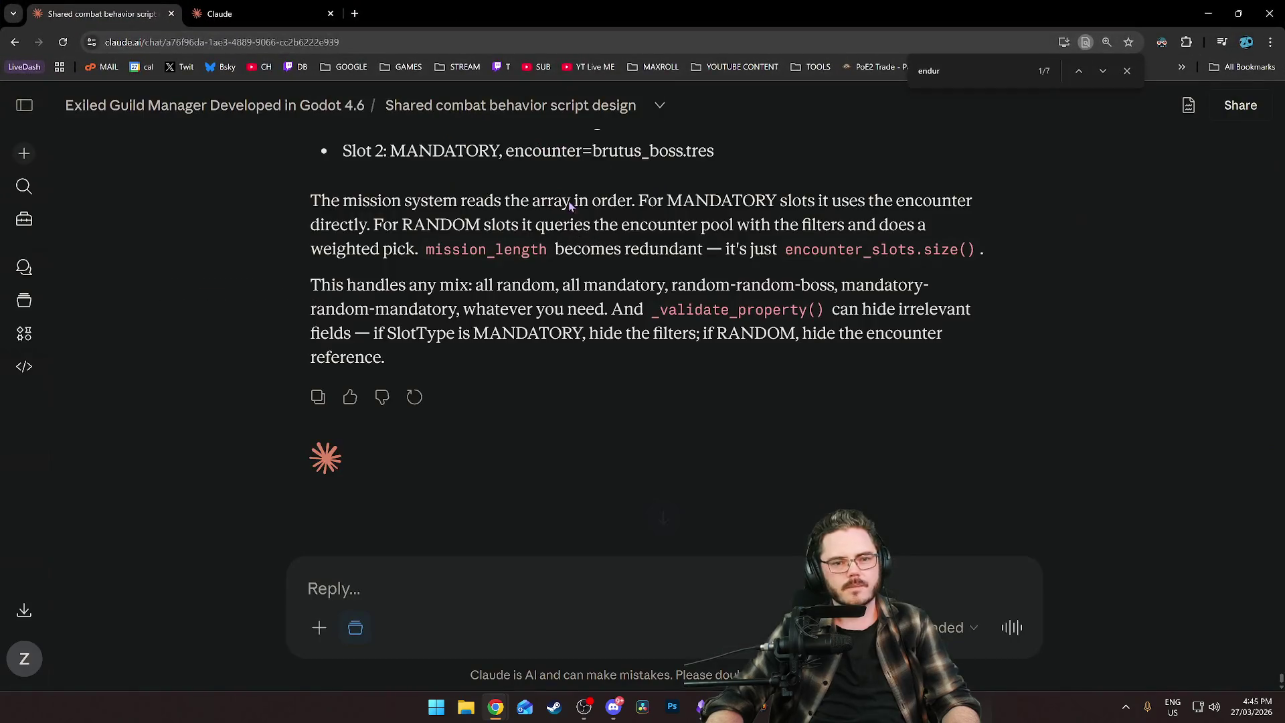
scroll(644, 346, up, 5)
scroll(644, 347, up, 3)
mouse_move(468, 13)
mouse_down()
mouse_move(528, 33)
mouse_move(461, 29)
mouse_move(465, 5)
mouse_up()
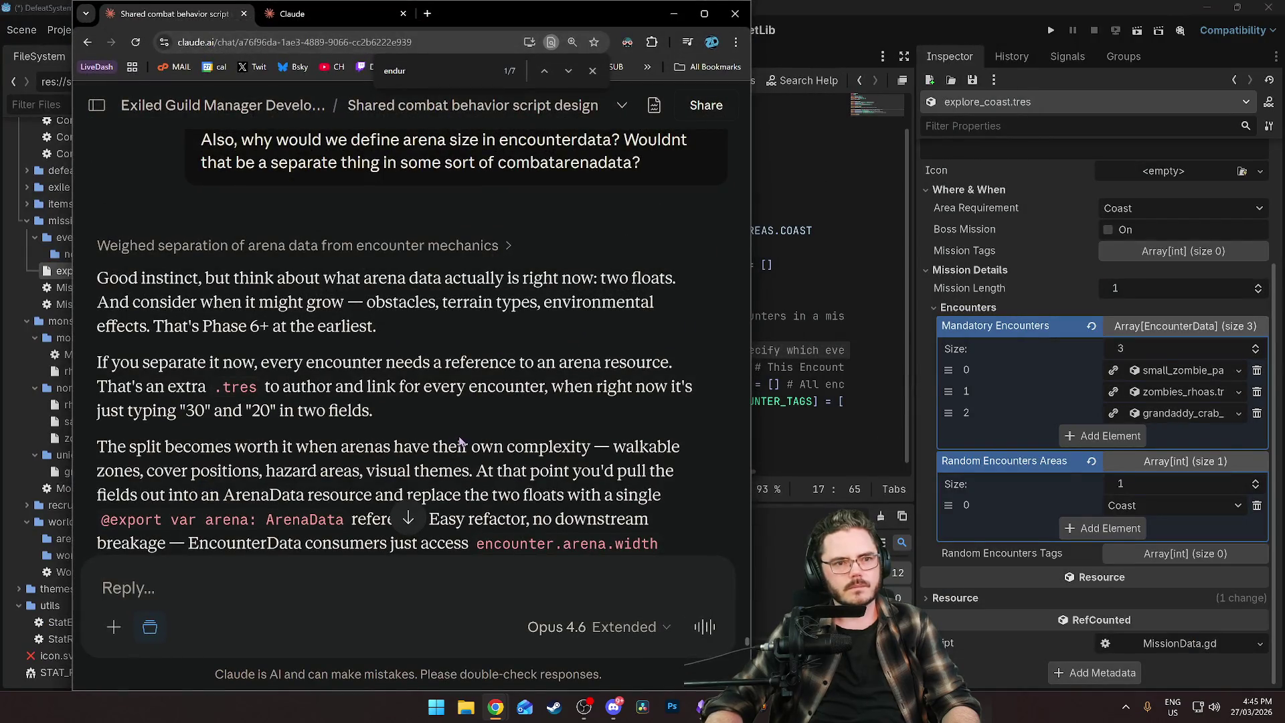
scroll(461, 431, down, 20)
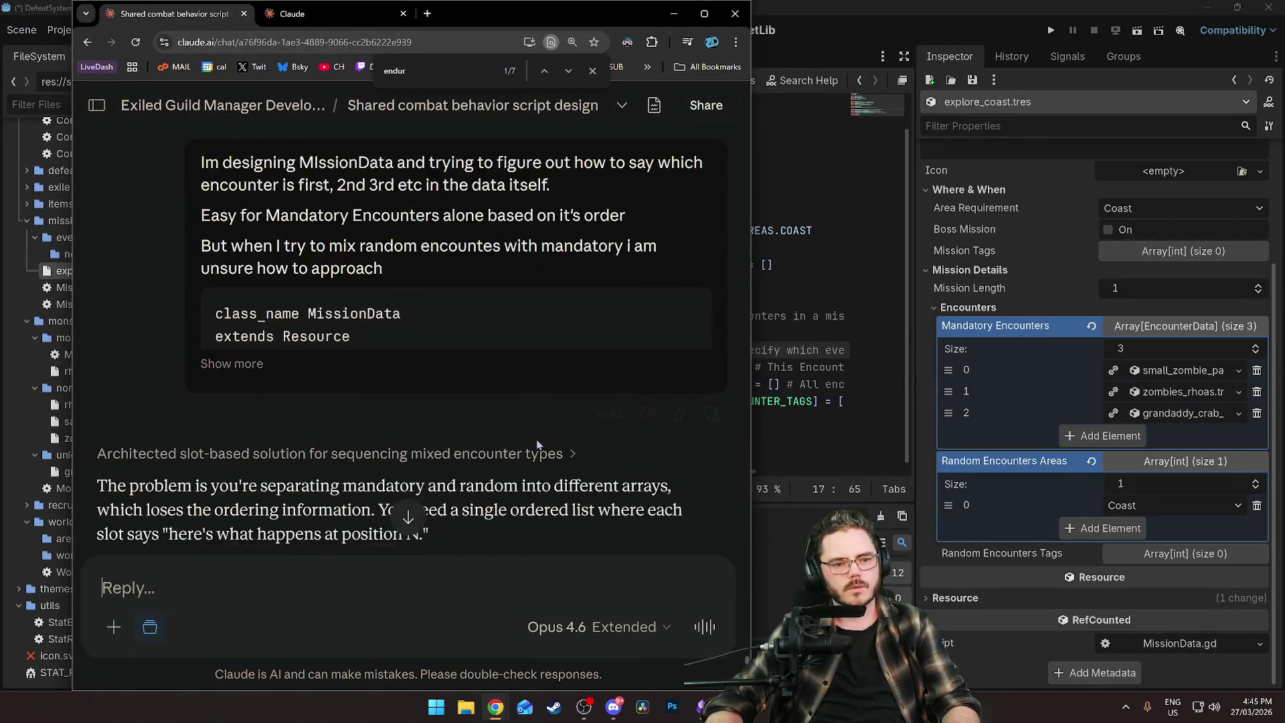
scroll(538, 440, down, 2)
scroll(402, 387, up, 15)
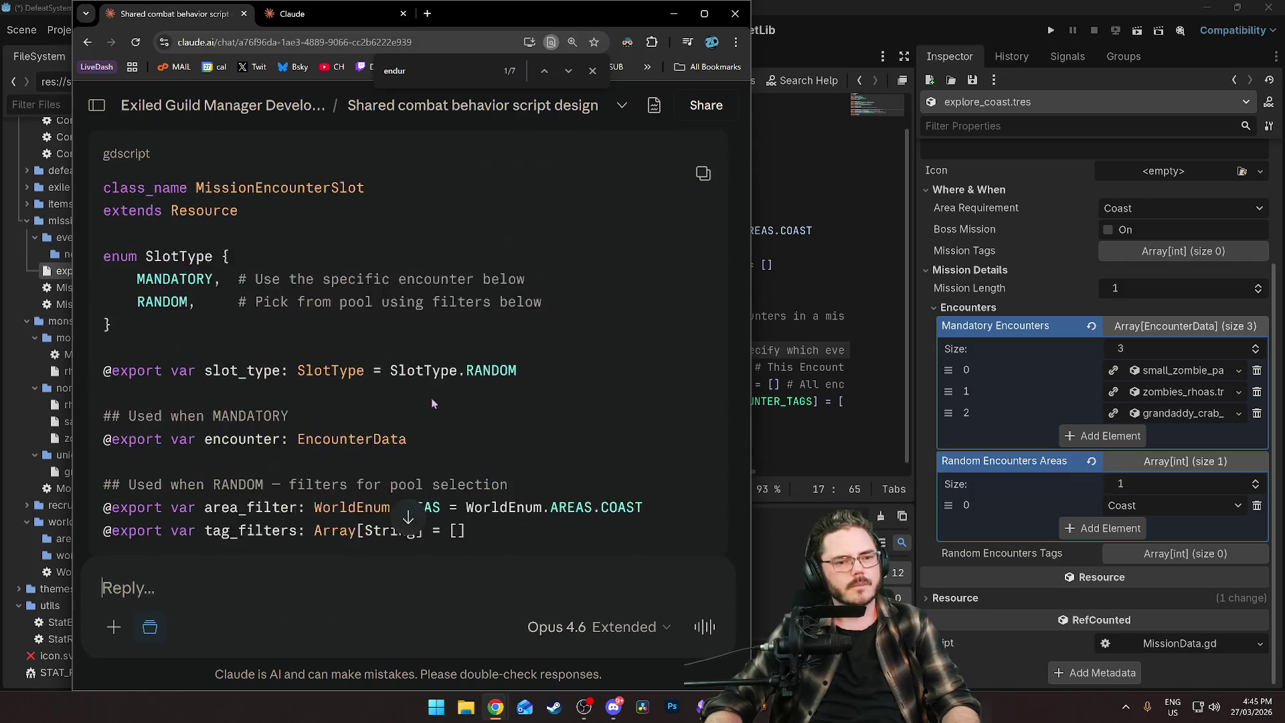
scroll(392, 370, up, 15)
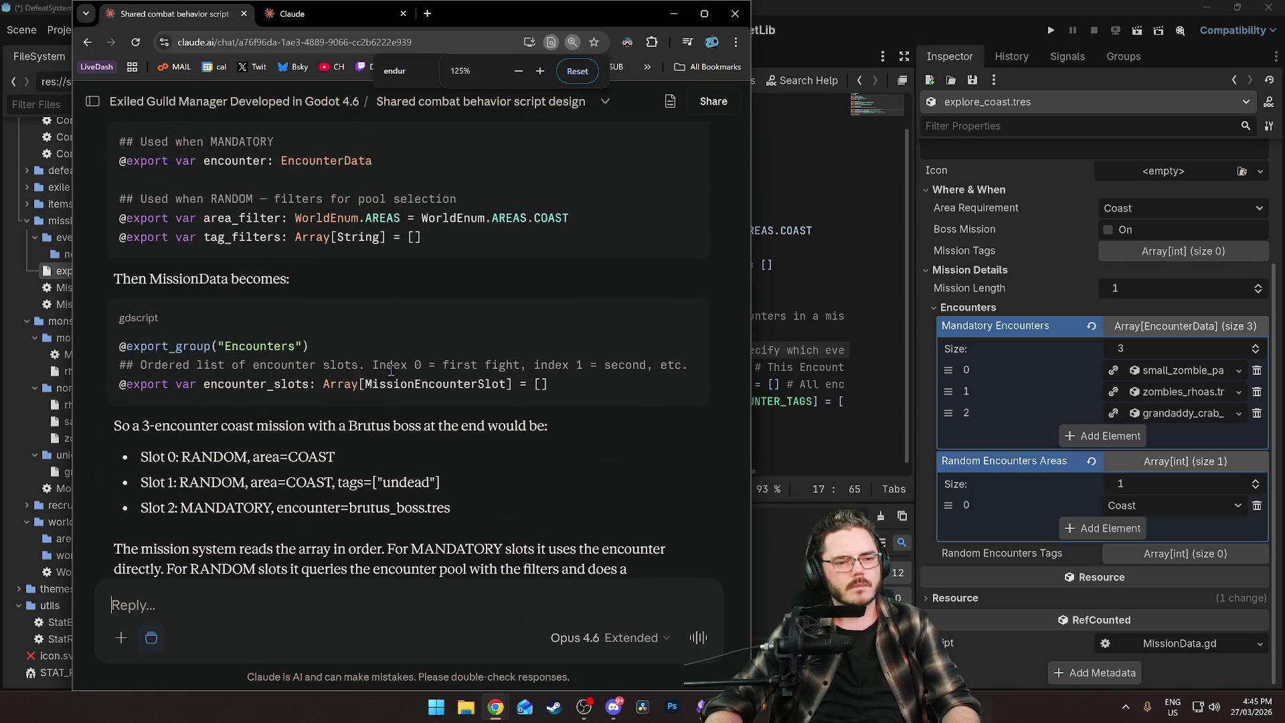
scroll(255, 368, down, 3)
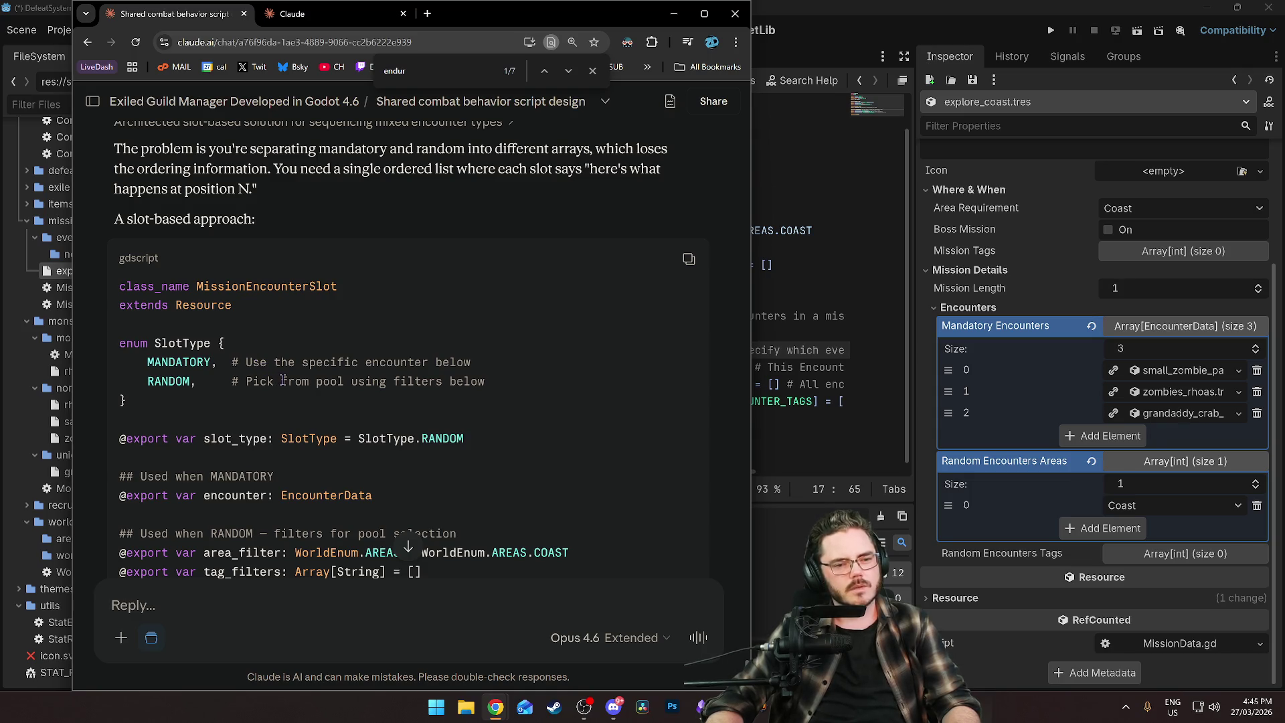
scroll(284, 380, down, 2)
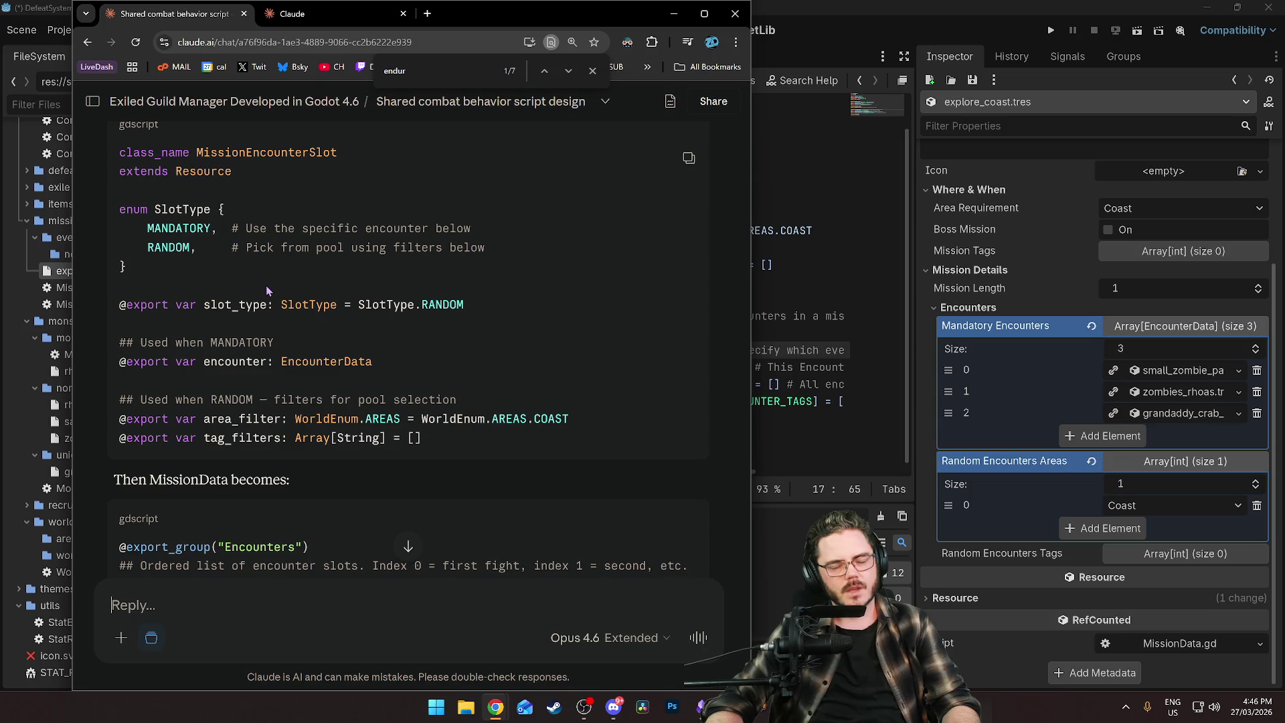
- Close the 'endur' find bar and reread the slot-based MissionEncounterSlot suggestion
click(595, 72)
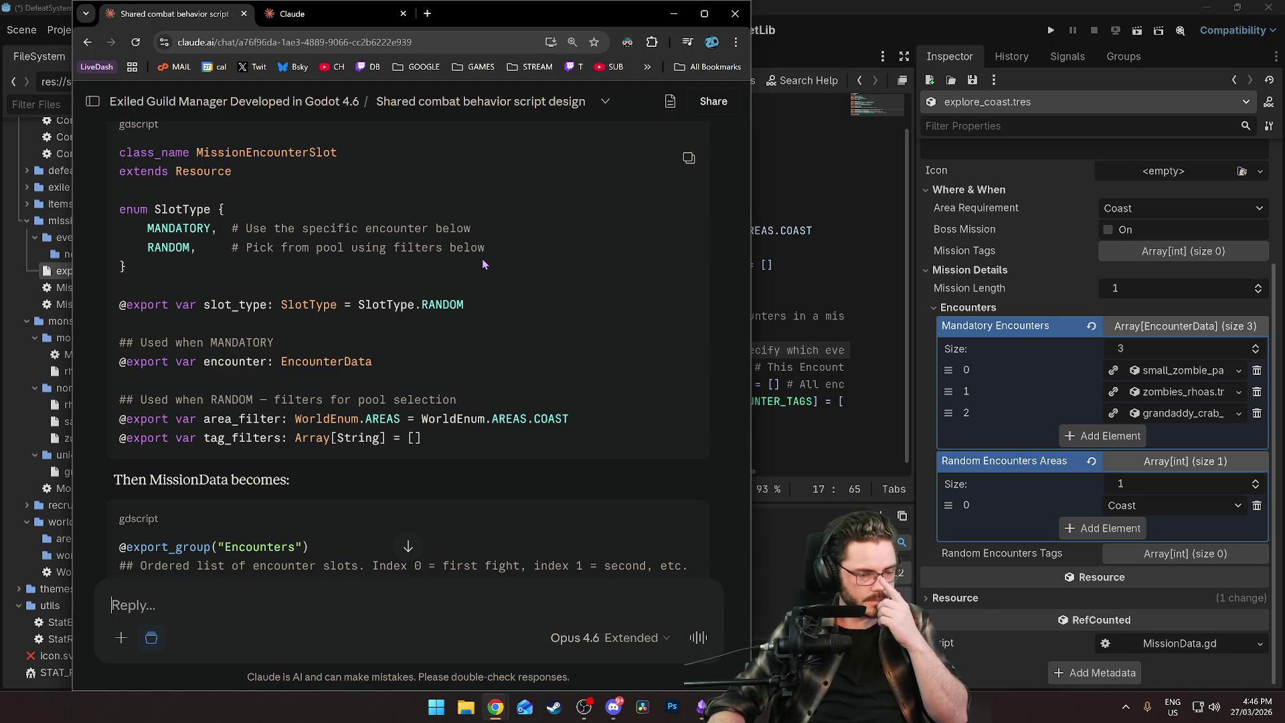
scroll(523, 256, up, 3)
scroll(523, 261, up, 1)
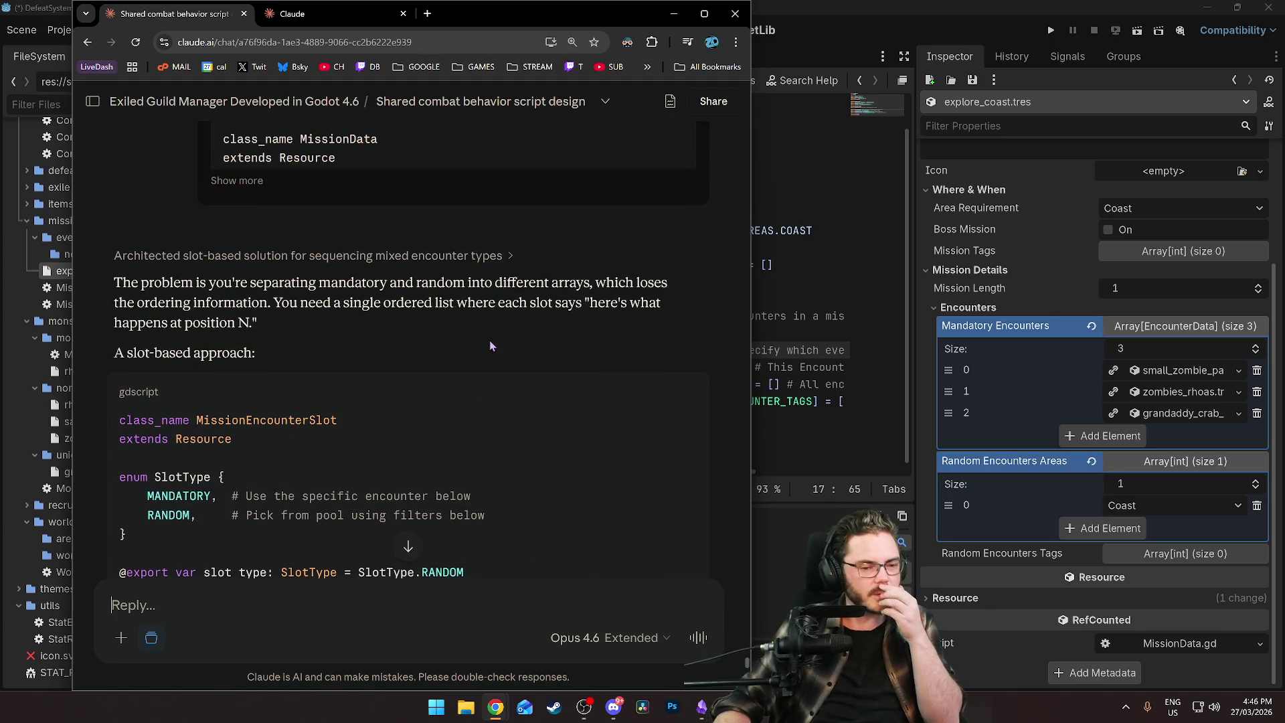
scroll(494, 339, down, 3)
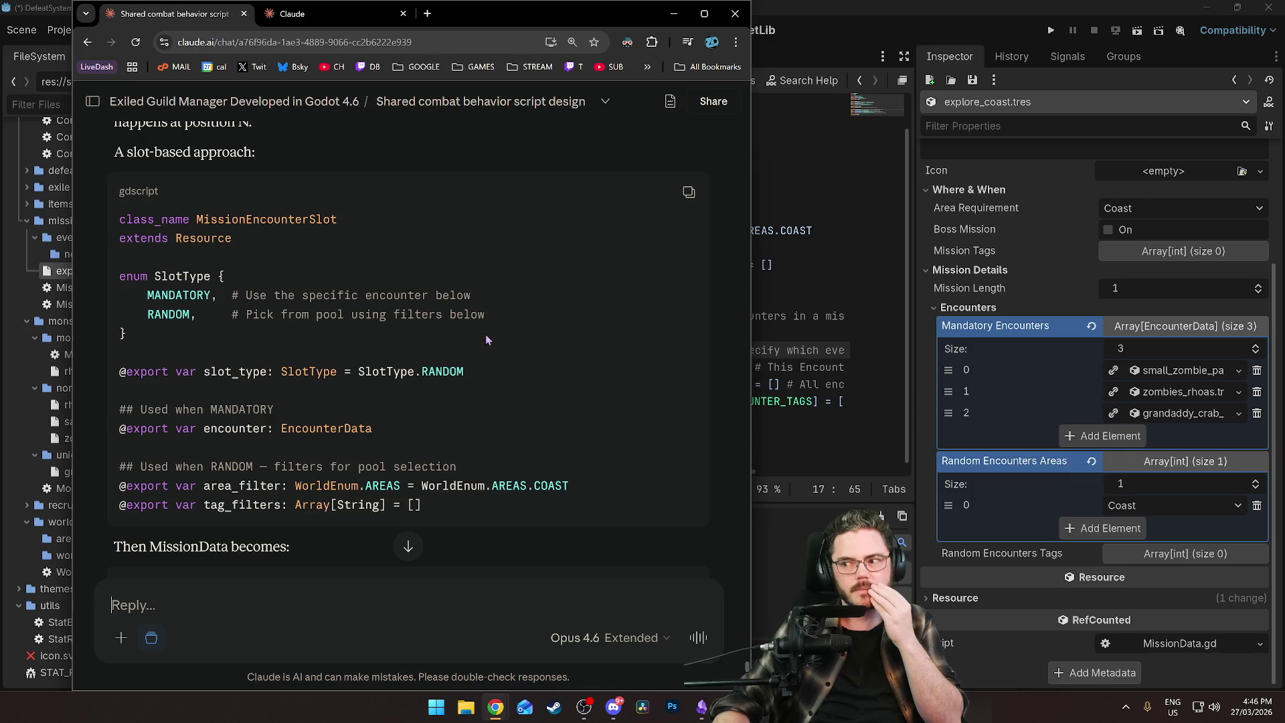
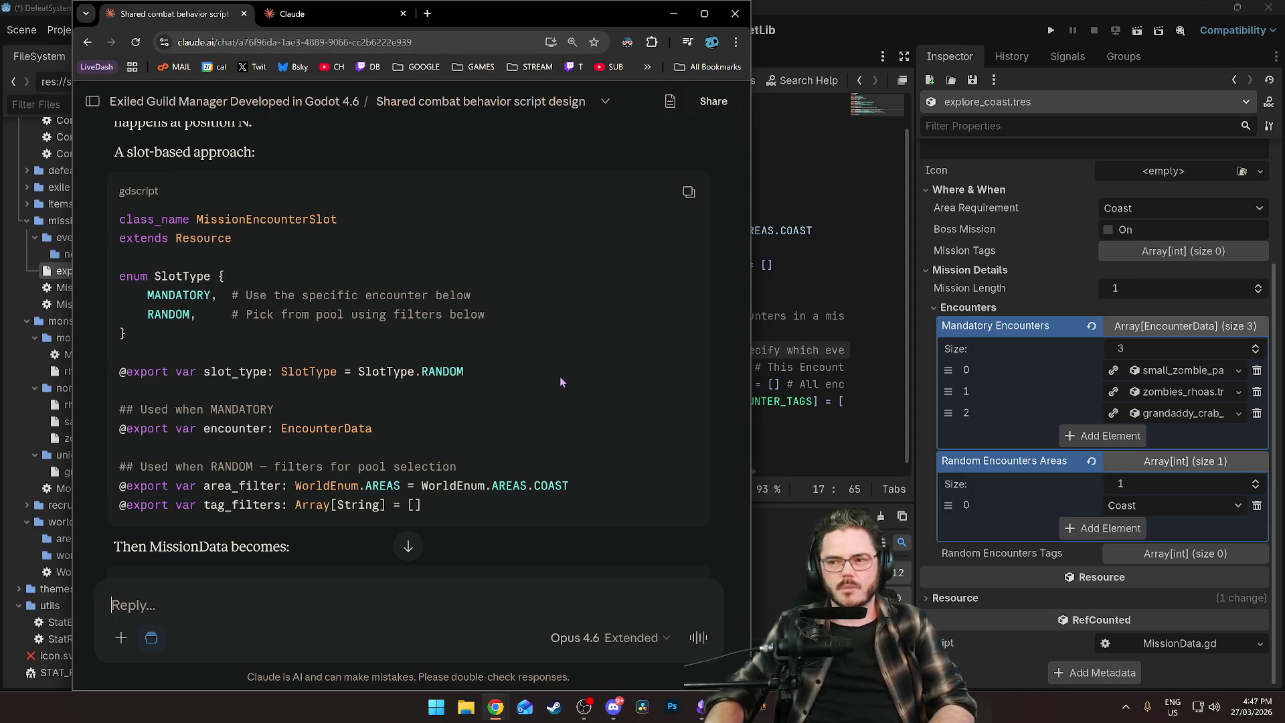
- Read Claude's MissionEncounterSlot and encounter_slots proposal, then return to the Godot editor
scroll(552, 383, down, 4)
scroll(550, 383, up, 3)
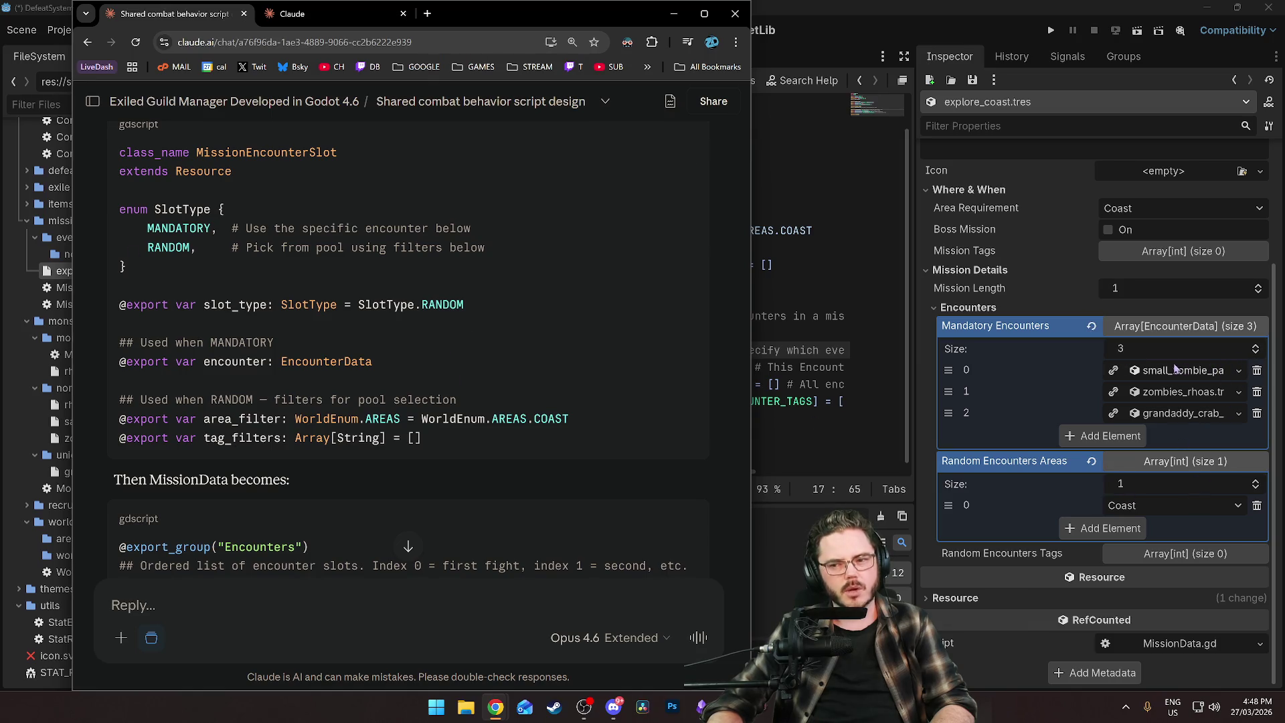
scroll(381, 452, down, 3)
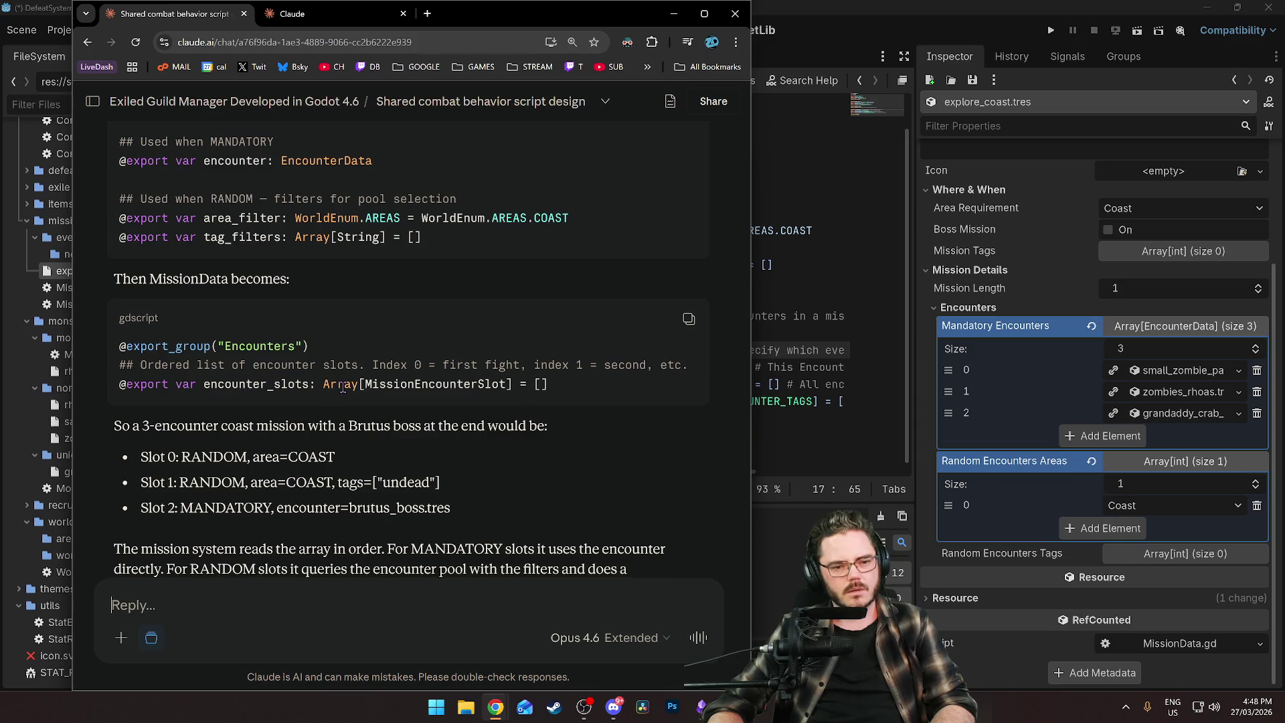
scroll(312, 388, down, 2)
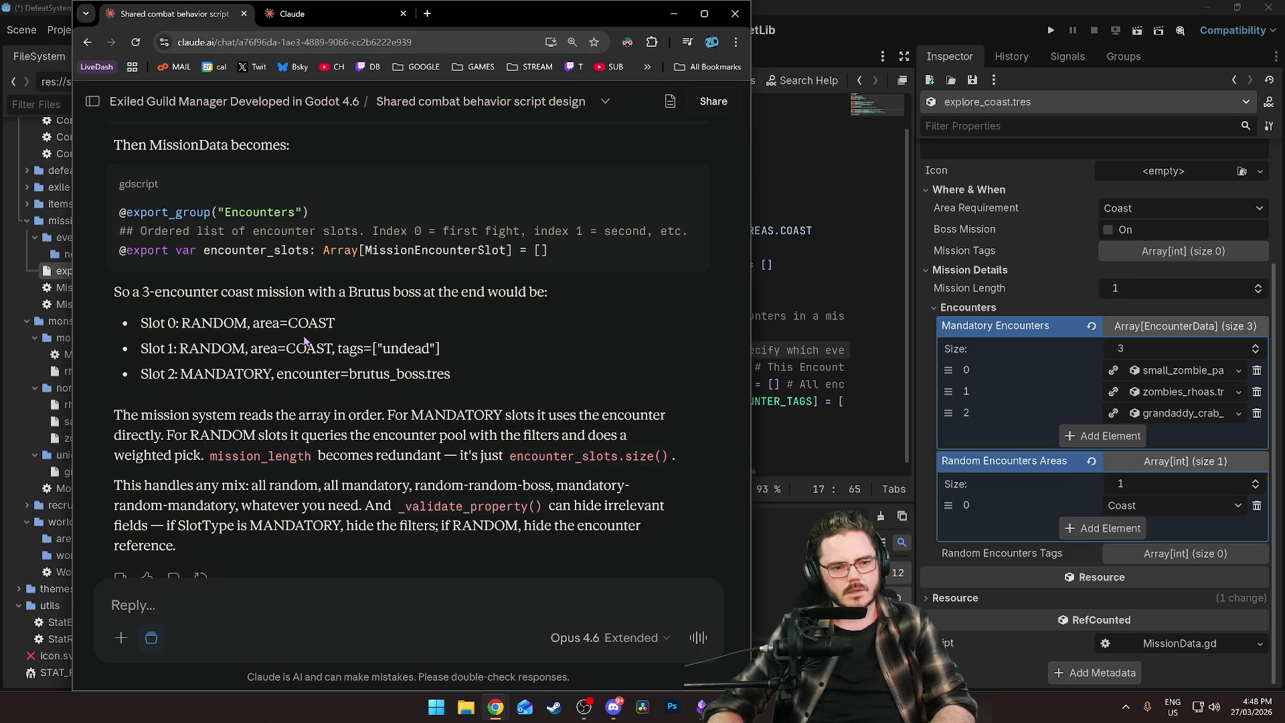
scroll(304, 341, up, 4)
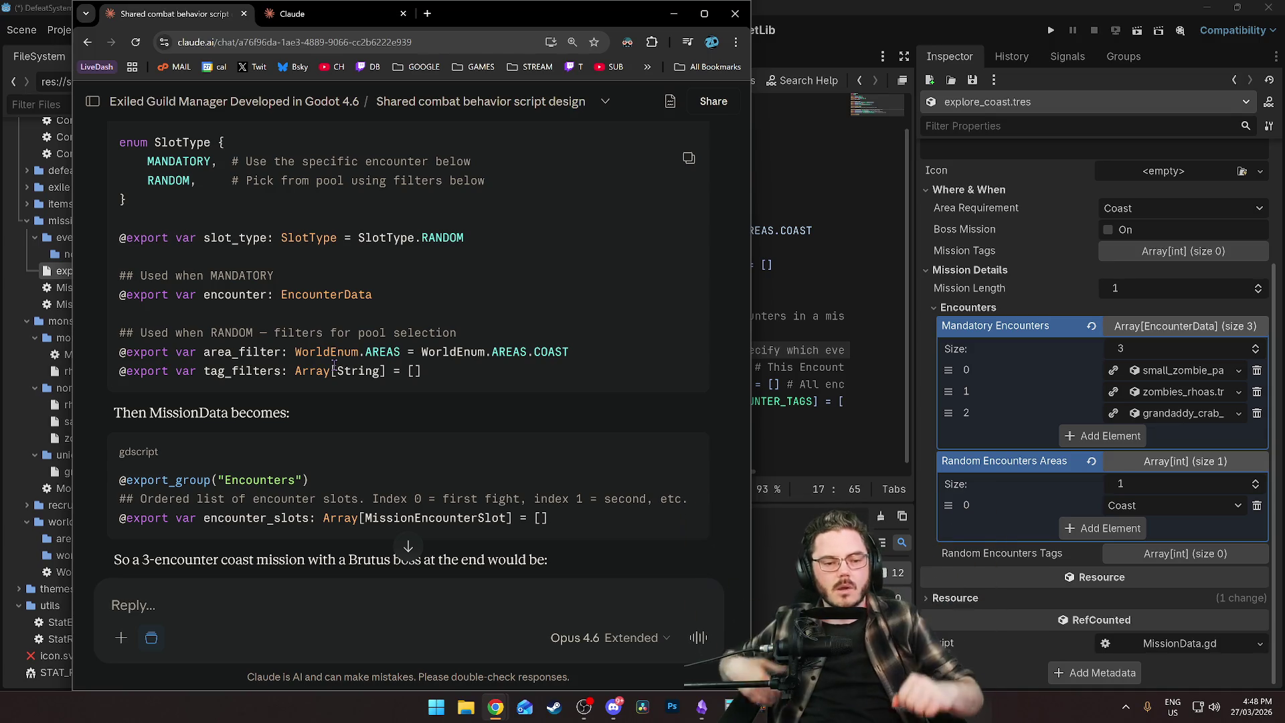
key(alt+Tab)
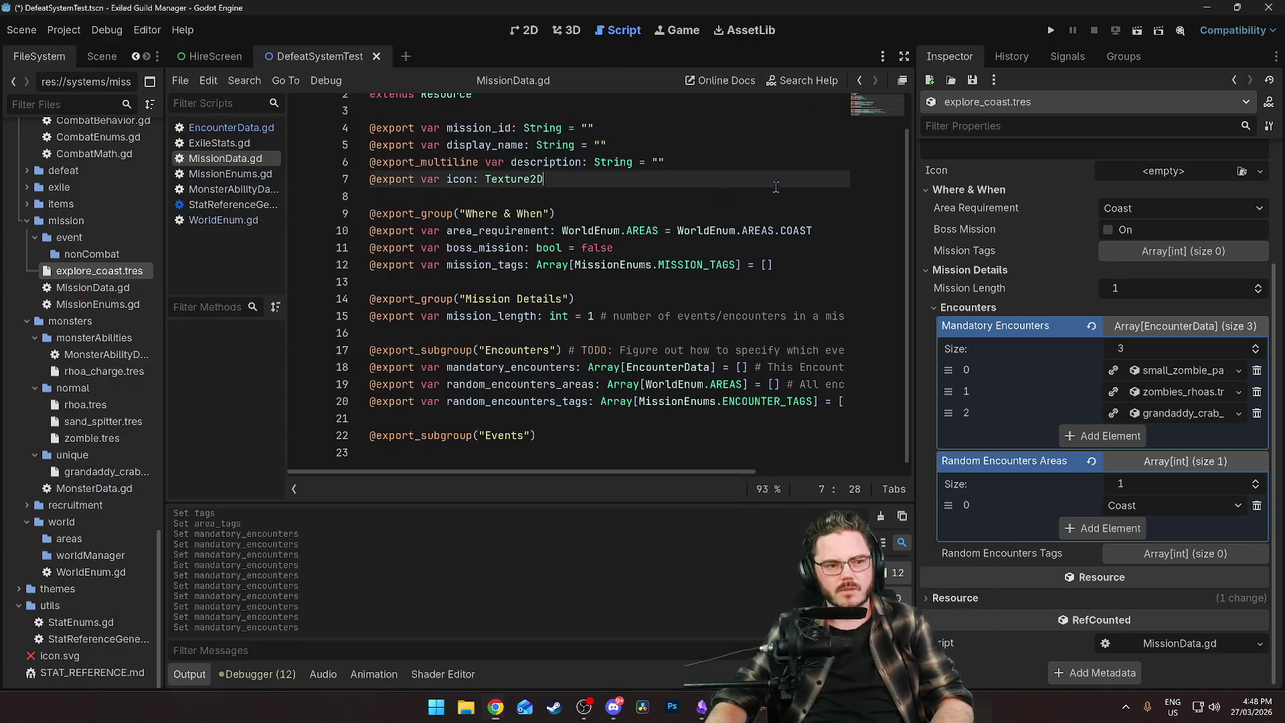
key(alt+Tab)
key(alt+Tab)
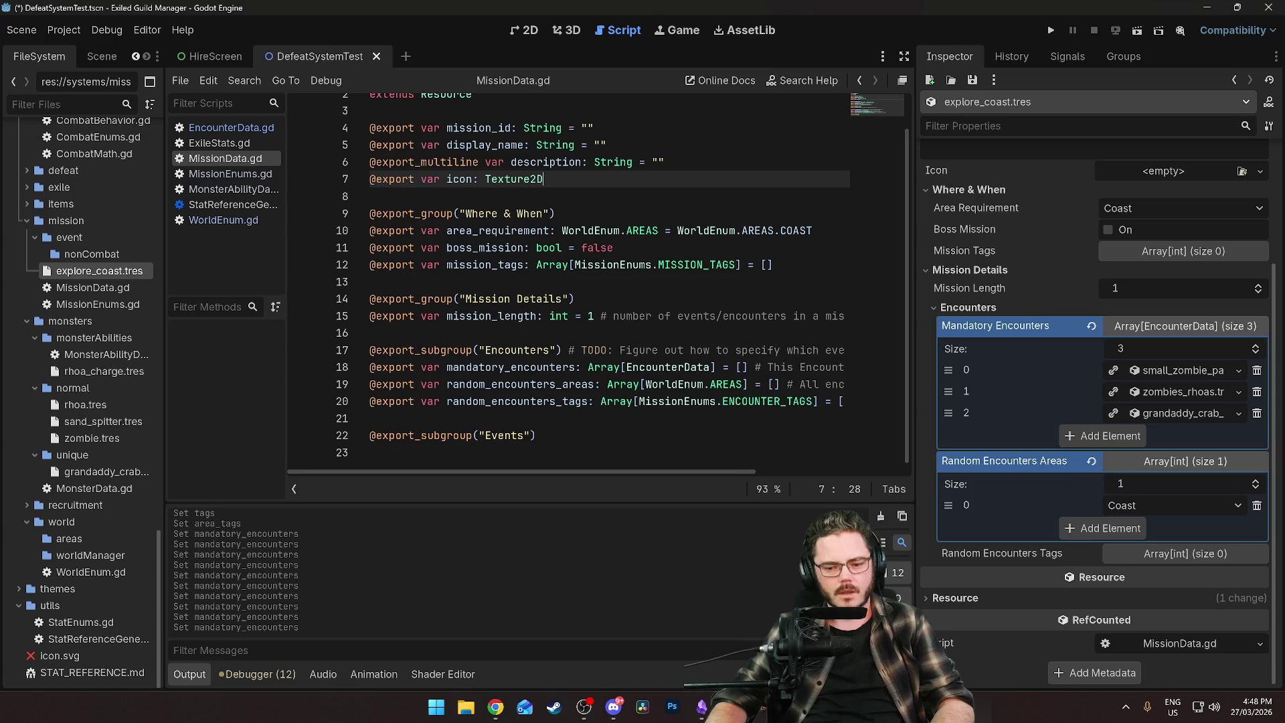
key(alt+Tab)
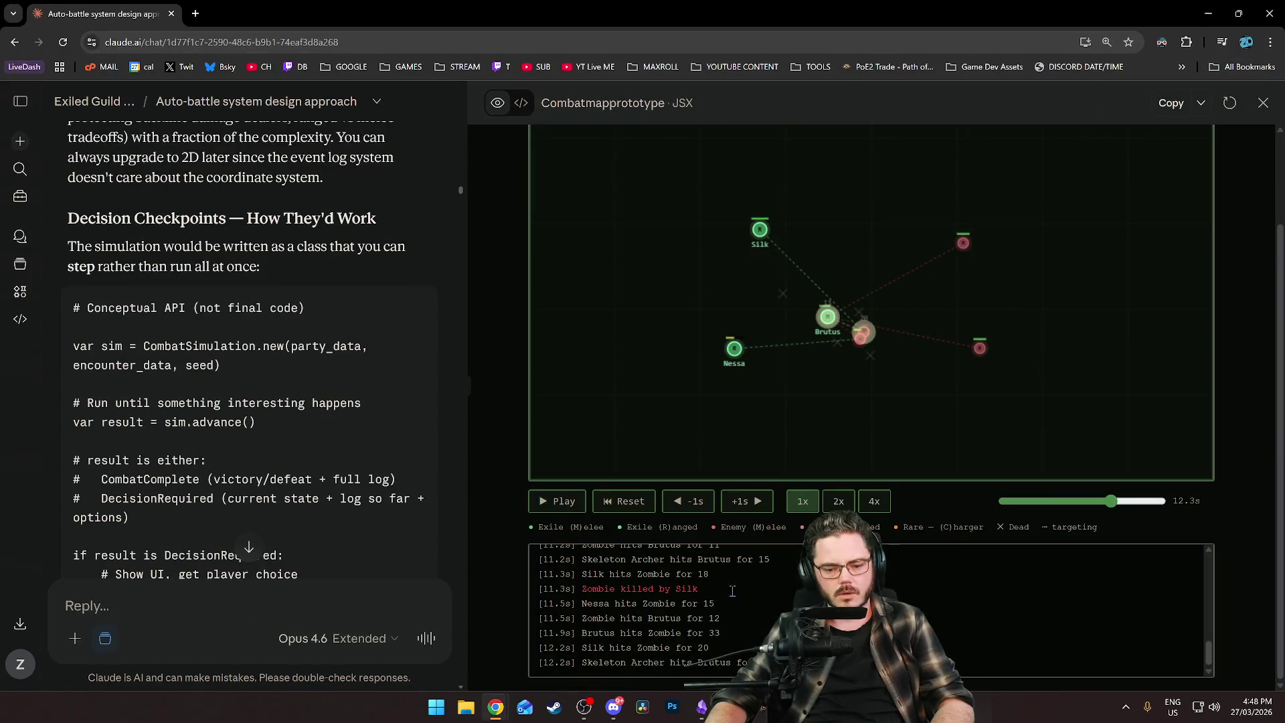
click(1207, 14)
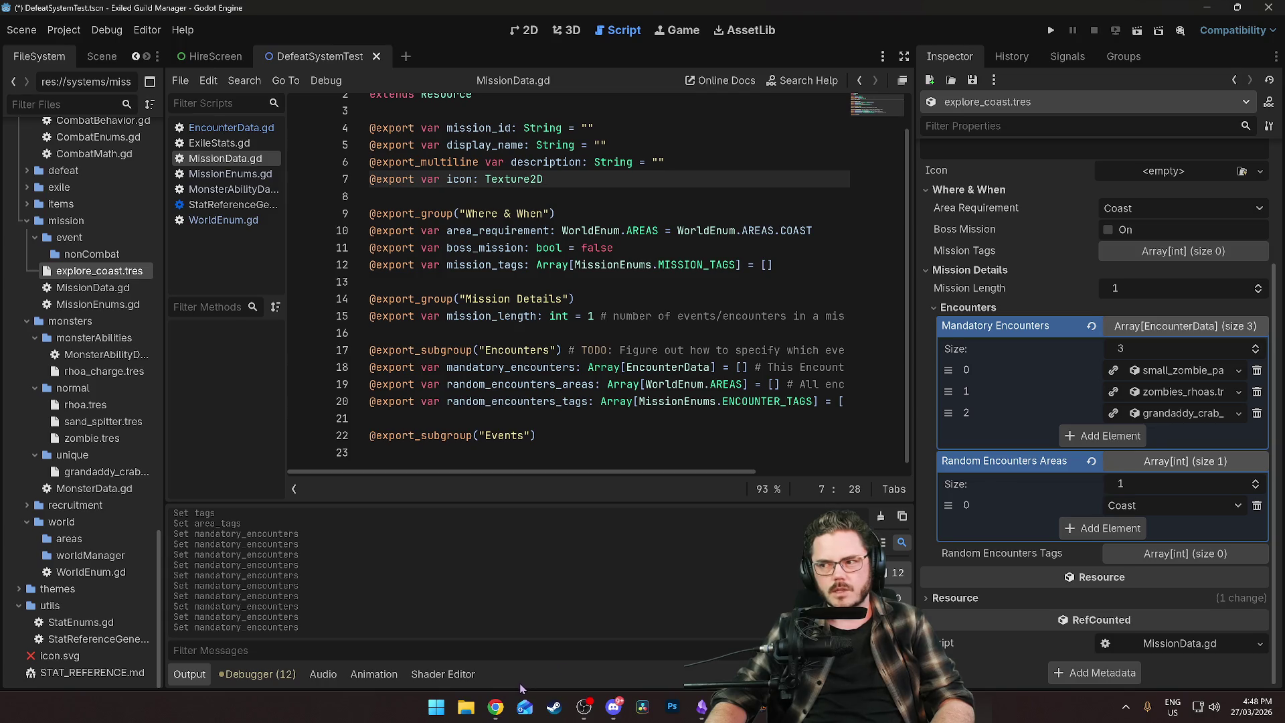
mouse_move(499, 708)
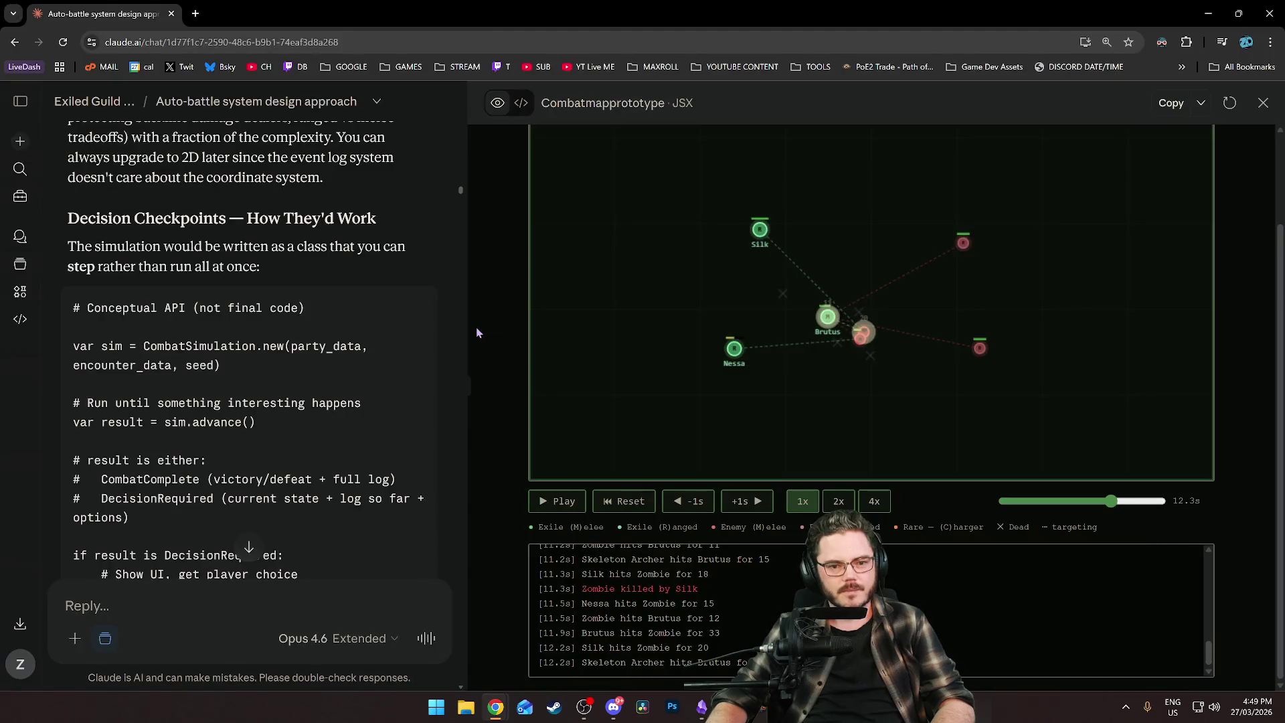
click(1207, 10)
mouse_move(495, 706)
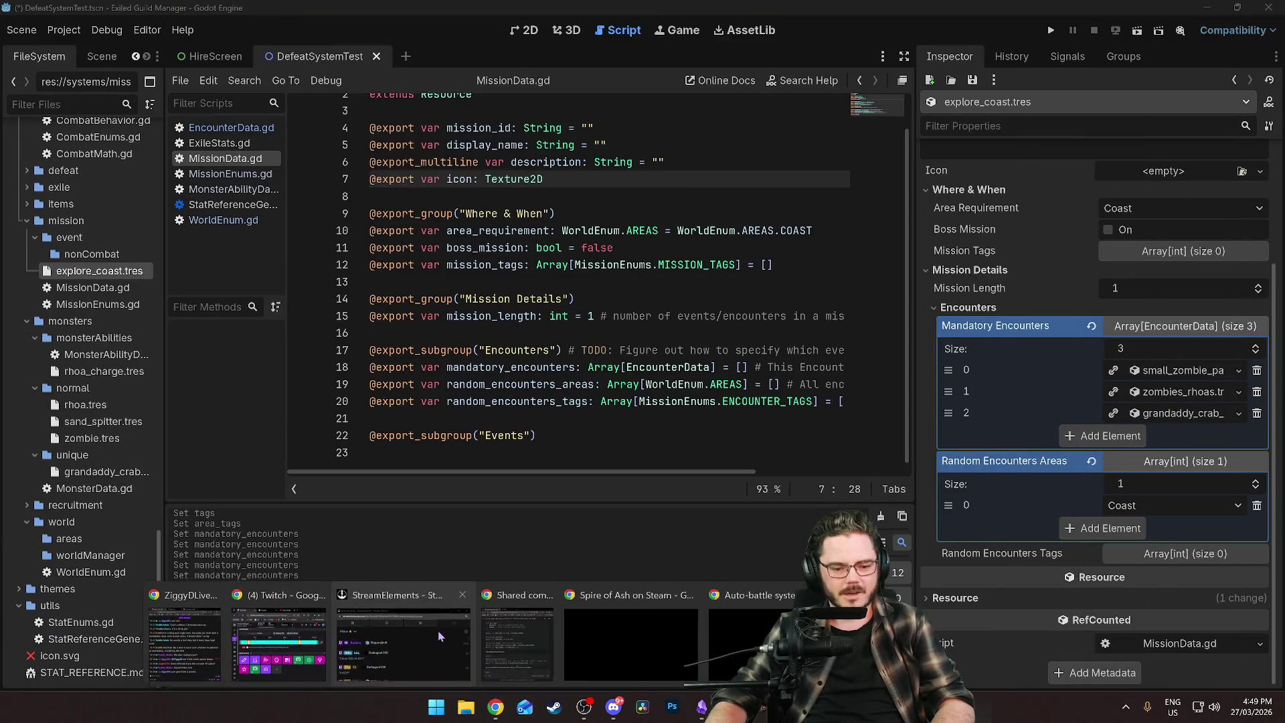
click(437, 631)
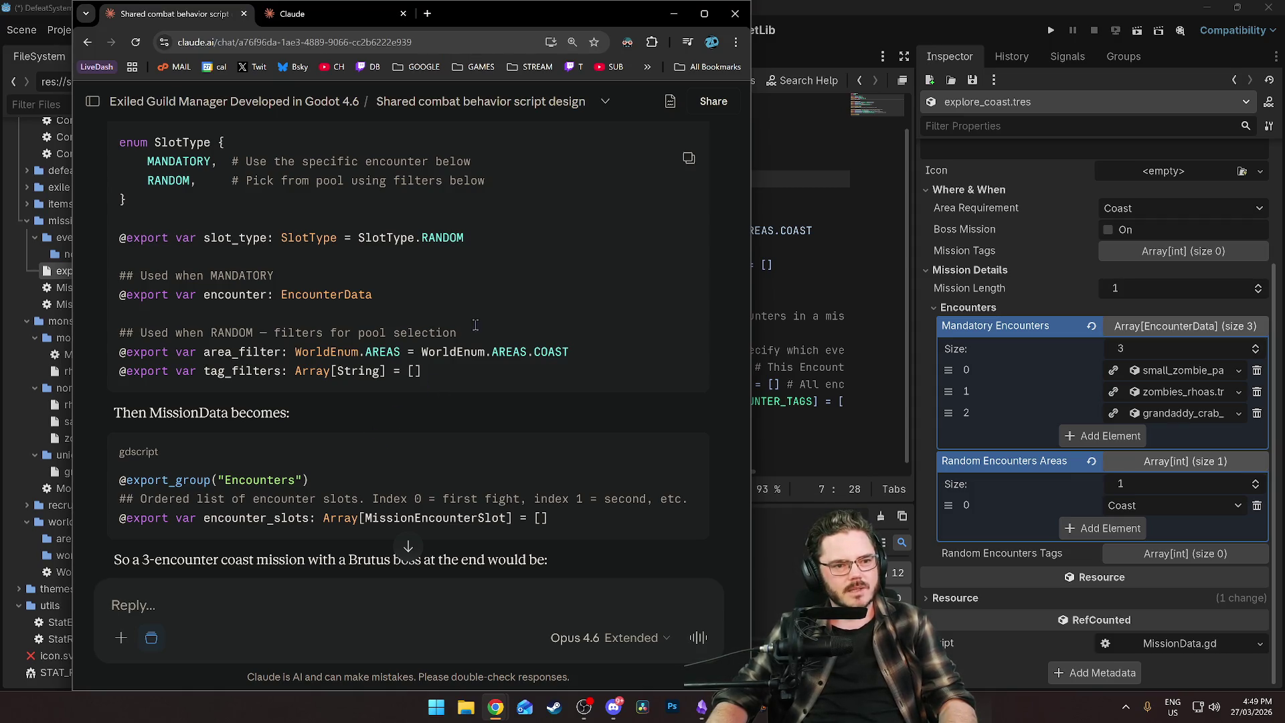
click(673, 13)
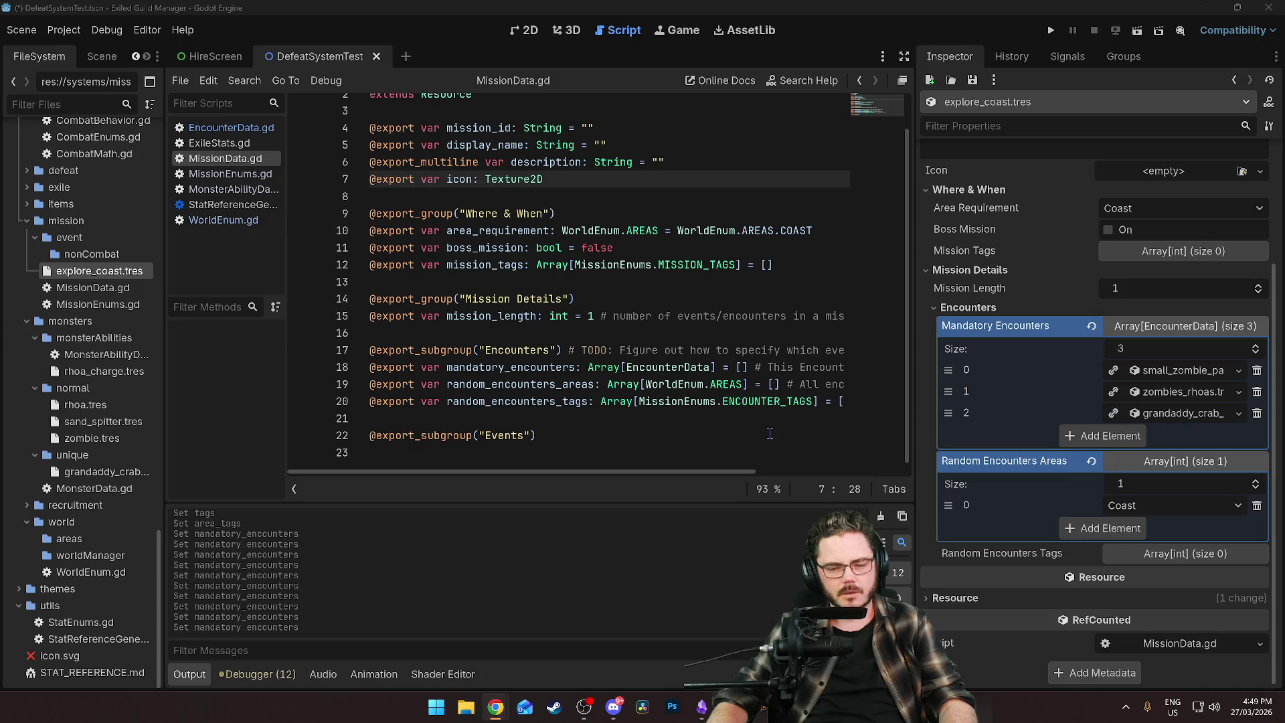
click(659, 315)
key(ctrl+s)
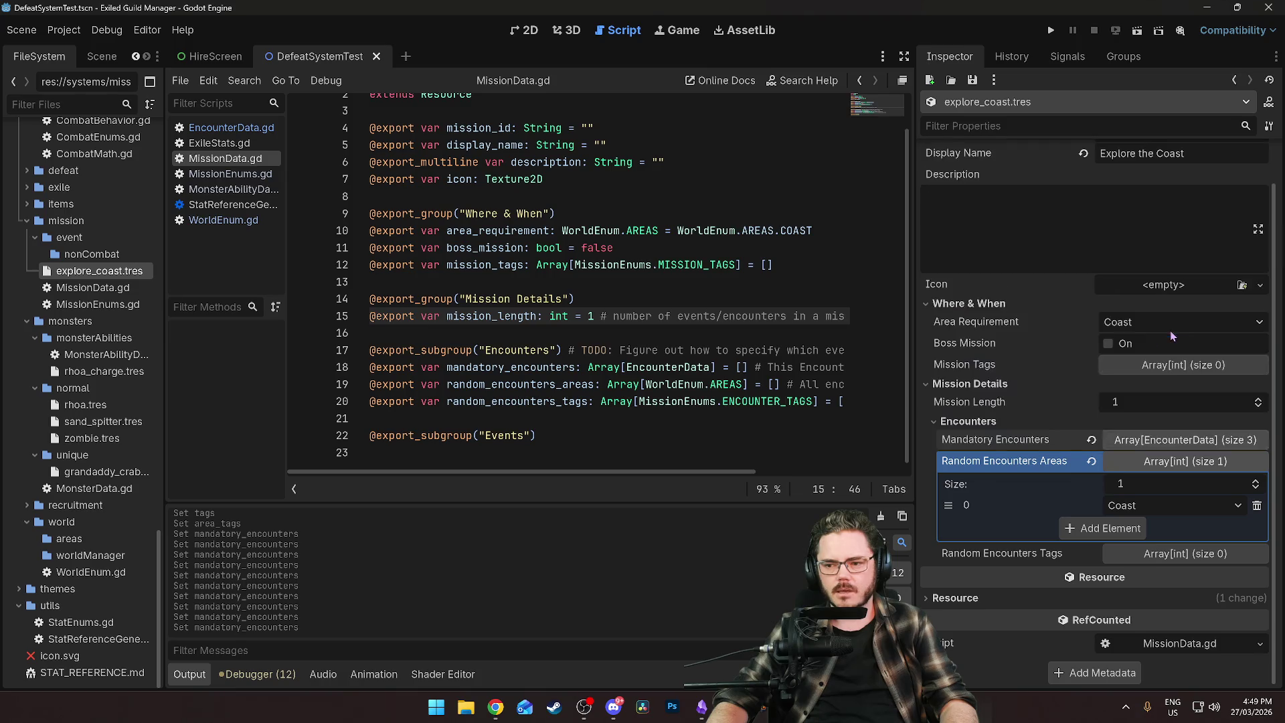
- Place the caret on the empty line 16 of MissionData.gd
click(457, 338)
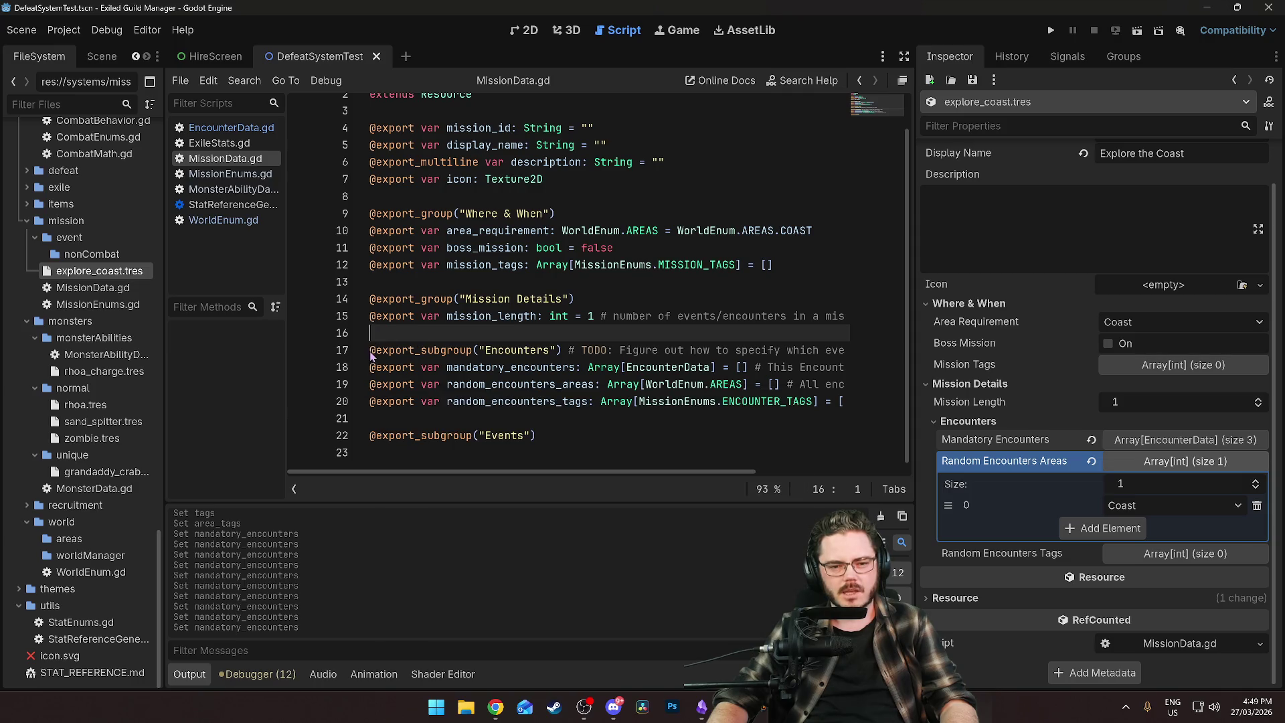
triple_click(759, 350)
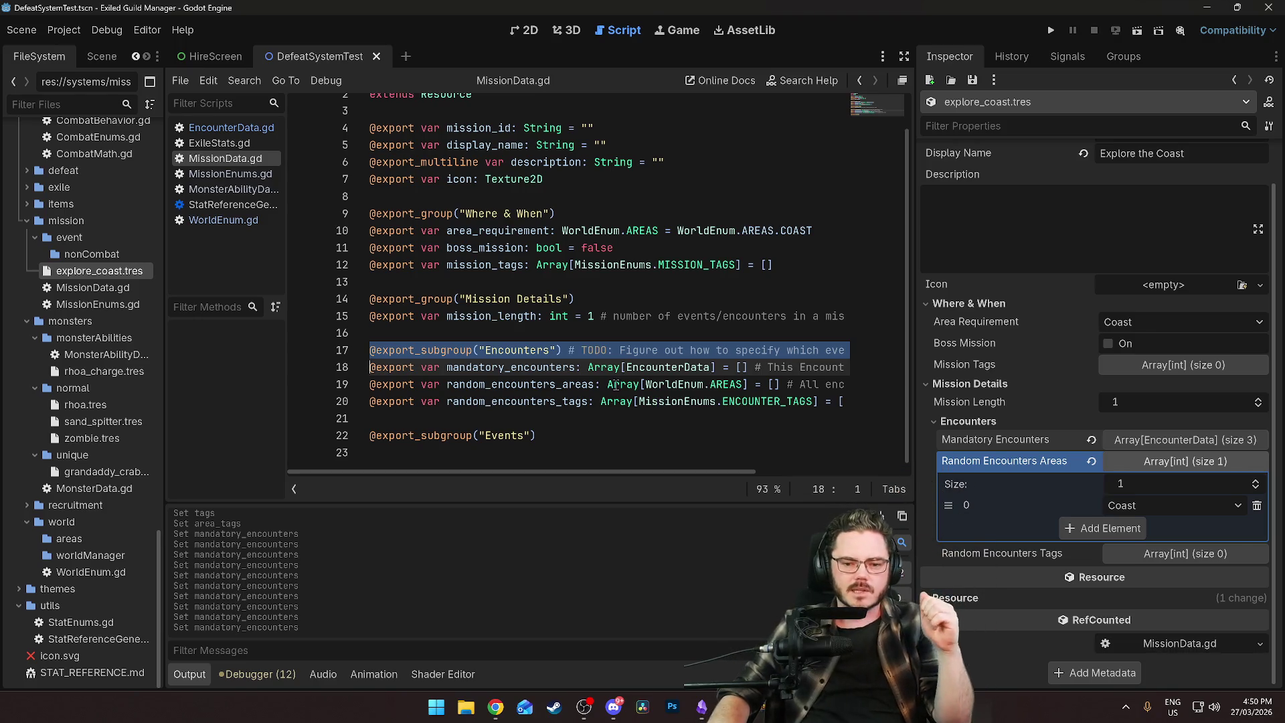
click(612, 384)
key(alt+Tab)
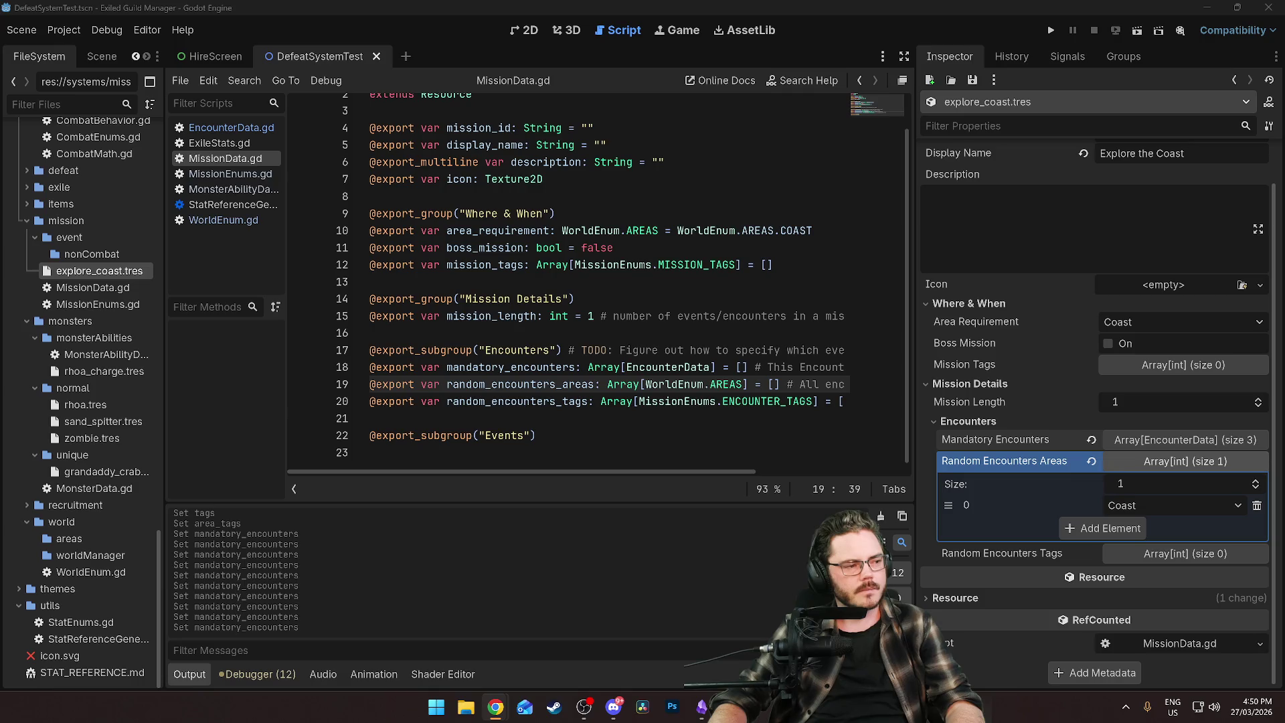
key(alt+Tab)
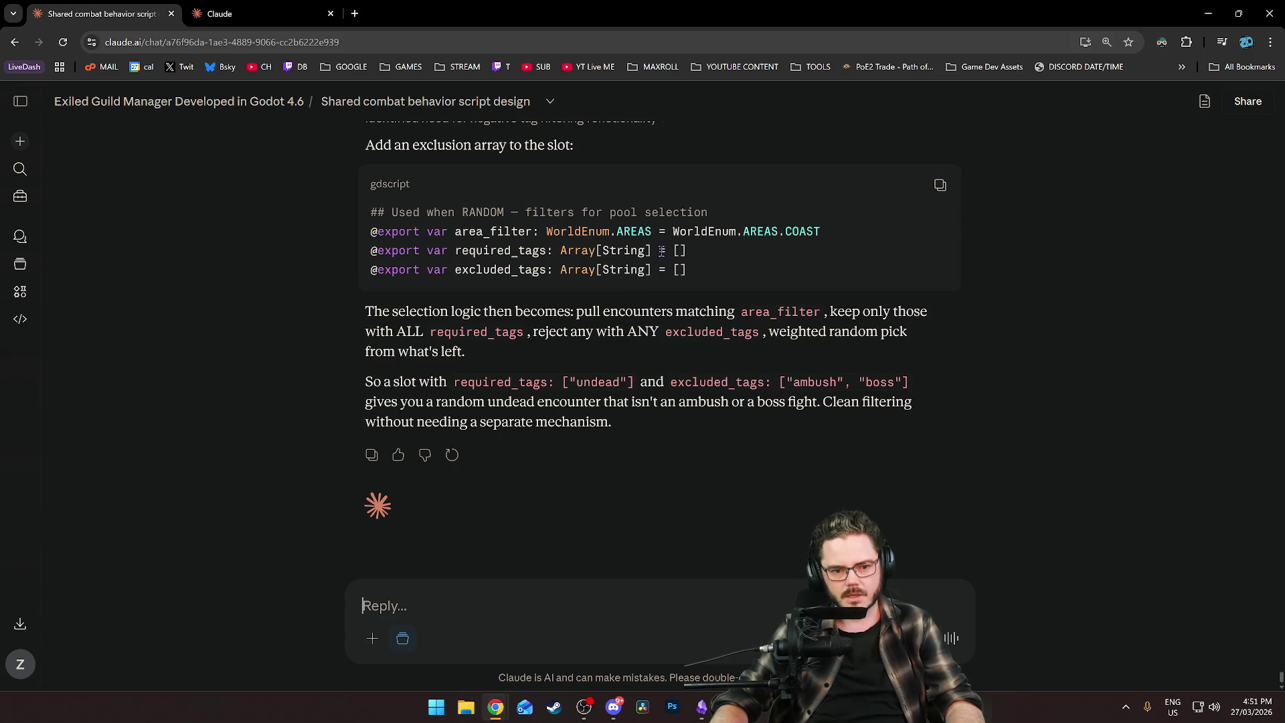
key(alt+Tab)
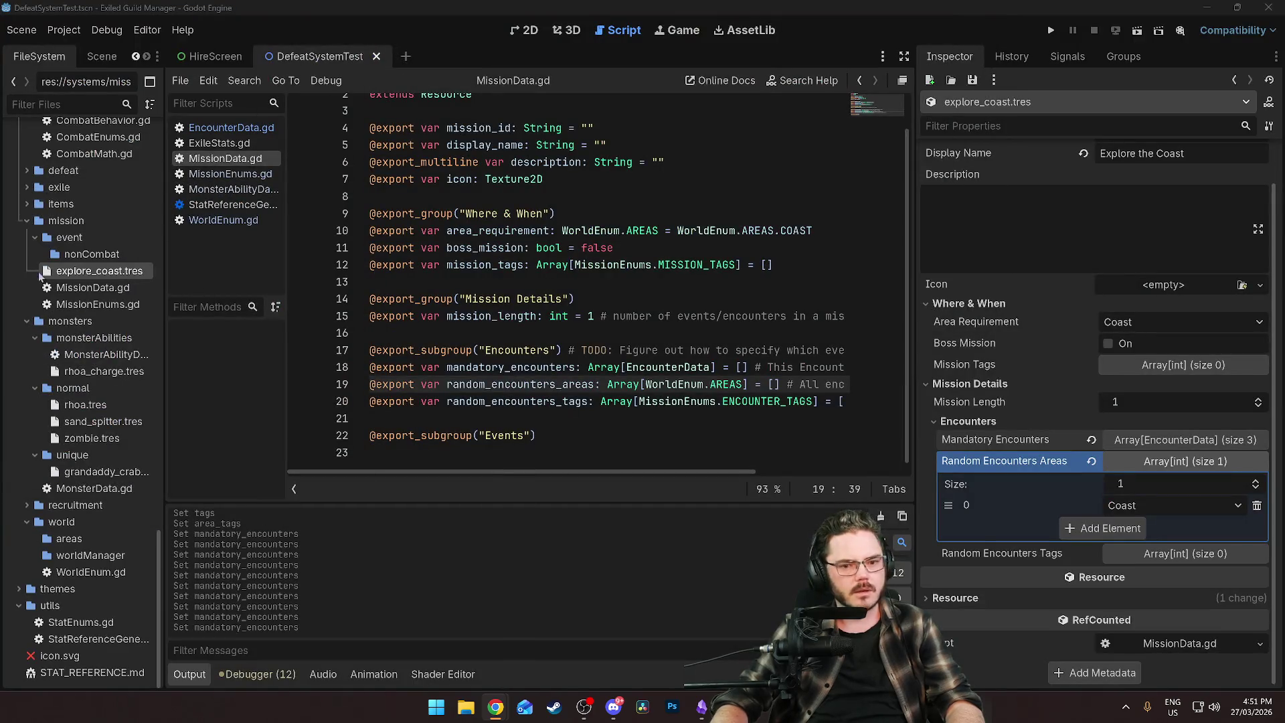
- Show the systems/combat/encounters folder and its coast encounter files in the FileSystem dock
click(626, 366)
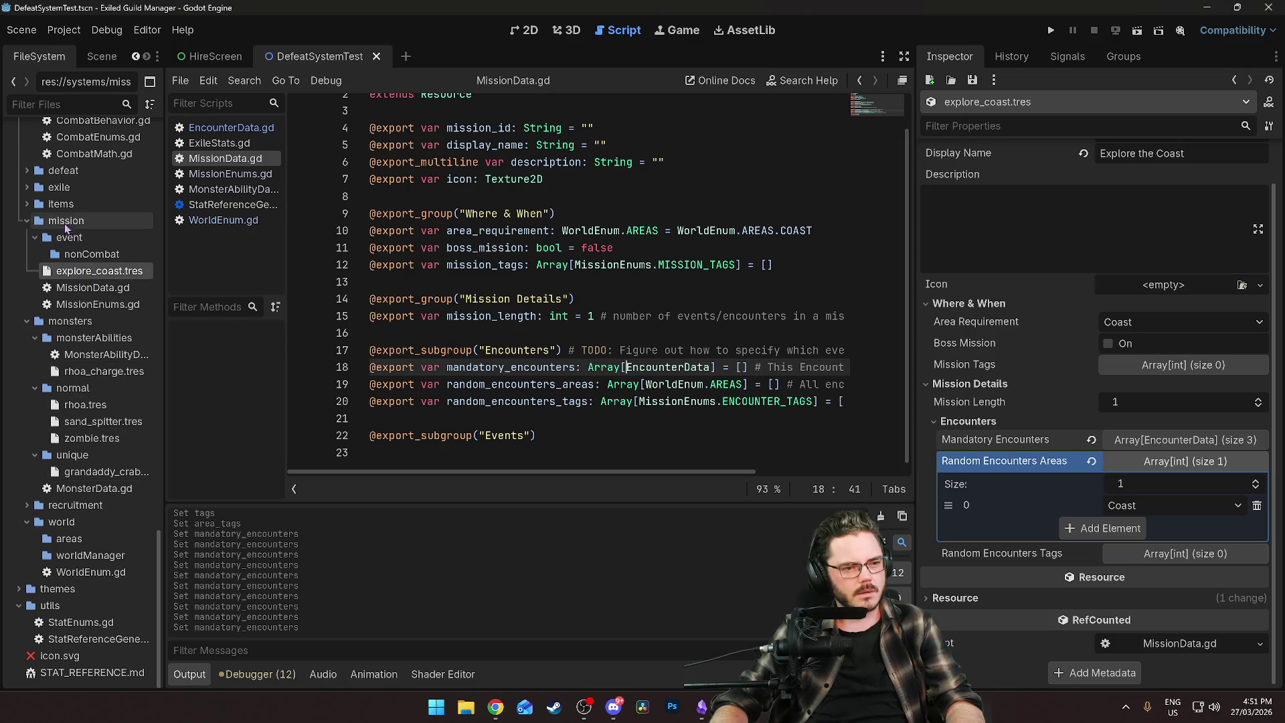
scroll(77, 284, up, 5)
click(77, 336)
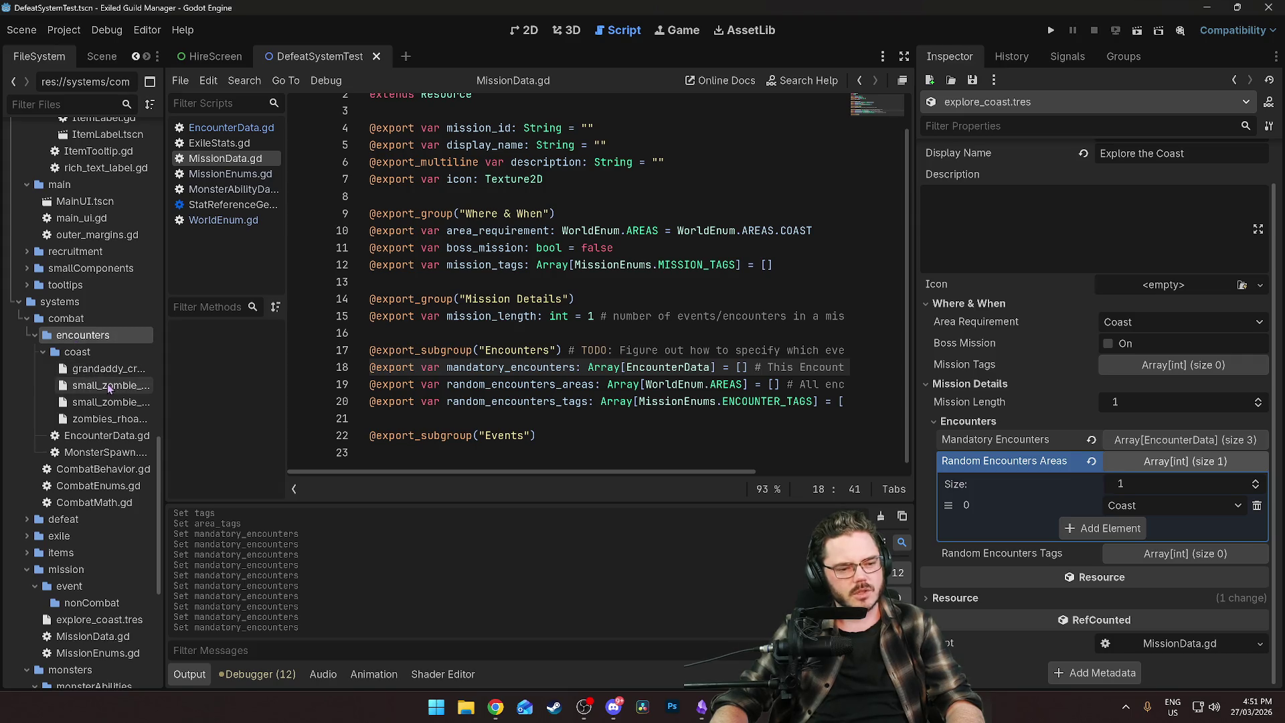
scroll(105, 429, down, 3)
scroll(105, 435, down, 10)
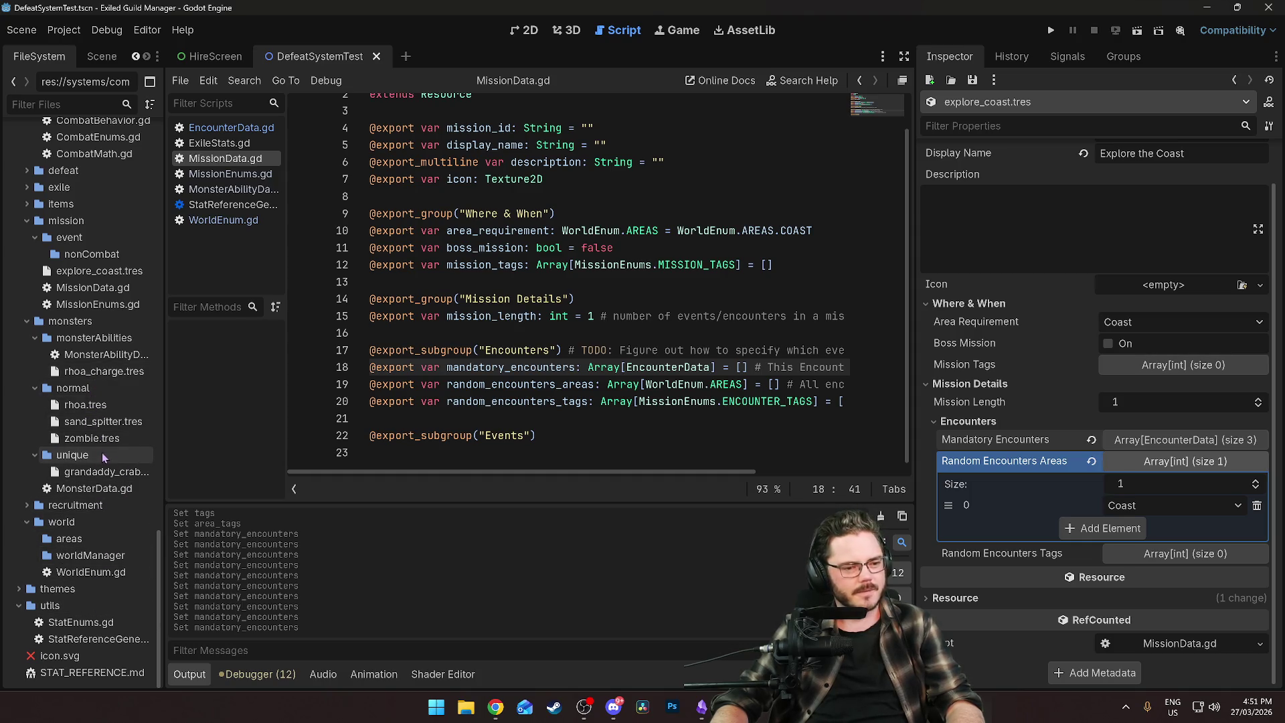
scroll(106, 455, up, 8)
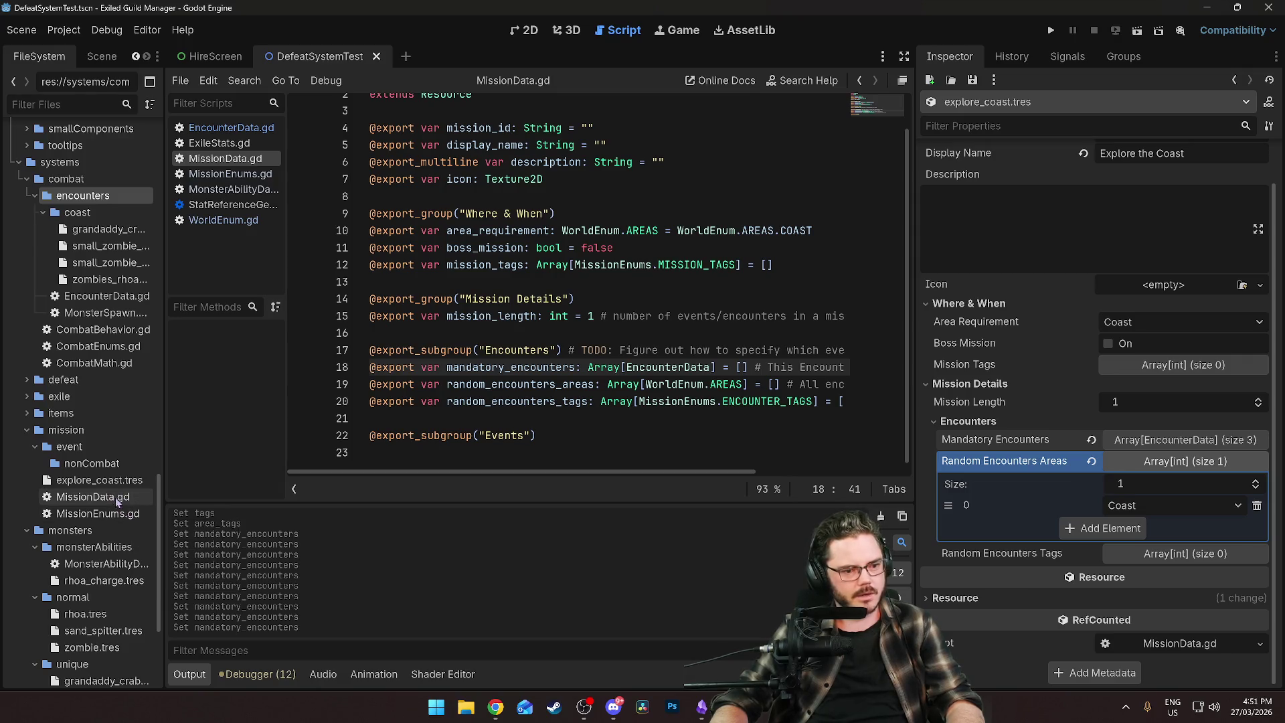
right_click(80, 433)
- Create a new script named MissionEncounterSlot.gd in the mission folder
mouse_move(134, 445)
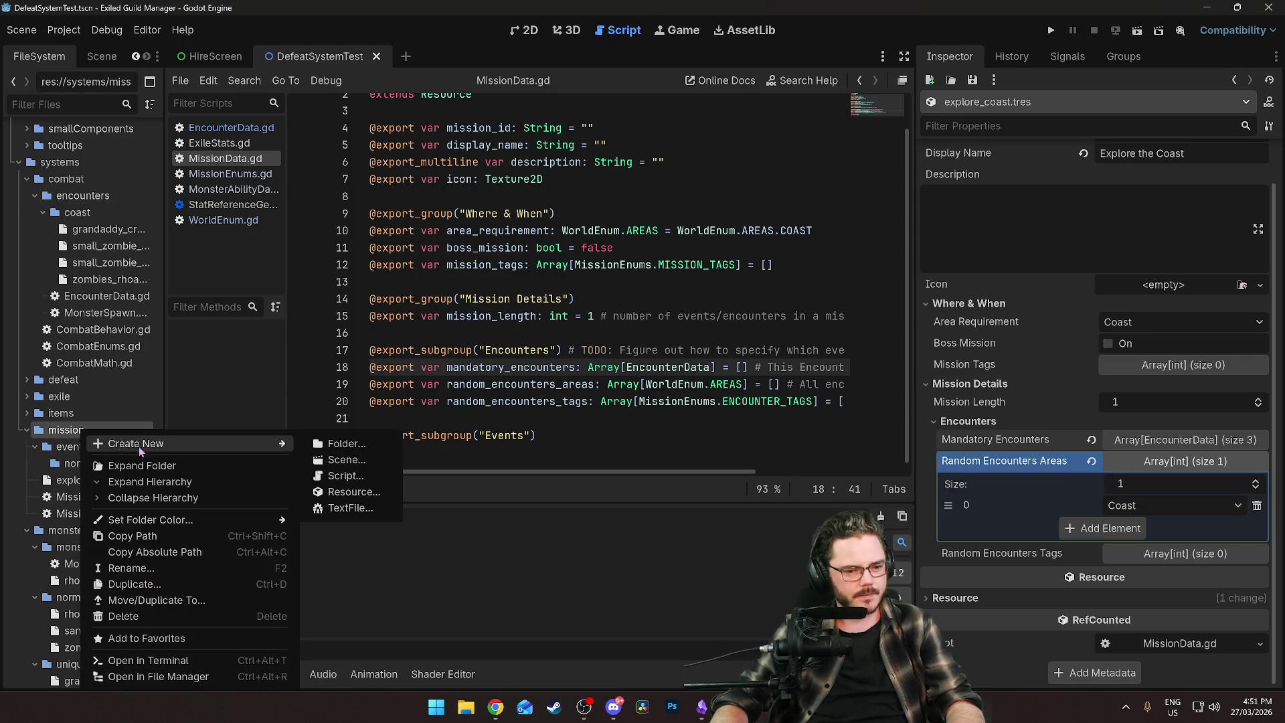
click(359, 478)
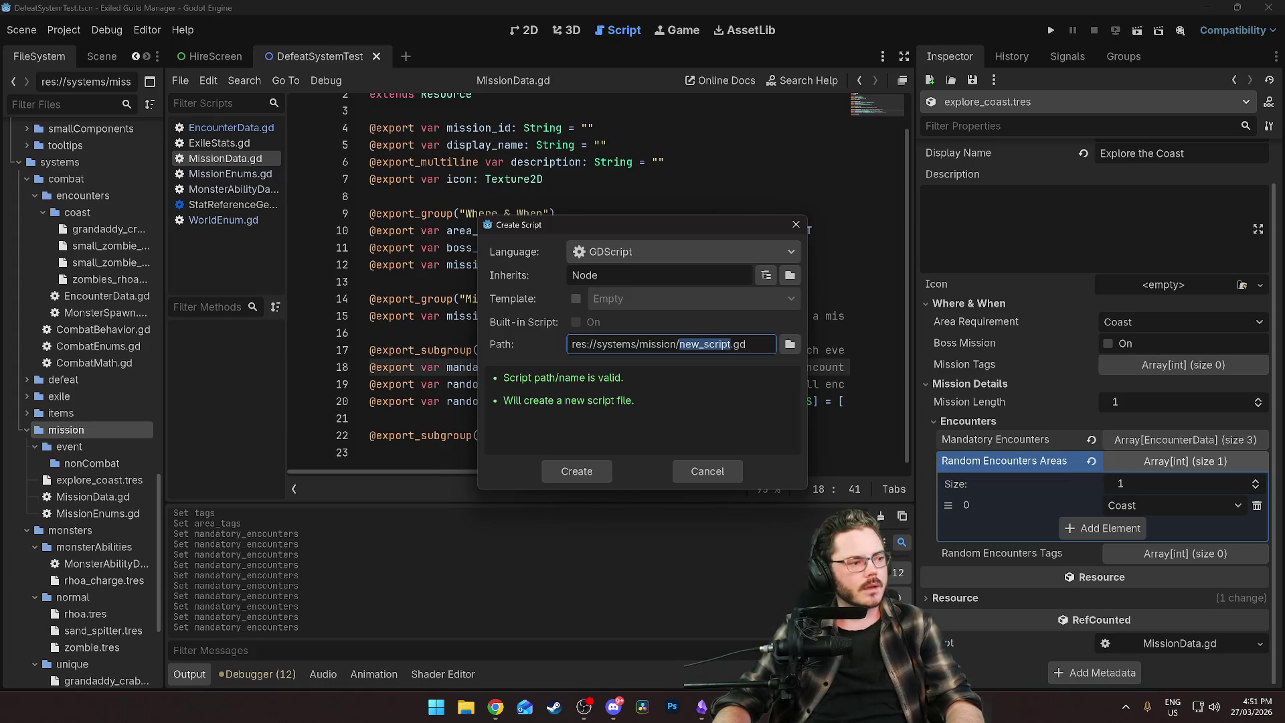
click(736, 343)
key(BackSpace)
key(BackSpace)
key(BackSpace)
key(BackSpace)
key(BackSpace)
key(BackSpace)
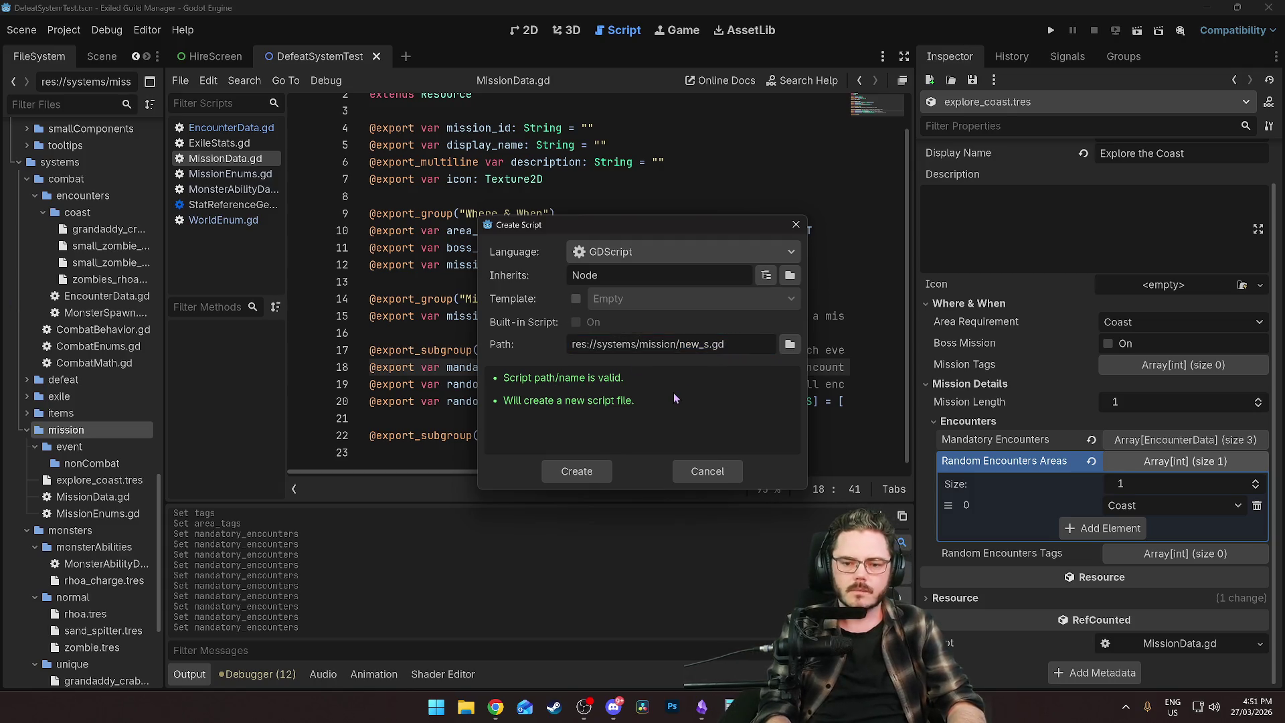
text(Missio)
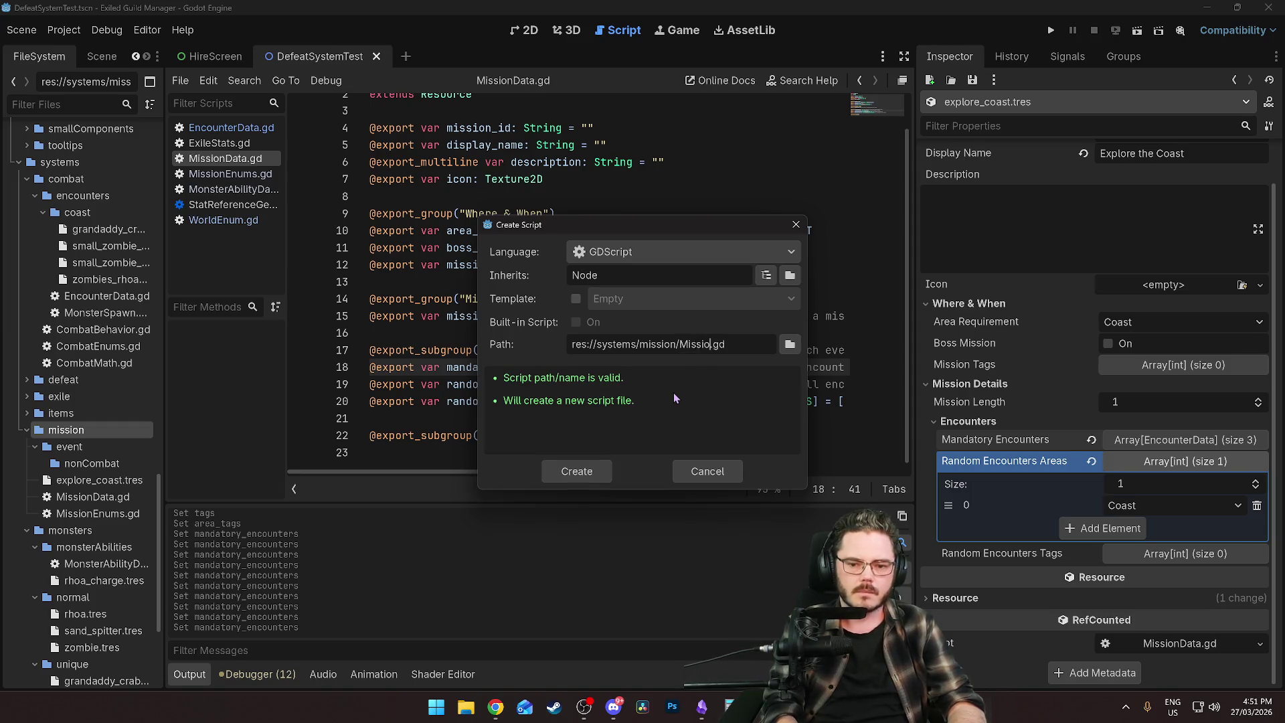
text(nEncounterS)
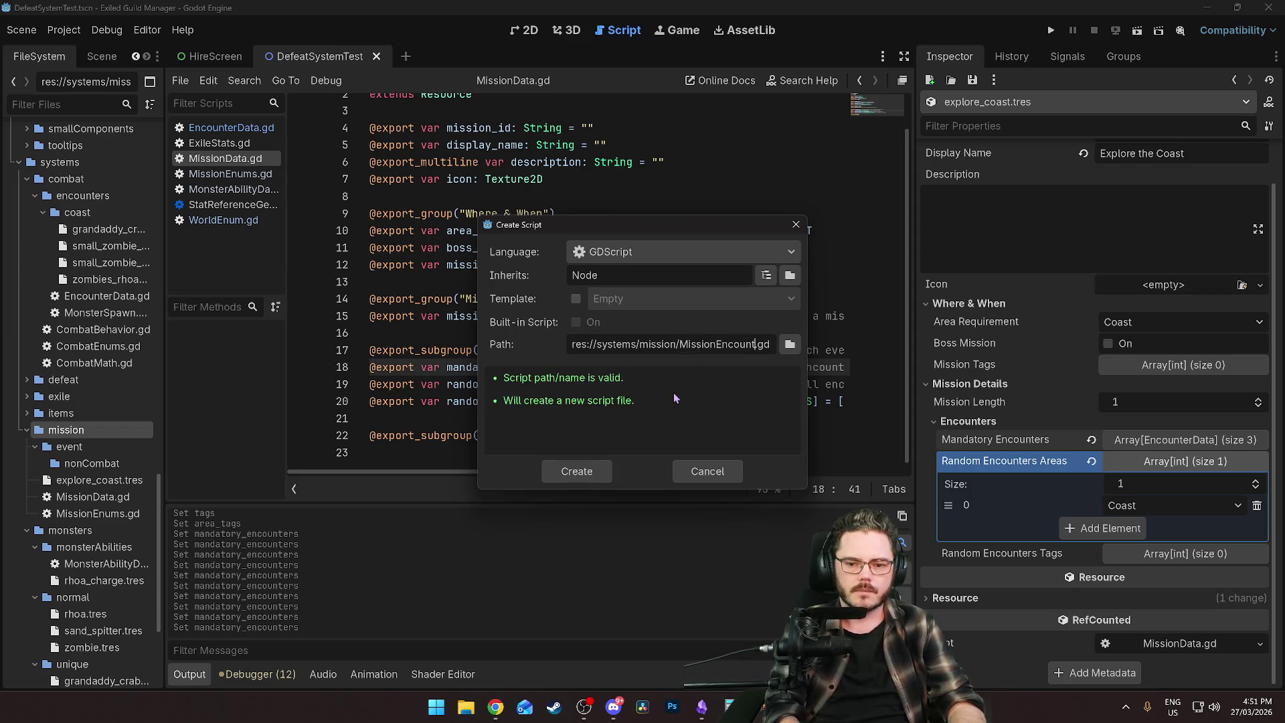
text(lot)
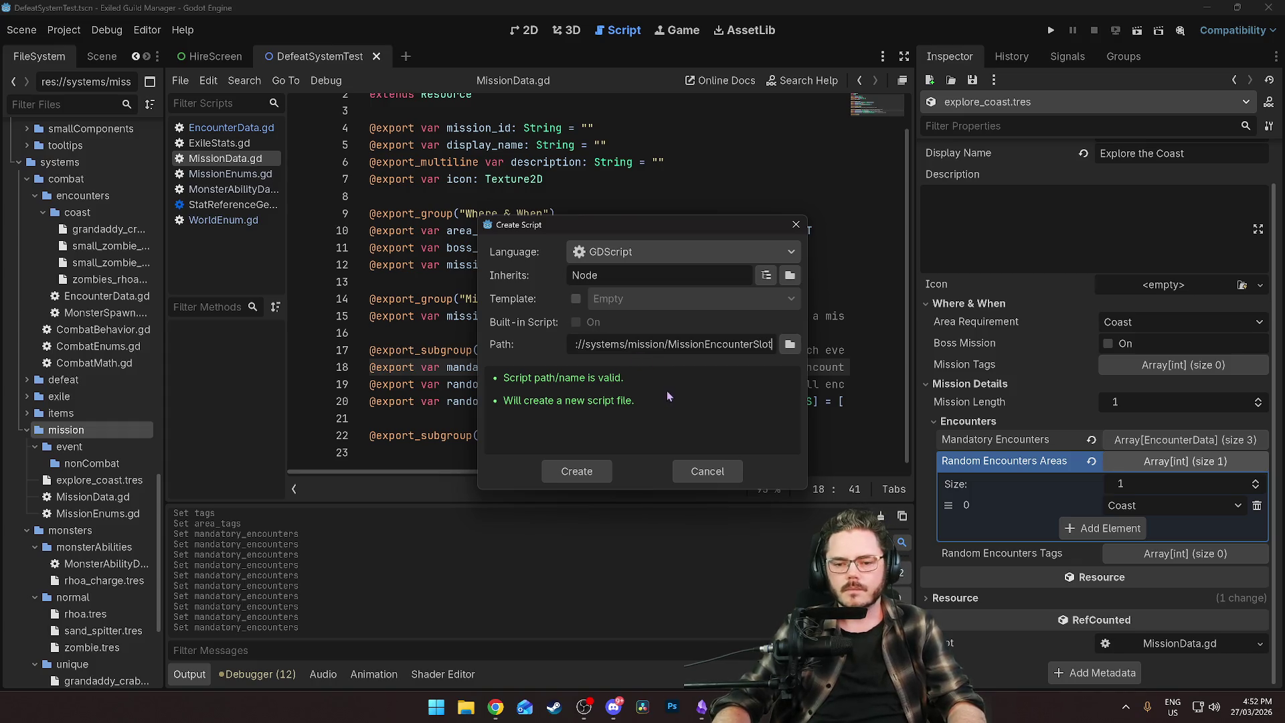
click(570, 471)
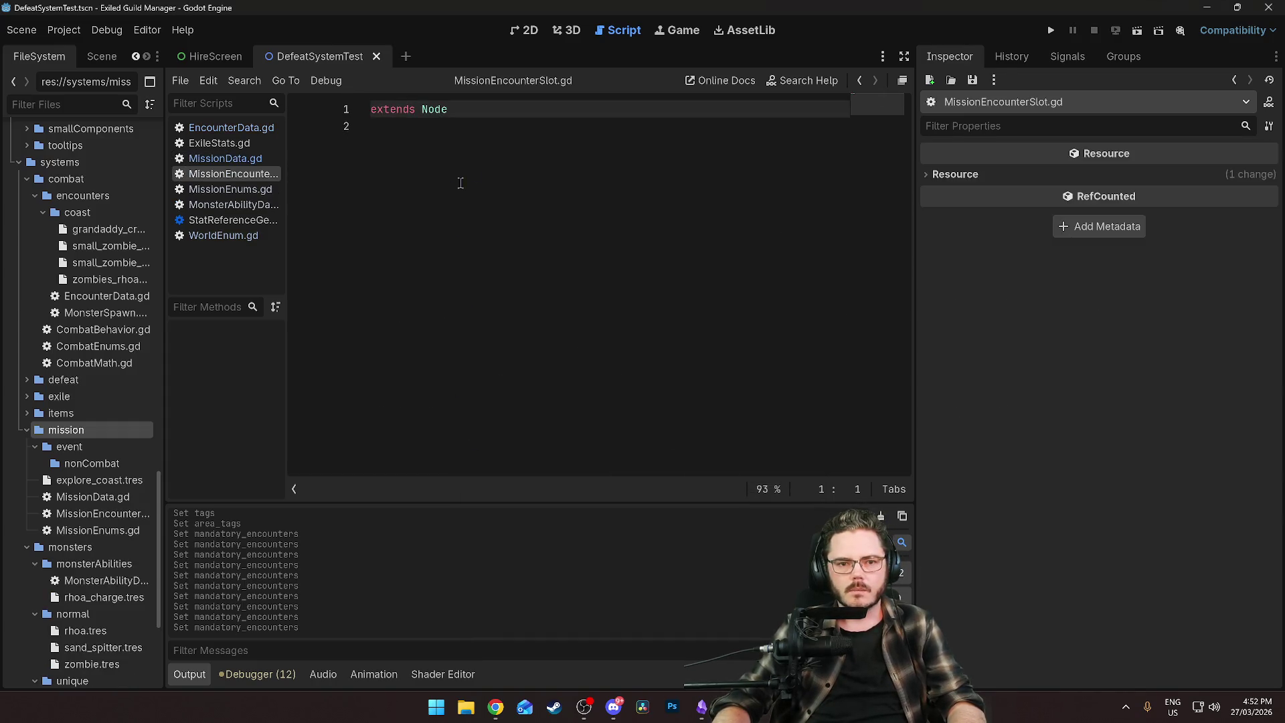
- Make the script extend RefCounted and declare class_name MissionEncounterSlot
double_click(494, 116)
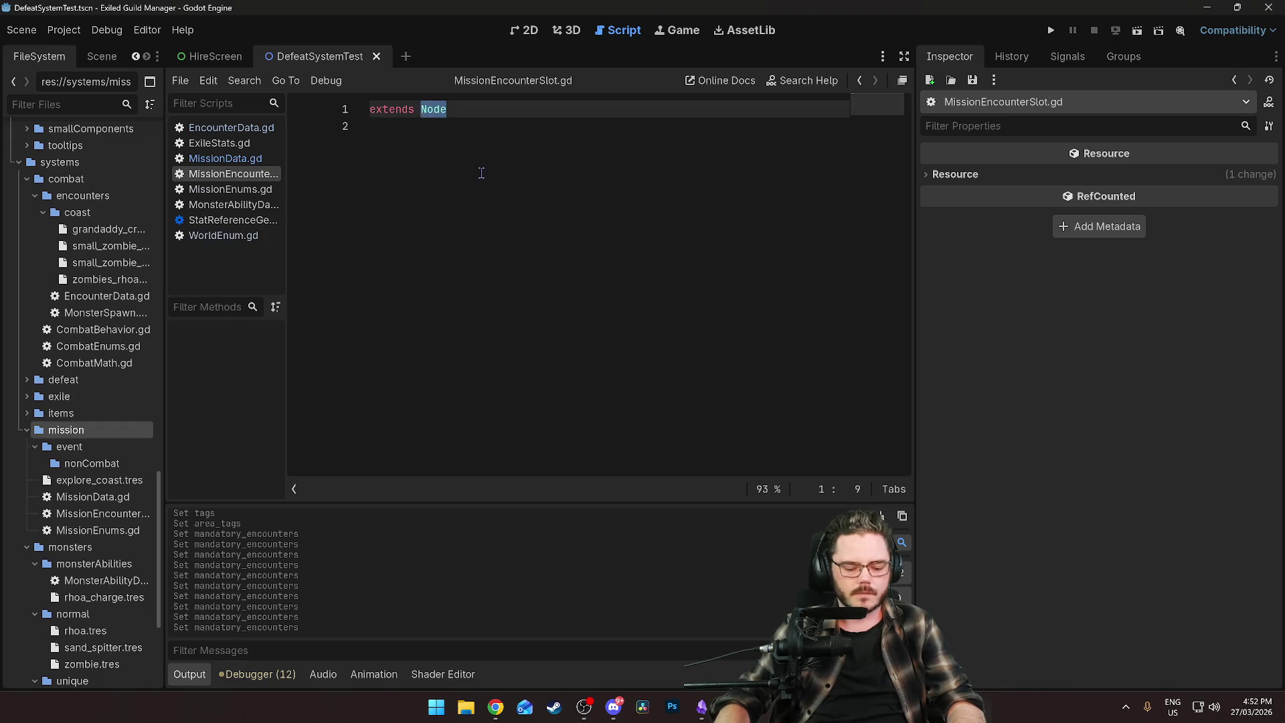
text(Ref)
key(Return)
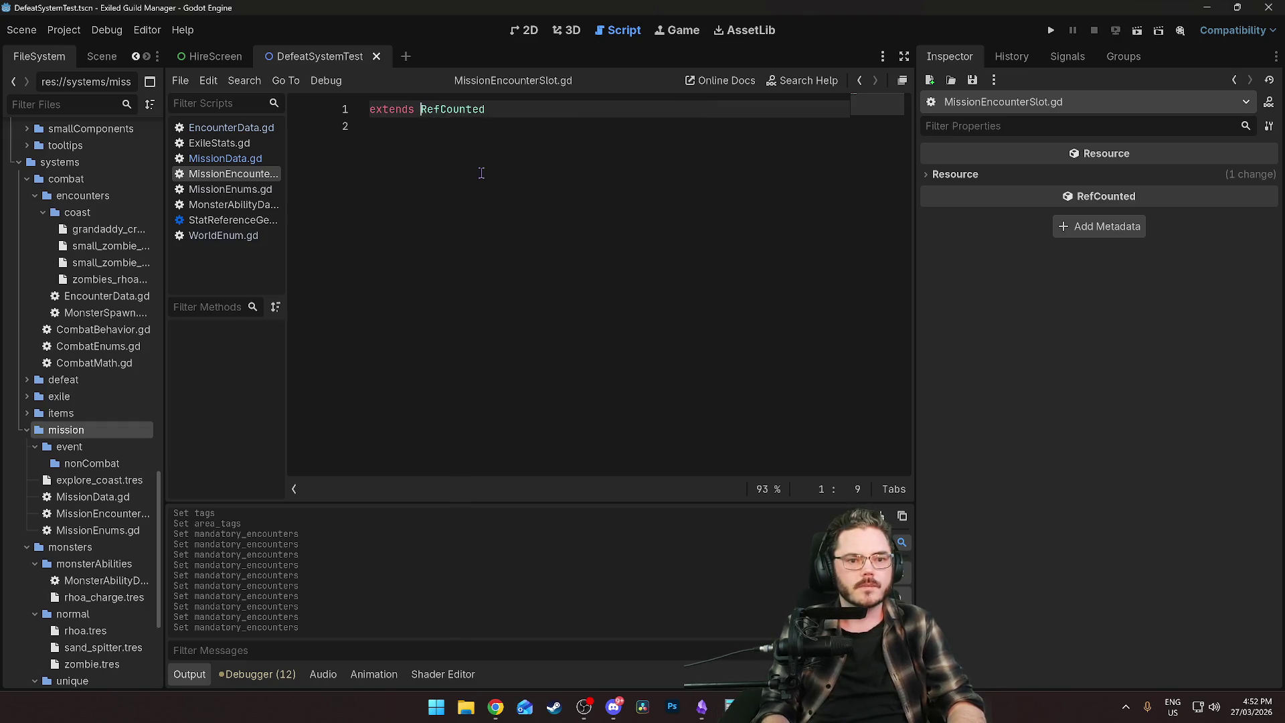
key(Return)
key(Up)
text(class)
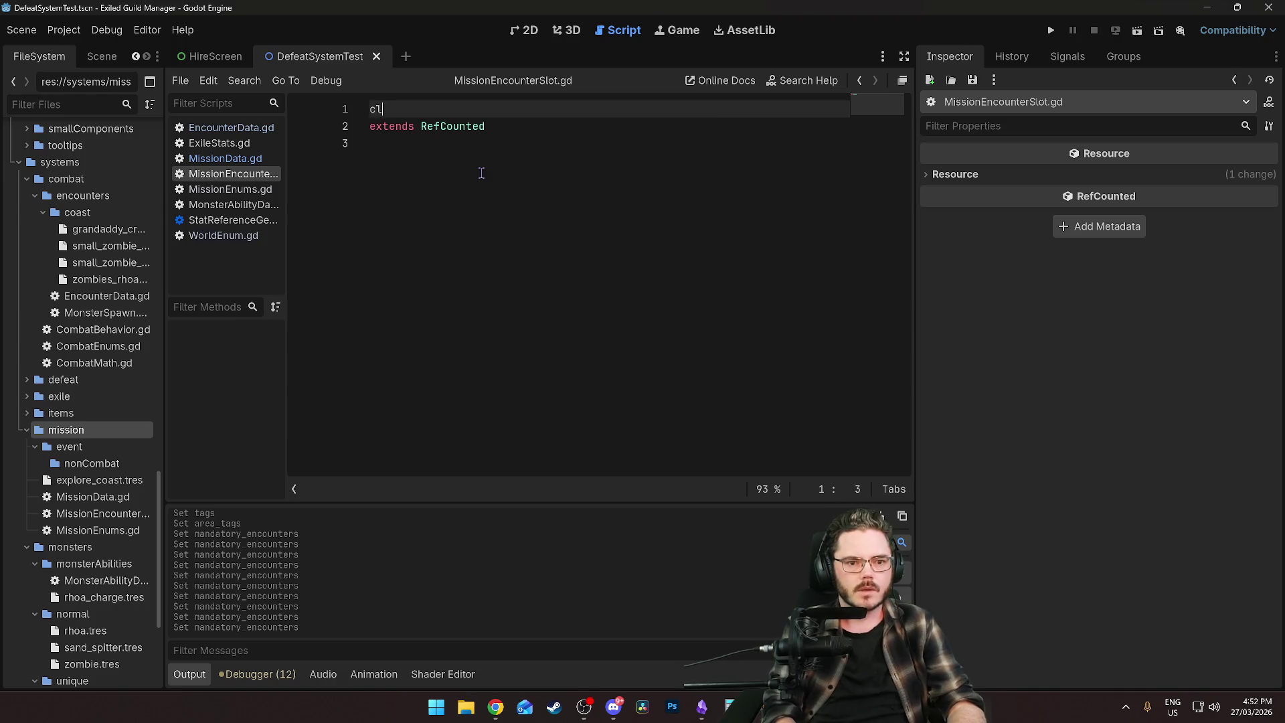
text(_name )
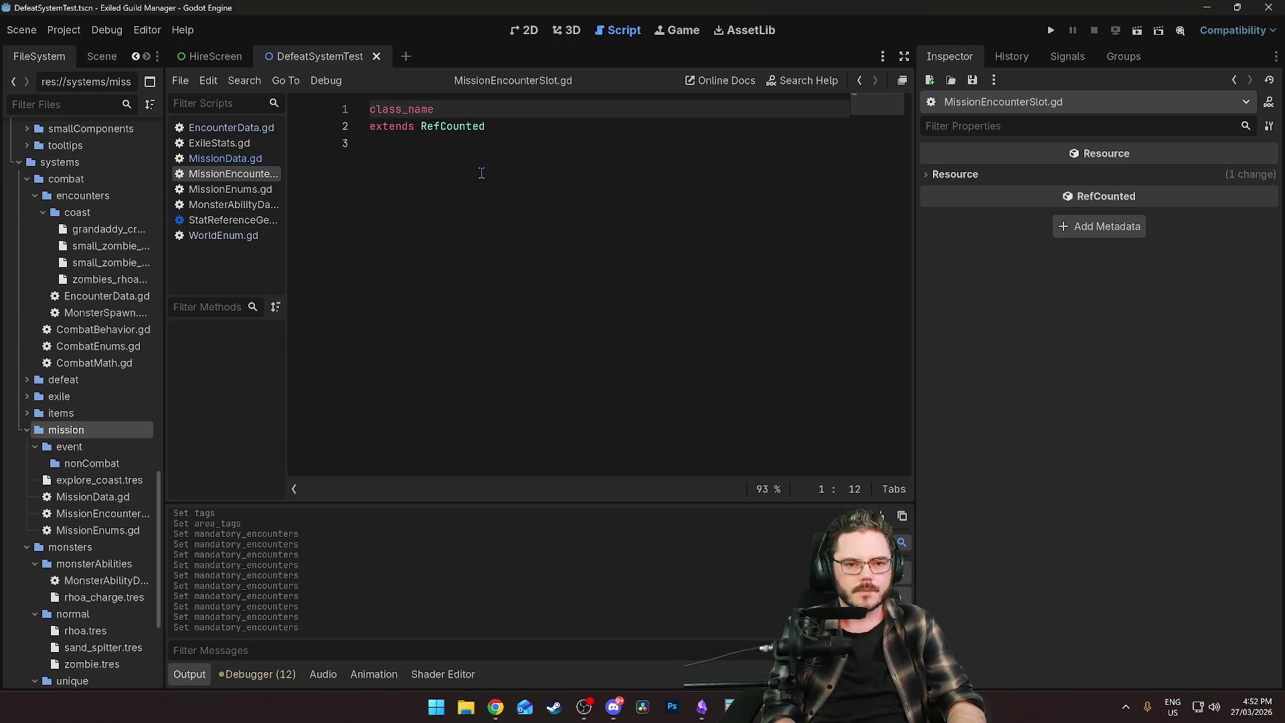
text(MissionEc)
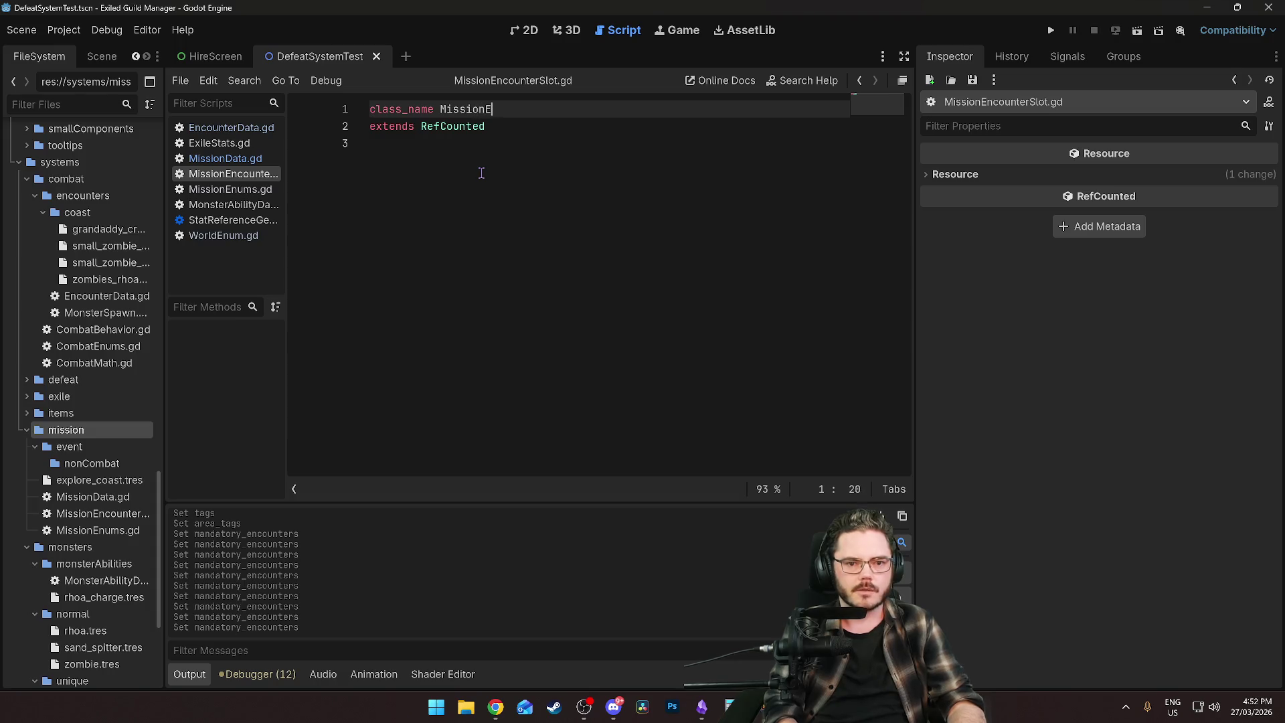
key(BackSpace)
text(ncounterSl)
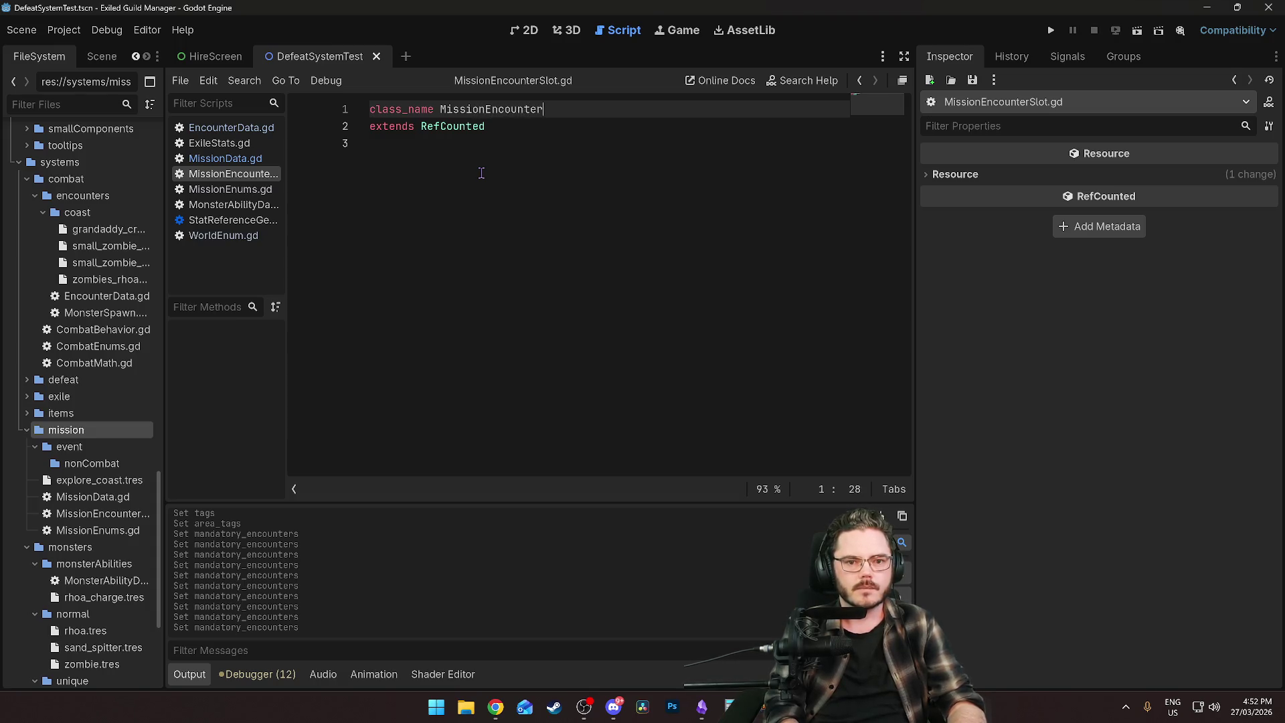
text(ot)
key(Down)
key(Down)
key(Return)
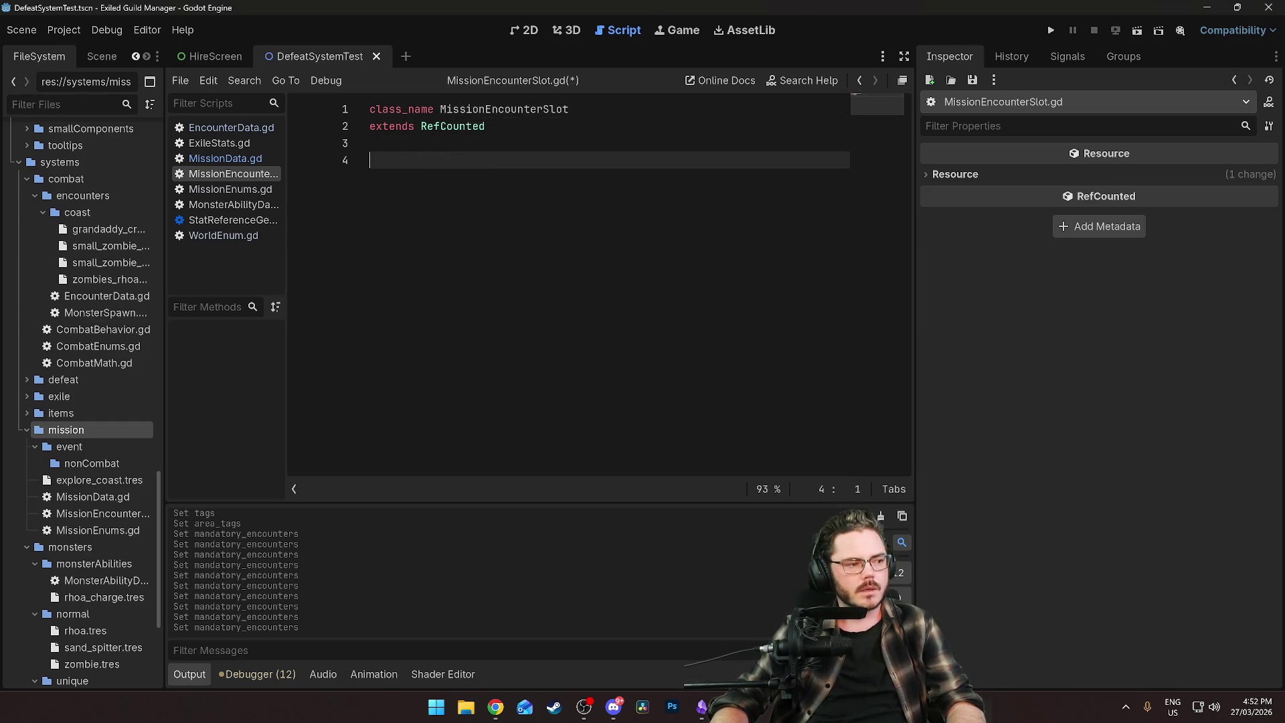
- Paste the SlotType enum and exports, drop duplicate header lines, and replace tag_filters with required_tags and excluded_tags
text(class_name MissionEncounterSlot extends Resource  enum SlotType { 	MANDATORY,  # Use the specific encounter below 	RANDOM,       # Pick from pool using filters below }  @export var slot_type: SlotType = SlotType.RANDOM  ## Used when MANDATORY @export var encounter: EncounterData  ## Used when RANDOM — filters for pool selection @export var area_filter: WorldEnum.AREAS = WorldEnum.AREAS.COAST @export var tag_filters: Array[String] = [])
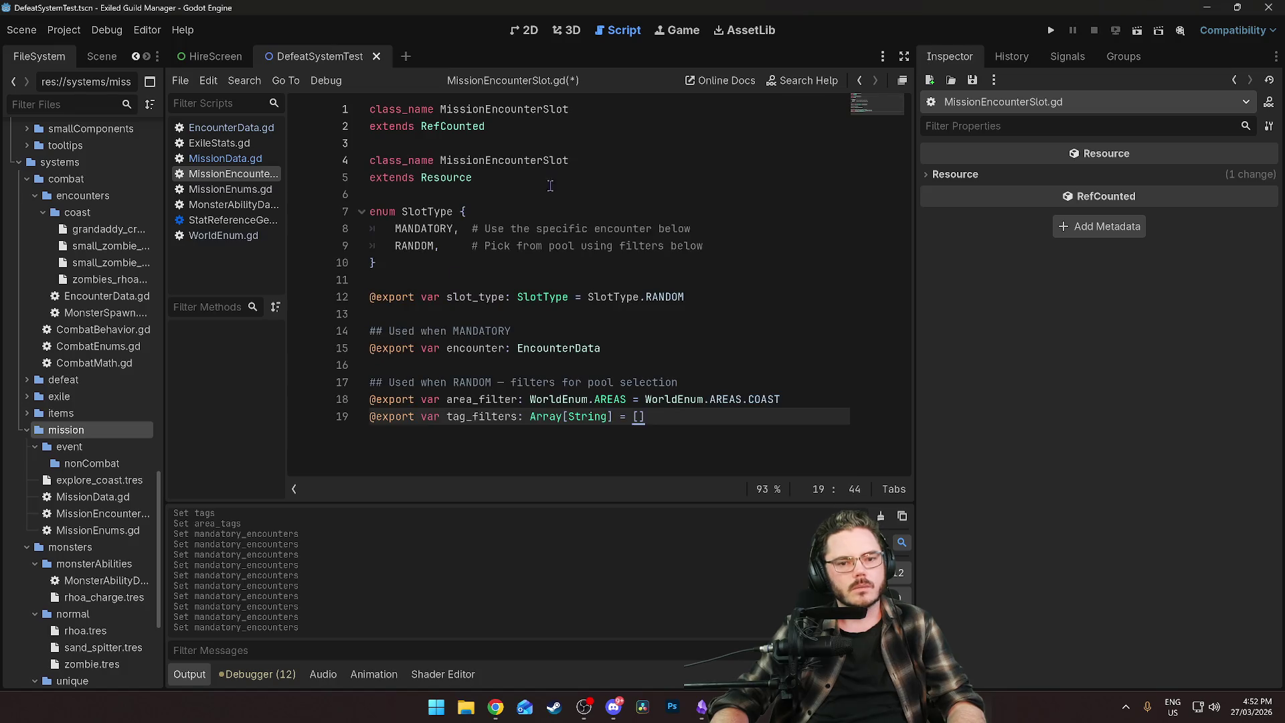
drag(476, 177, 338, 168)
key(ctrl+shift+k)
key(ctrl+shift+k)
click(467, 161)
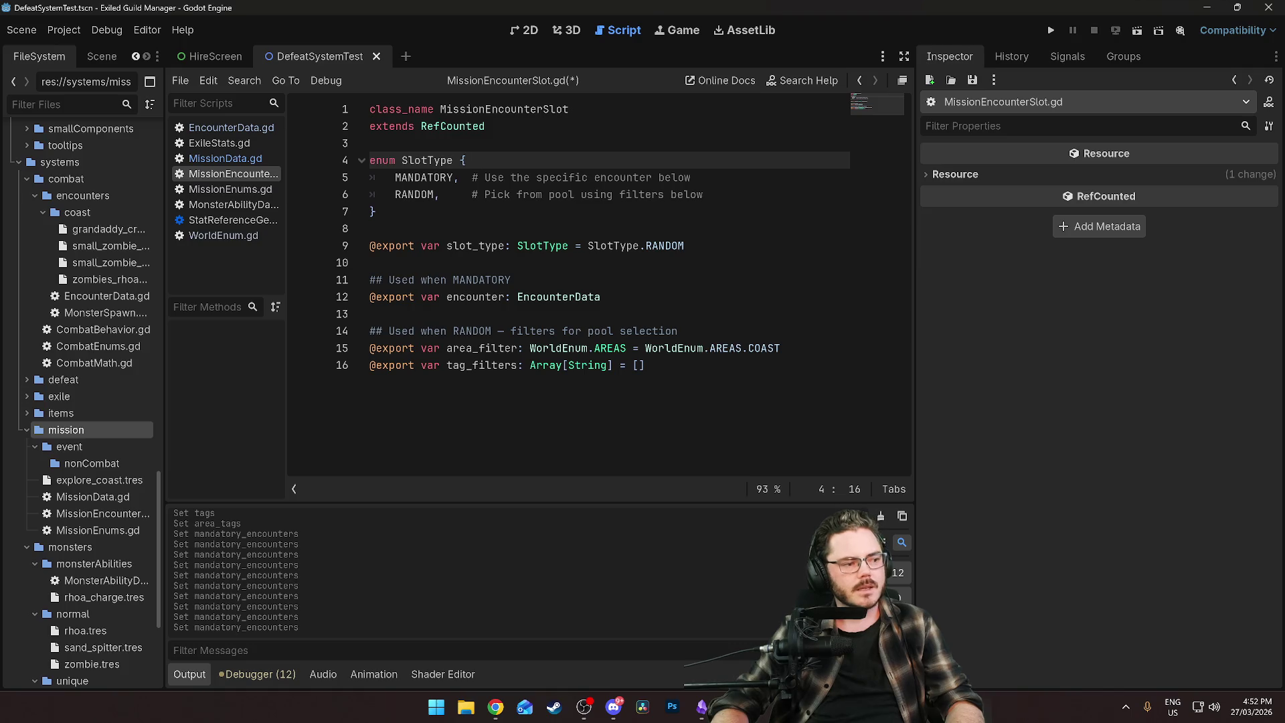
click(495, 707)
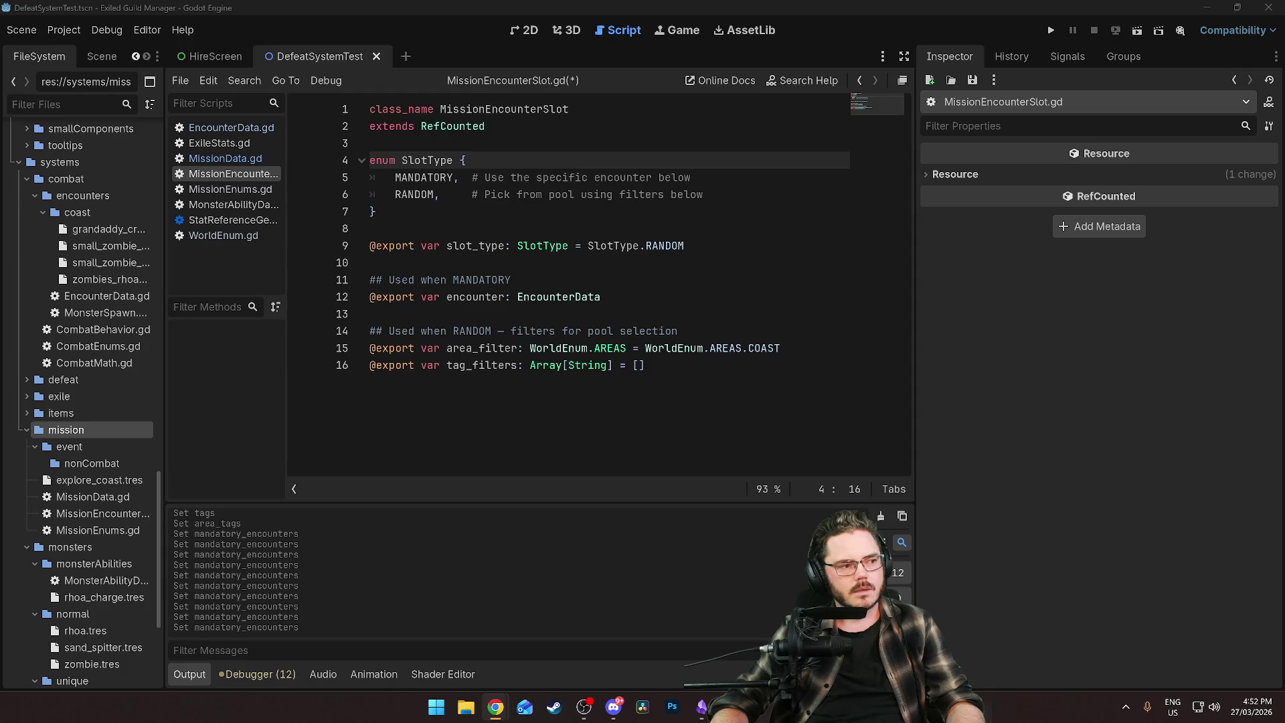
click(433, 315)
click(342, 367)
key(BackSpace)
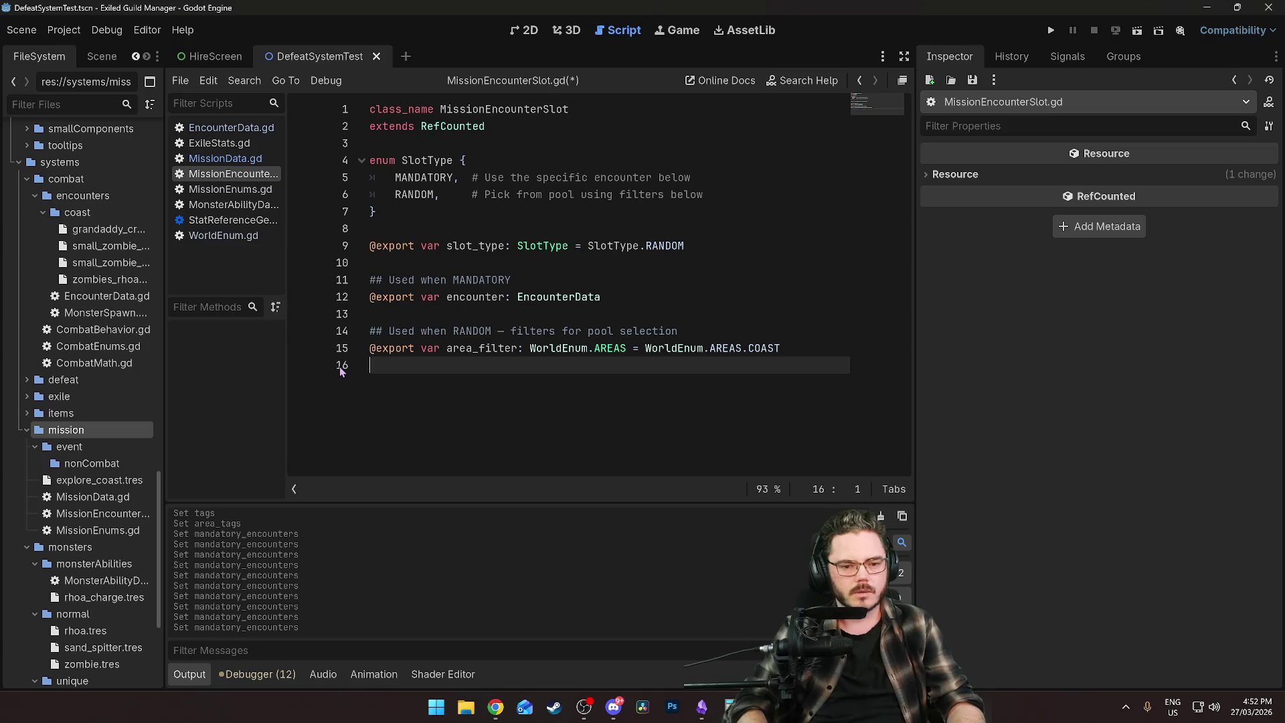
text(@export var required_tags: Array[String] = [] @export var excluded_tags: Array[String] = [])
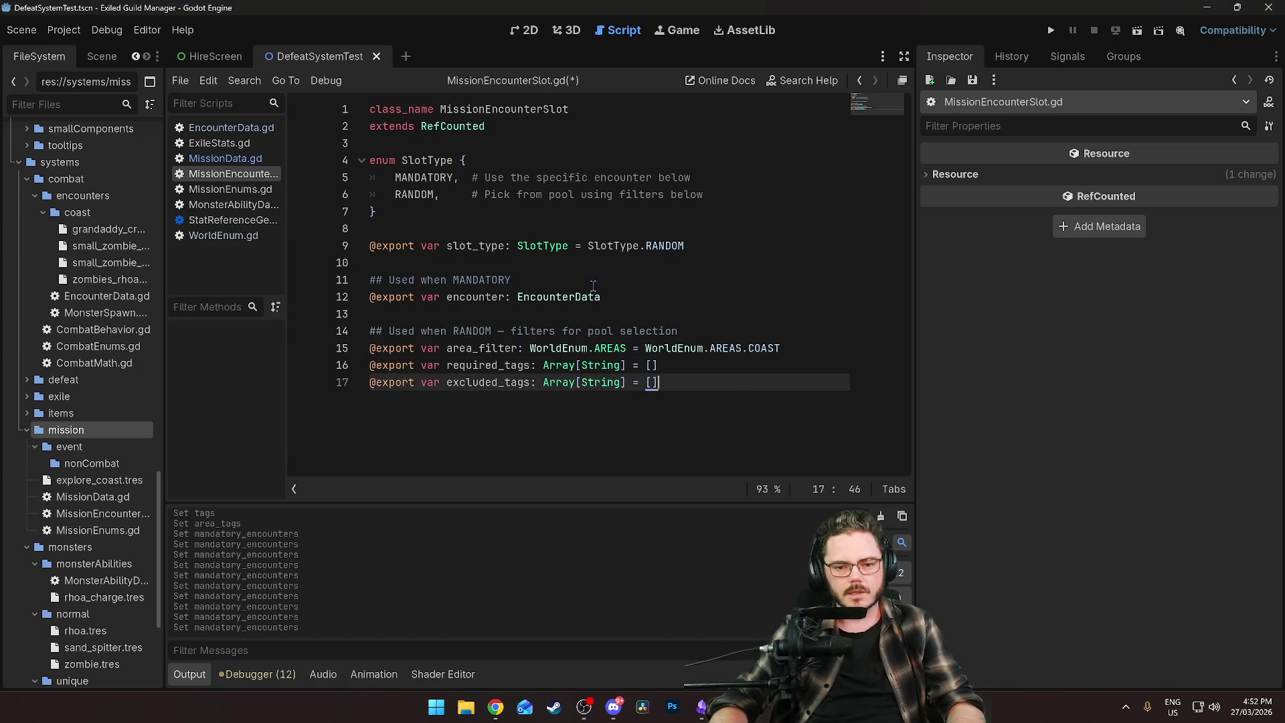
- Change the area_filter default from WorldEnum.AREAS.COAST to an empty array
click(778, 348)
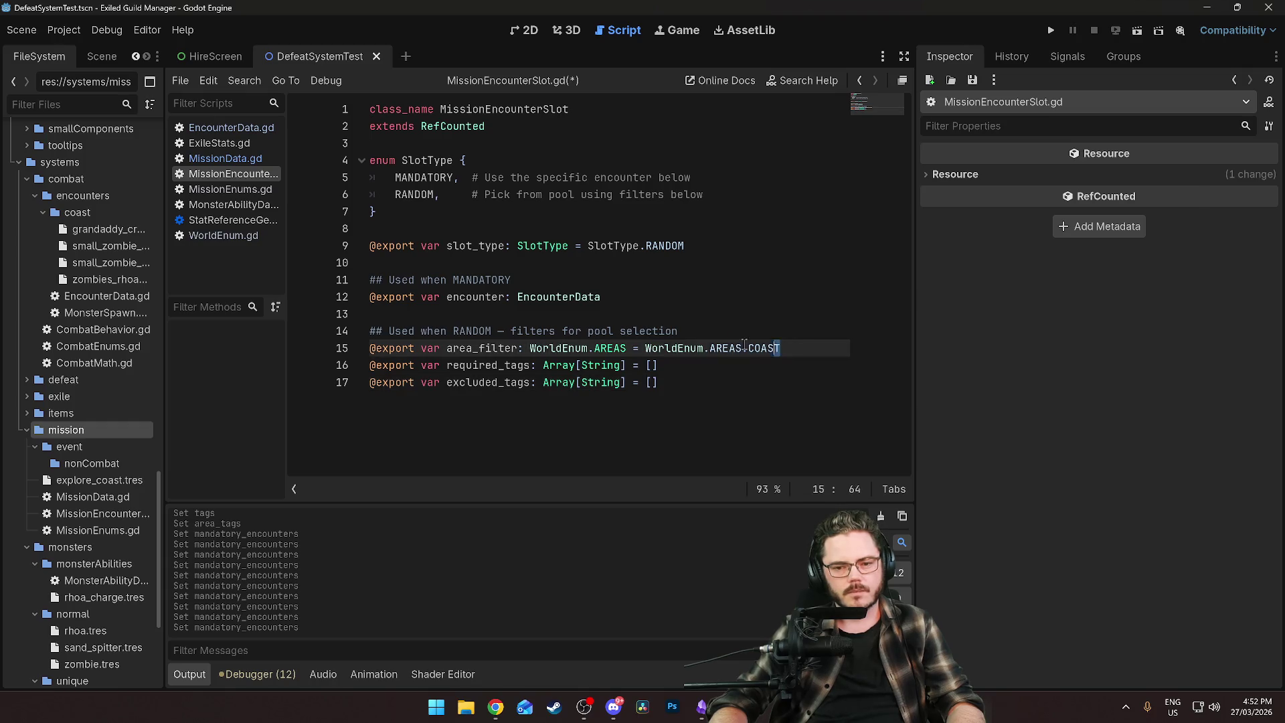
drag(779, 348, 645, 348)
text([)
key(End)
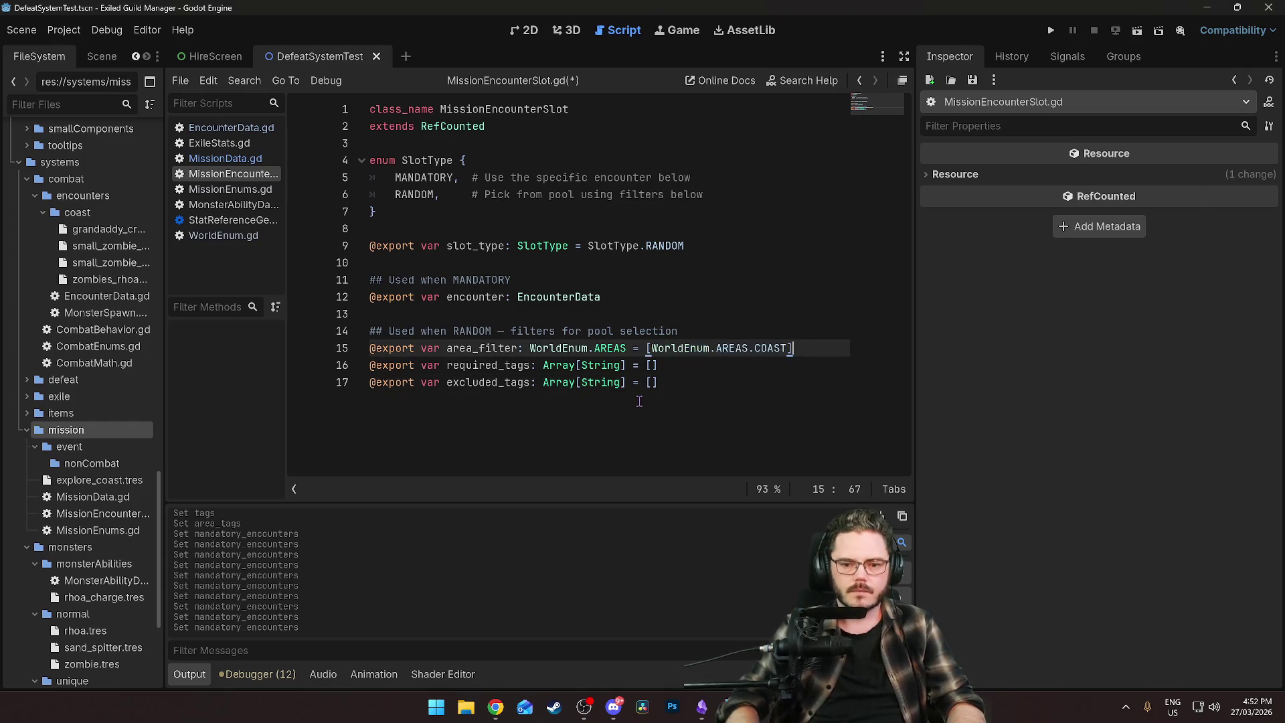
drag(788, 348, 715, 355)
key(ctrl+shift+Left)
key(ctrl+shift+Left)
key(BackSpace)
key(Down)
key(Down)
key(Up)
key(Up)
key(Up)
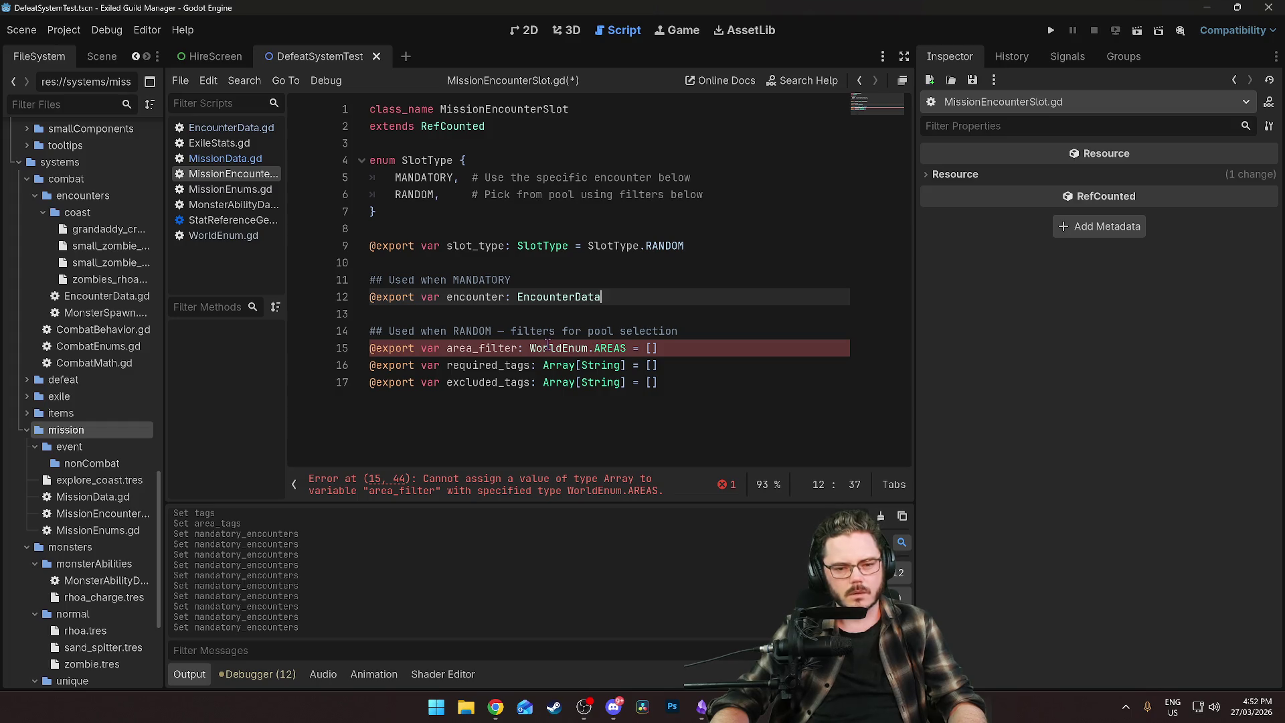
mouse_move(624, 347)
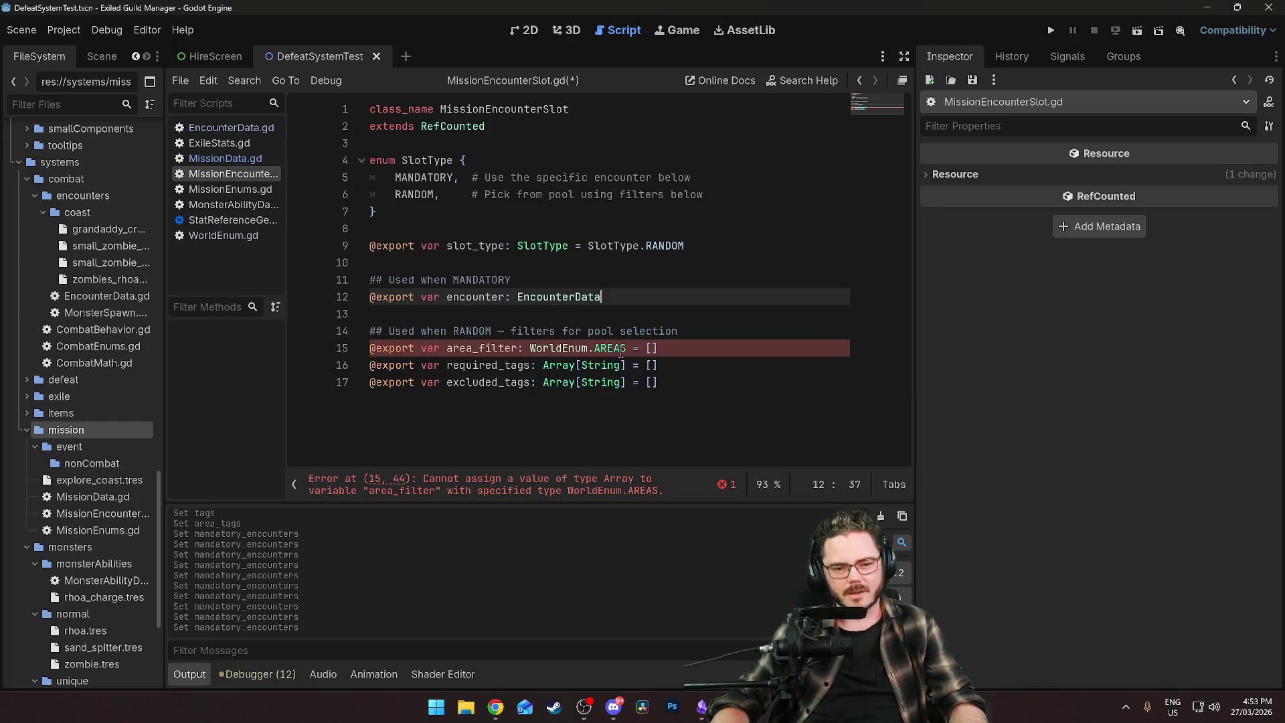
drag(626, 348, 530, 348)
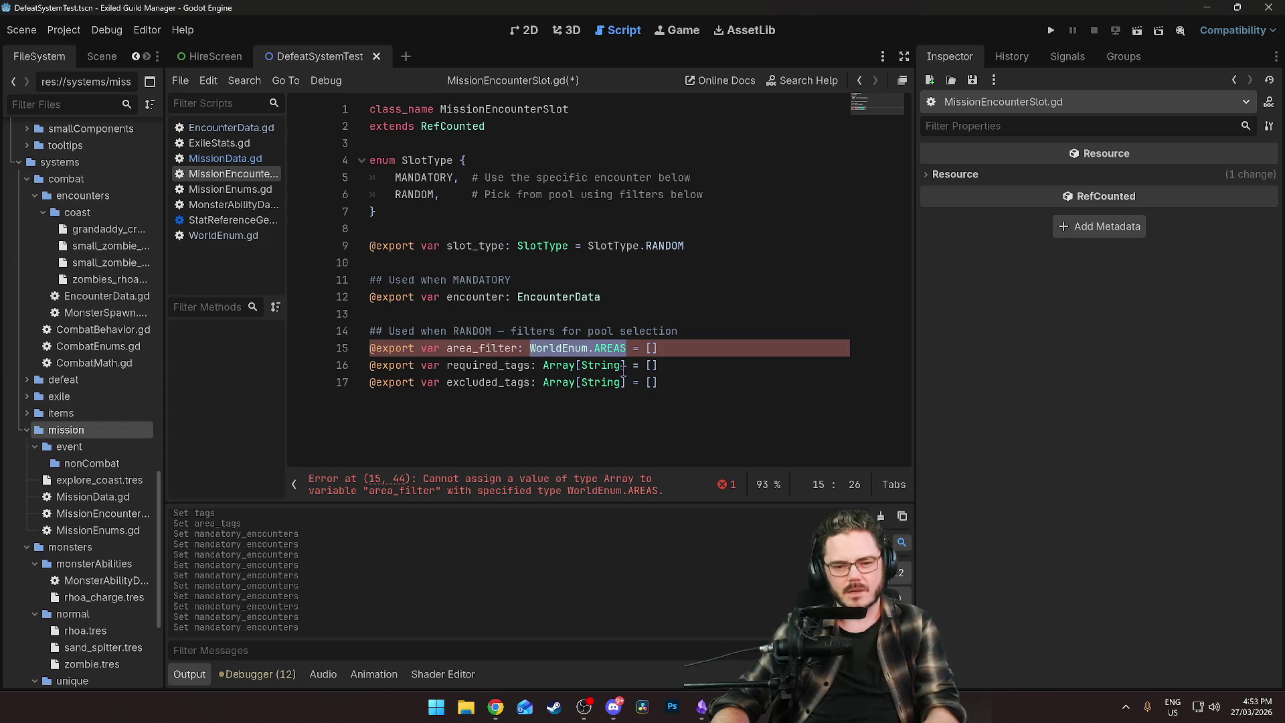
- Remove the String element type from the required_tags and excluded_tags arrays
double_click(597, 365)
key(BackSpace)
key(BackSpace)
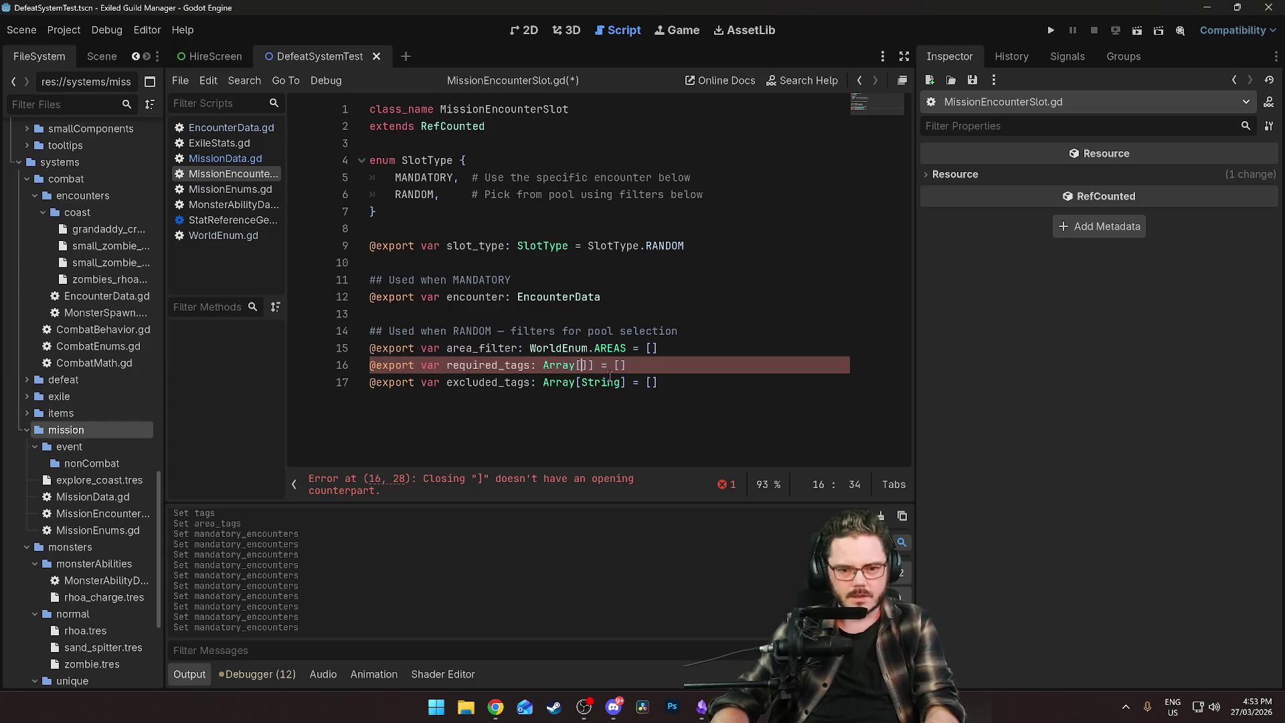
text([)
mouse_move(620, 382)
mouse_down()
mouse_move(581, 382)
mouse_move(624, 349)
mouse_move(534, 351)
mouse_up()
key(BackSpace)
click(597, 365)
key(BackSpace)
- Retype area_filter as Array[WorldEnum.AREAS]
click(600, 382)
text(Array)
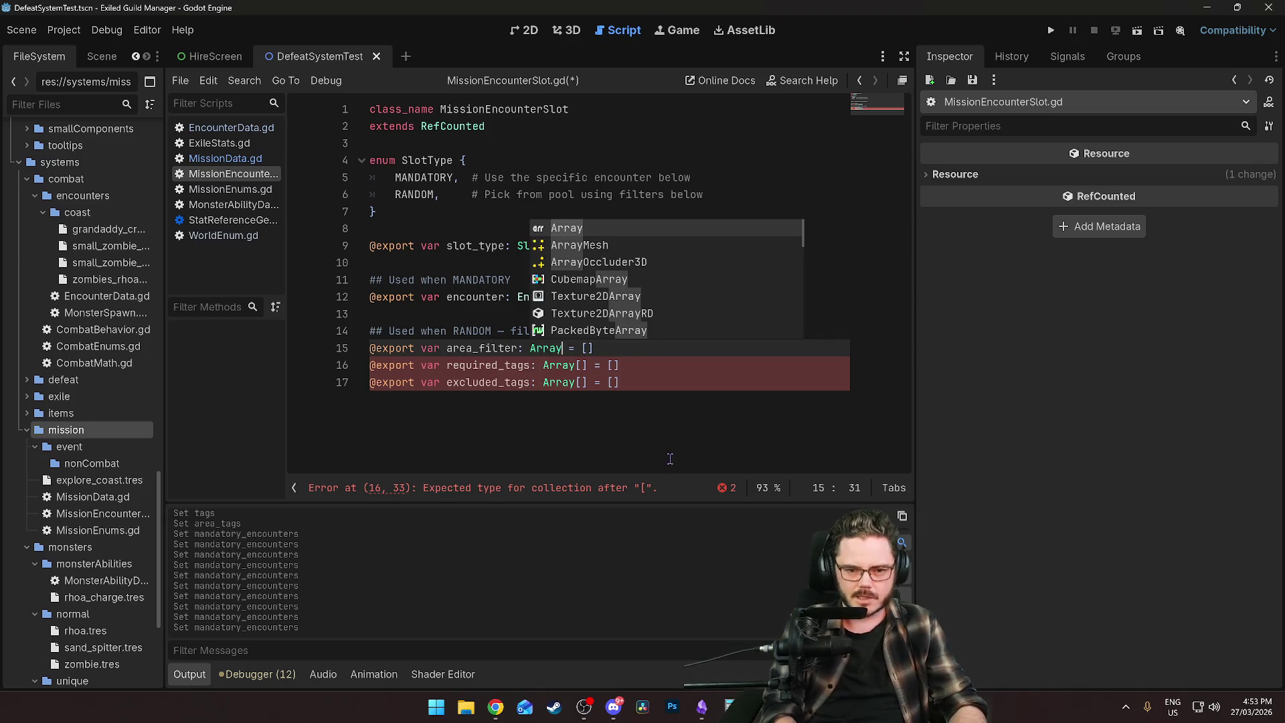
key(Return)
text([)
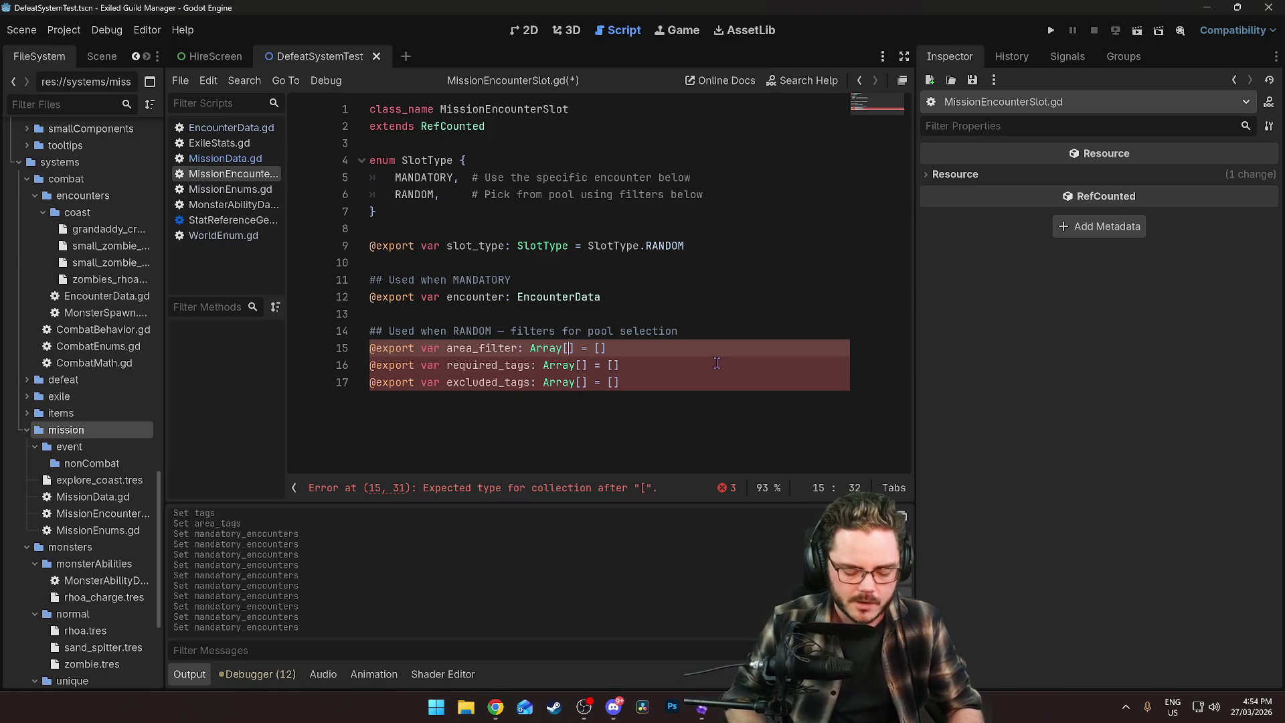
text(Stri)
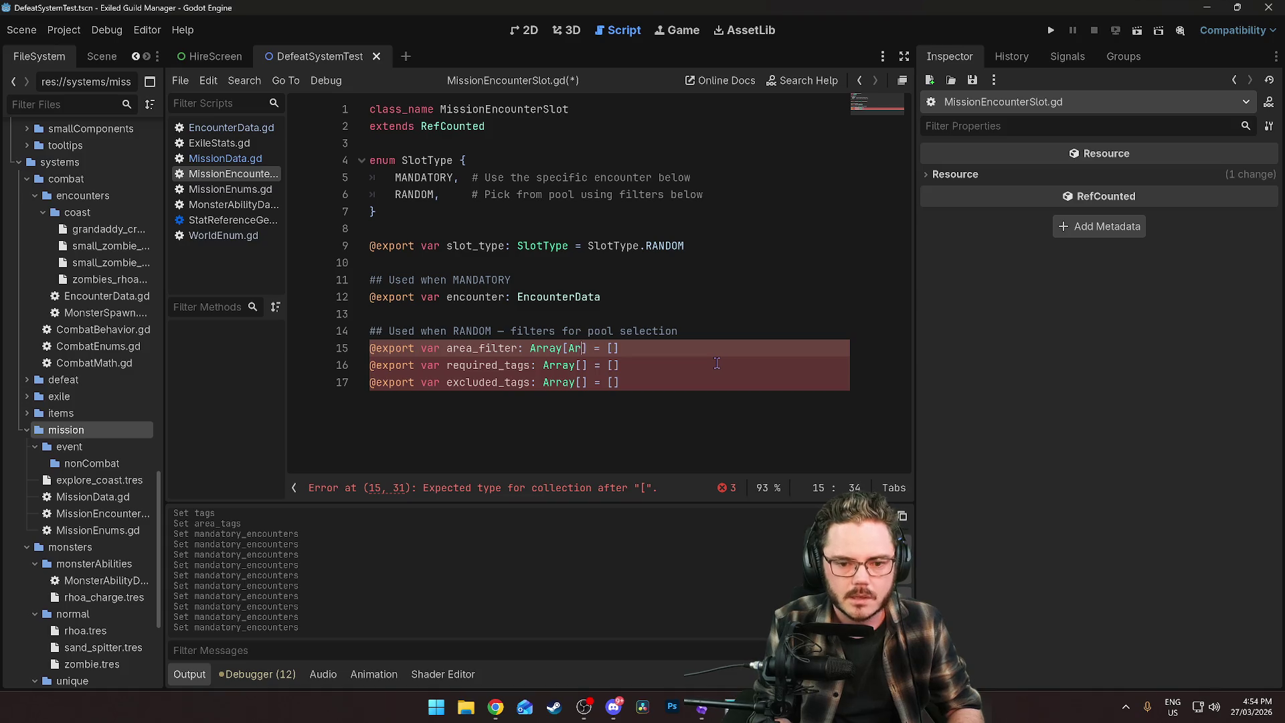
key(ctrl+BackSpace)
text(World)
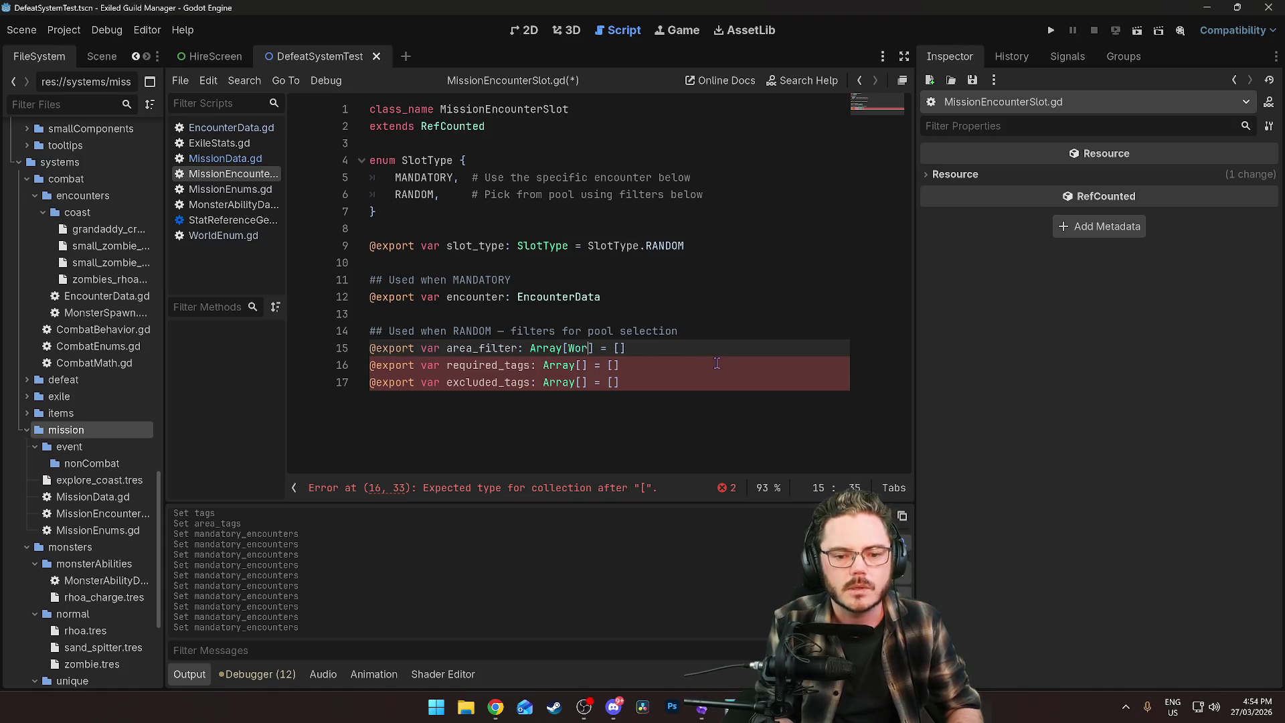
key(Return)
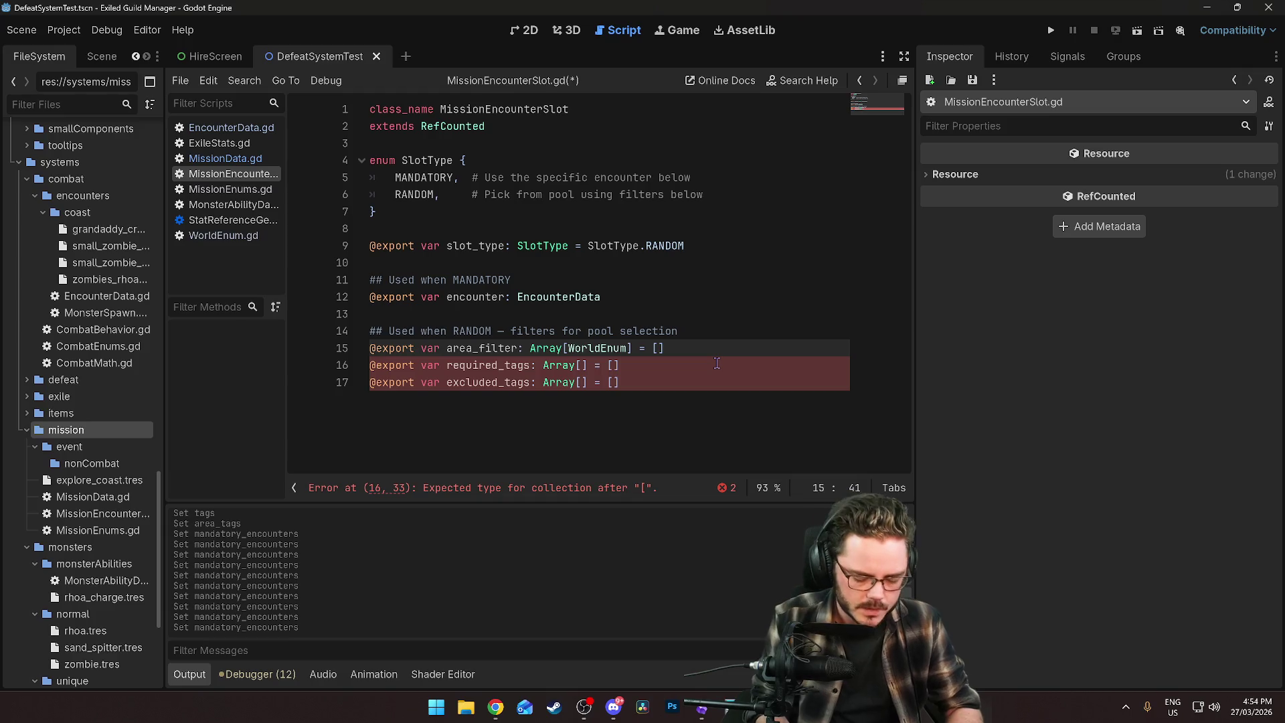
text(.a)
key(Return)
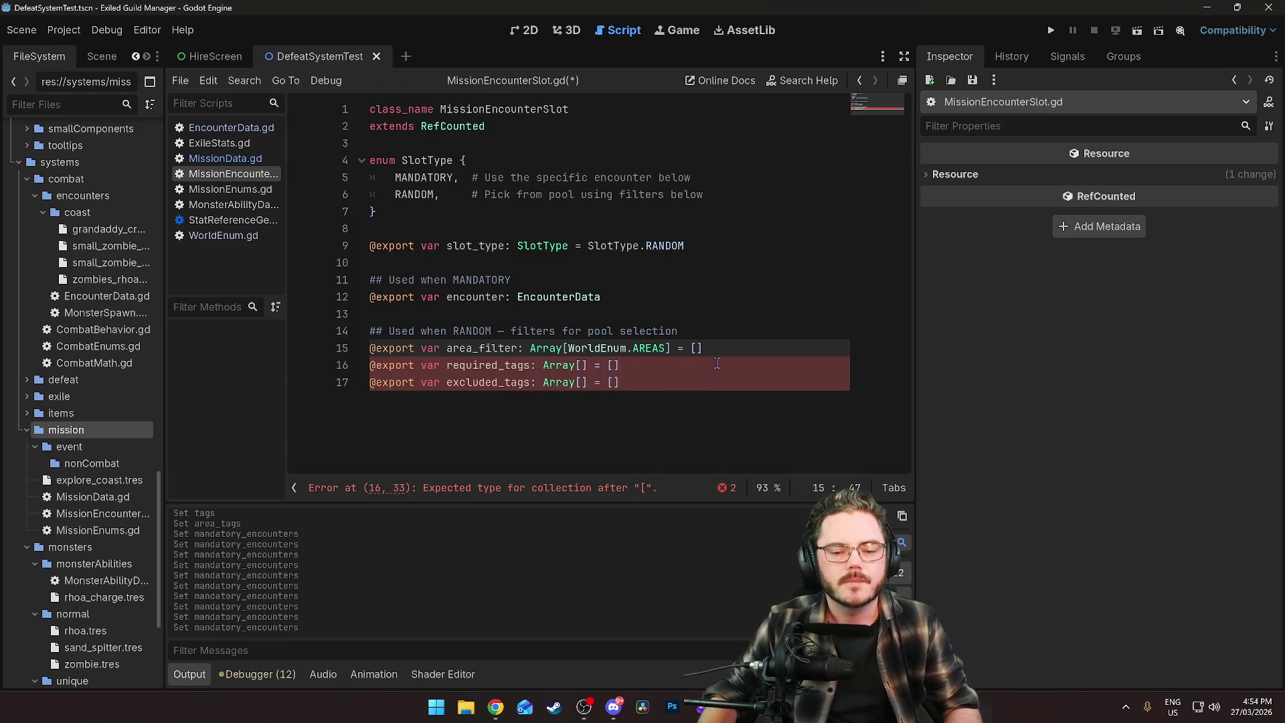
key(Down)
key(Down)
click(581, 364)
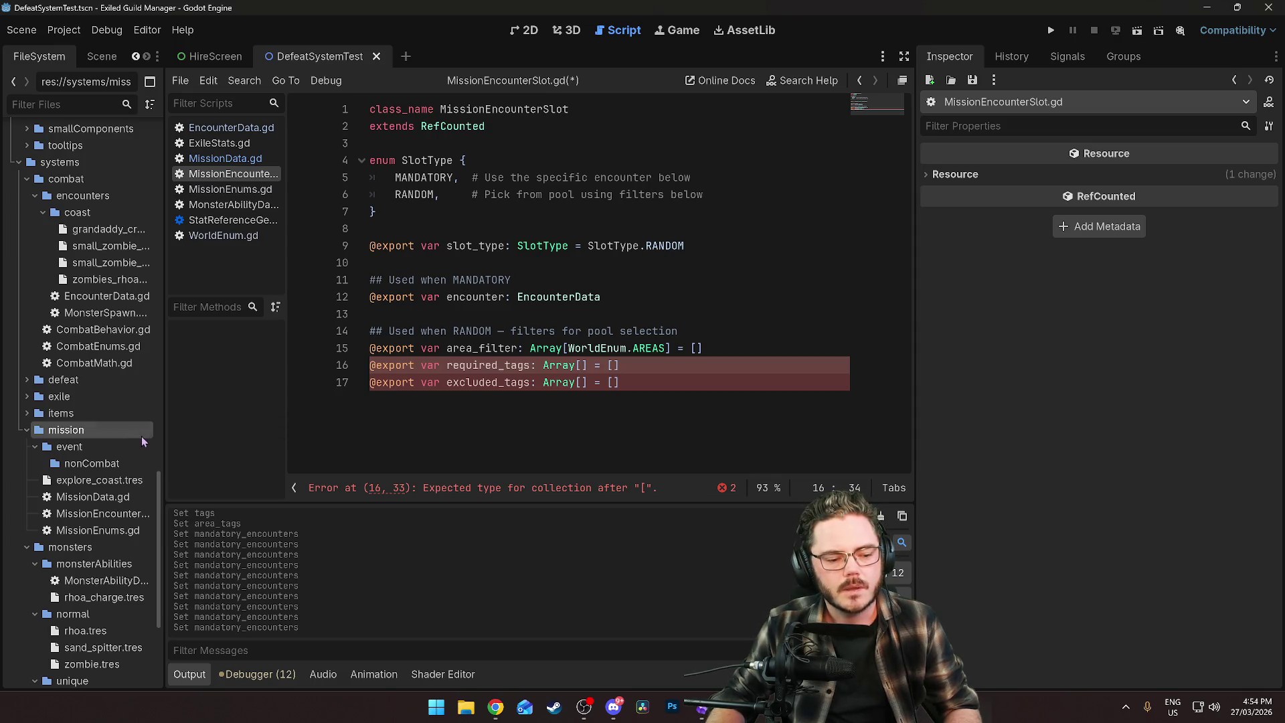
- Type required_tags as Array[MissionEnums.ENCOUNTER_TAGS]
text(mission)
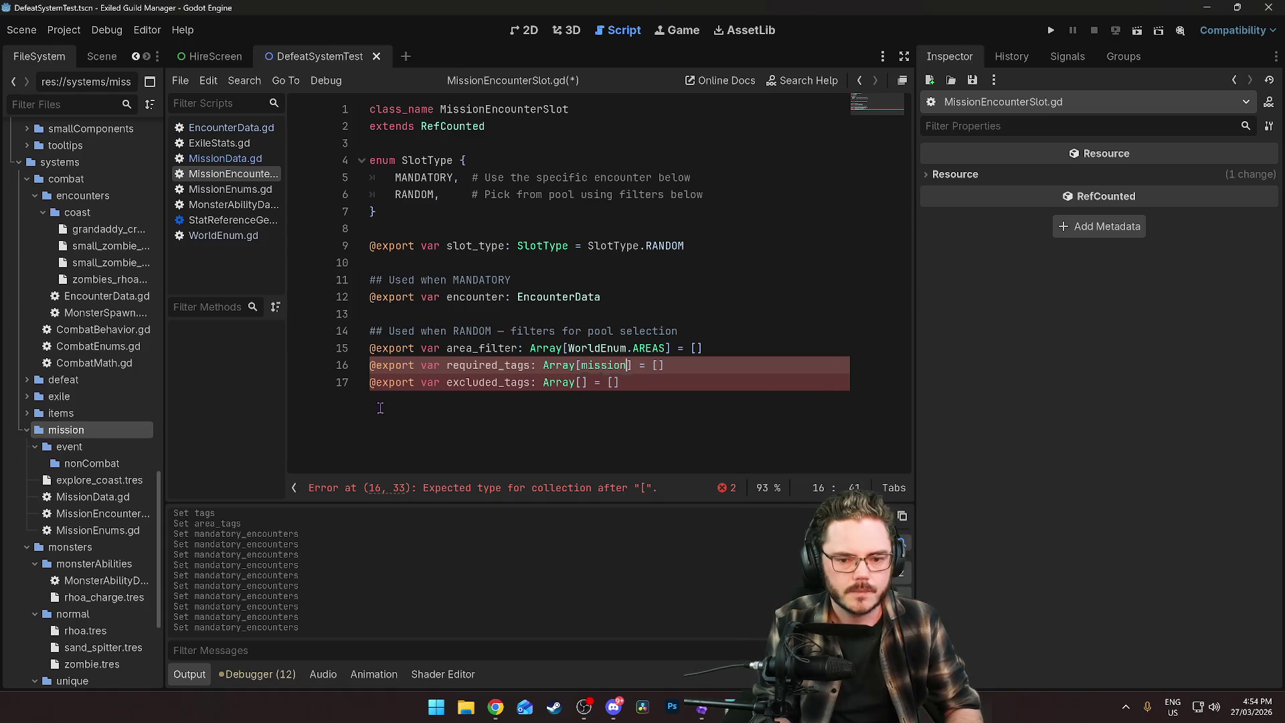
key(Down)
key(Return)
text(.)
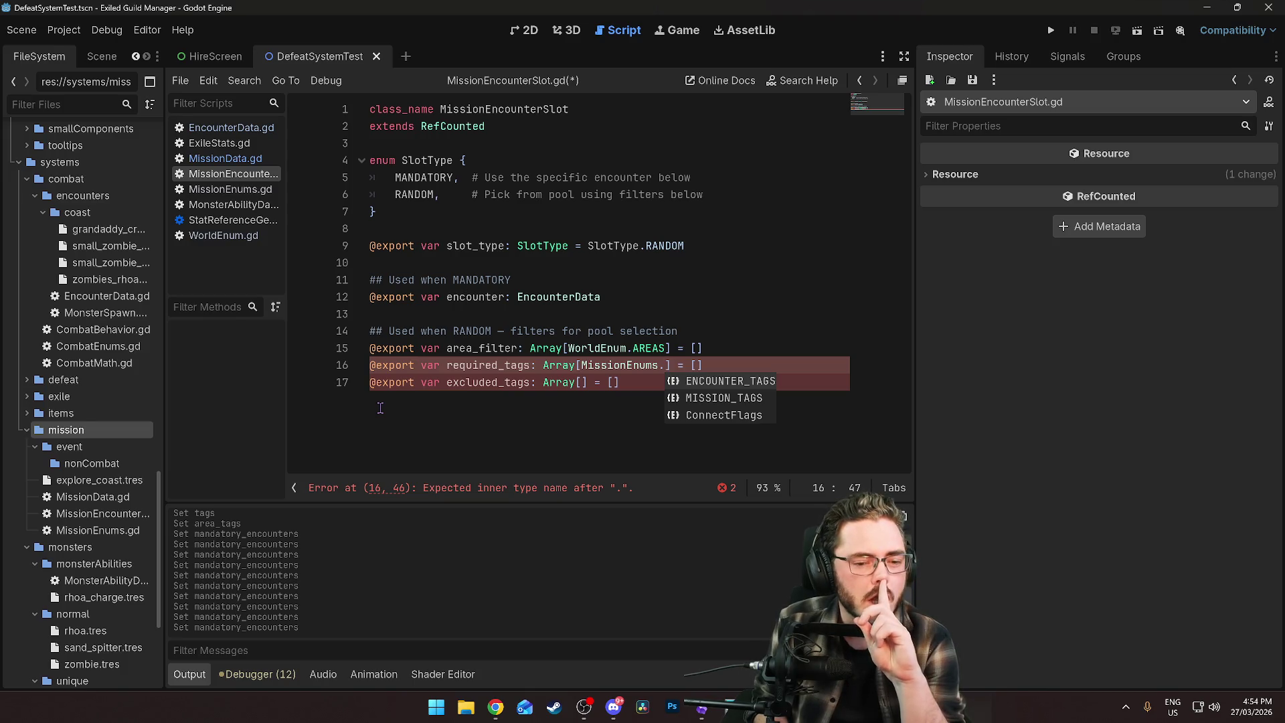
key(Return)
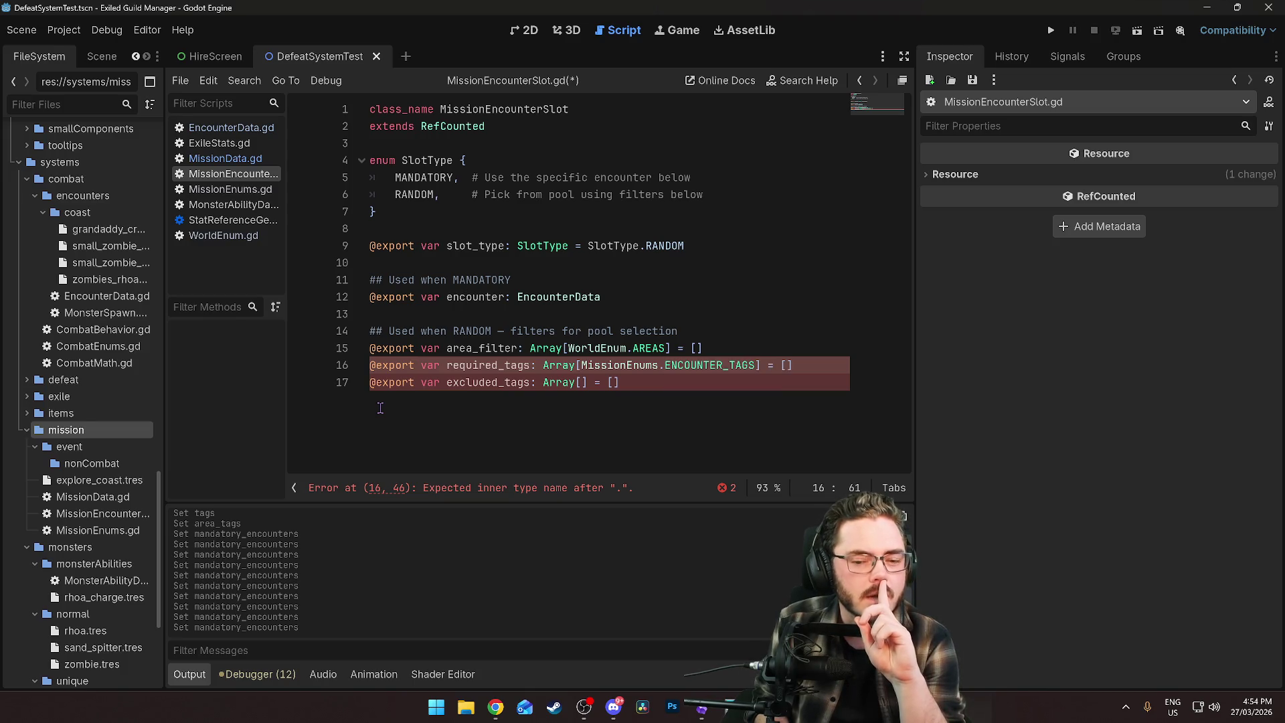
- Give excluded_tags the MissionEnums.ENCOUNTER_TAGS element type and save MissionEncounterSlot.gd
click(580, 383)
text(Mission)
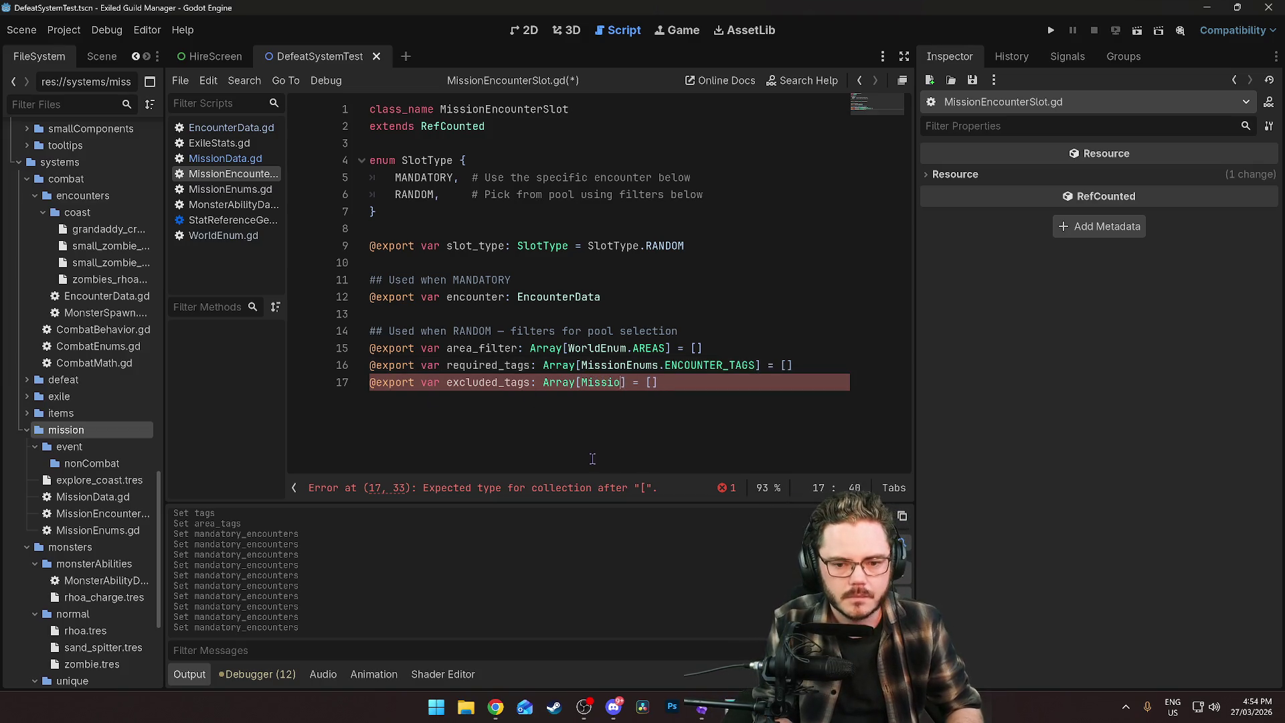
key(Down)
key(Return)
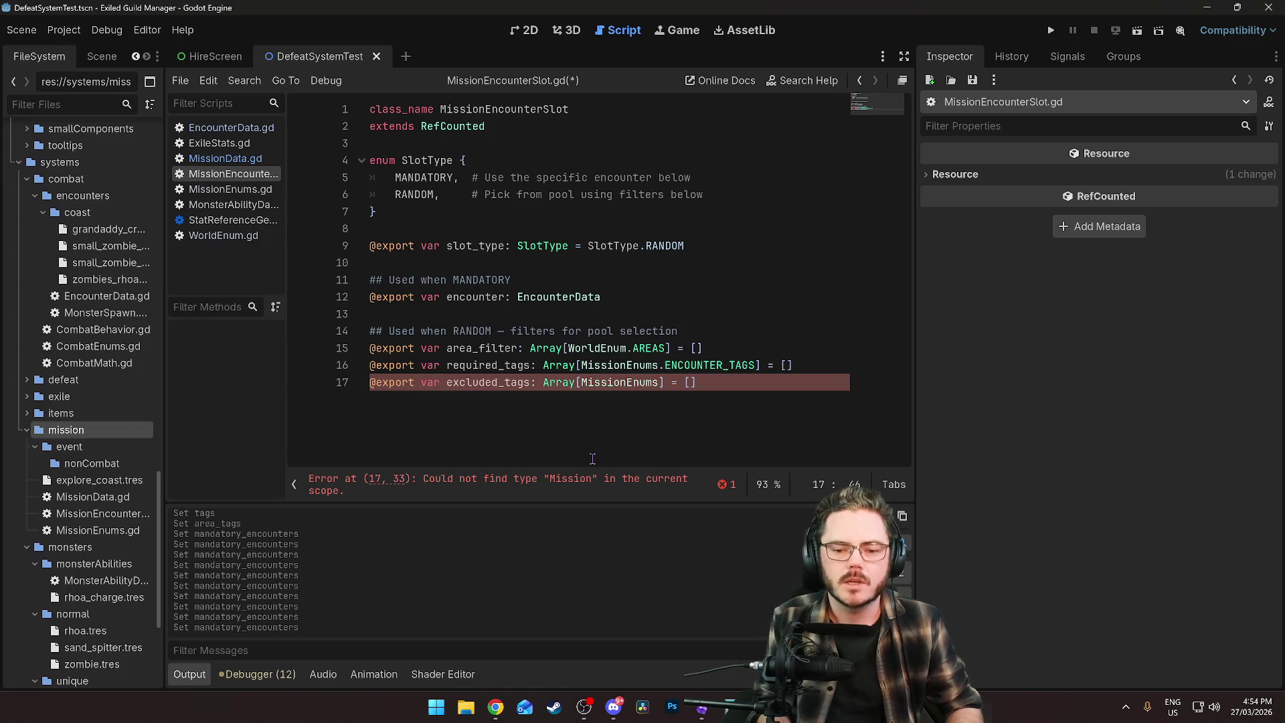
text(.)
key(Return)
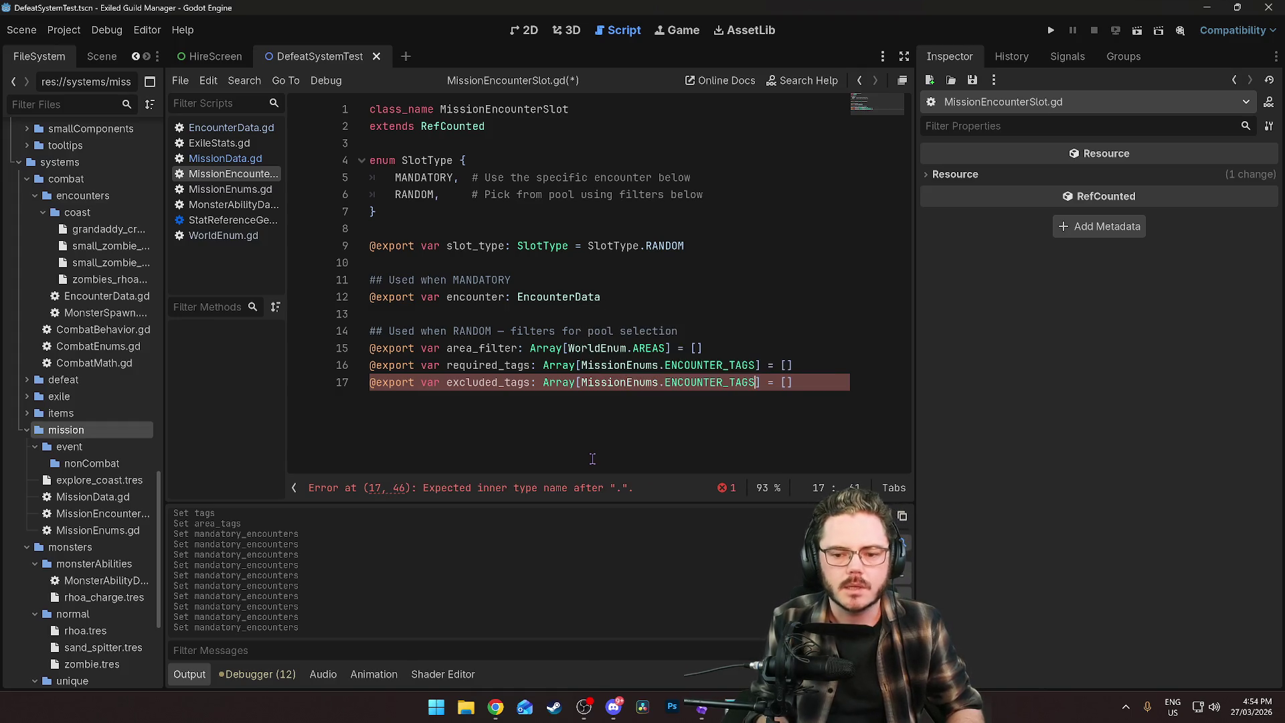
key(End)
key(ctrl+s)
click(466, 331)
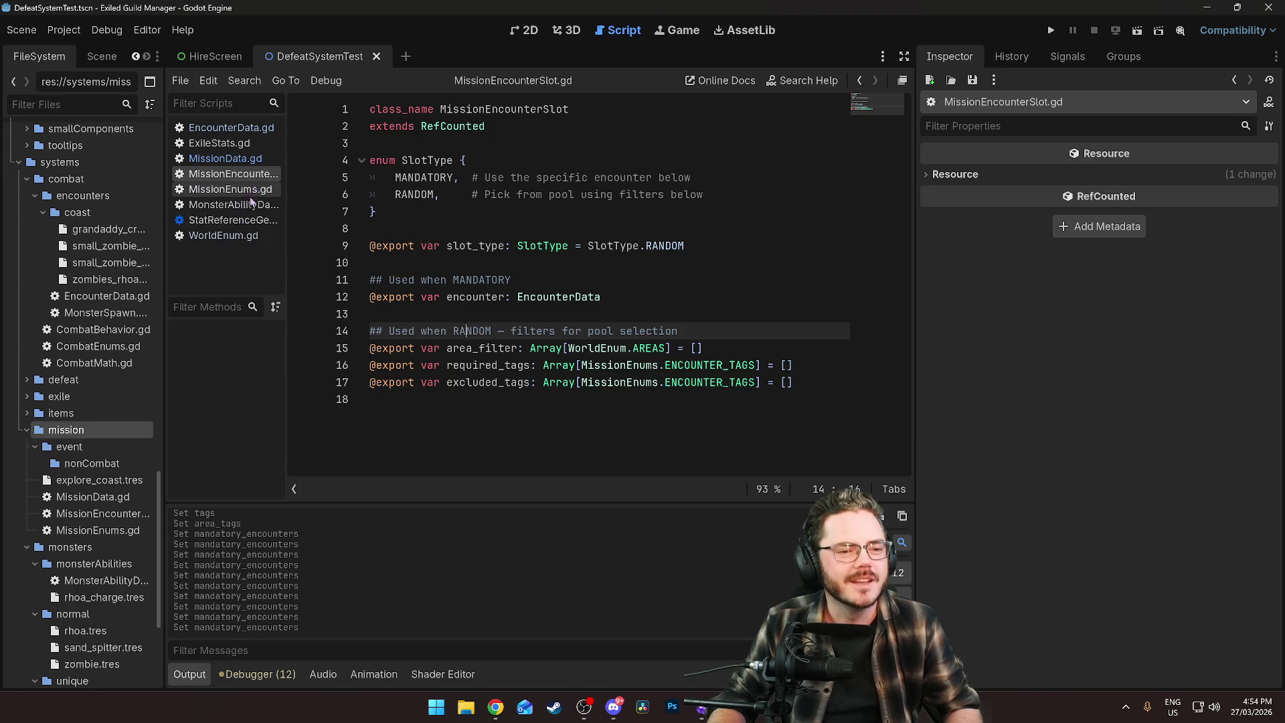
click(235, 236)
- In MissionEnums.gd, enter AMBUSH, inside the empty ENCOUNTER_TAGS enum
click(238, 176)
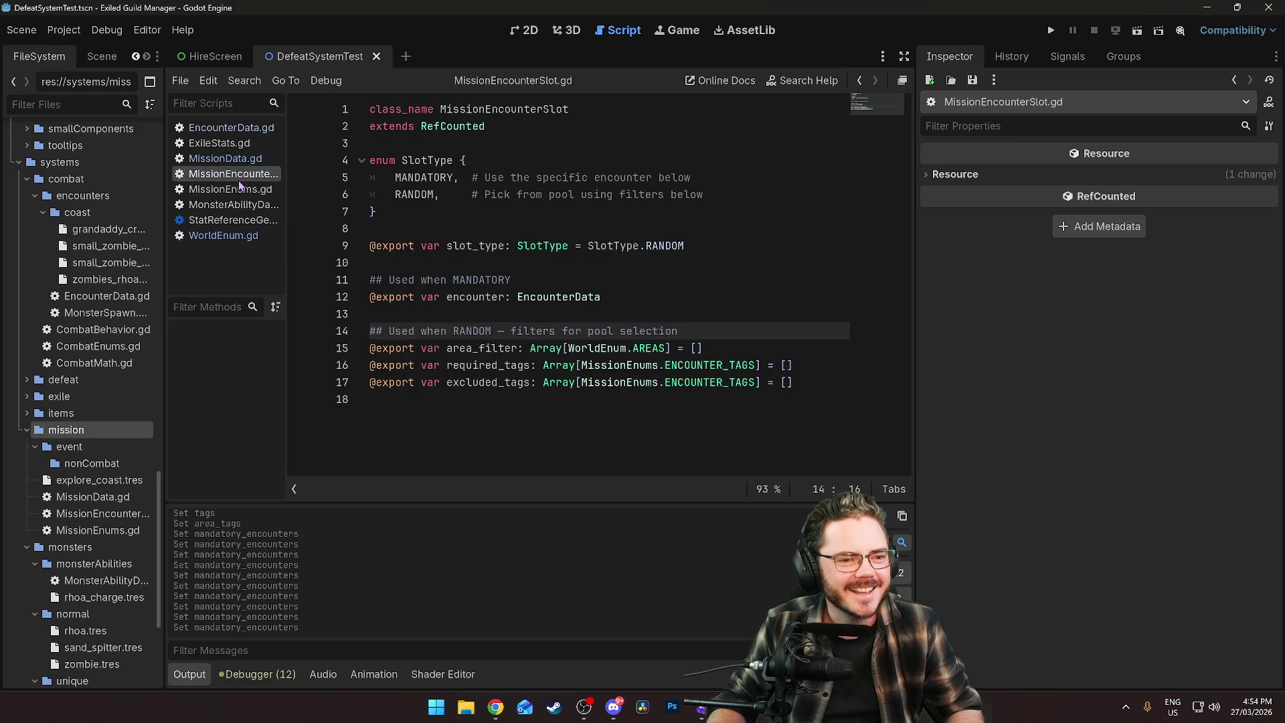
click(235, 158)
click(242, 176)
click(221, 158)
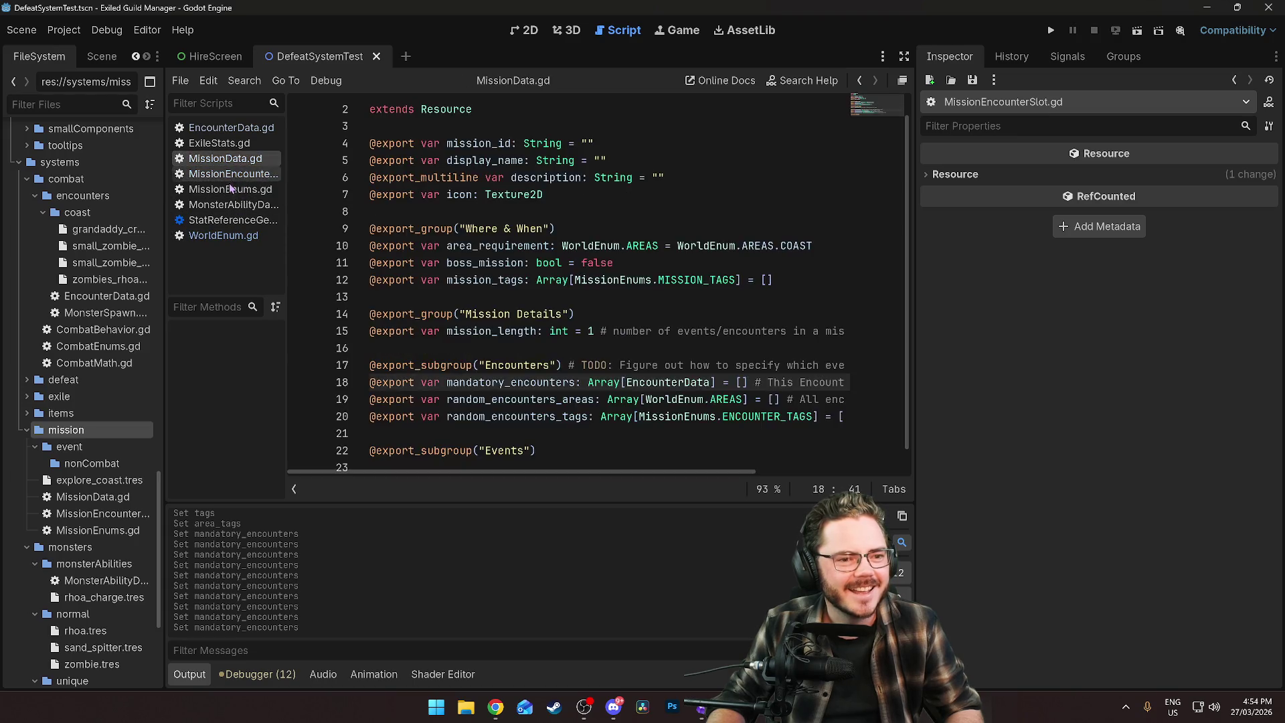
click(234, 189)
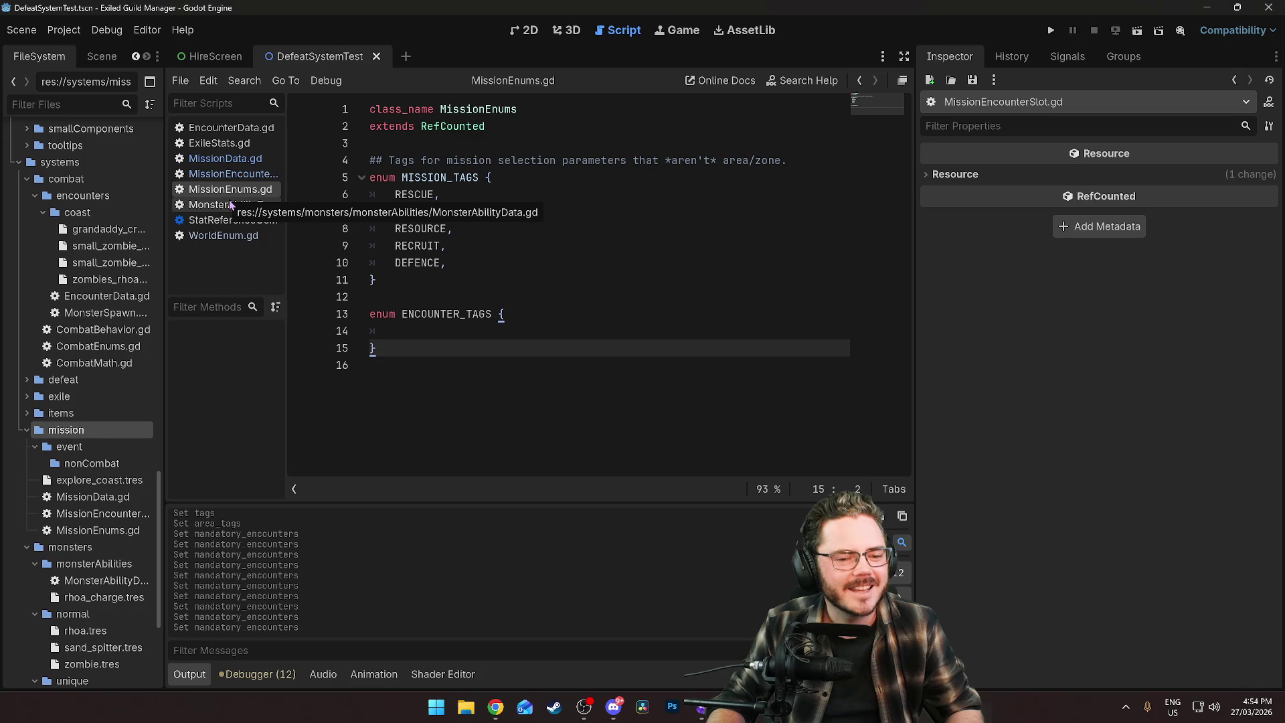
click(426, 331)
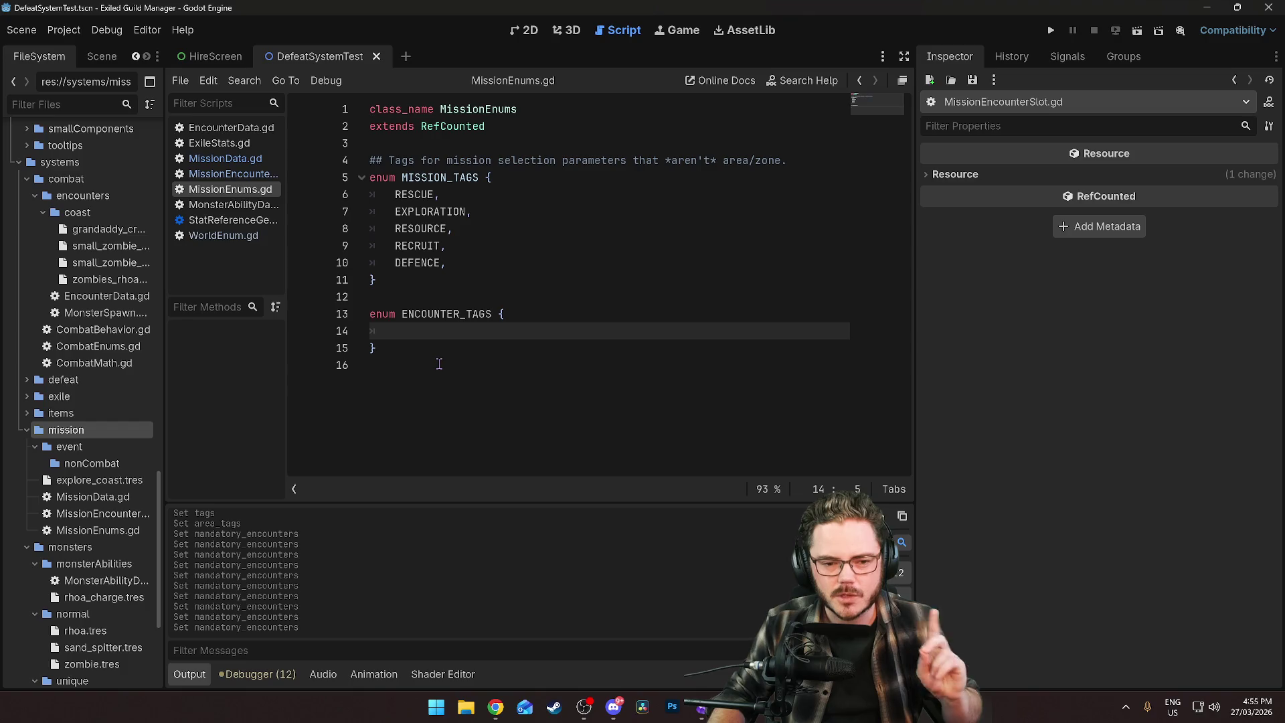
text(AMBUSH)
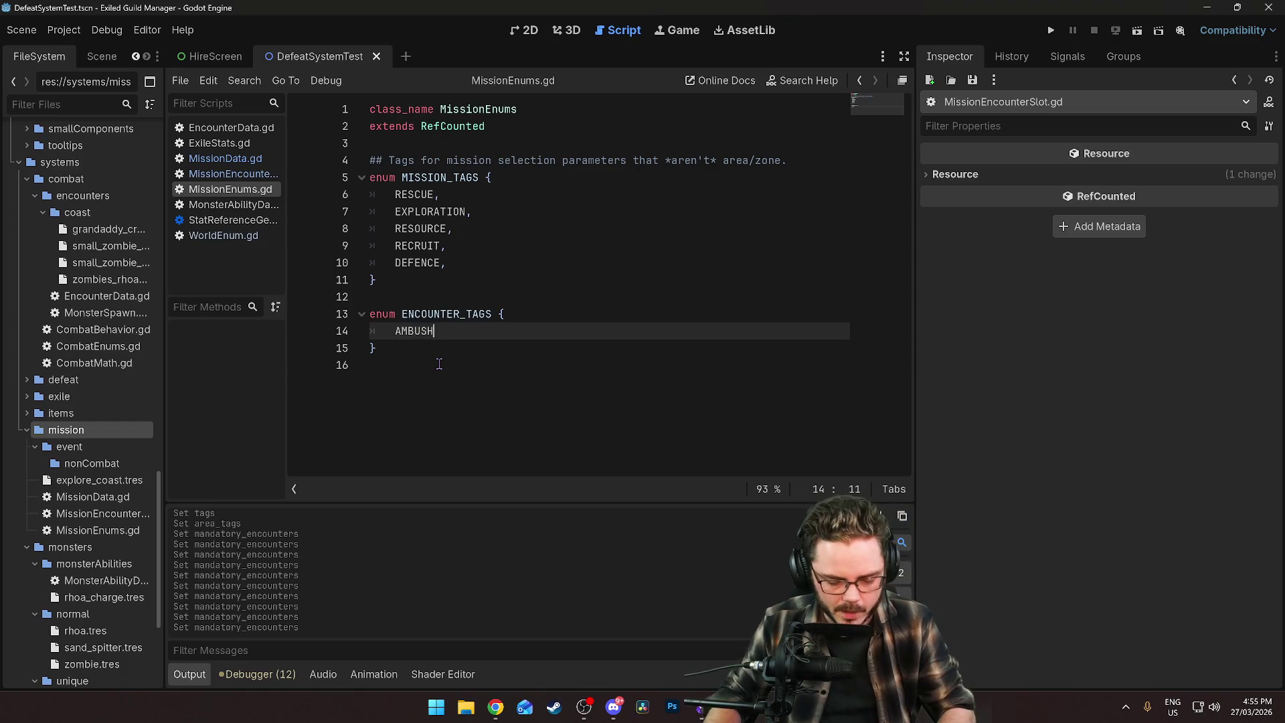
text(,)
click(469, 228)
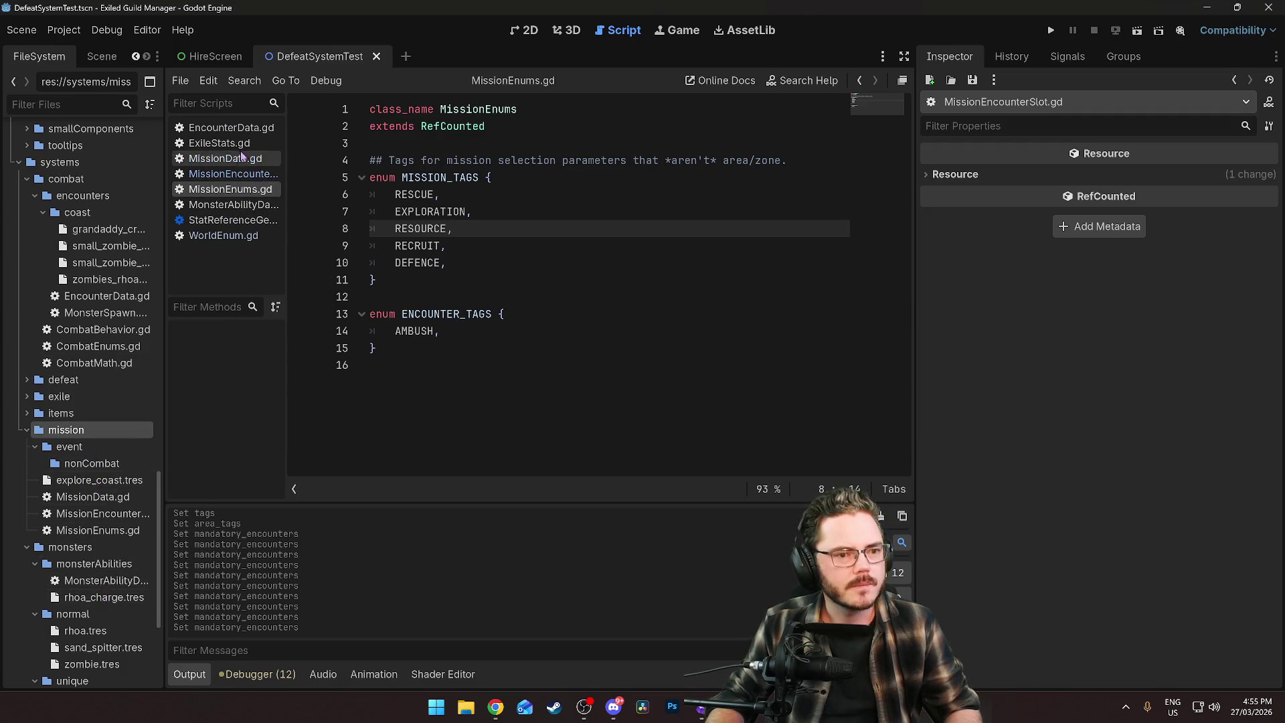
- Open EncounterData.gd and select the String element type of its tags export
click(231, 127)
scroll(515, 310, down, 1)
scroll(515, 310, down, 3)
scroll(541, 258, up, 2)
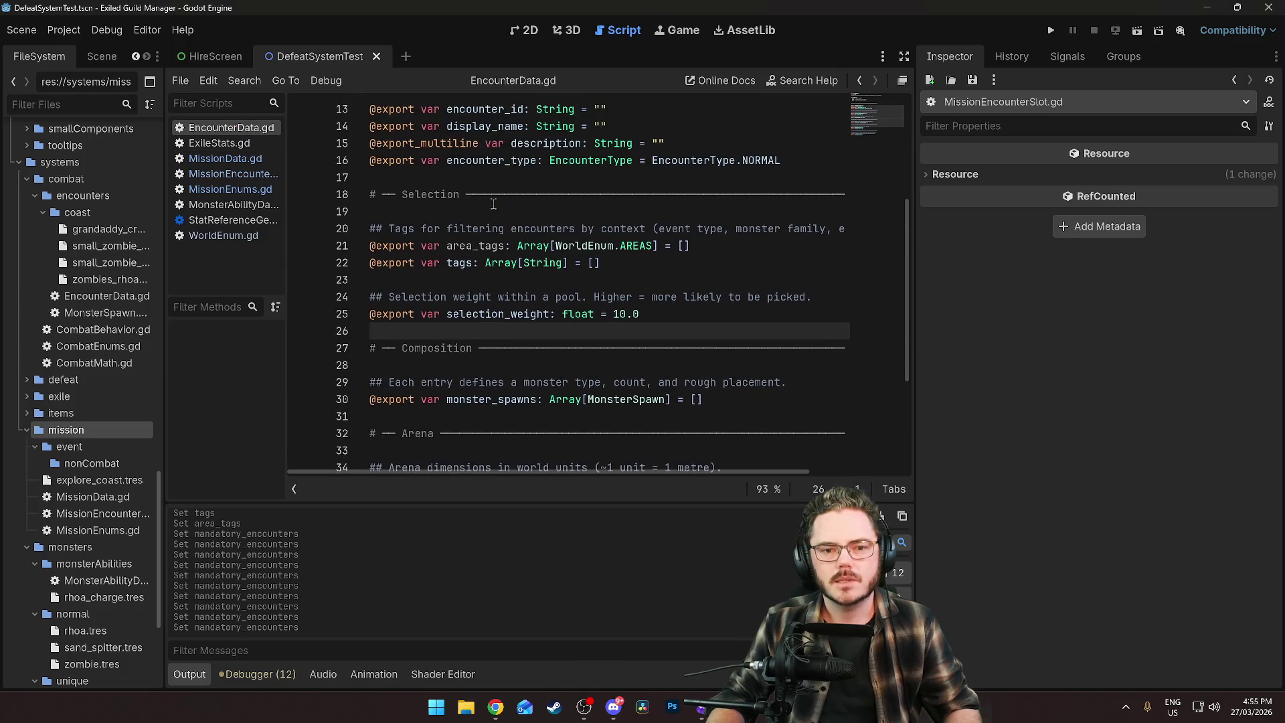
click(617, 265)
click(528, 263)
double_click(528, 262)
- Change the tags element type to MissionEnums.ENCOUNTER_TAGS, save, and inspect small_zombie_ambush.tres
text(MissionData.tag=)
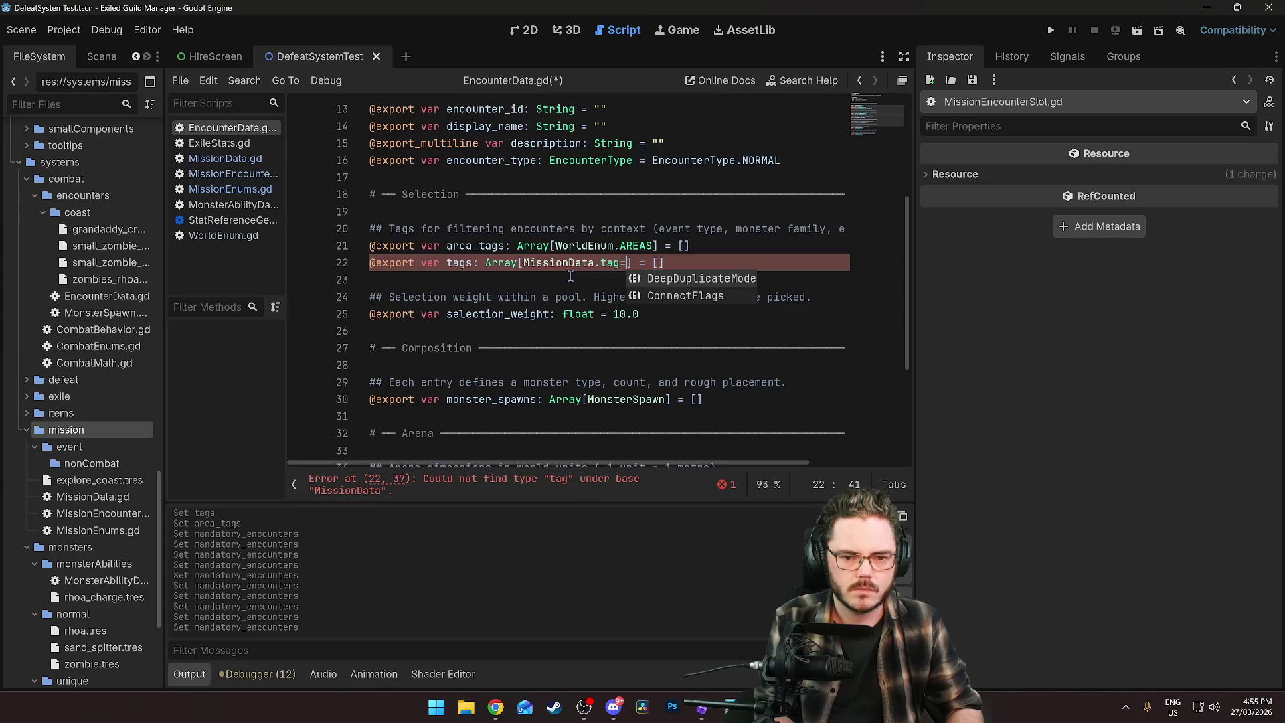
key(BackSpace)
key(BackSpace)
key(BackSpace)
key(BackSpace)
key(BackSpace)
key(BackSpace)
text(en)
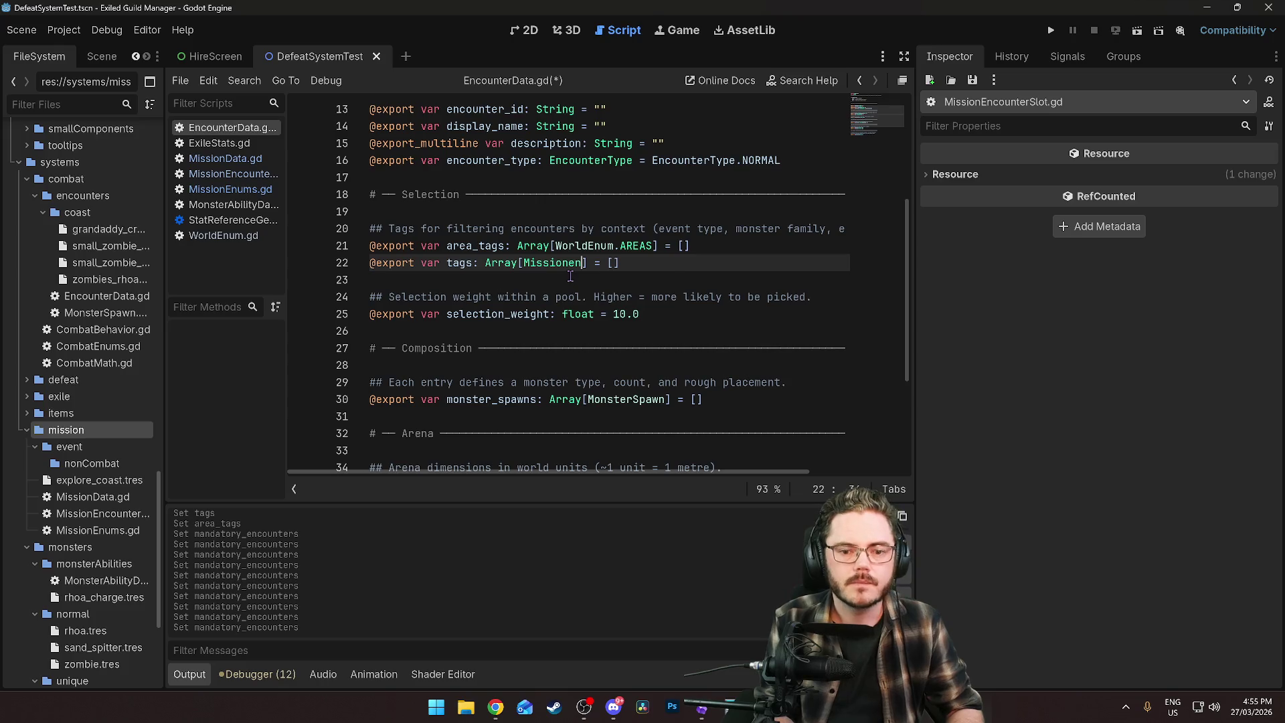
key(Down)
key(Return)
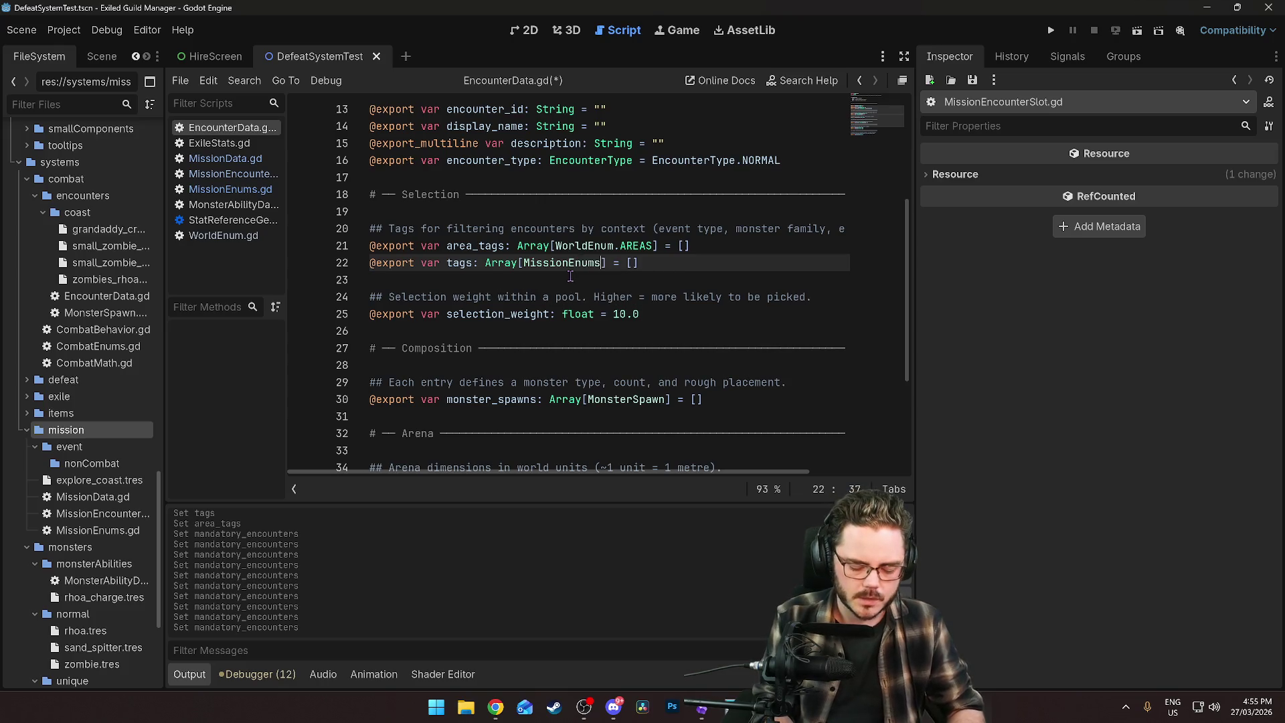
text(.)
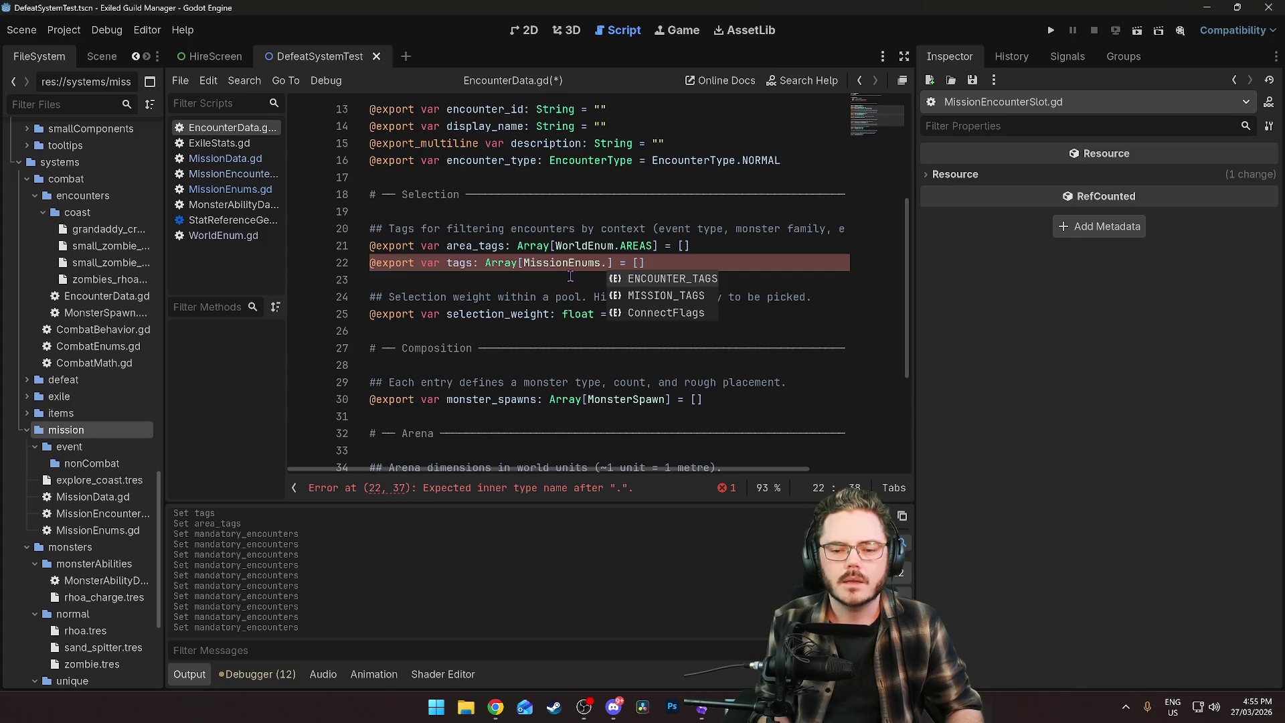
key(Return)
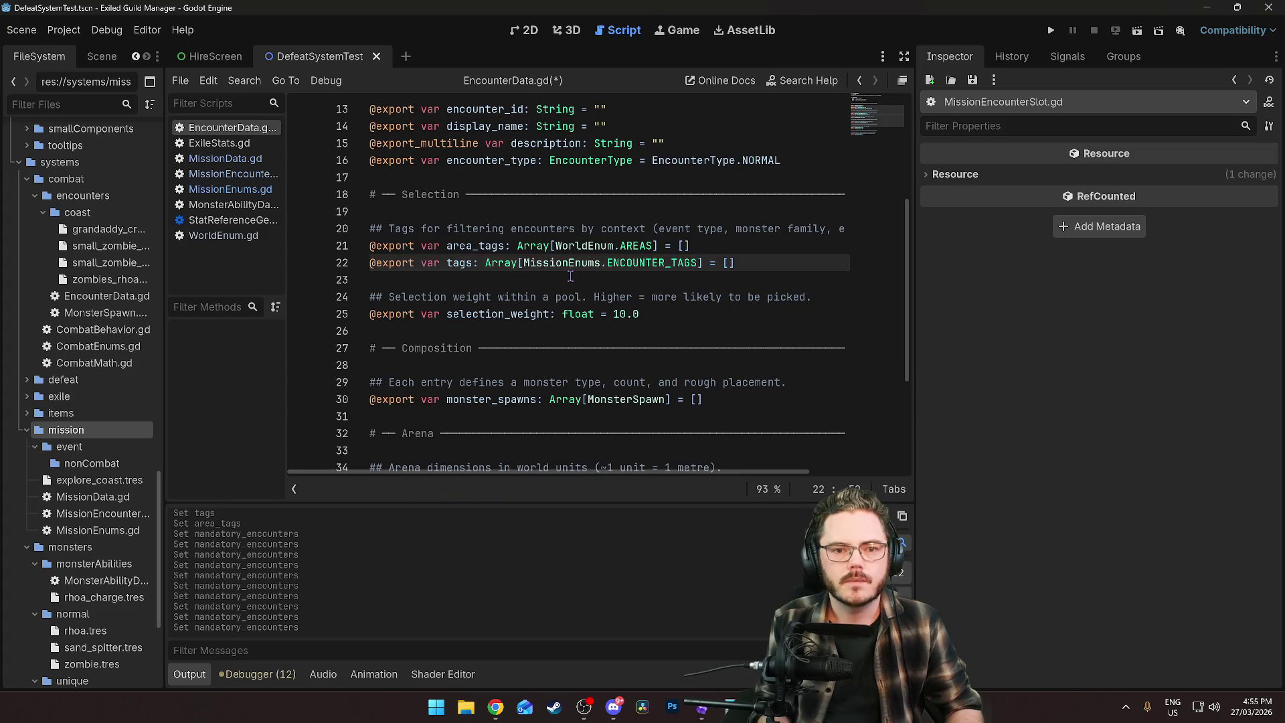
key(Right)
key(Right)
key(Right)
key(ctrl+s)
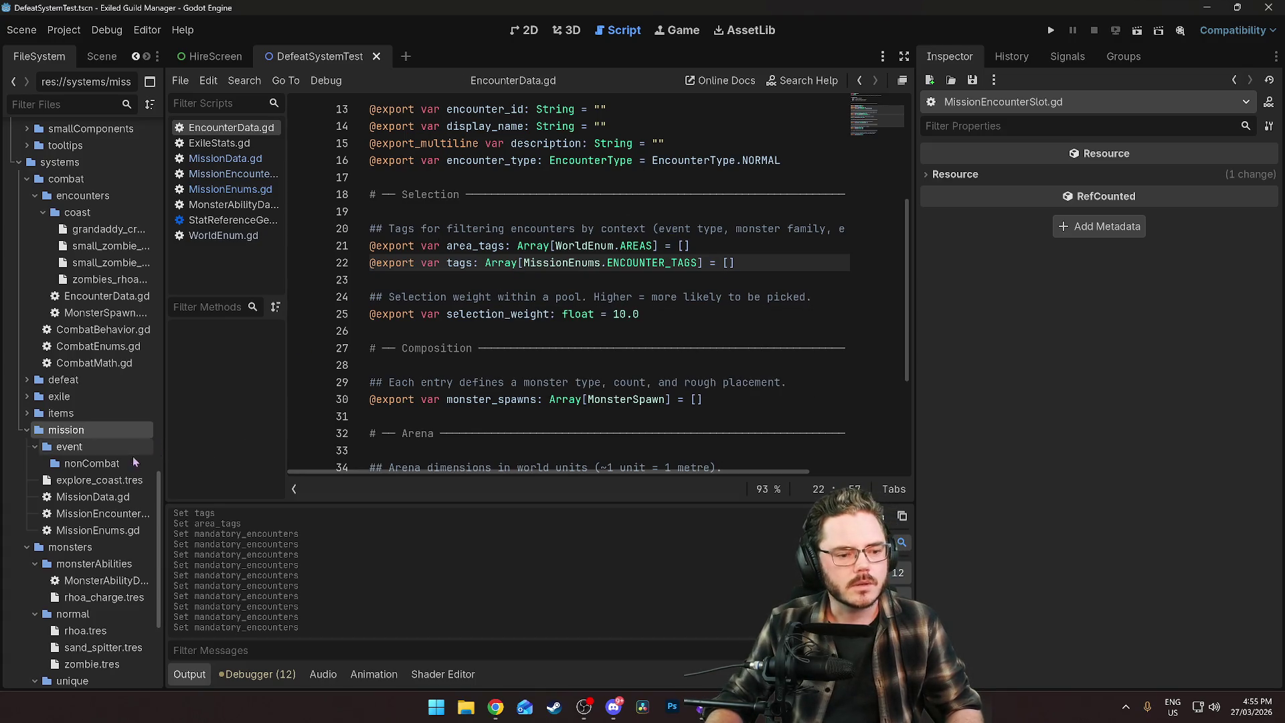
click(111, 248)
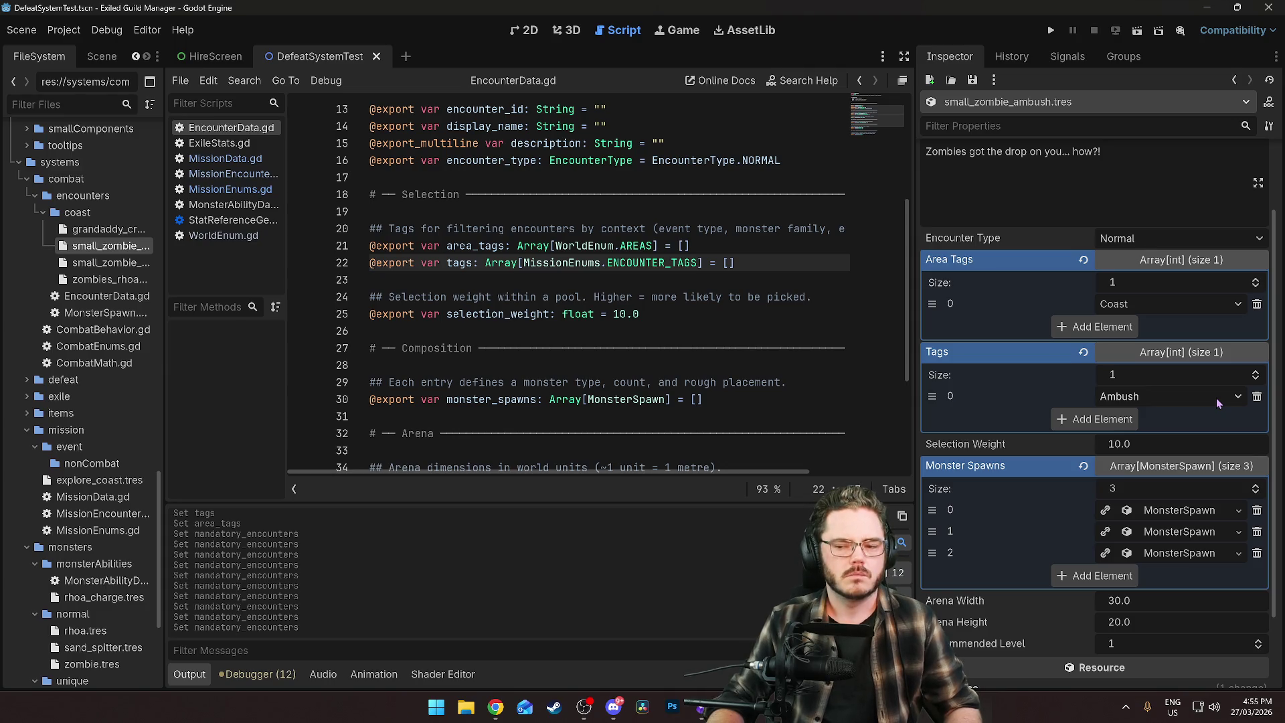
- Delete grandaddy_crab_bossfight.tres's Ambush tag, check the other coast encounters' tags, and save
double_click(119, 231)
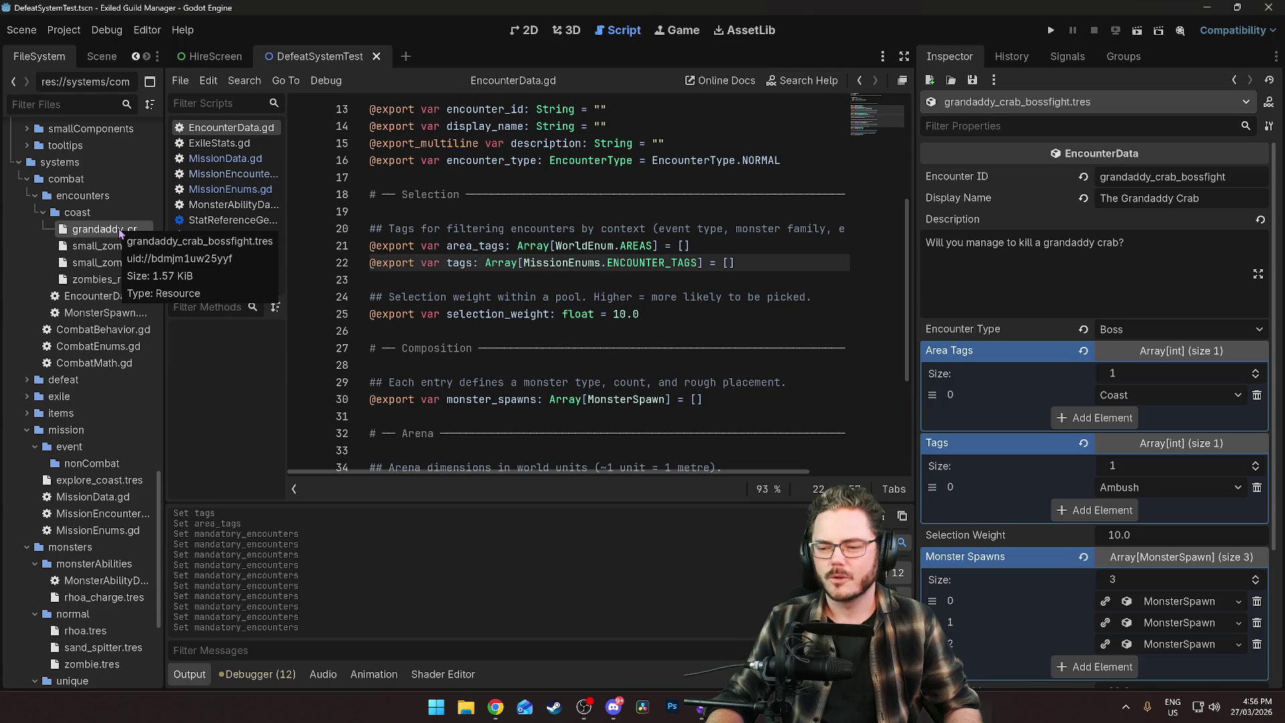
click(1257, 488)
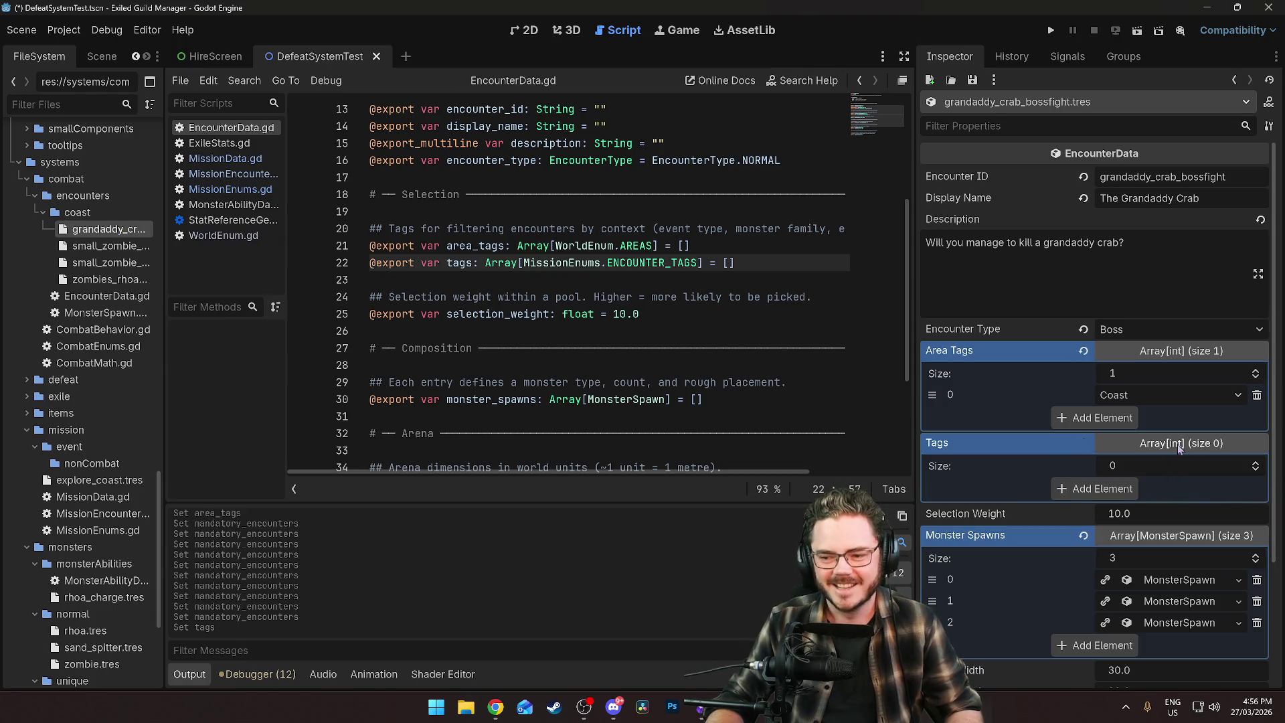
click(111, 262)
double_click(100, 264)
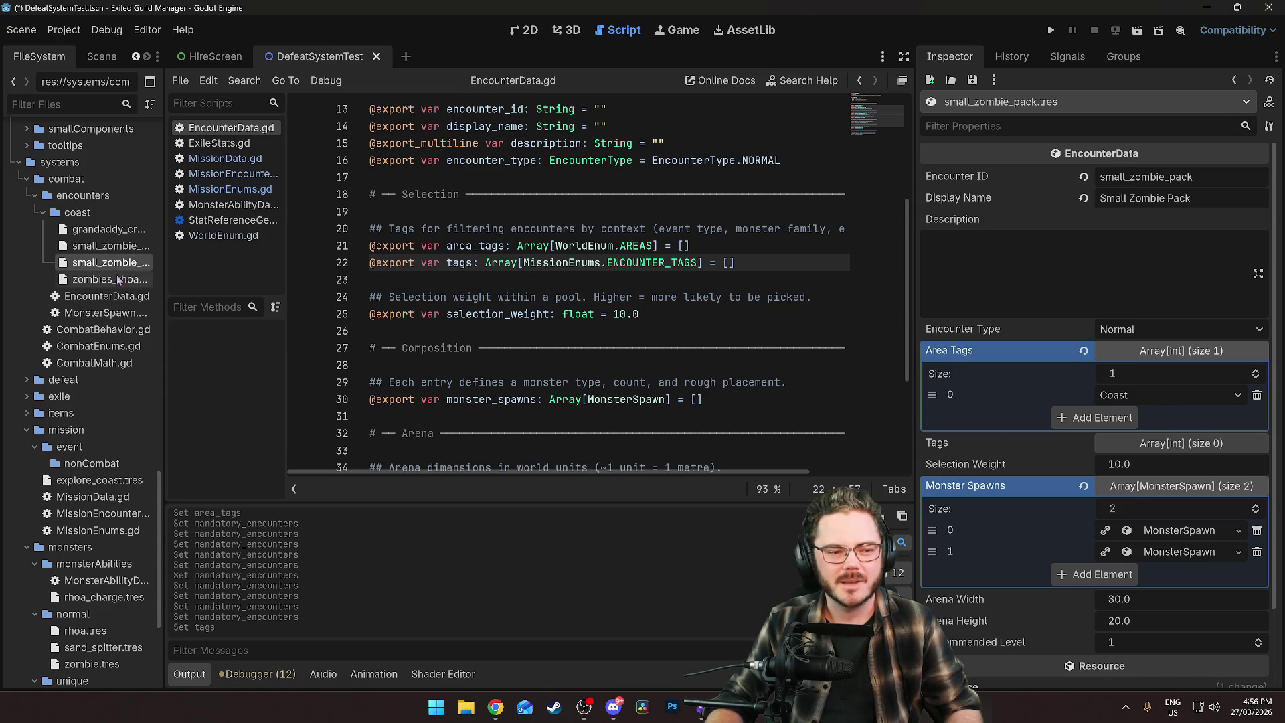
click(107, 228)
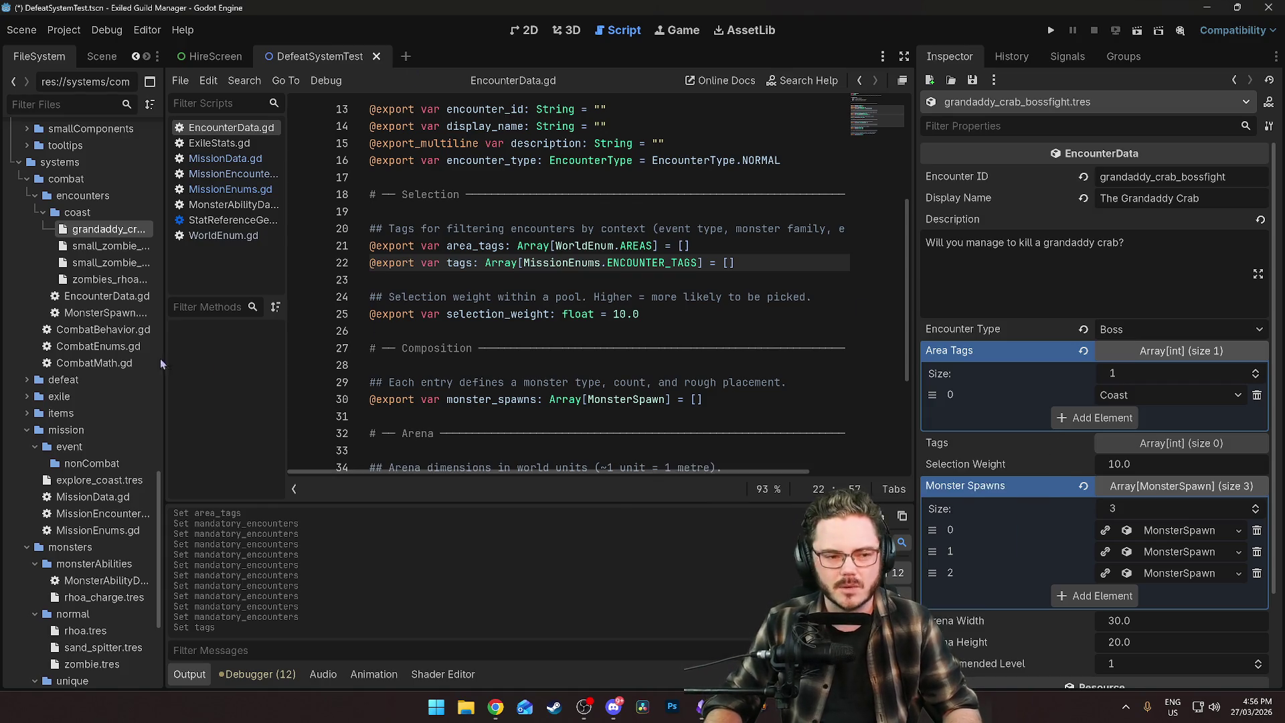
click(105, 264)
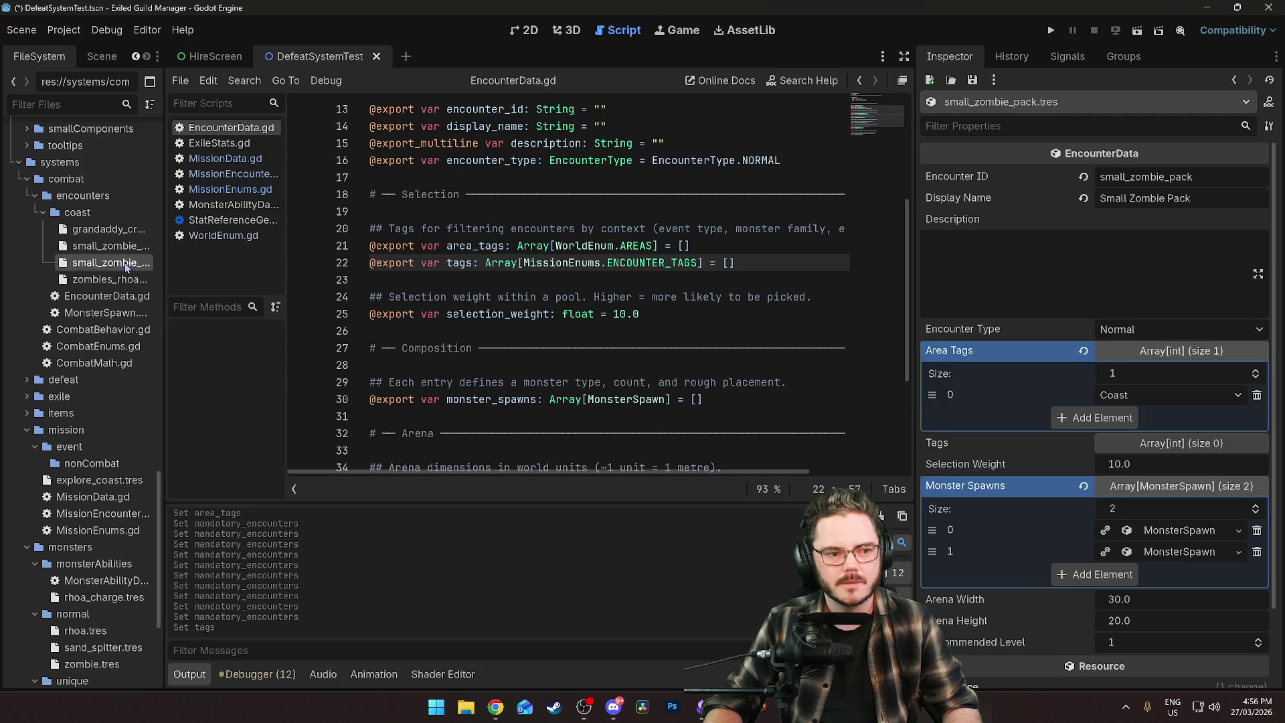
click(114, 283)
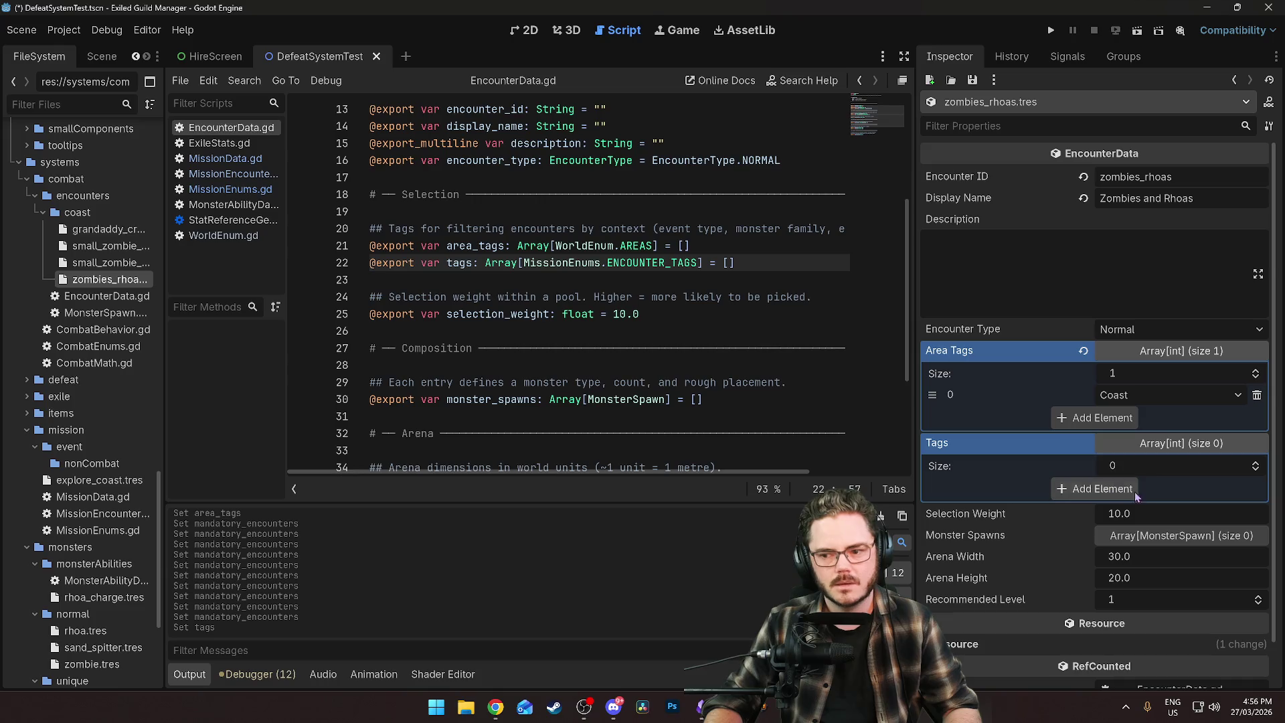
click(1168, 450)
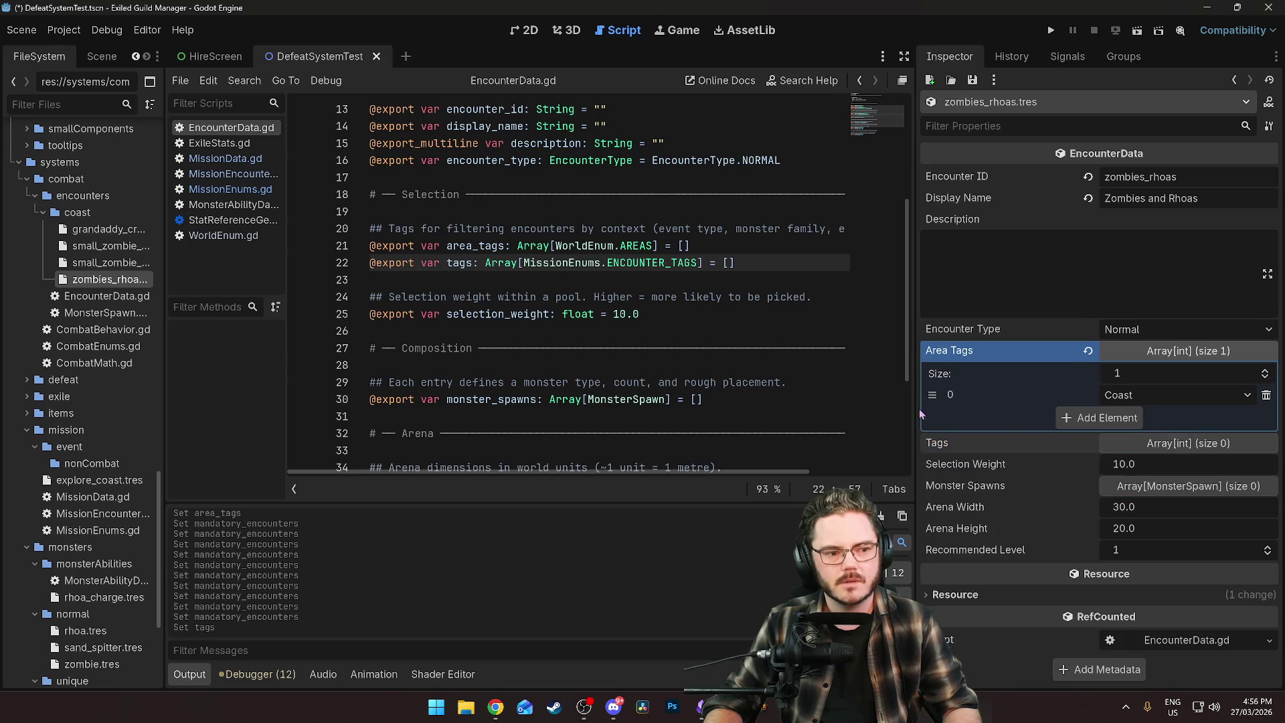
click(99, 249)
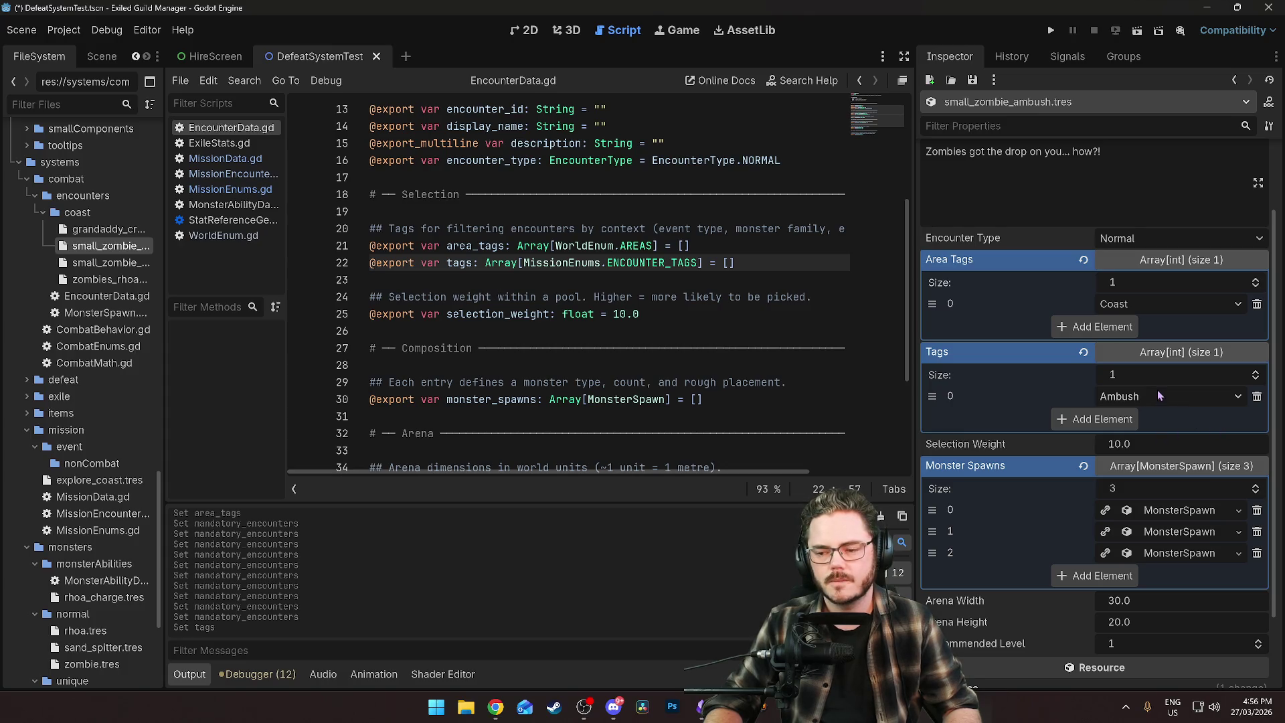
key(ctrl+s)
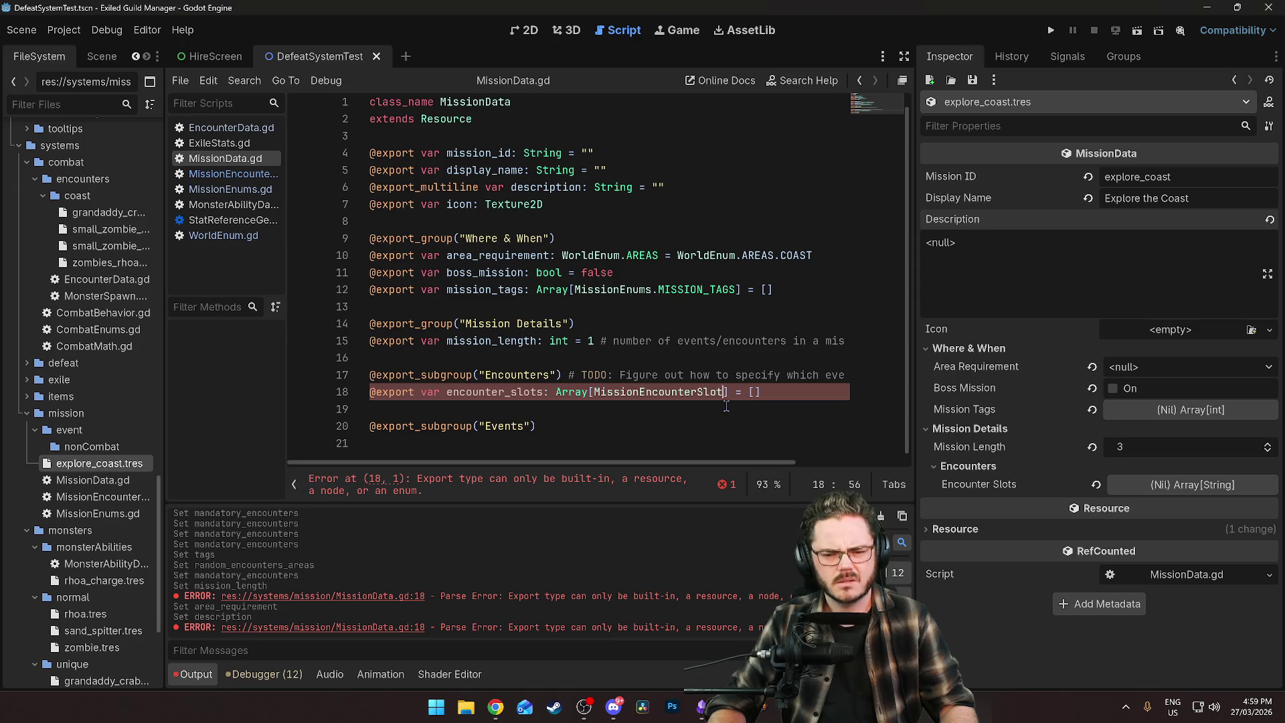
- Select the encounter_slots declaration on line 18 of MissionData.gd, then bring up MissionEncounterSlot.gd
mouse_move(605, 462)
mouse_down()
mouse_move(803, 462)
mouse_move(407, 448)
mouse_up()
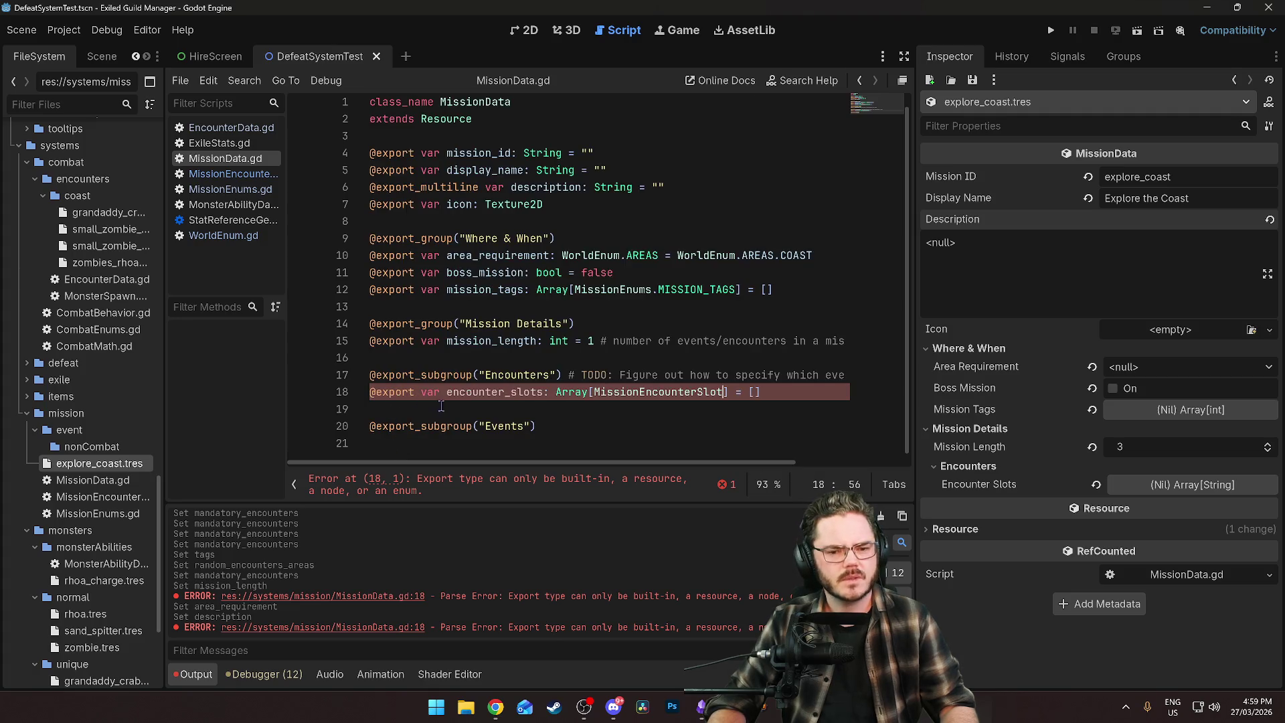
drag(370, 391, 416, 391)
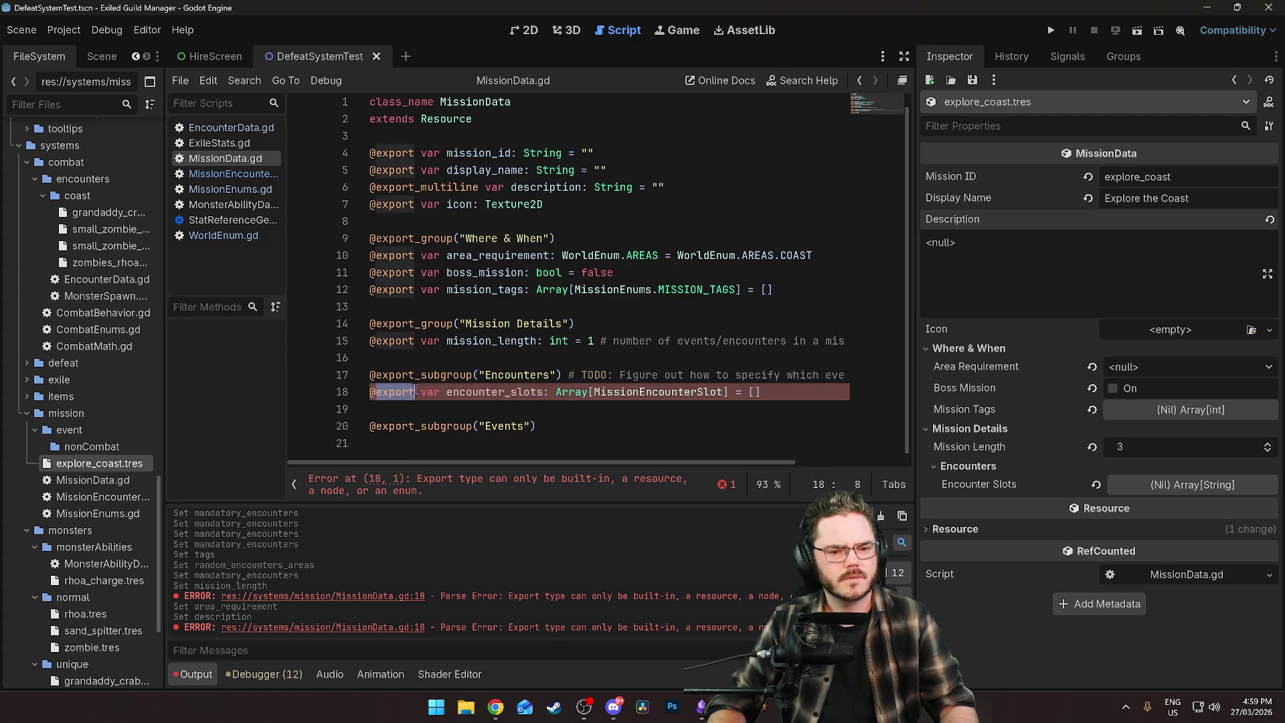
triple_click(416, 391)
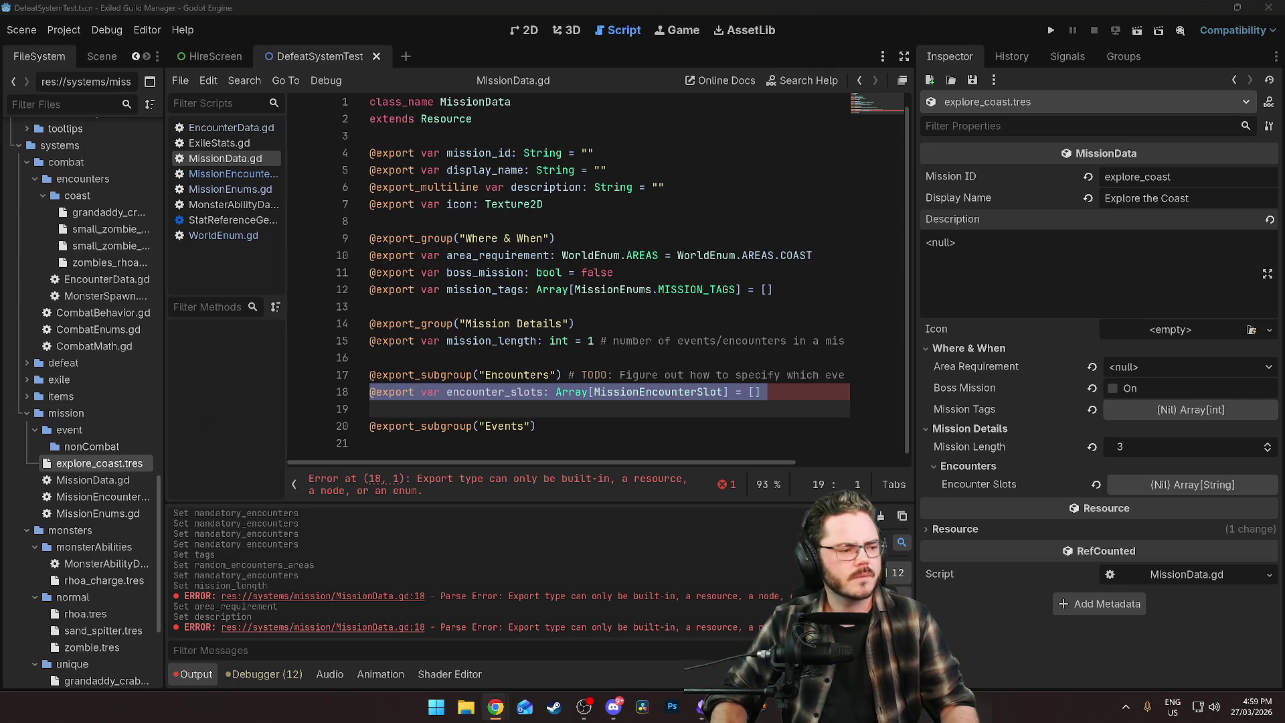
click(674, 430)
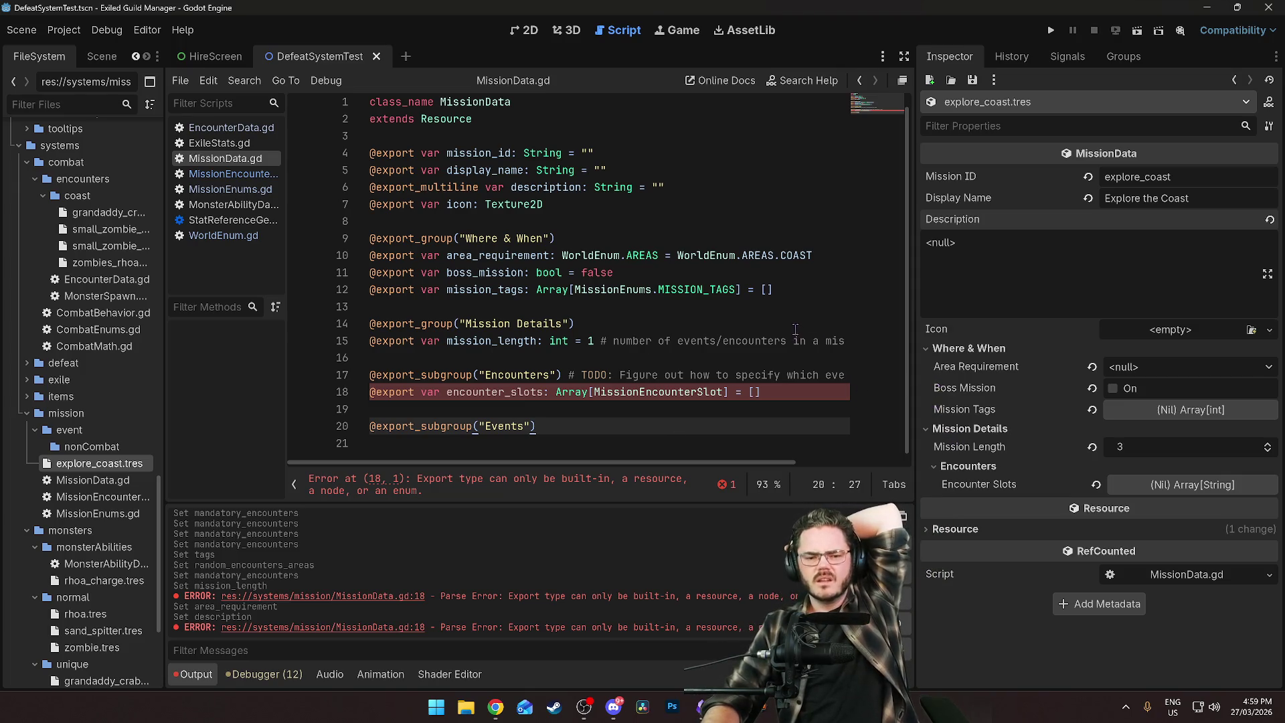
click(221, 175)
- Replace RefCounted with Resource on line 2 of MissionEncounterSlot.gd
mouse_move(442, 128)
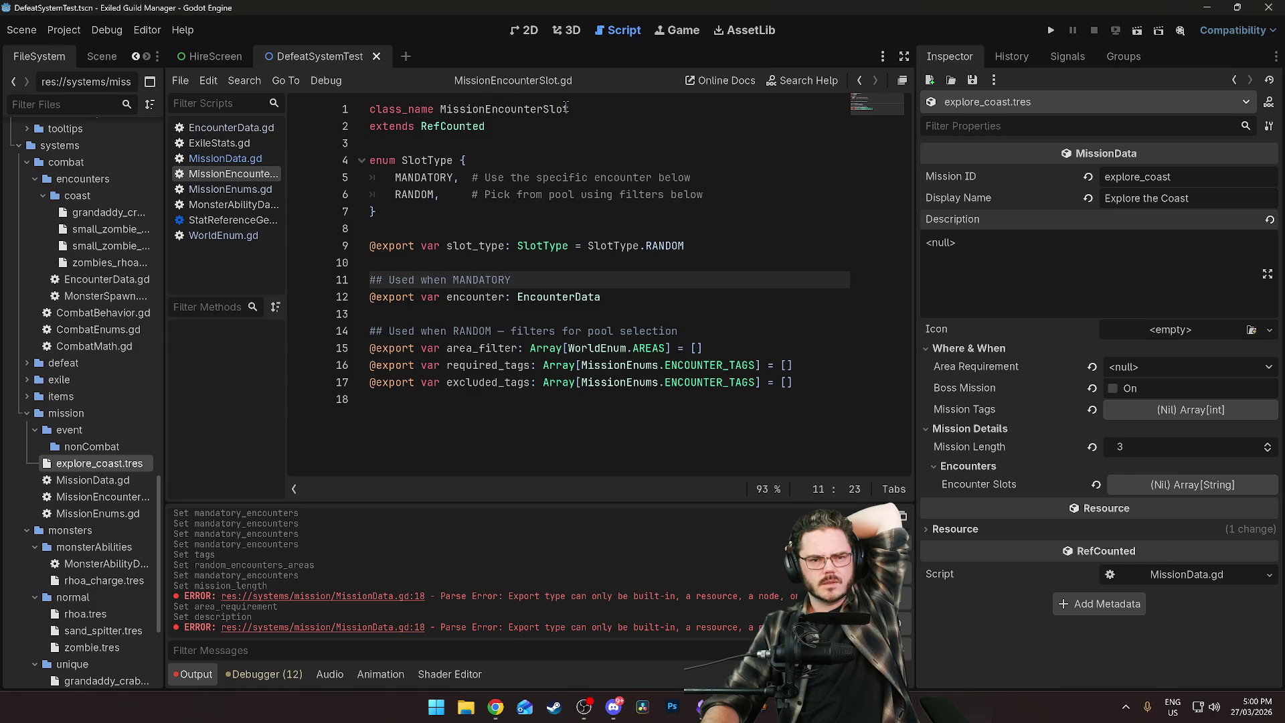
click(520, 162)
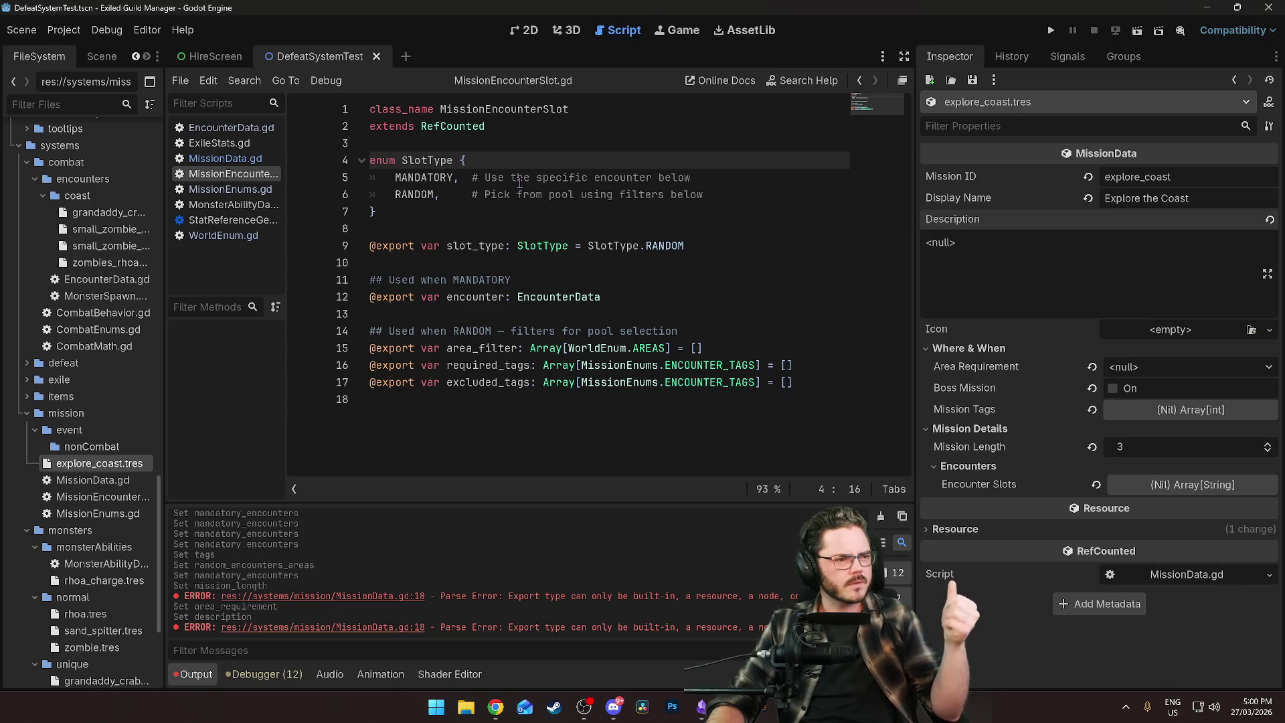
mouse_move(483, 125)
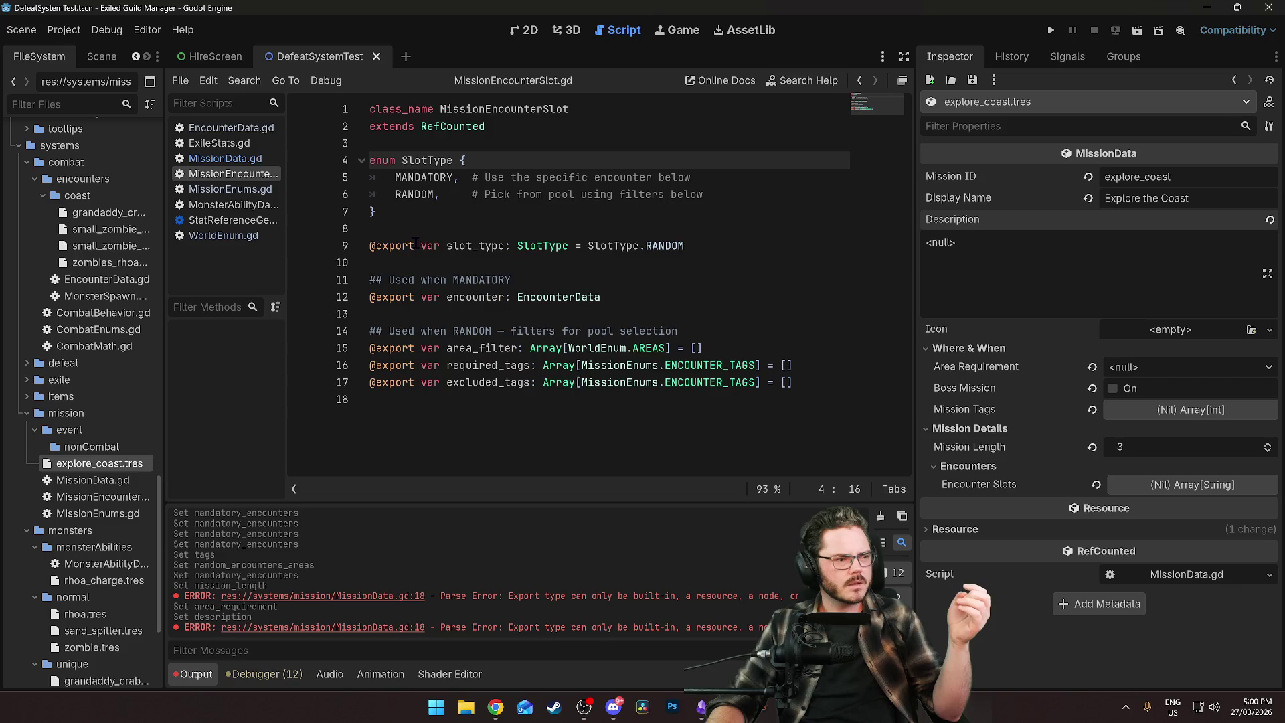
mouse_move(416, 243)
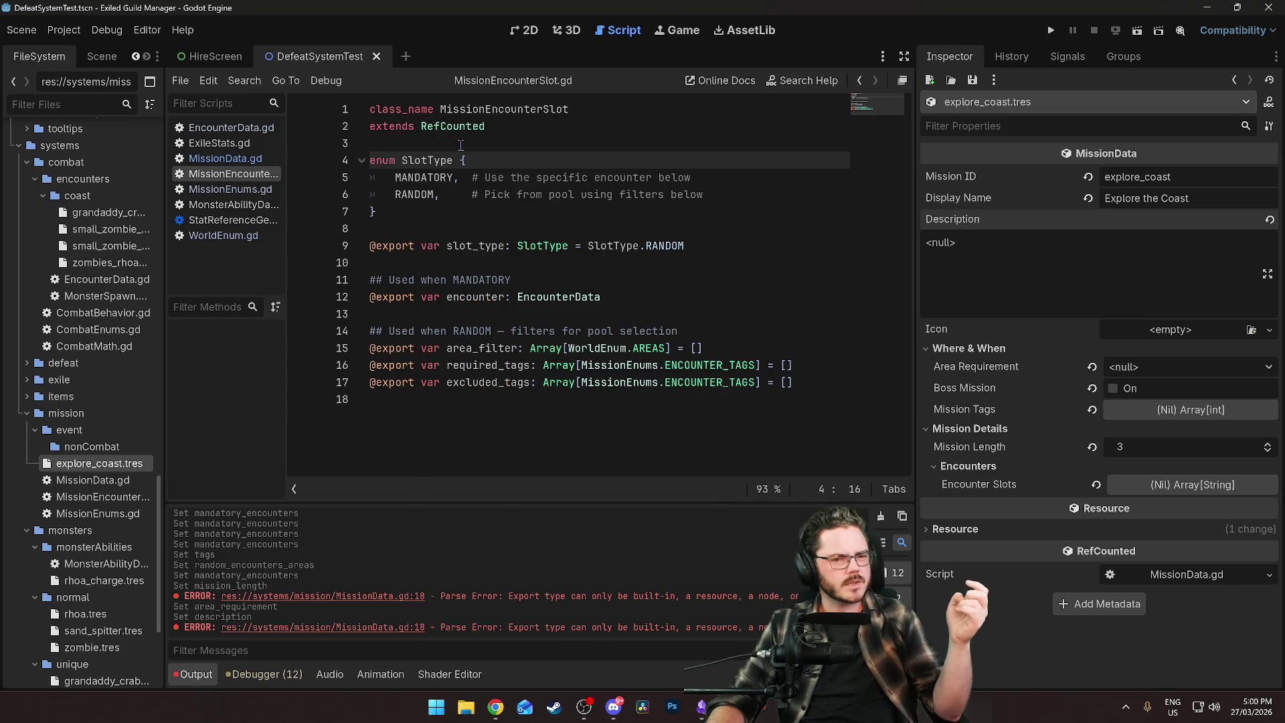
drag(499, 122, 420, 125)
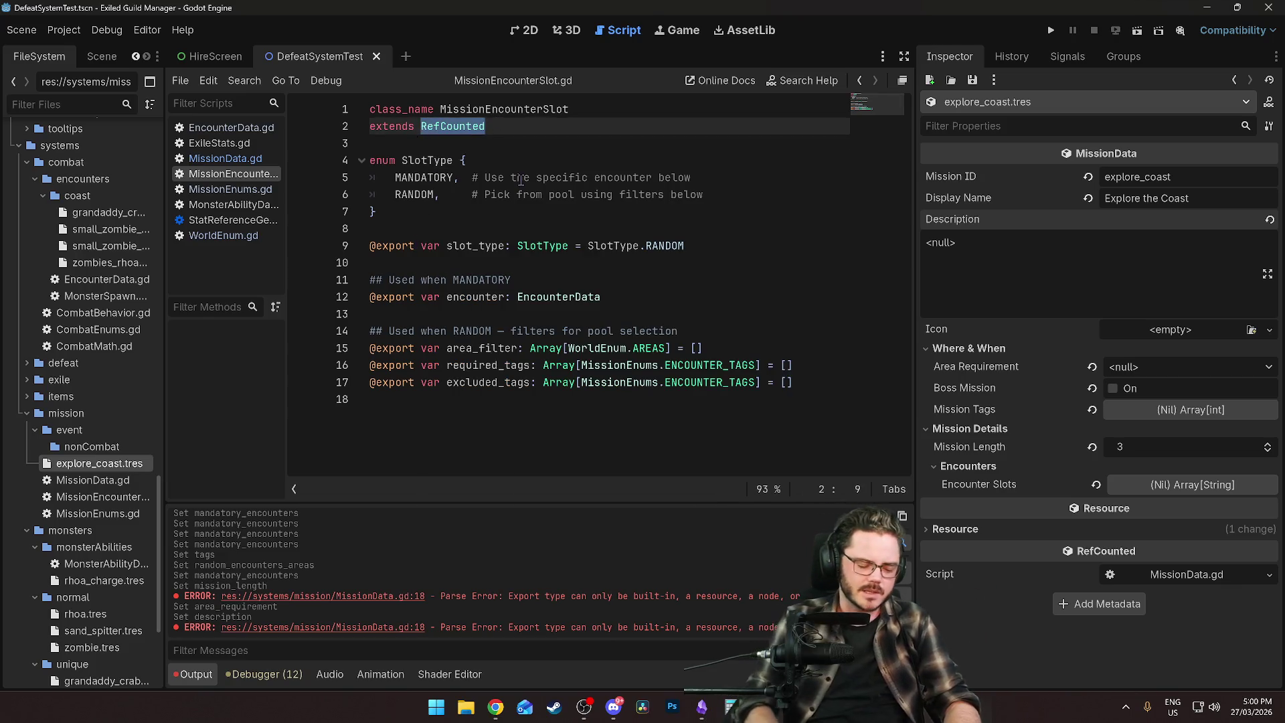
text(Reosuc)
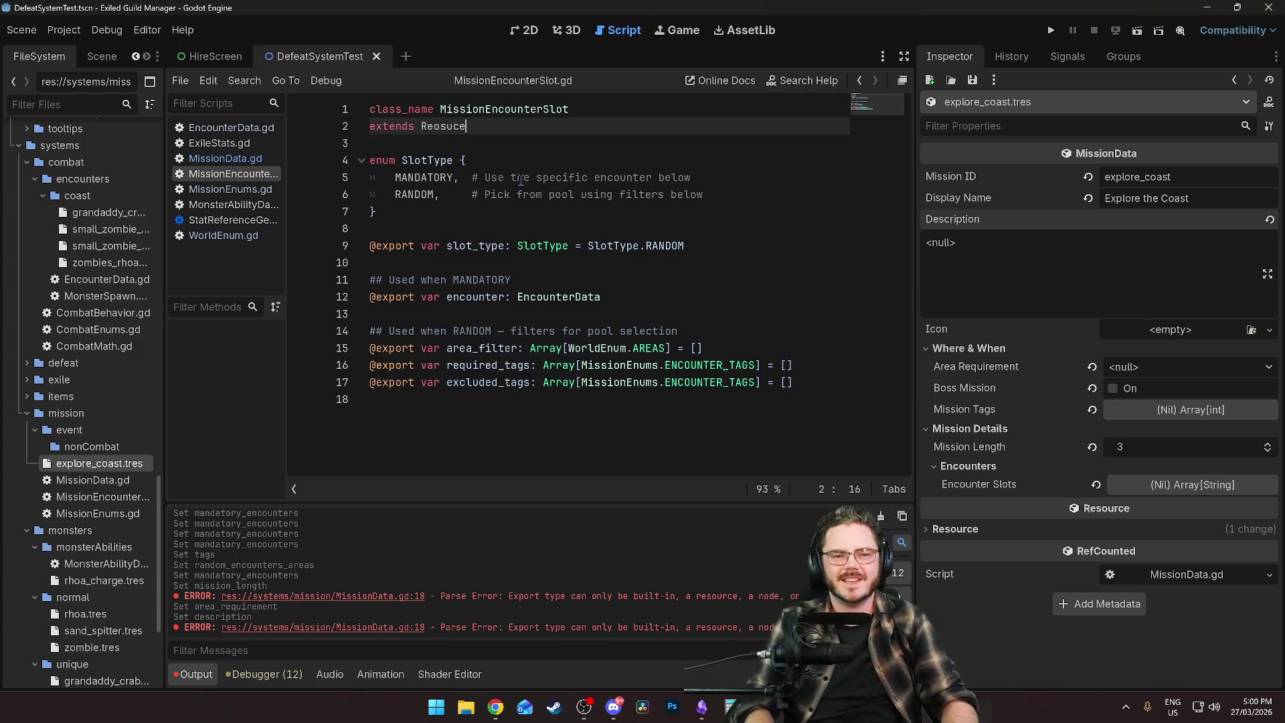
key(BackSpace)
key(BackSpace)
text(source)
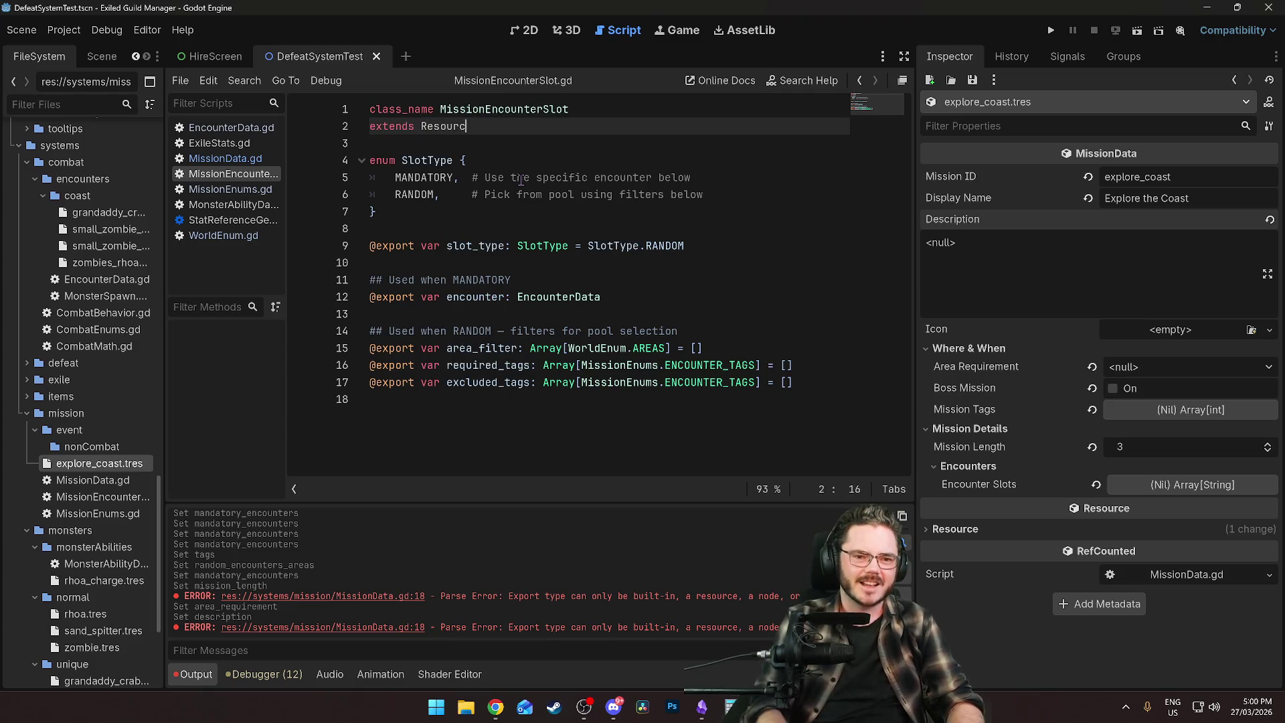
click(643, 160)
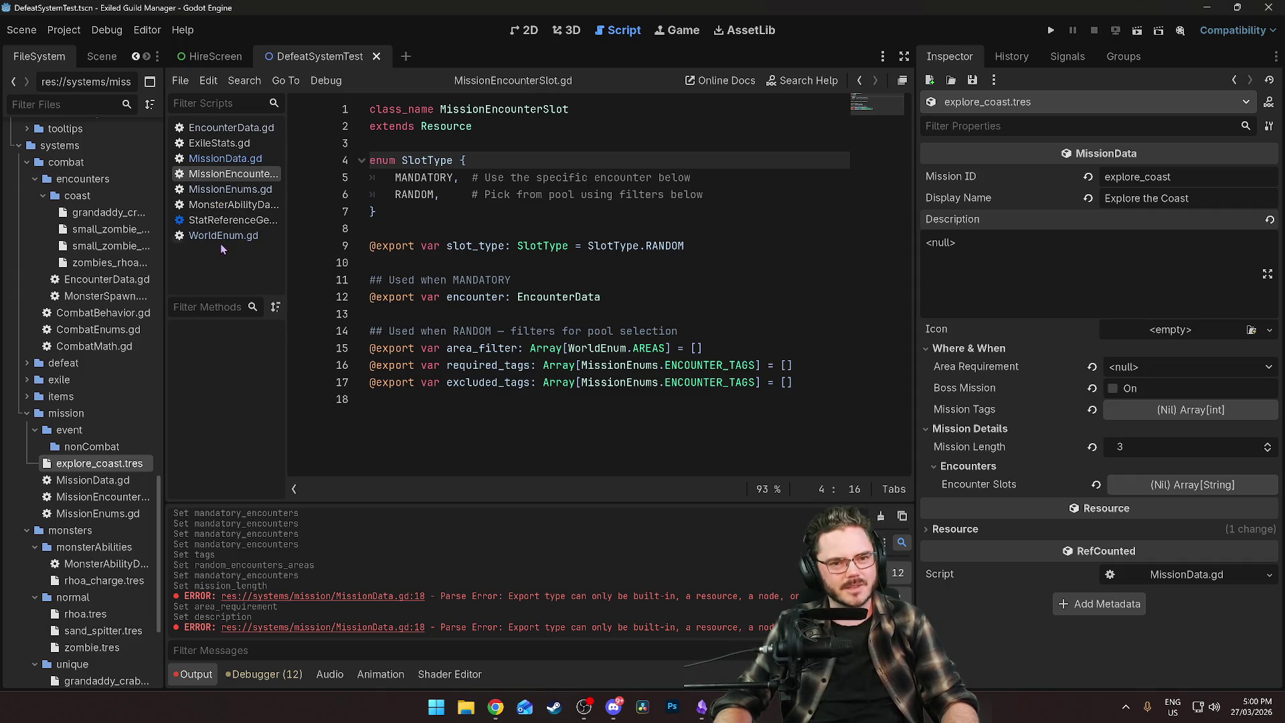
click(639, 263)
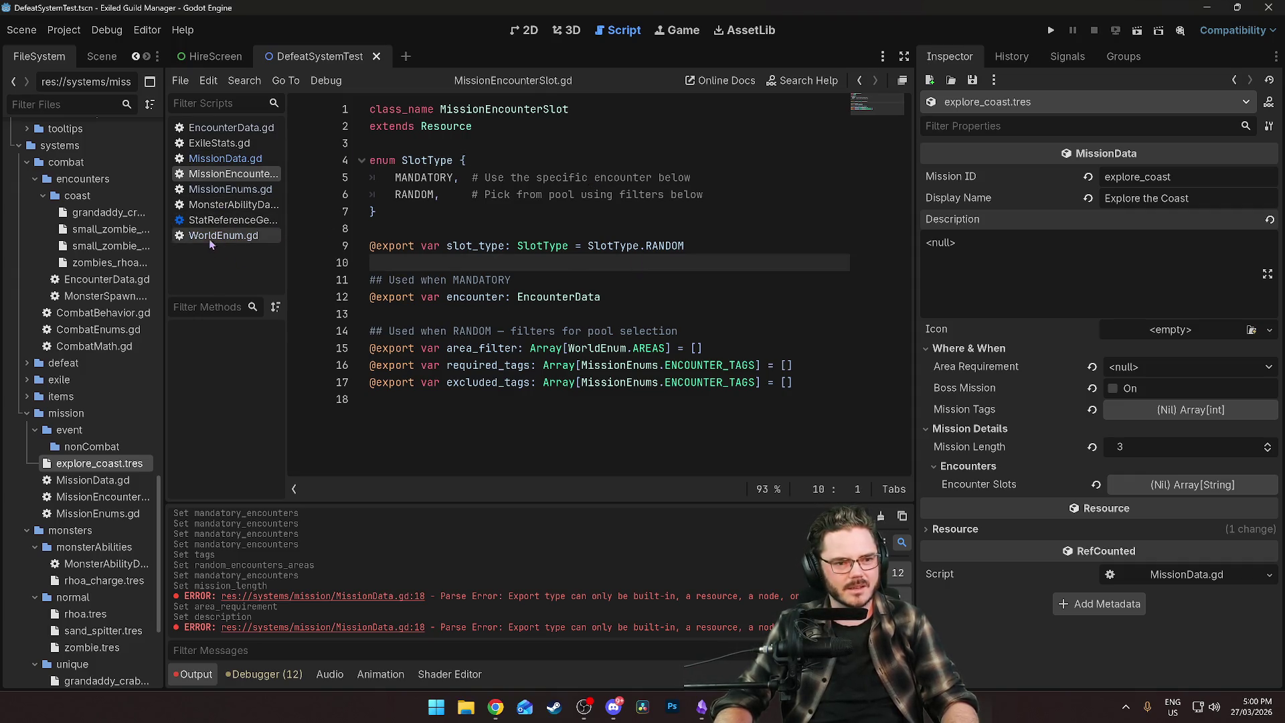
- Open MissionData.gd in the script editor at the Events subgroup line
click(239, 160)
click(761, 399)
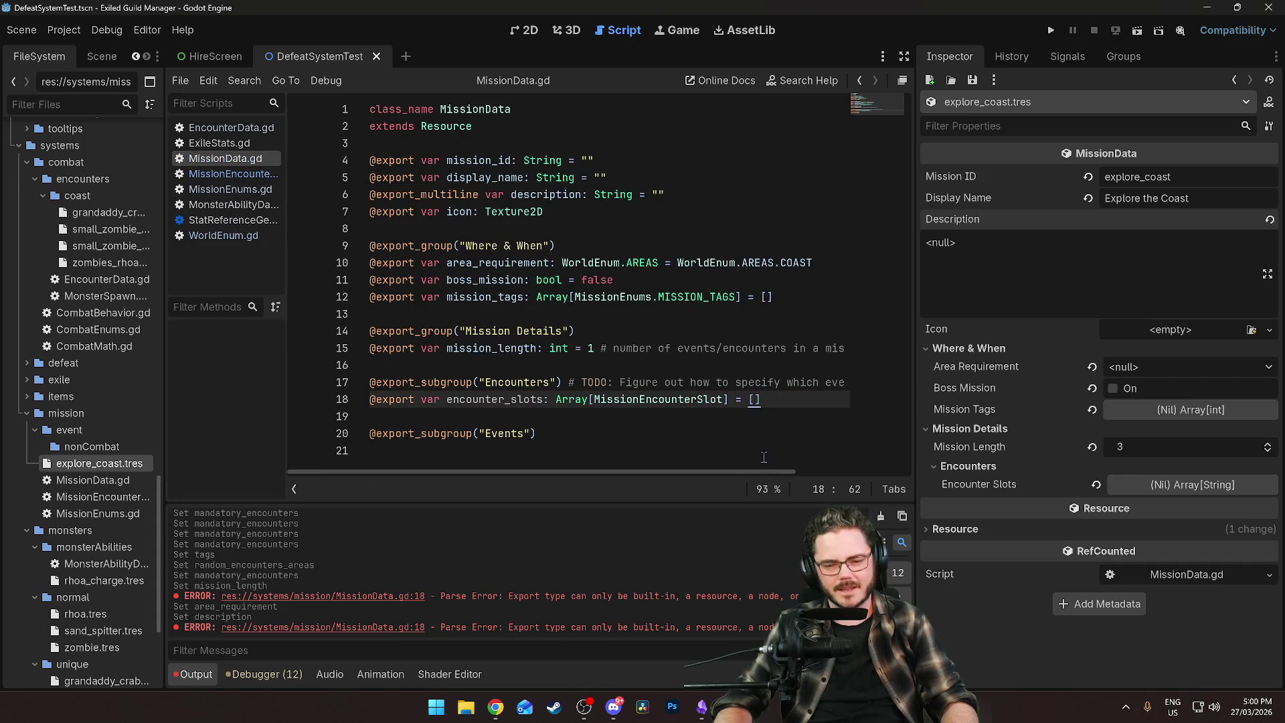
click(751, 421)
click(629, 426)
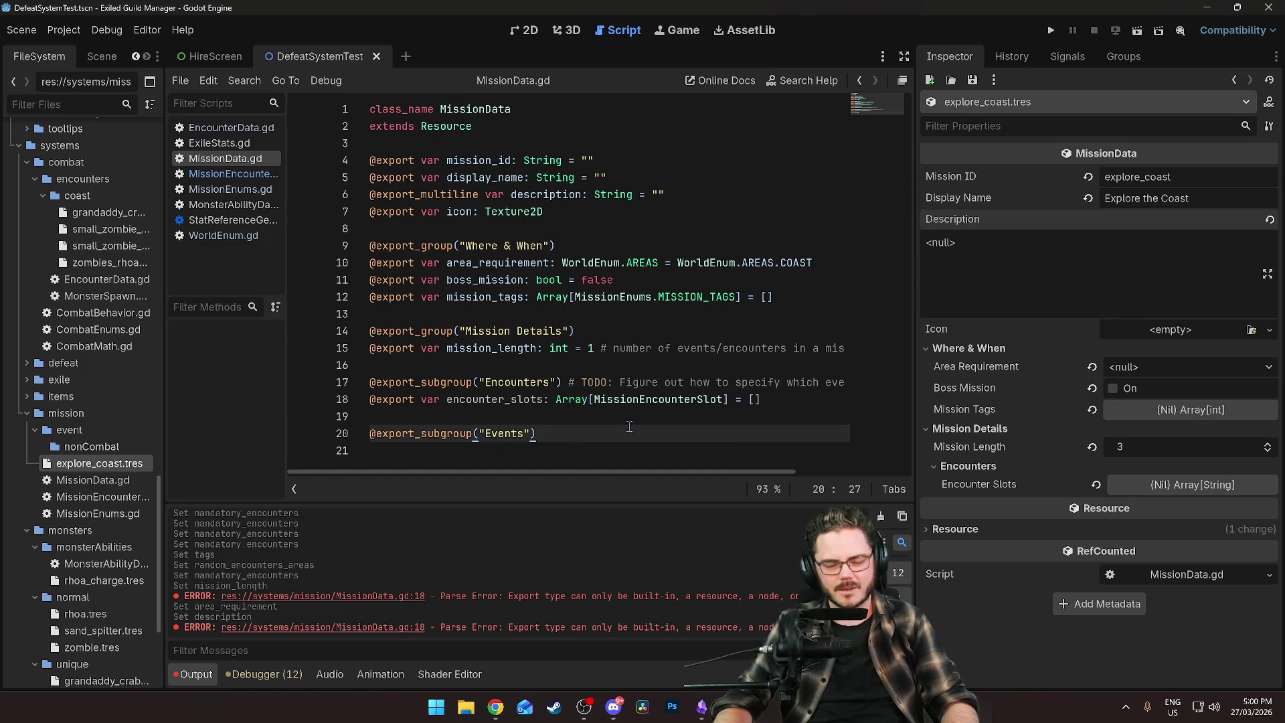
- Set explore_coast's Area Requirement to Coast in the Inspector
click(1168, 368)
click(1089, 372)
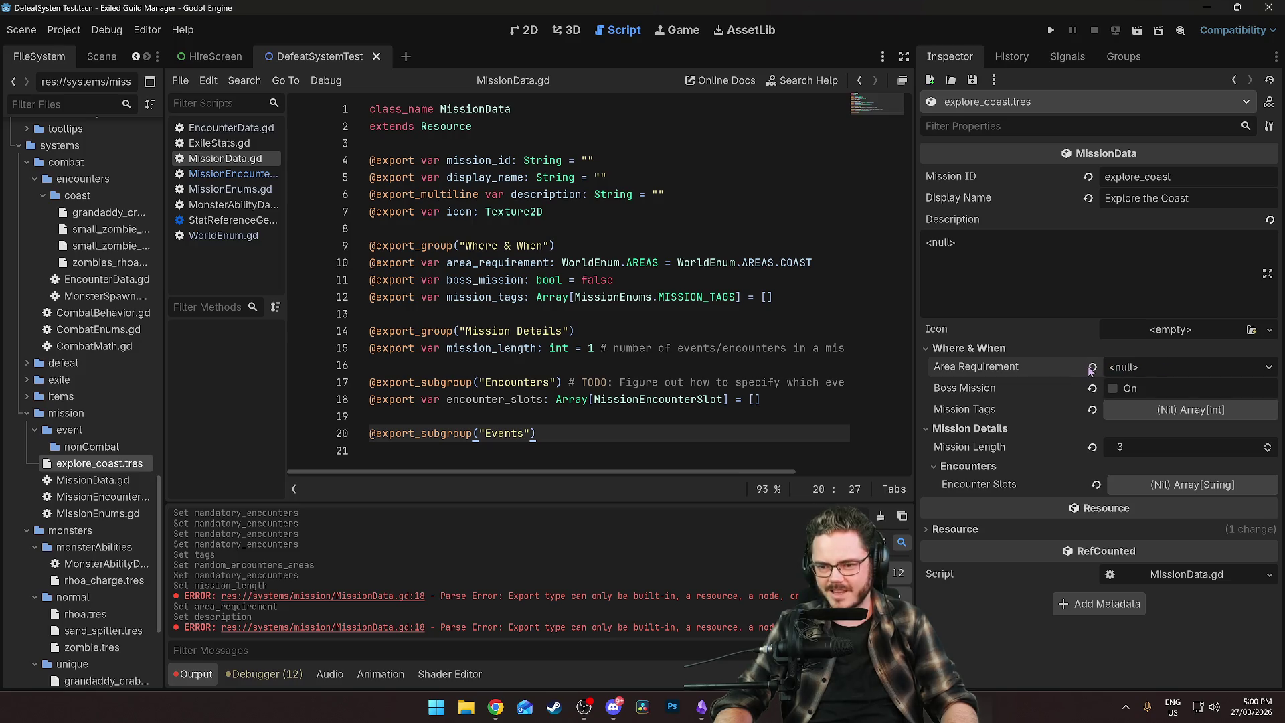
click(1091, 368)
click(1131, 367)
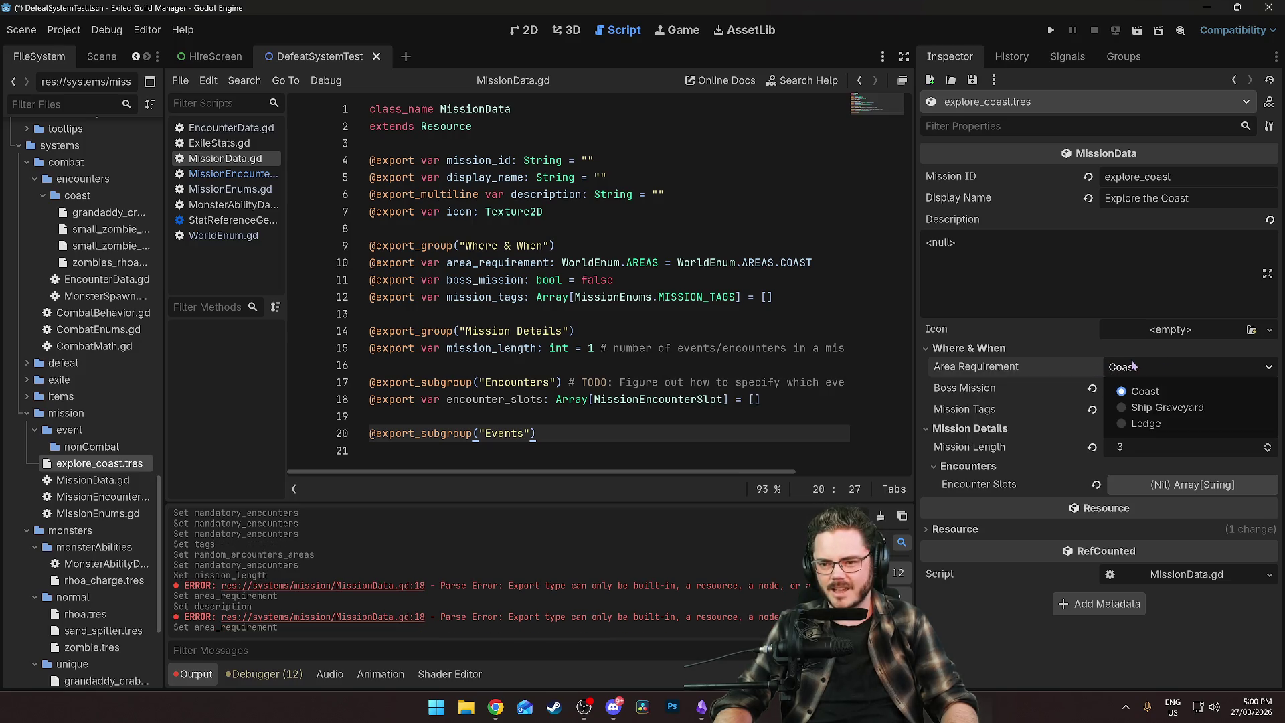
click(1131, 366)
mouse_move(1047, 367)
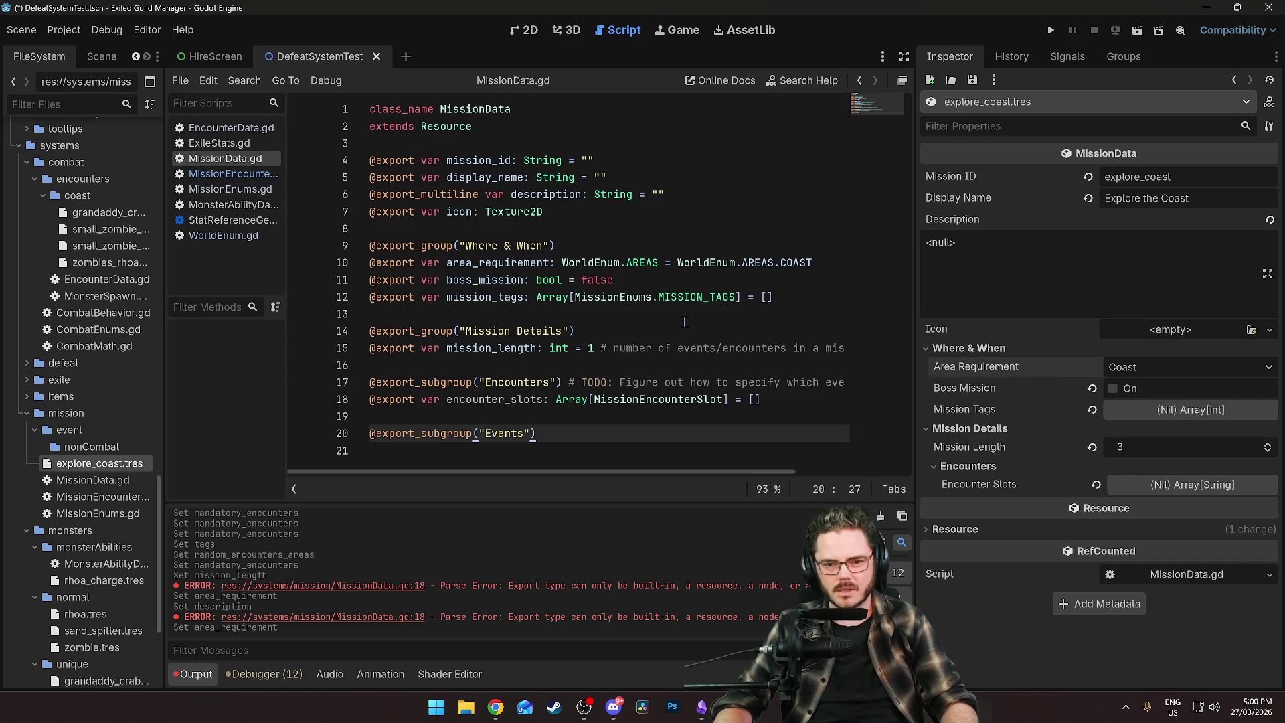
scroll(642, 474, right, 4)
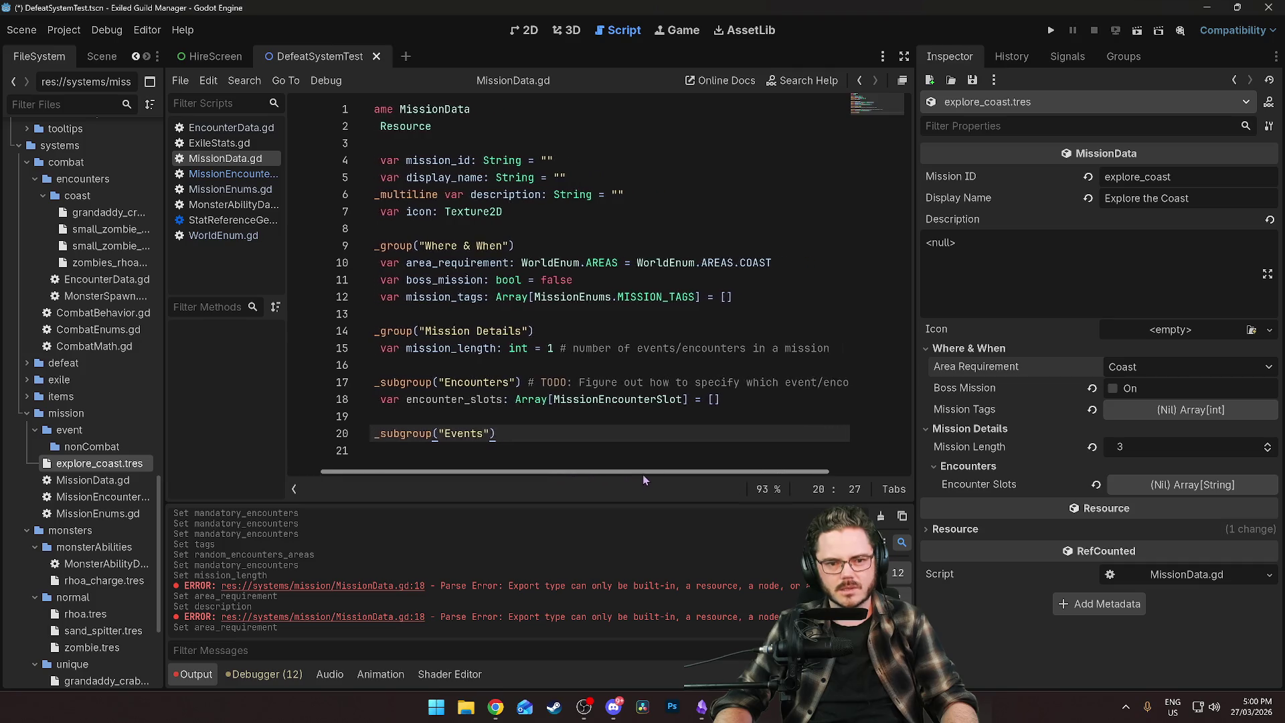
scroll(729, 474, left, 4)
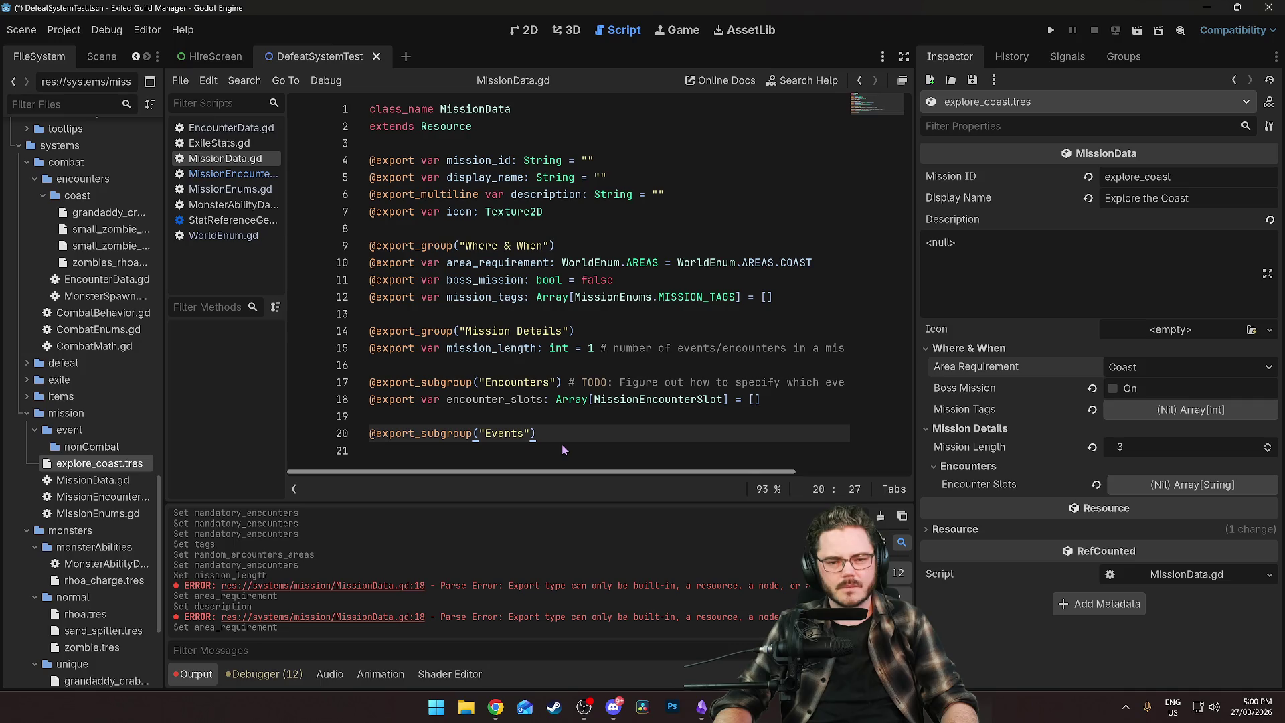
scroll(562, 450, right, 2)
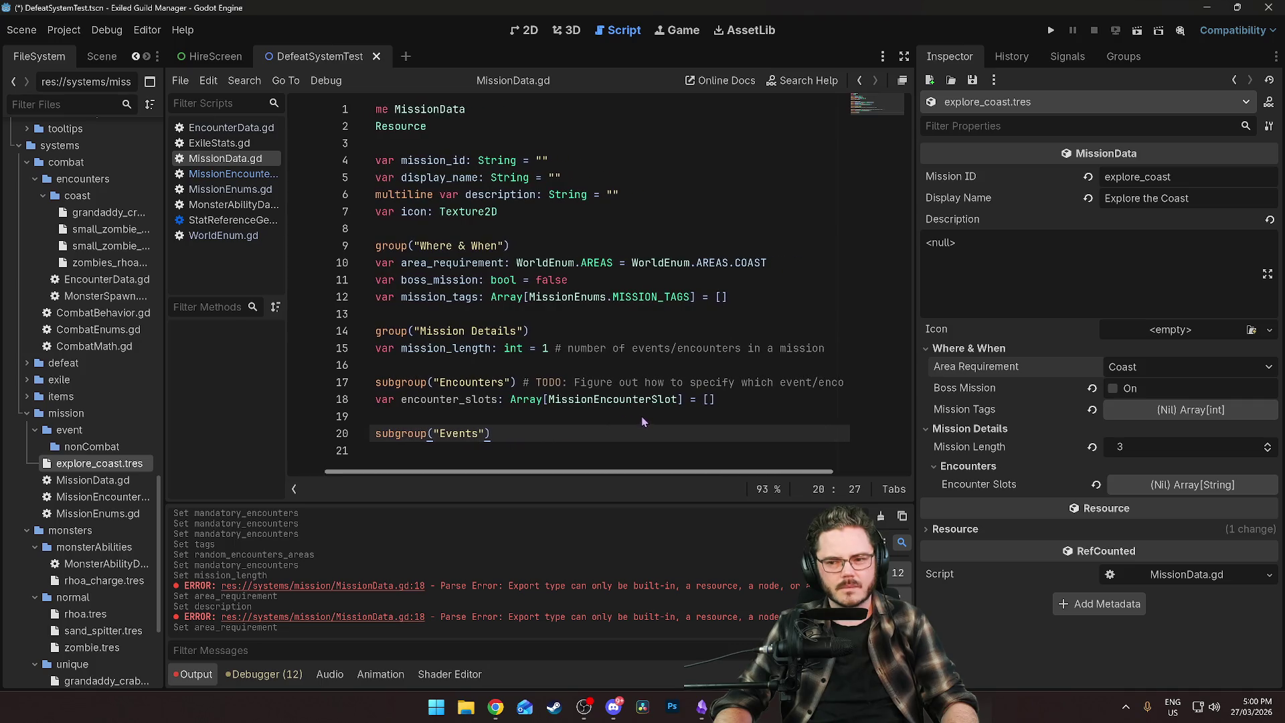
- Try a null default on line 10, then restore WorldEnum.AREAS.COAST and save the script
drag(776, 262, 632, 262)
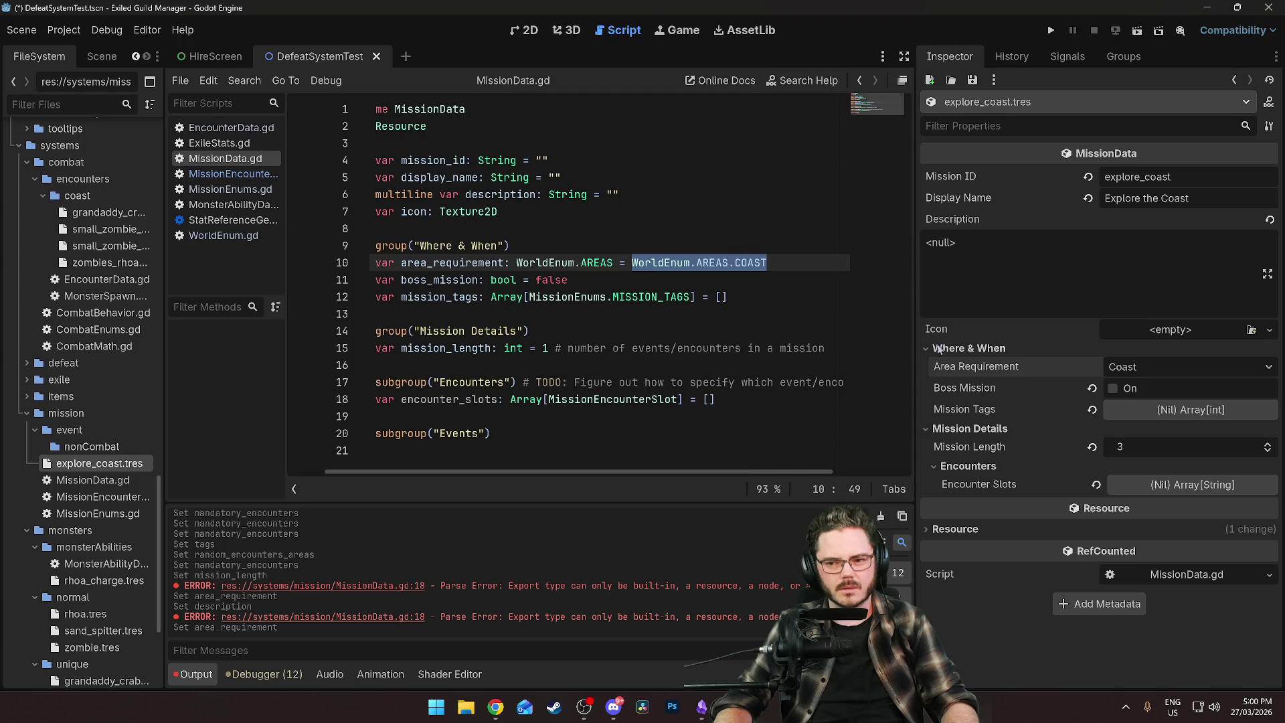
text(null)
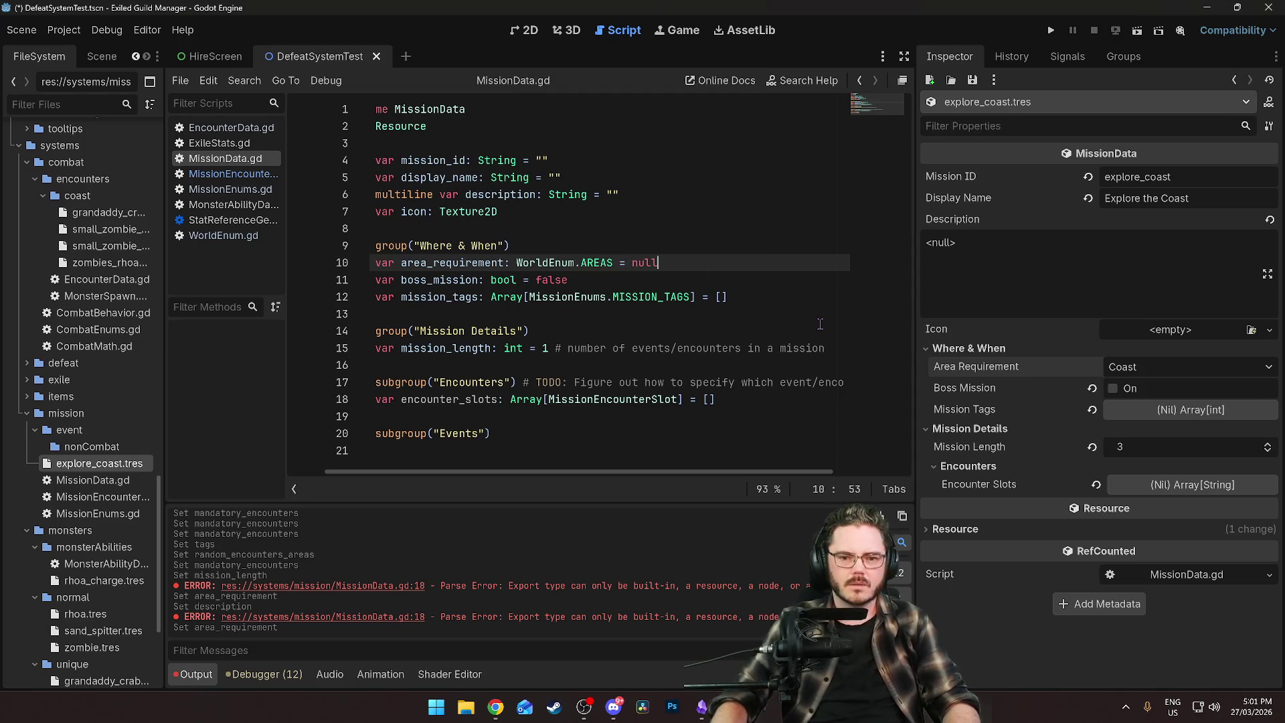
click(819, 323)
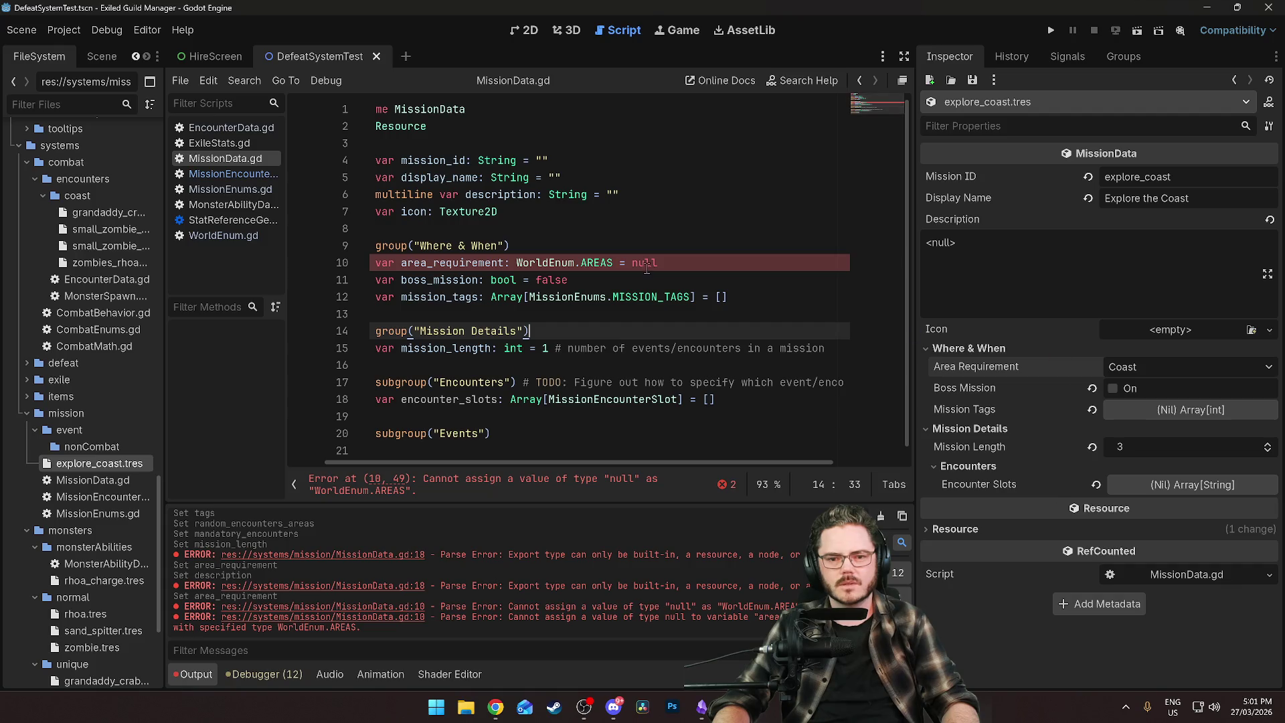
drag(658, 263, 630, 262)
key(BackSpace)
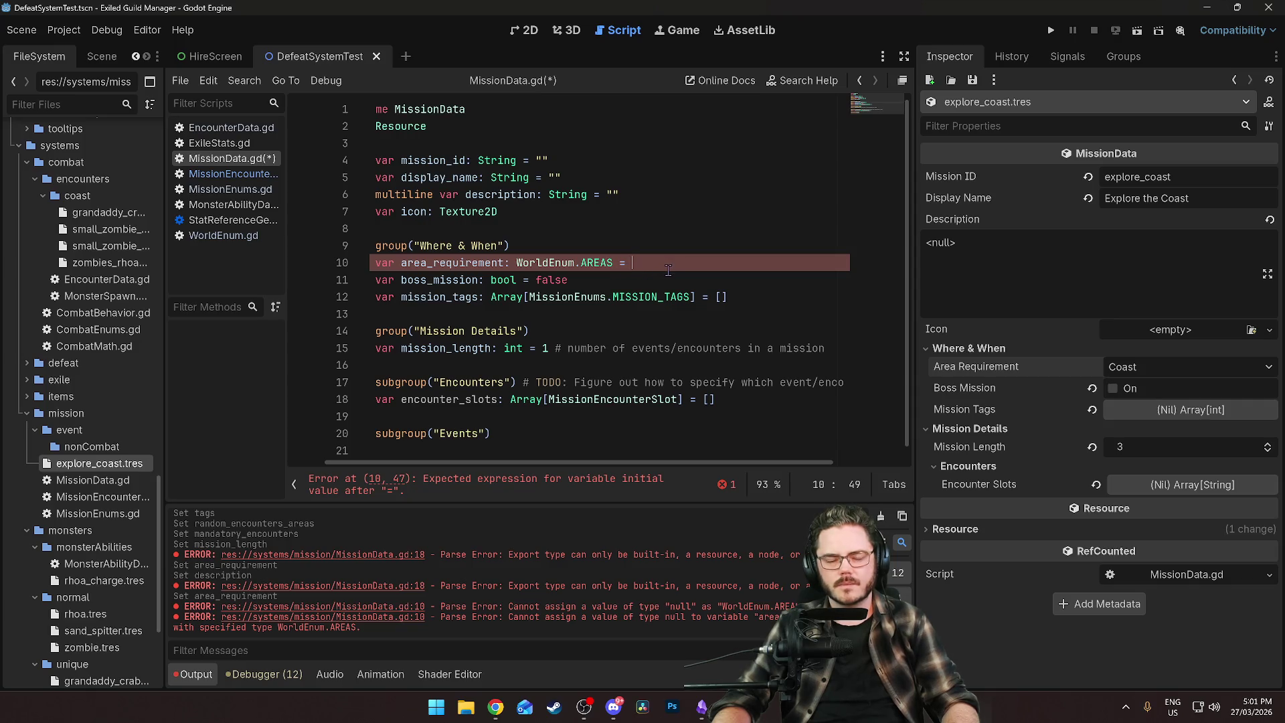
text(WorldEnum.AREAS.COAST)
key(ctrl+s)
- Add one element to explore_coast's Encounter Slots array
drag(548, 296, 552, 283)
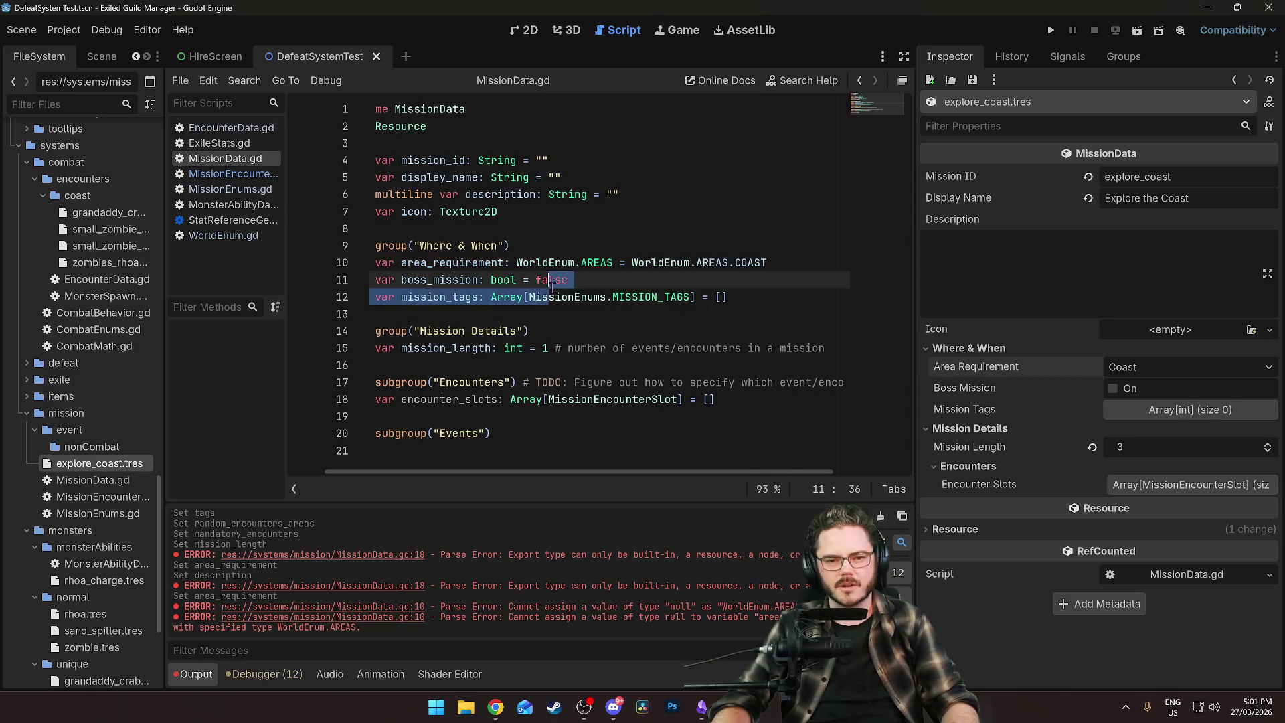
click(626, 320)
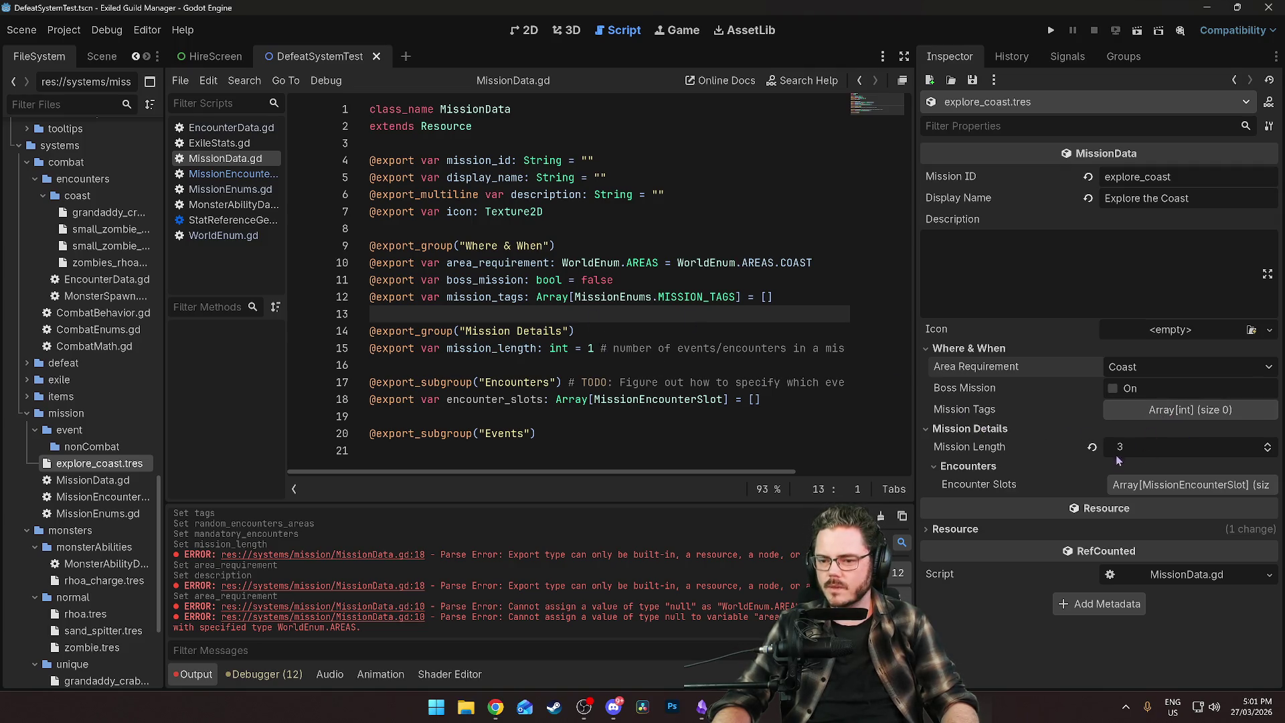
click(1146, 490)
- Fill encounter slot 0 with a new MissionEncounterSlot, keeping Slot Type Random
click(1124, 531)
click(1171, 534)
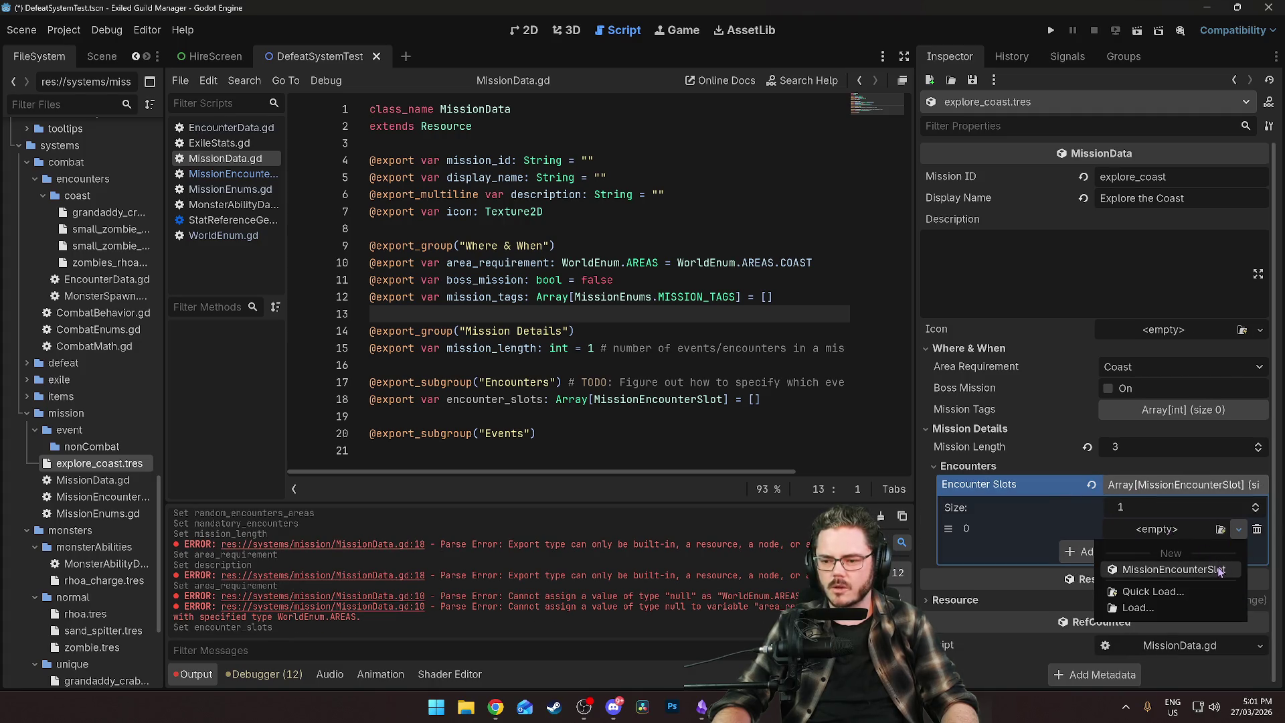
click(1220, 570)
click(1181, 531)
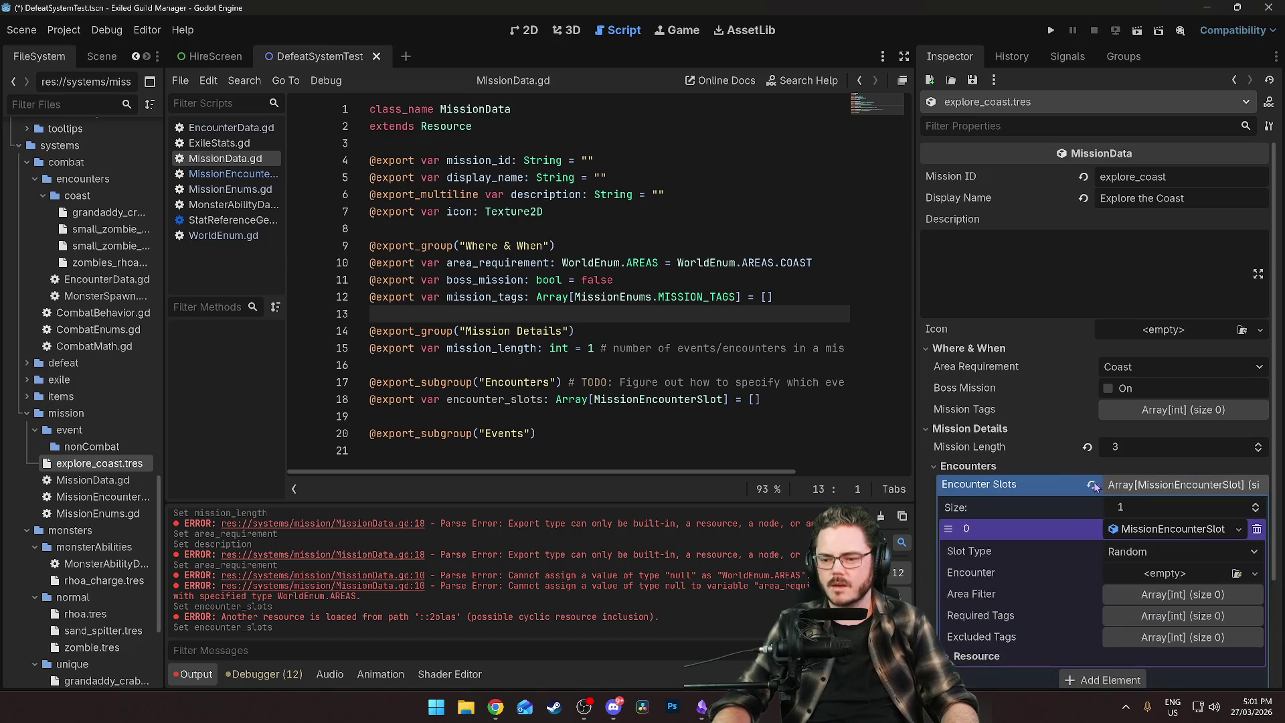
scroll(1184, 482, down, 2)
click(1171, 422)
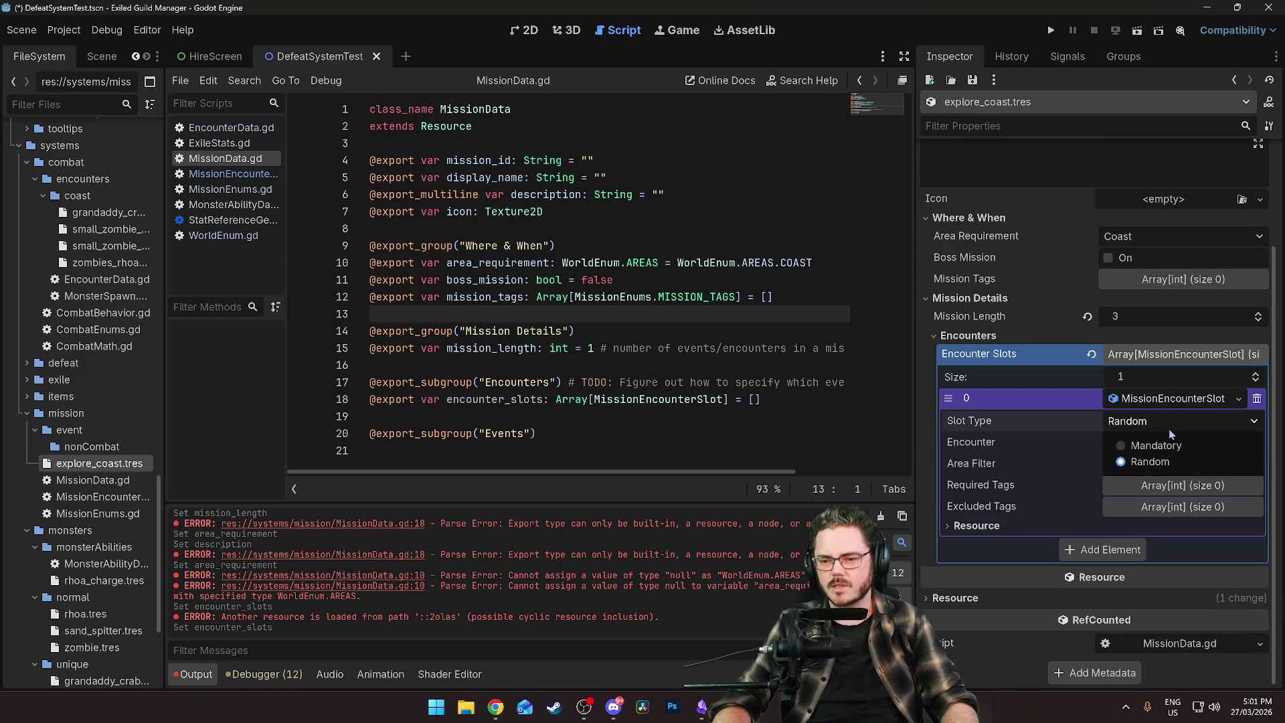
click(1149, 461)
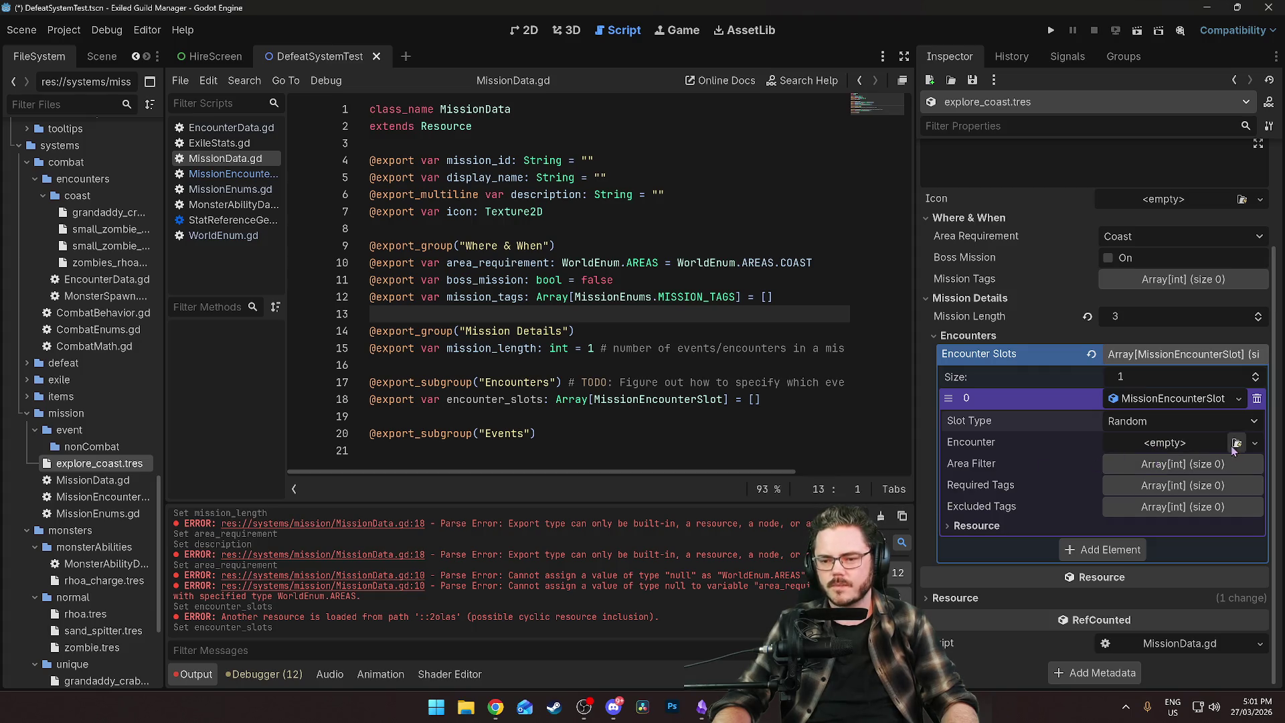
click(1255, 444)
click(1260, 448)
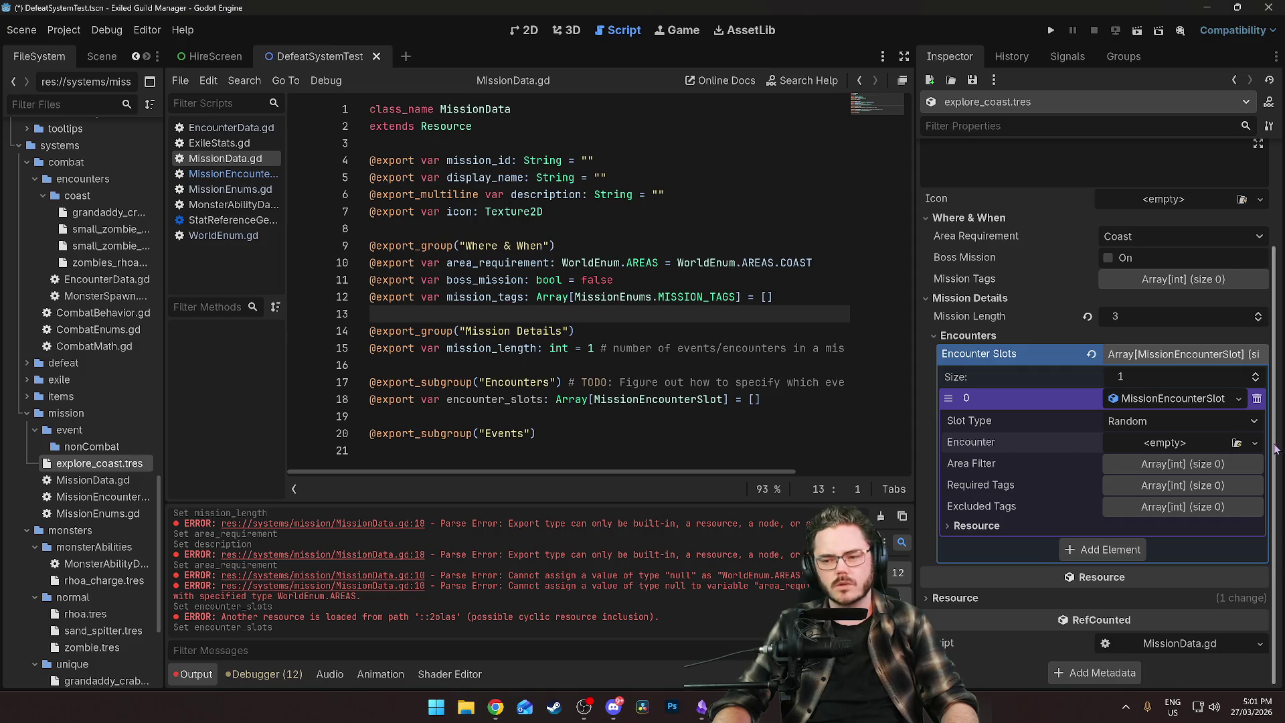
- Add a Coast entry to slot 0's Area Filter
click(1149, 467)
click(1139, 511)
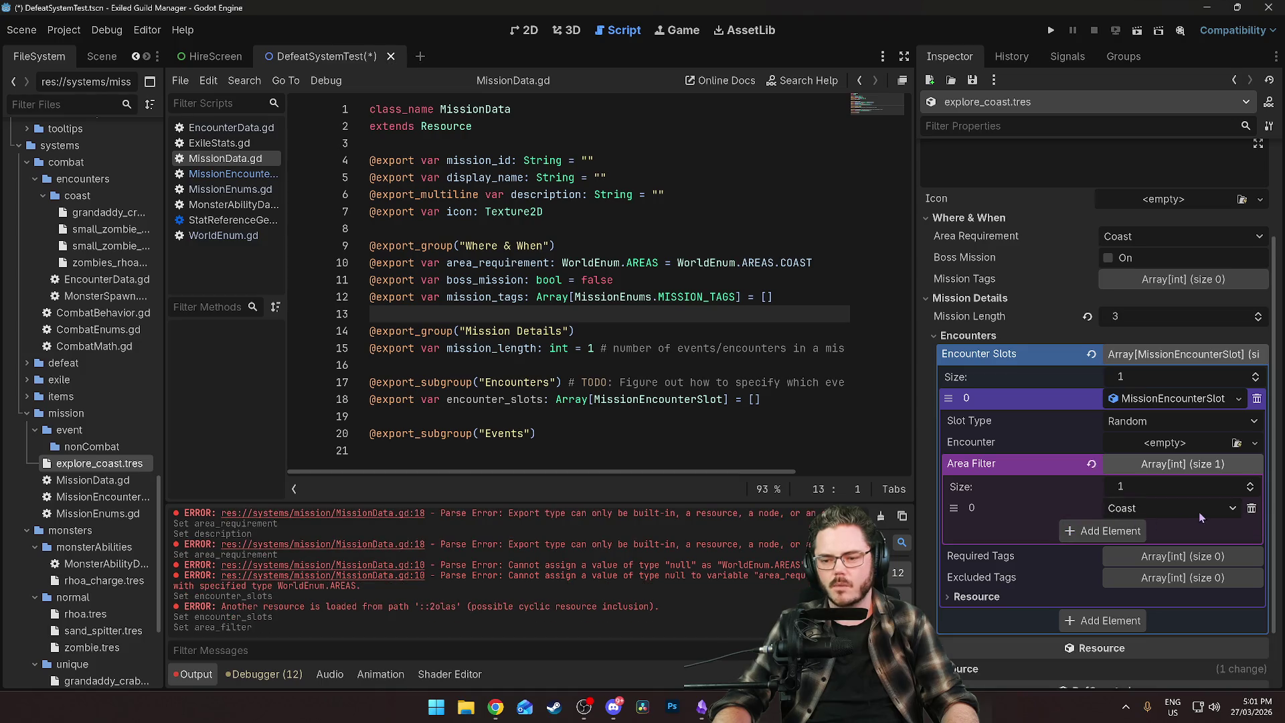
click(1152, 517)
click(1152, 526)
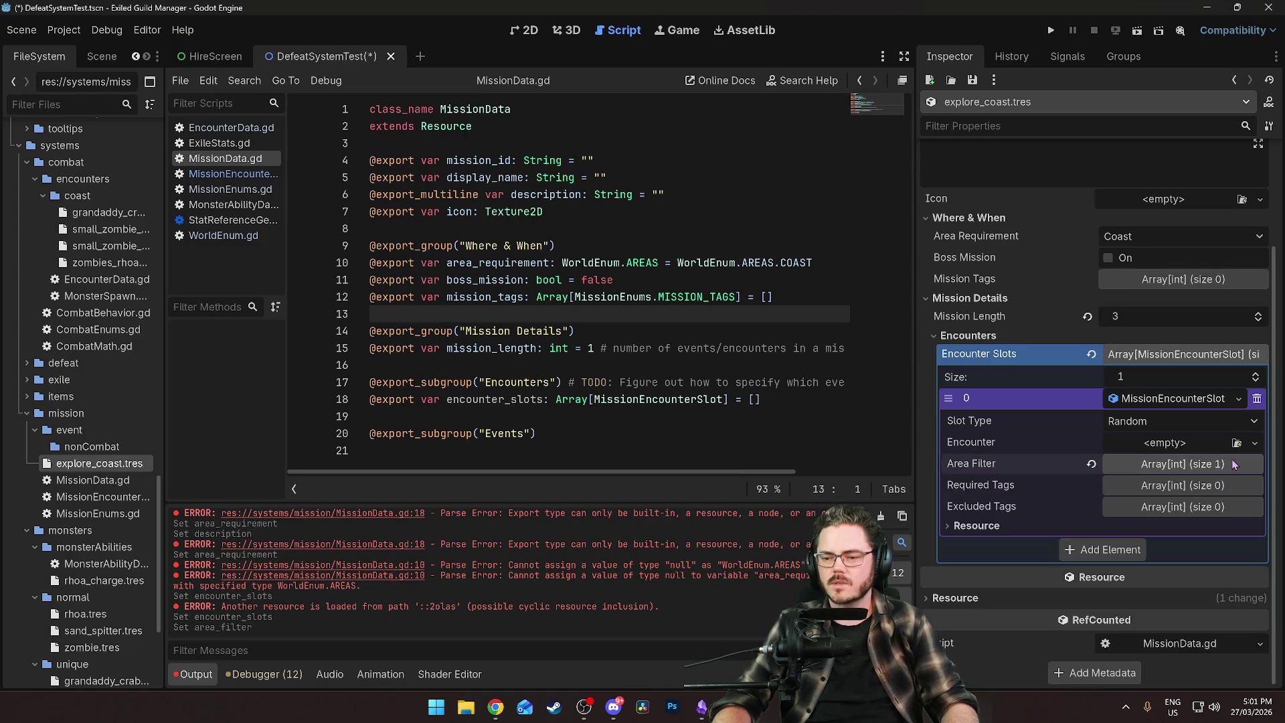
scroll(1076, 522, down, 2)
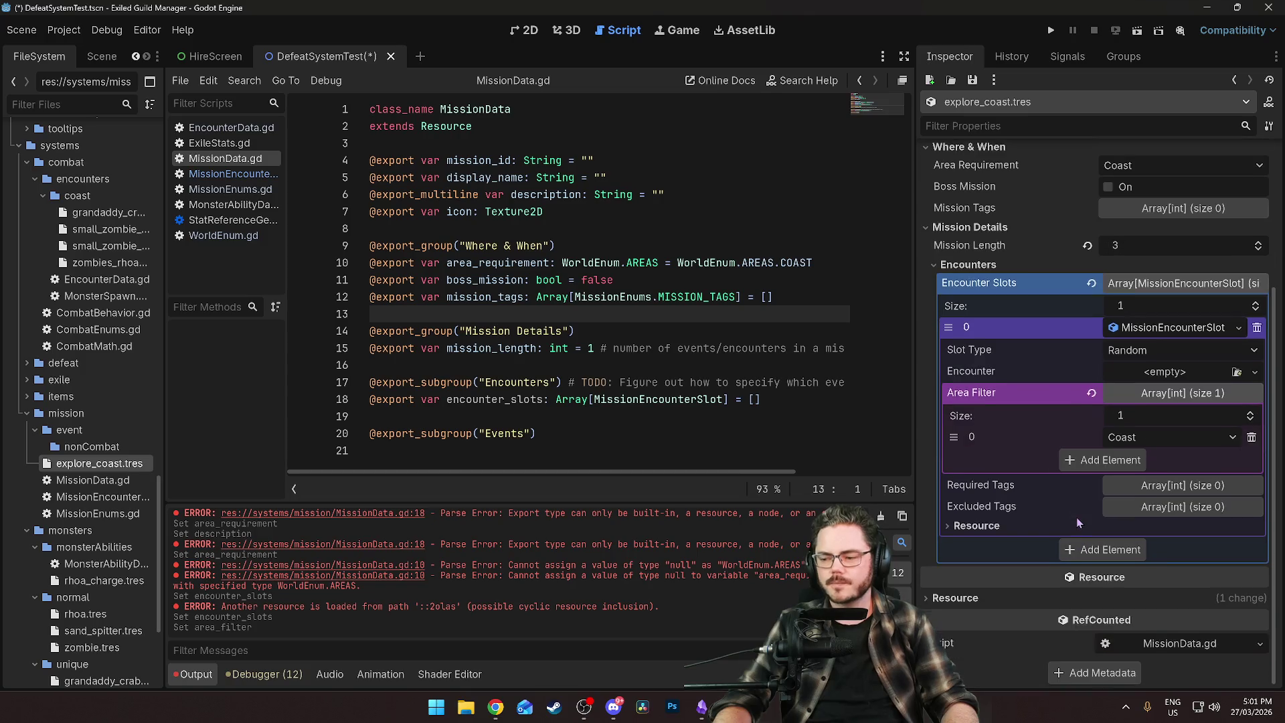
click(1126, 506)
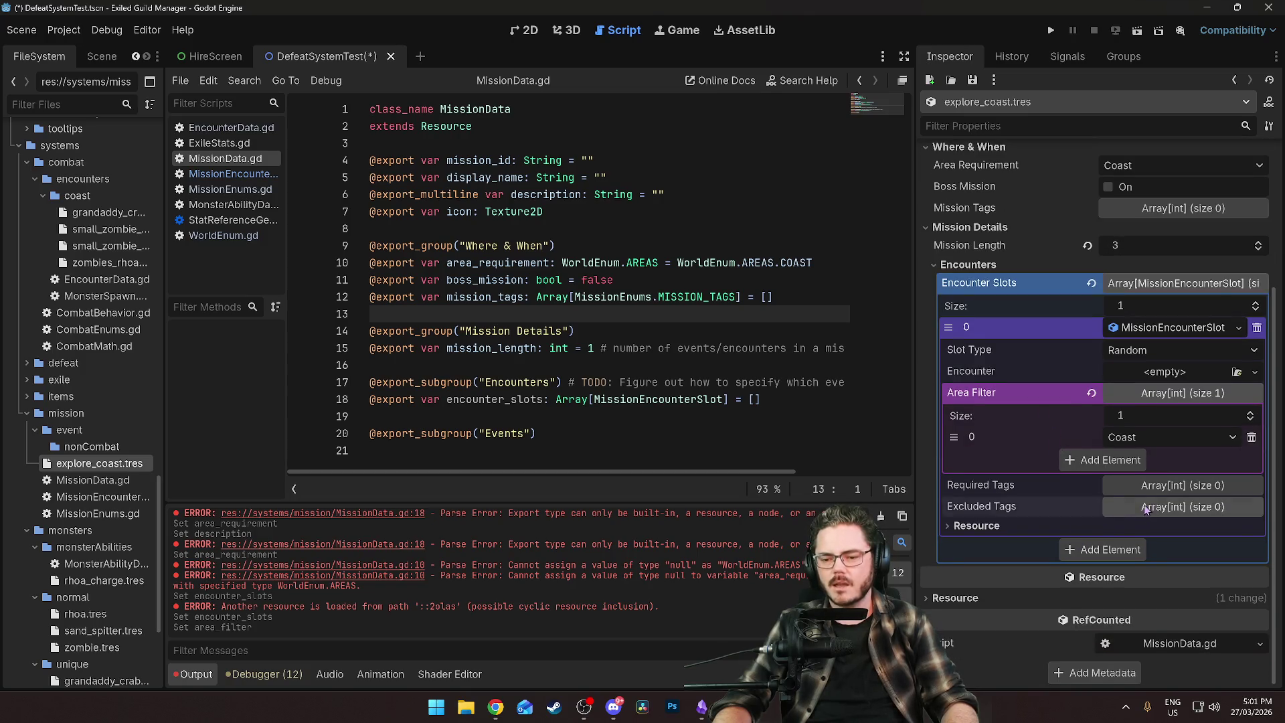
click(1113, 551)
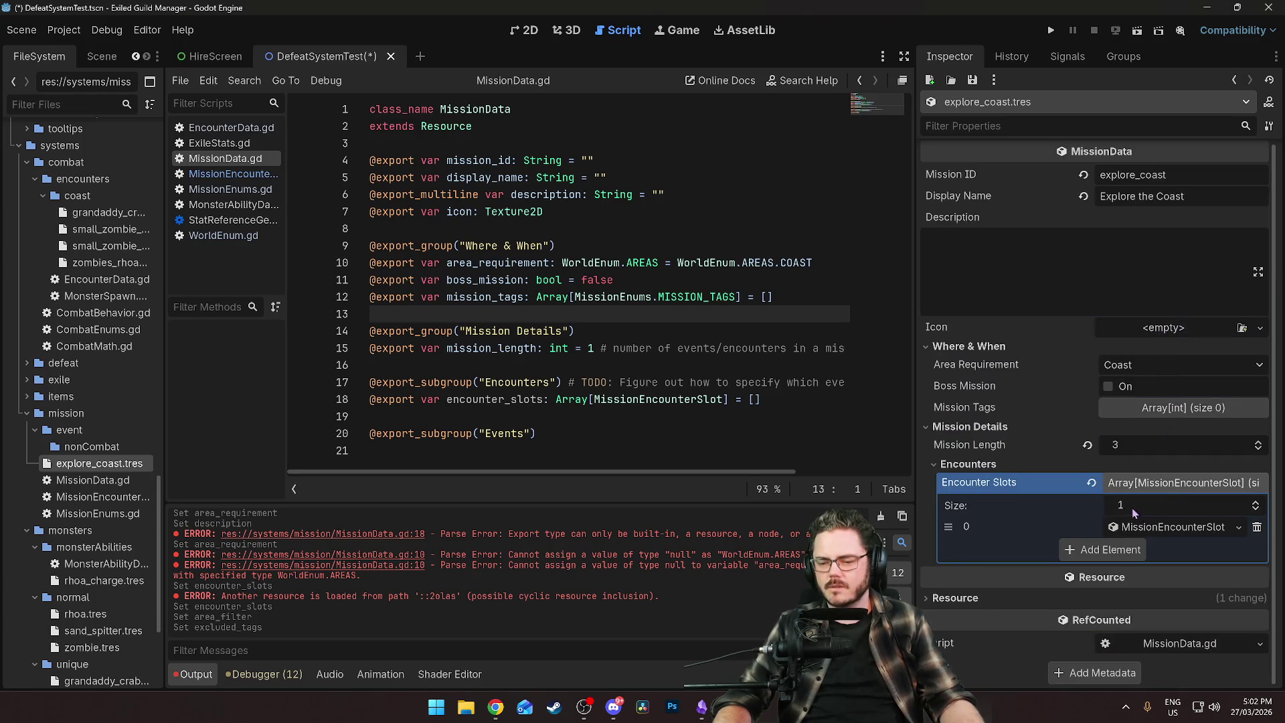
- Add a second encounter slot holding a new MissionEncounterSlot with Slot Type Random
click(1177, 527)
click(1177, 527)
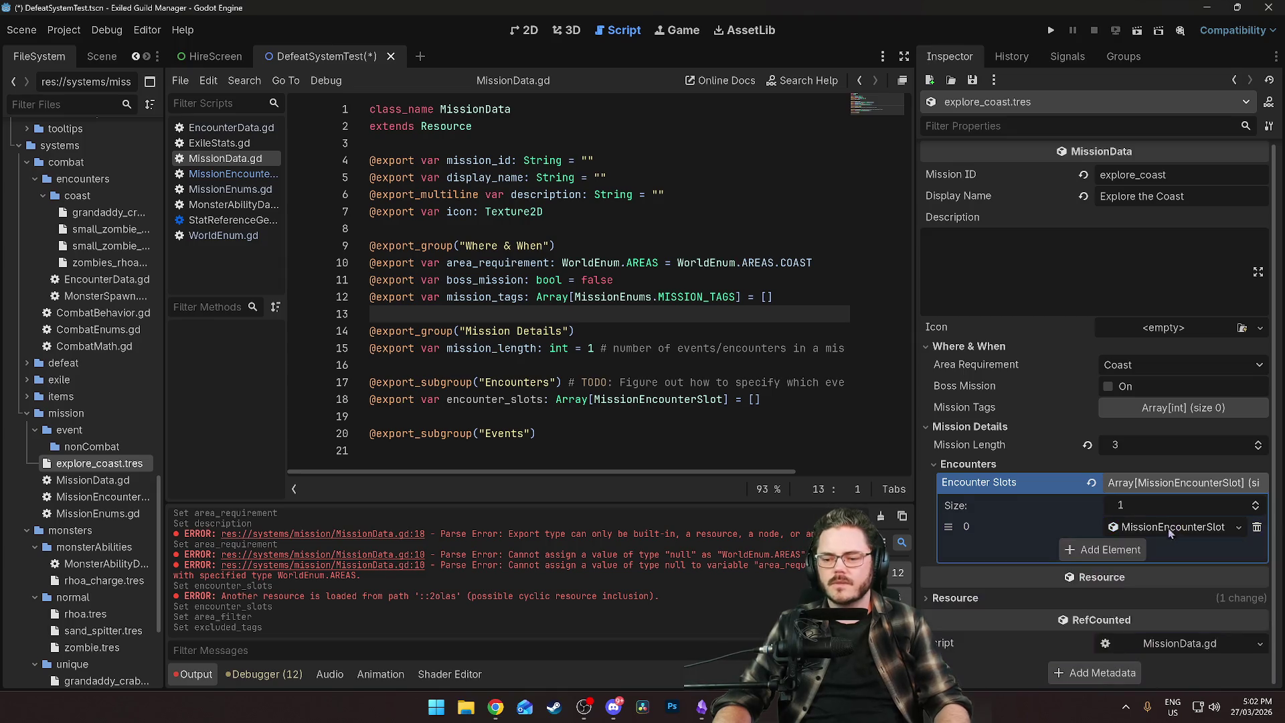
click(1138, 548)
click(1146, 549)
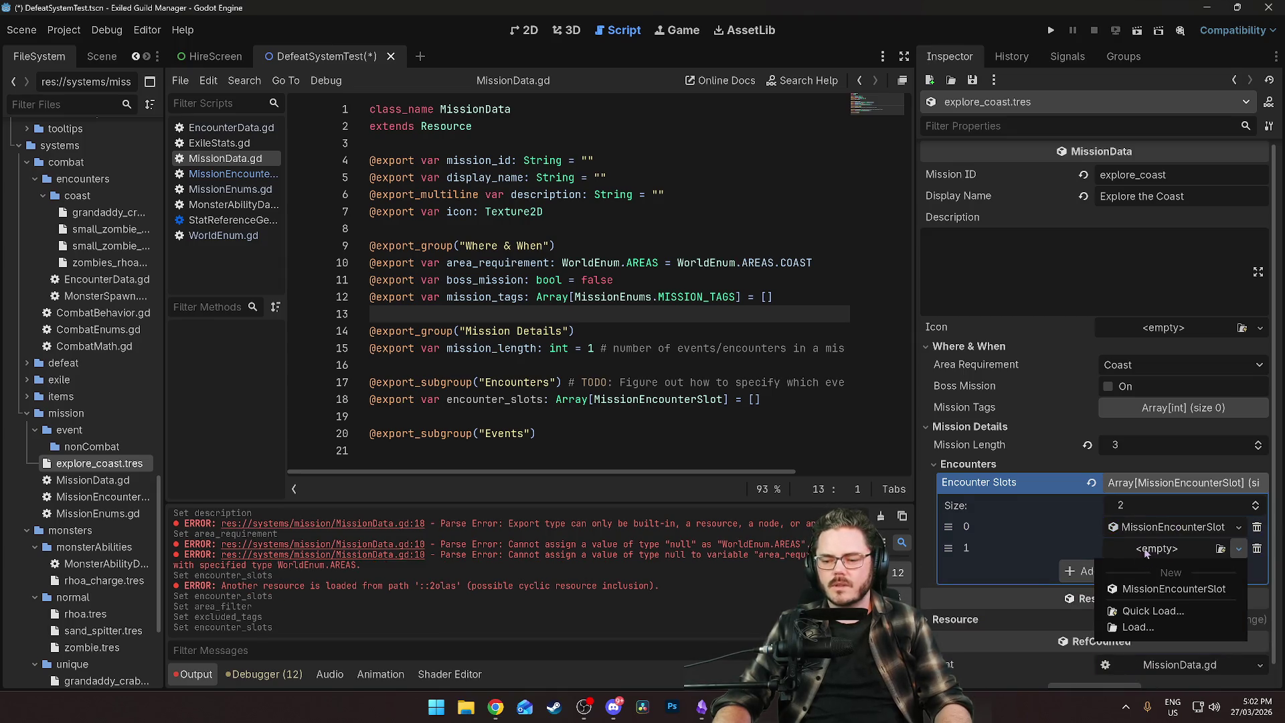
click(1152, 593)
click(1138, 548)
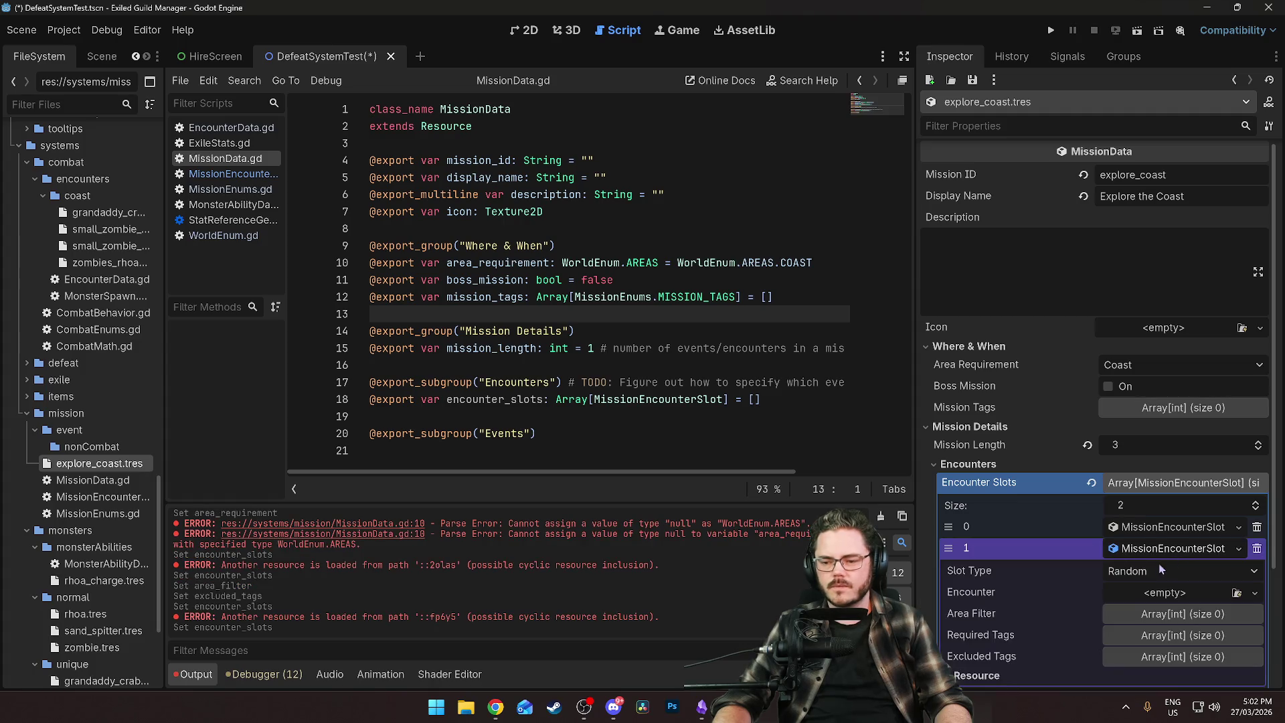
scroll(1049, 518, down, 2)
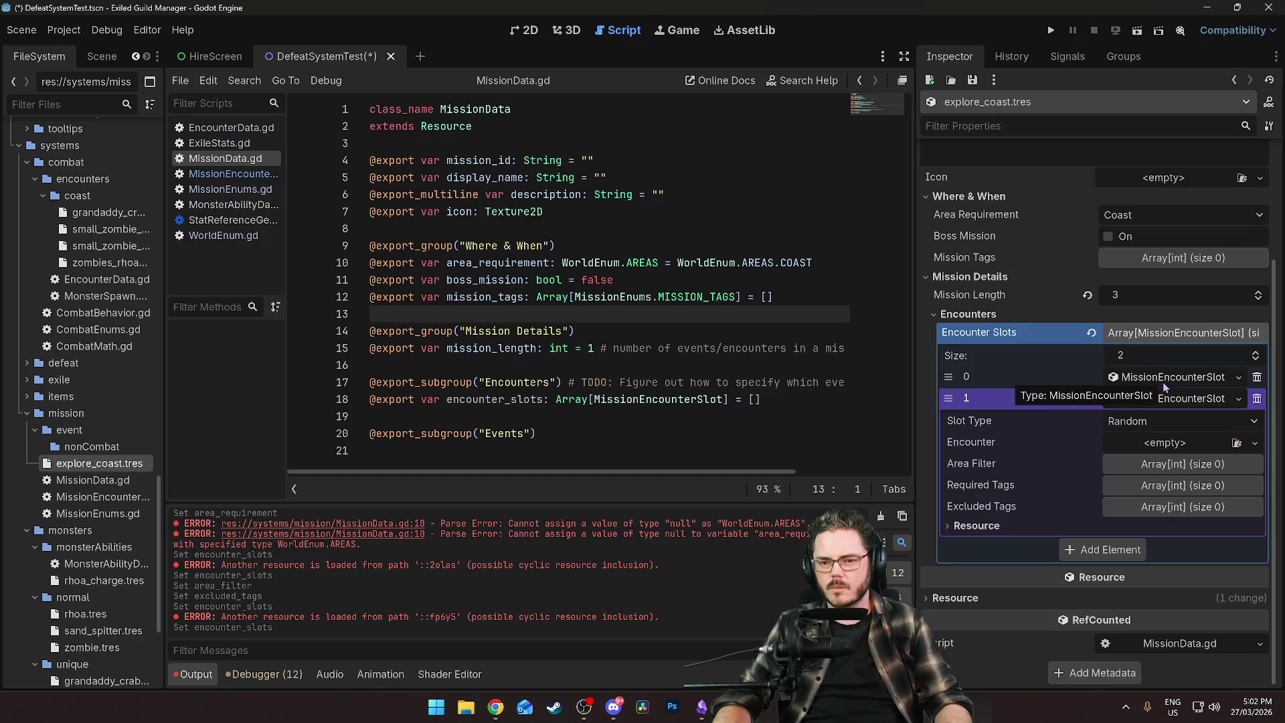
click(1189, 424)
click(1177, 428)
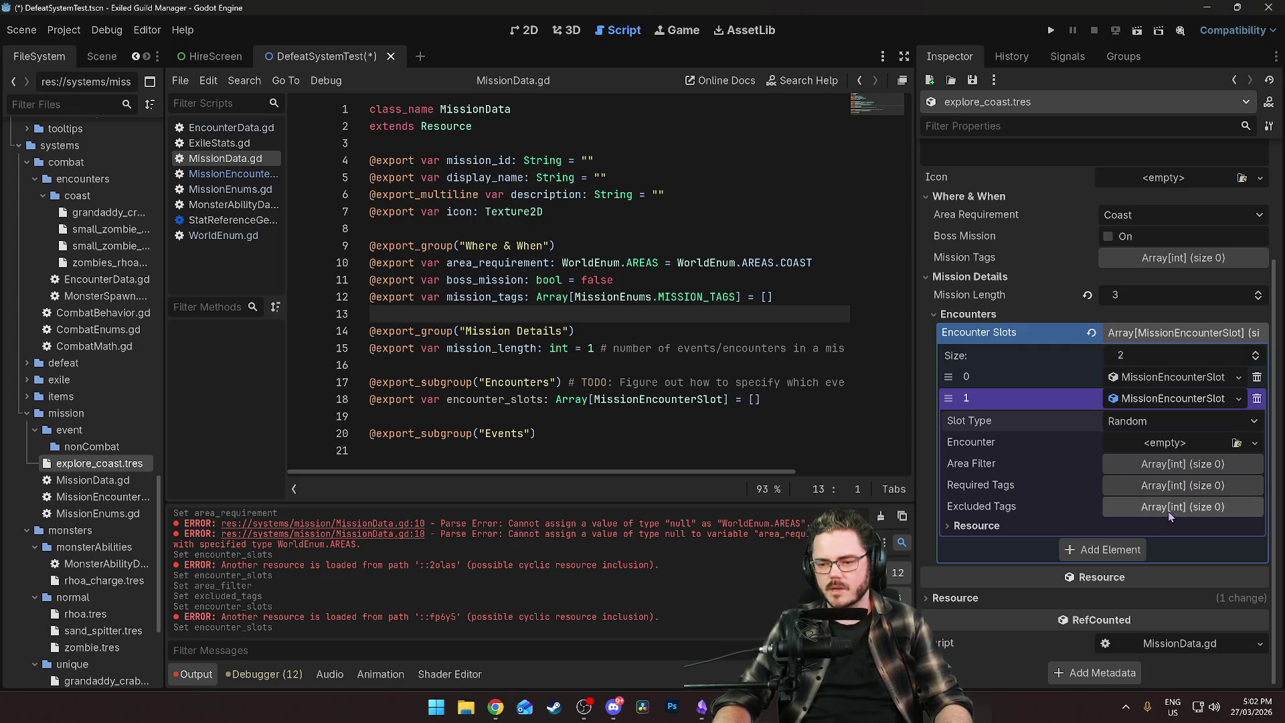
- Add Ambush to the second slot's Required Tags
click(1182, 485)
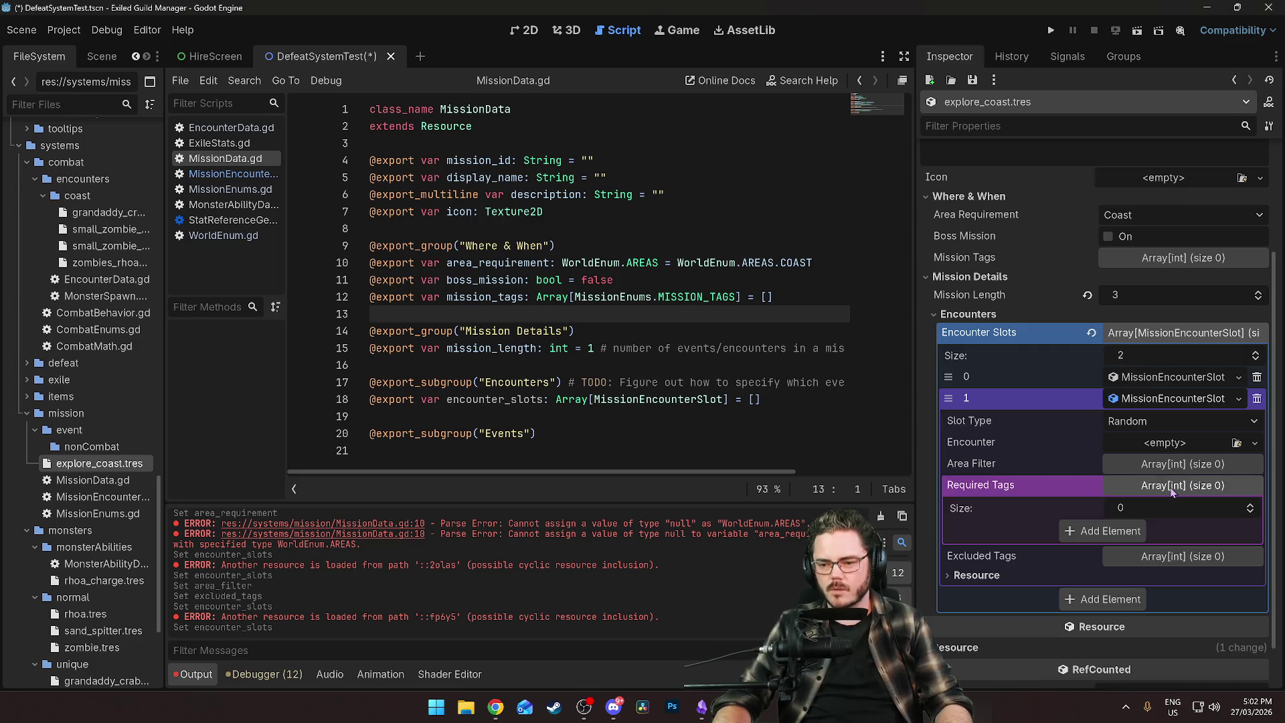
click(1131, 530)
click(1146, 530)
click(1150, 553)
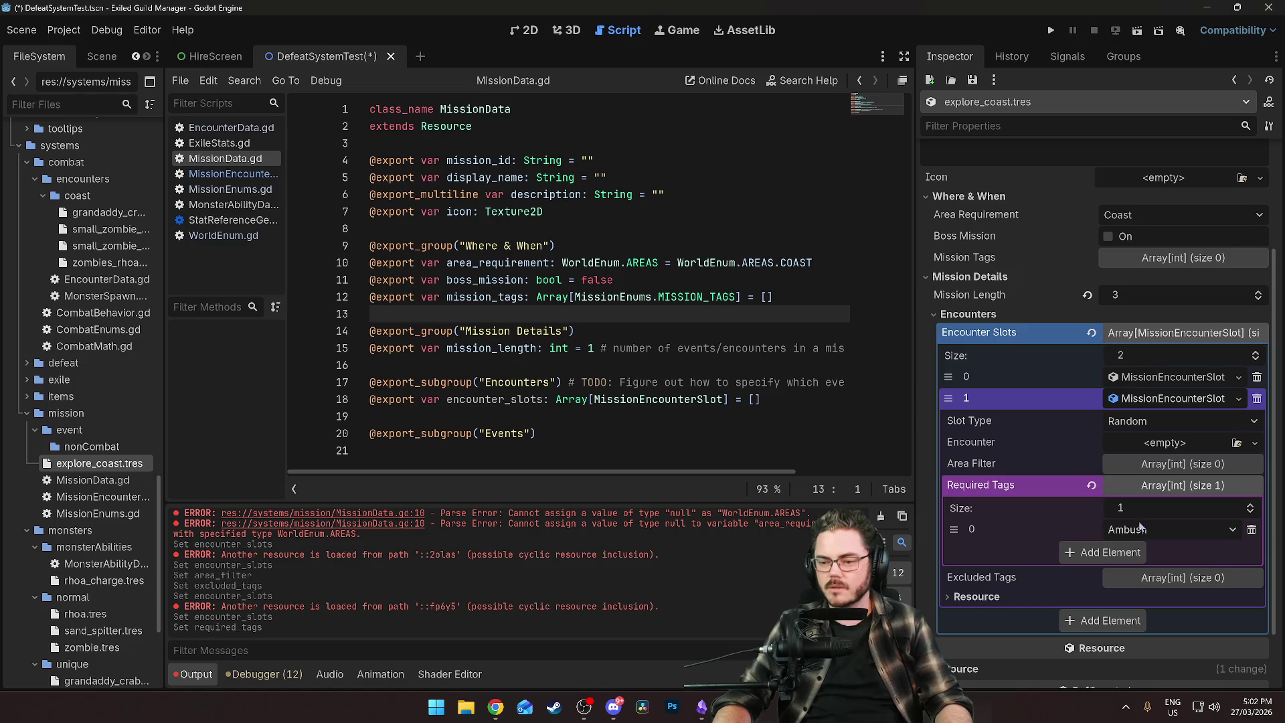
- Add Coast and Ship Graveyard entries to the second slot's Area Filter
click(1162, 464)
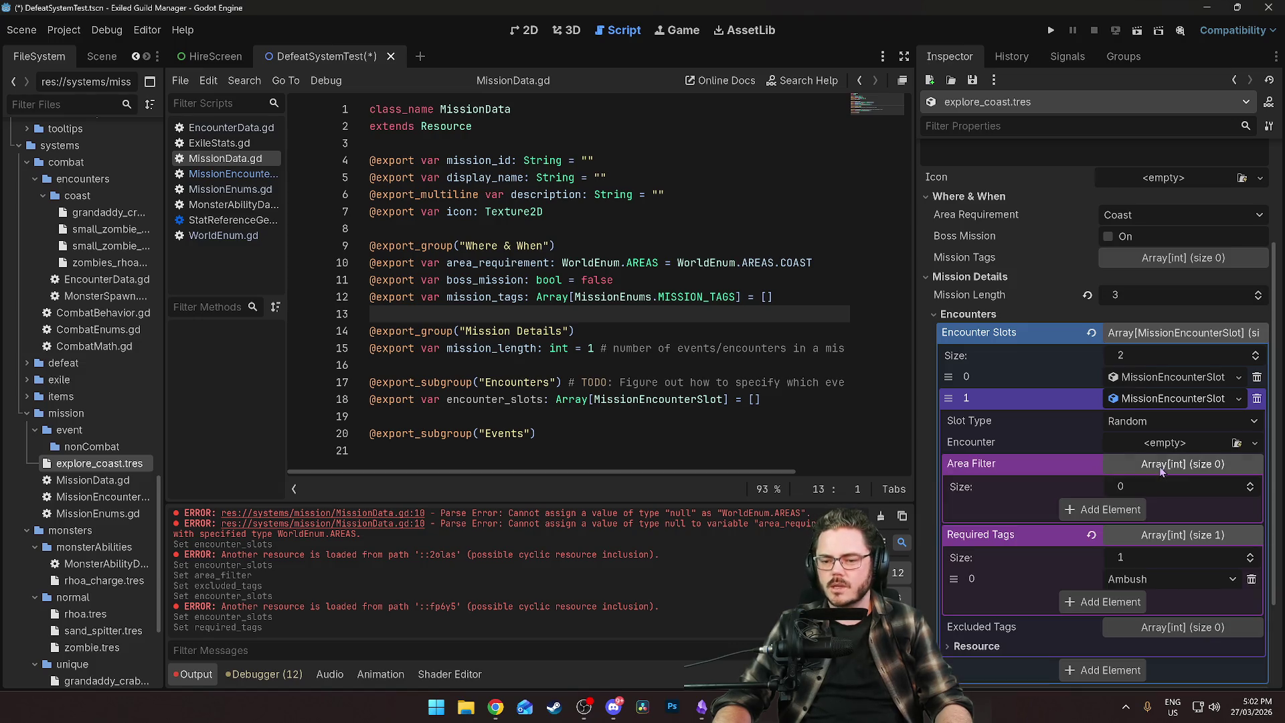
click(1136, 508)
click(1153, 509)
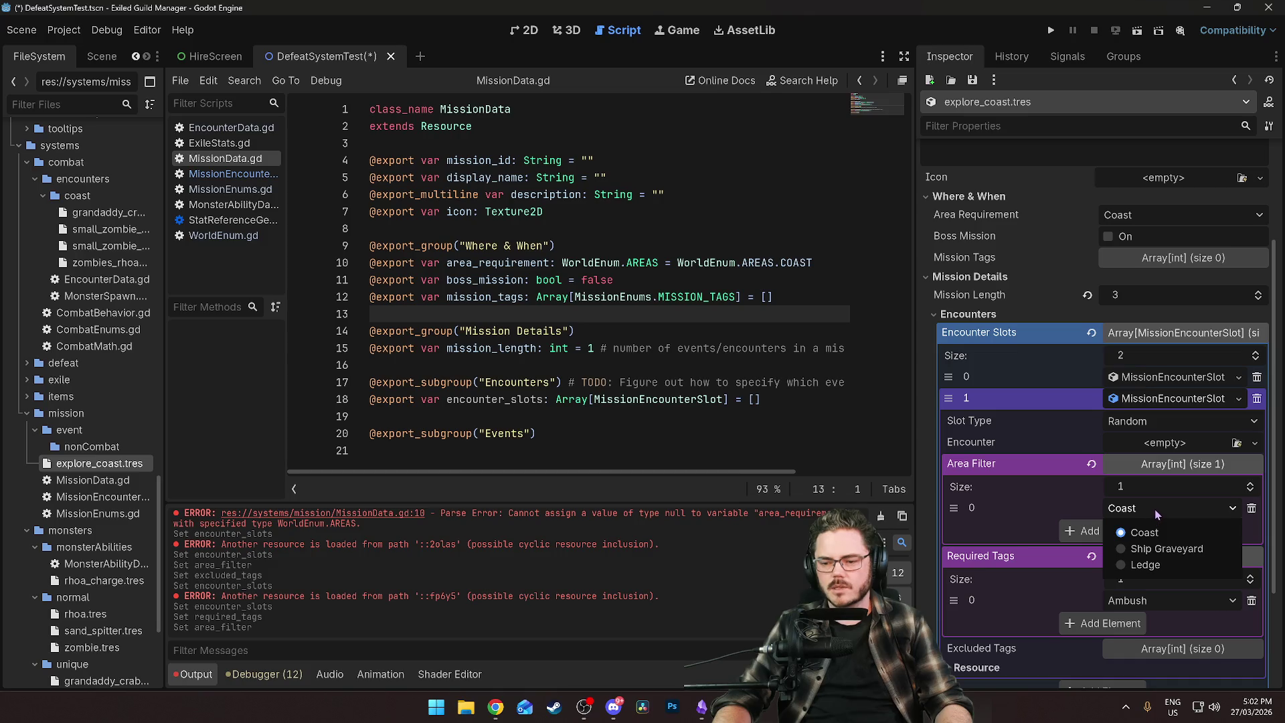
click(1144, 532)
click(1084, 531)
click(1144, 529)
click(1145, 570)
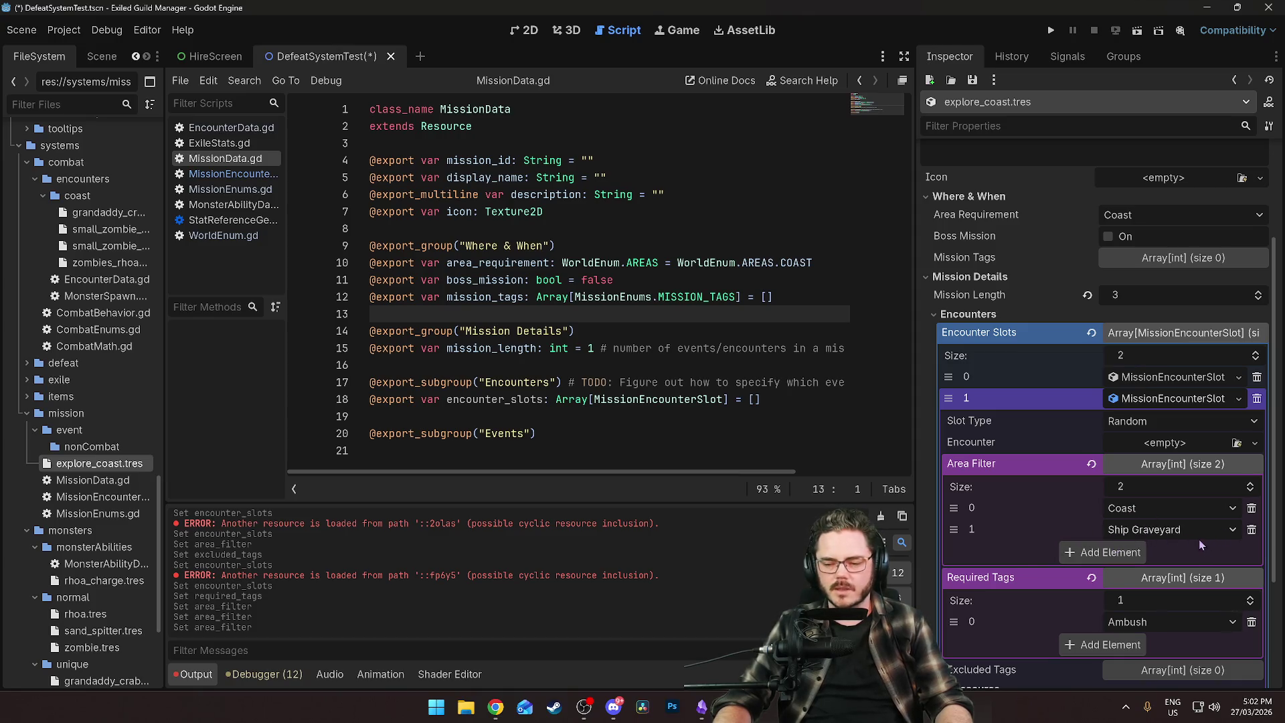
- Remove Ship Graveyard from the Area Filter, leaving only Coast, and collapse the slot
scroll(1199, 539, down, 3)
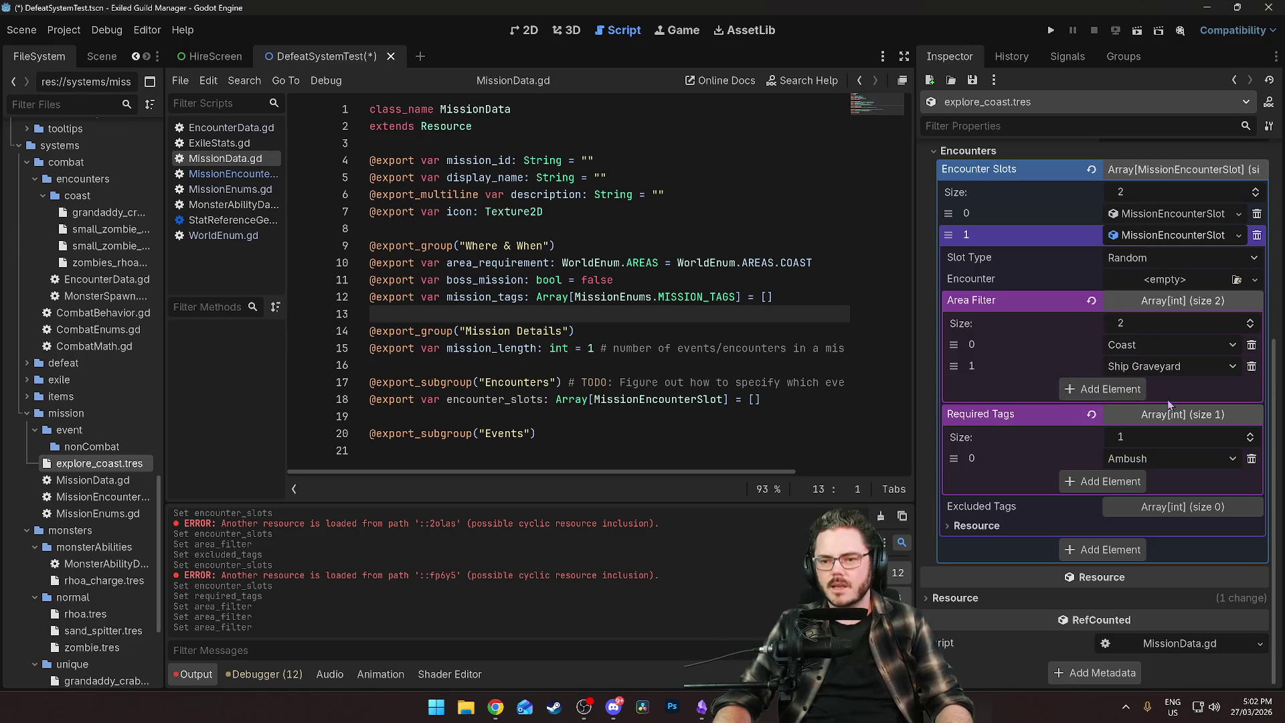
scroll(1167, 401, up, 1)
scroll(1183, 461, up, 2)
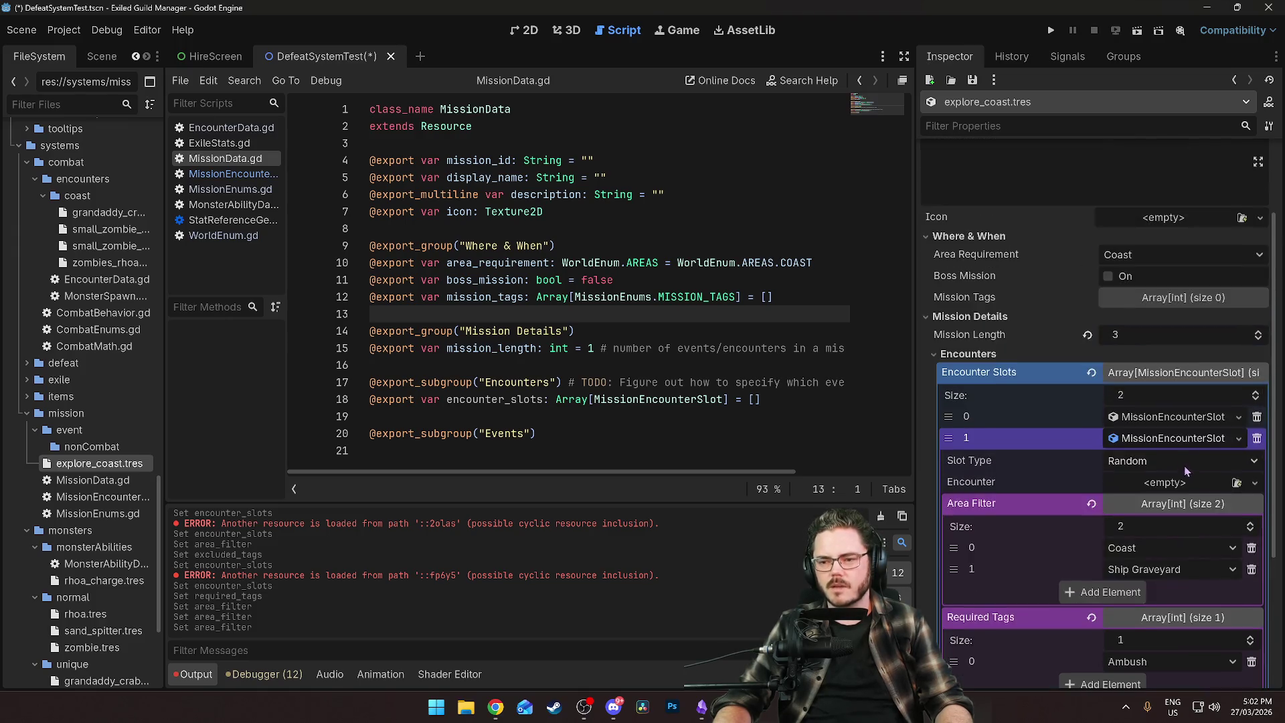
scroll(1178, 482, down, 3)
click(1251, 366)
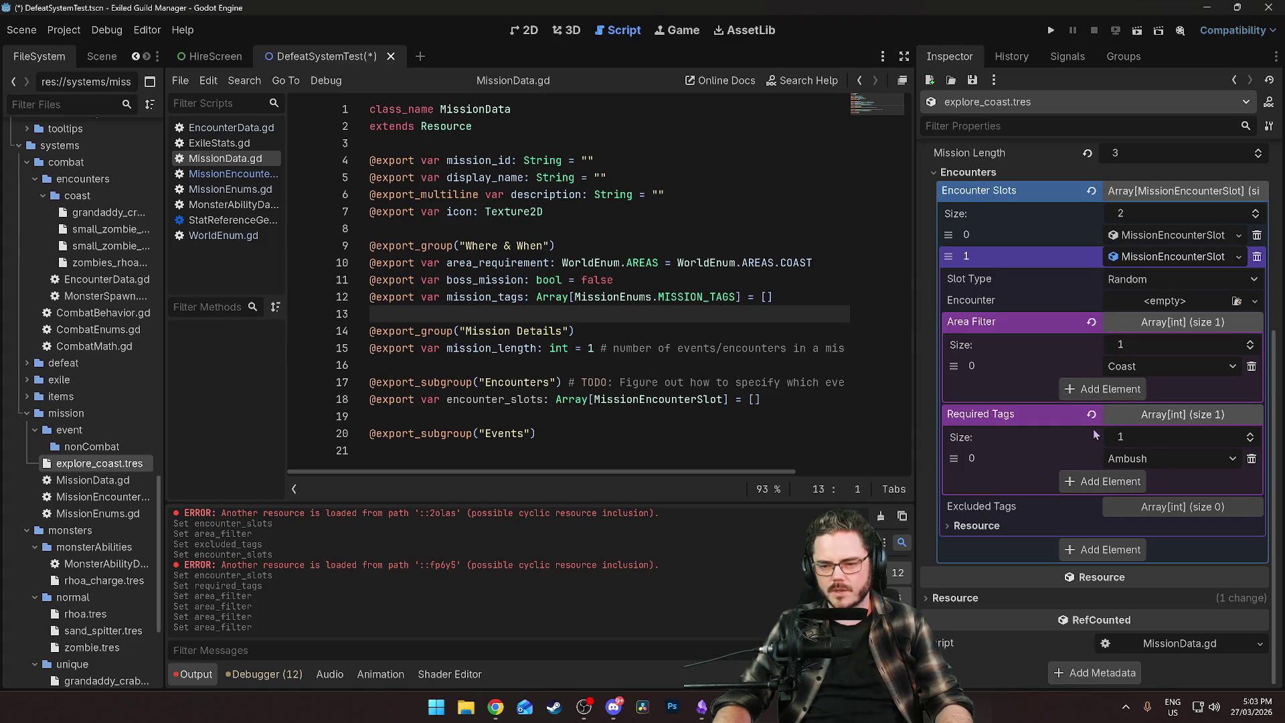
click(1142, 508)
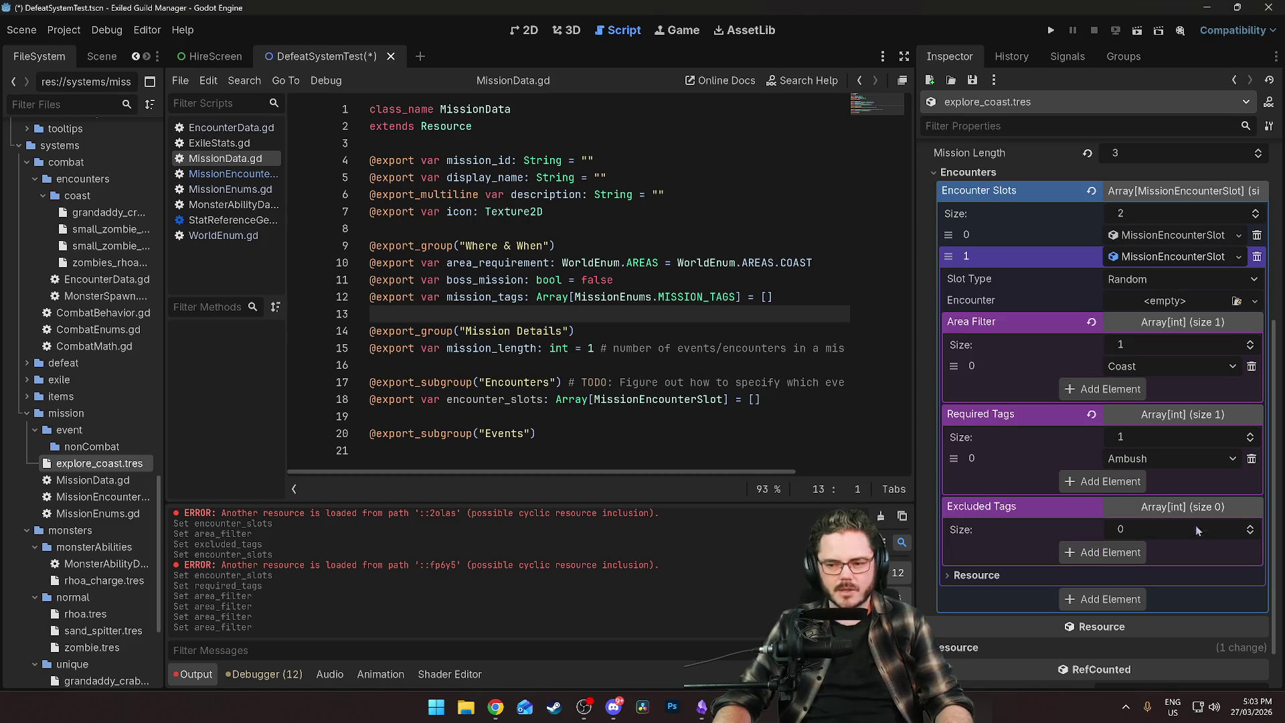
click(1182, 507)
click(1168, 257)
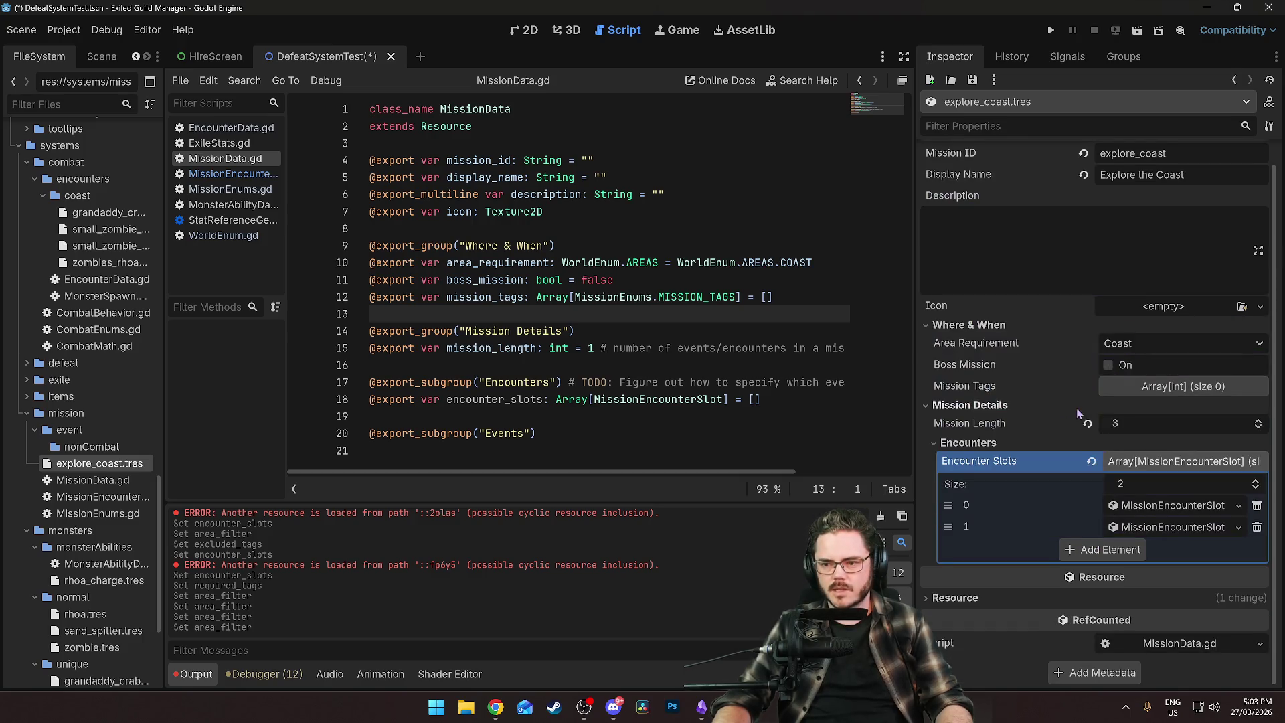
- Add a third encounter slot with a new MissionEncounterSlot set to Mandatory, then clear it
click(1130, 549)
click(1161, 550)
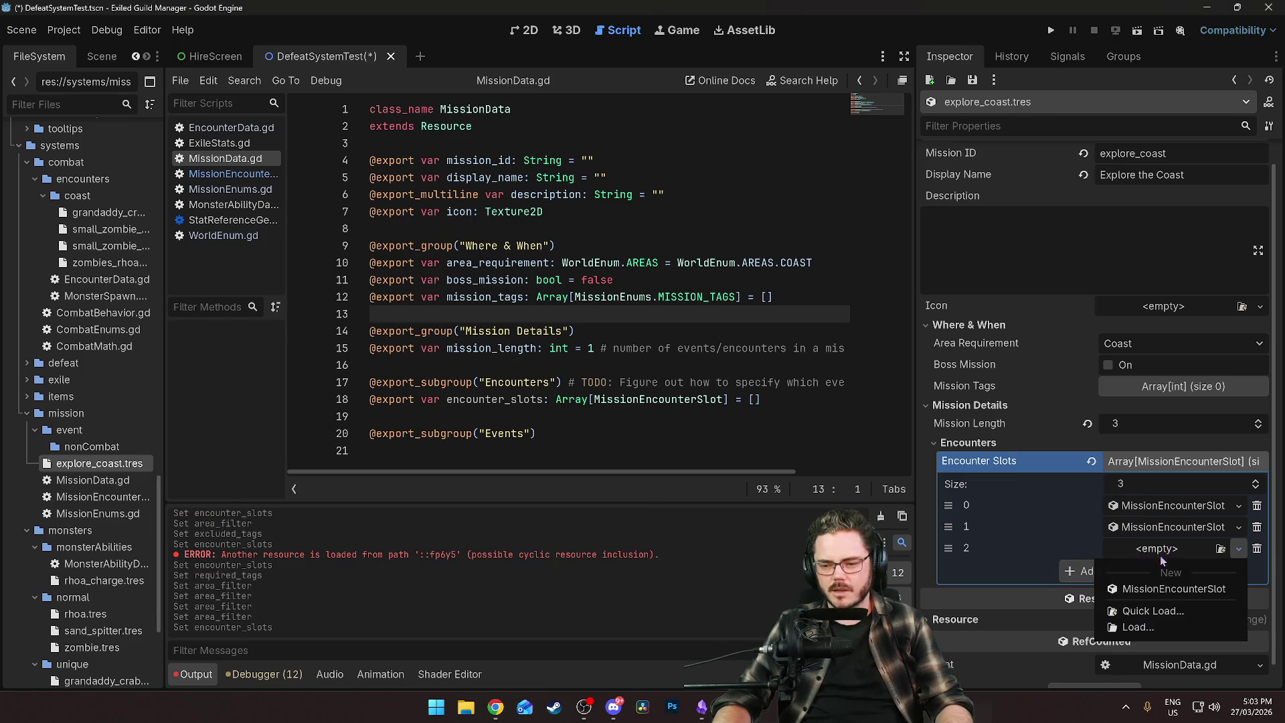
click(1174, 588)
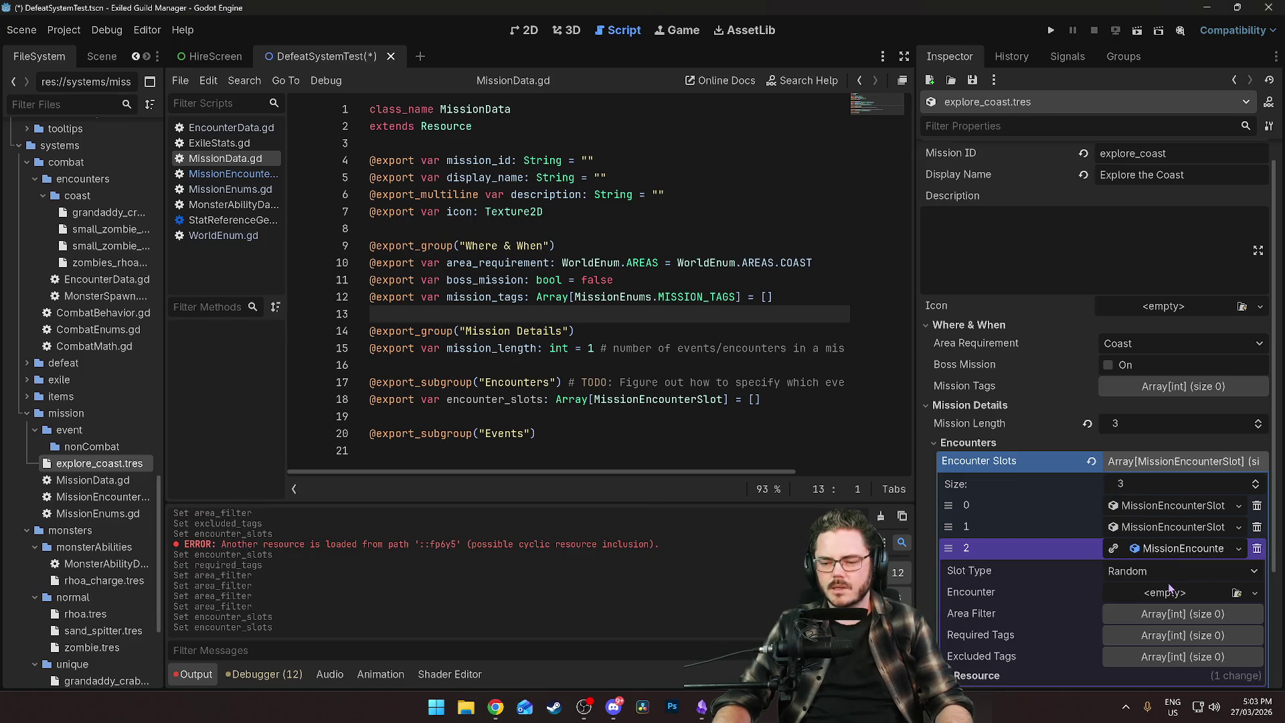
click(1176, 548)
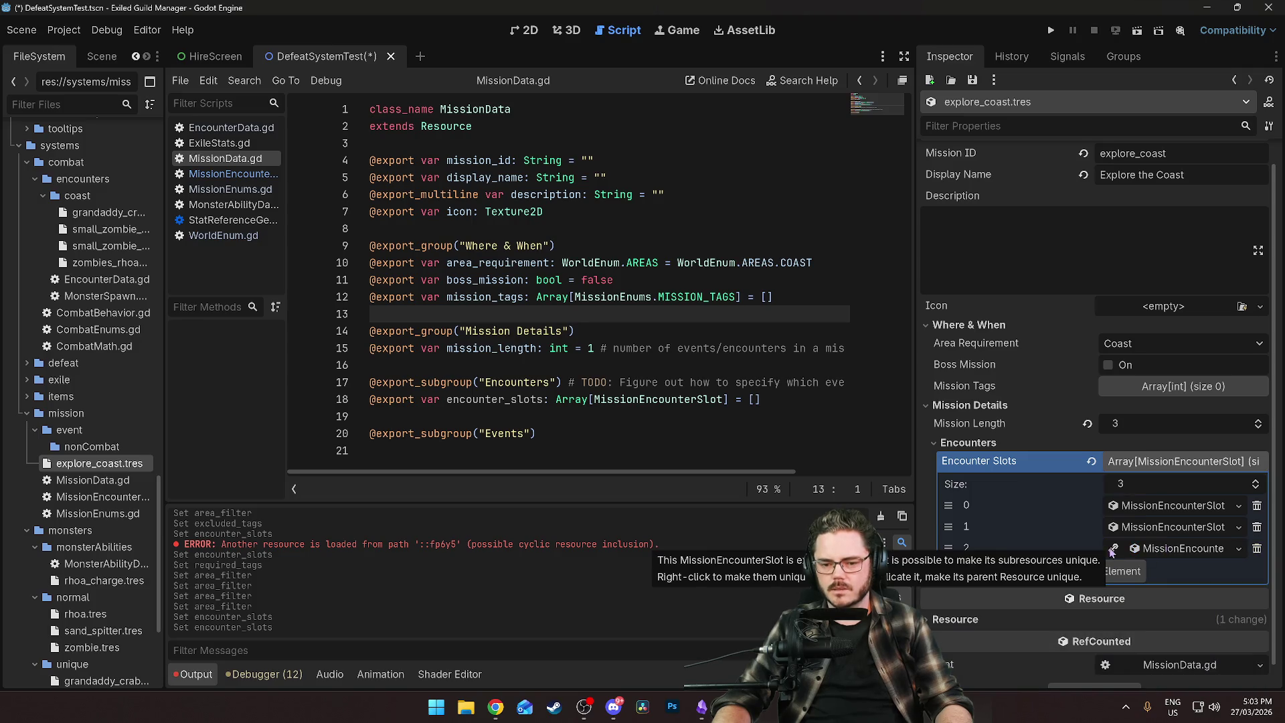
click(1150, 550)
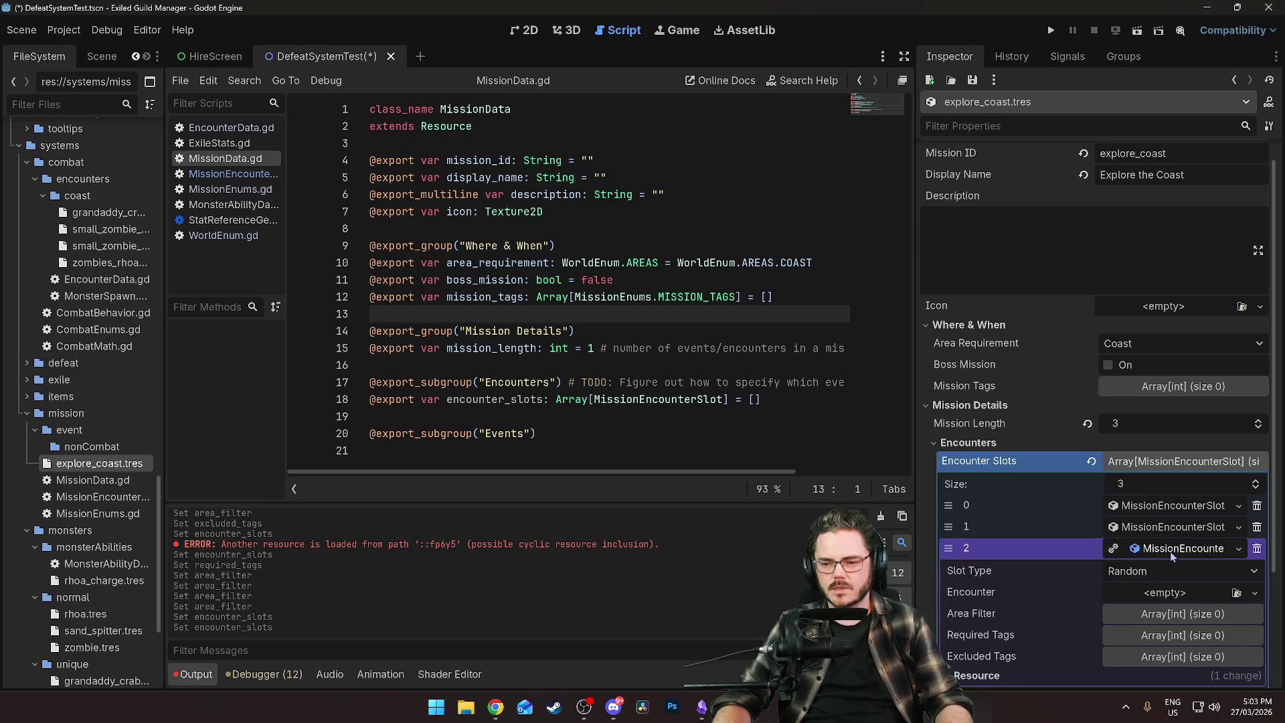
scroll(1172, 556, down, 1)
click(1156, 510)
click(1146, 530)
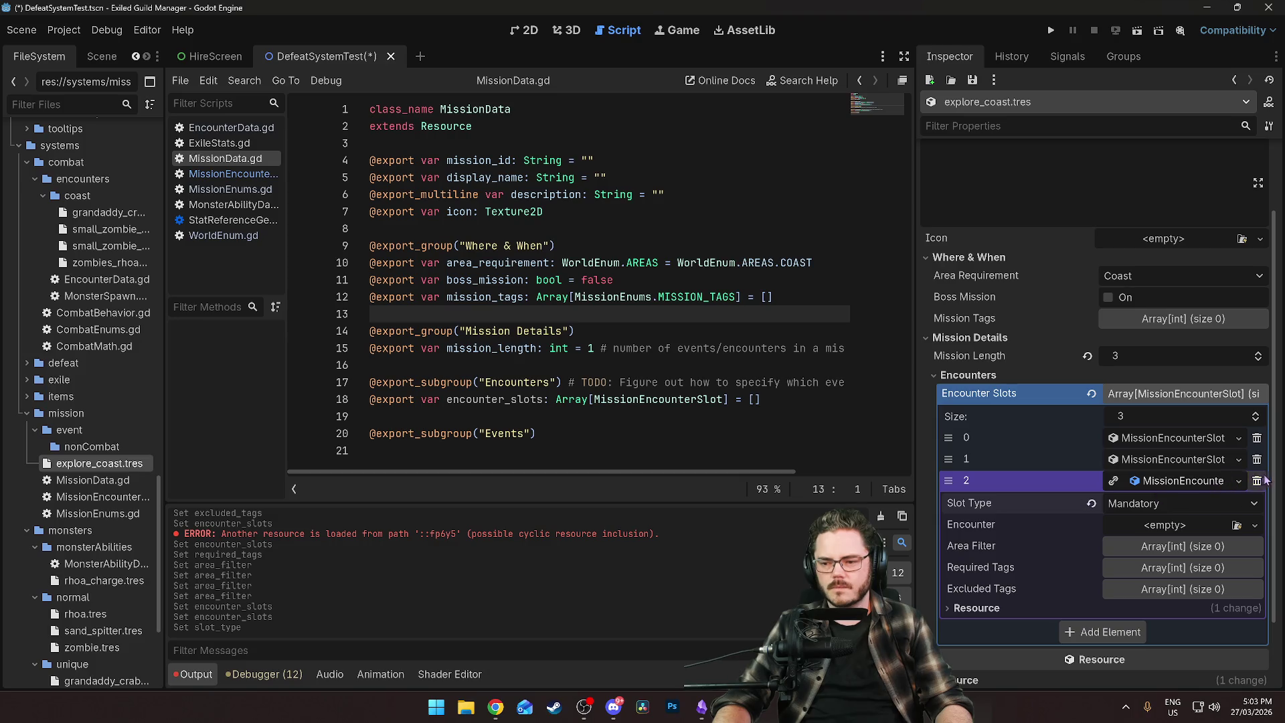
click(1257, 481)
click(1103, 549)
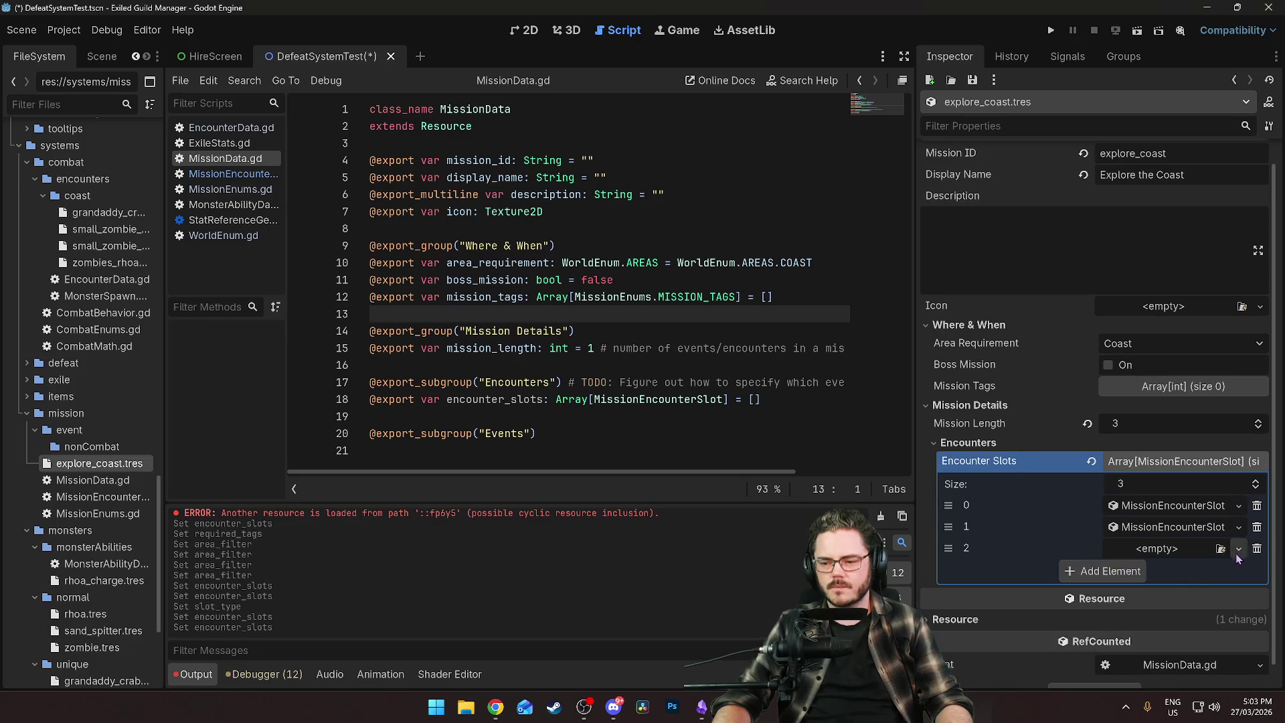
- Recreate slot 2 as a fresh Mandatory MissionEncounterSlot with a new EncounterData encounter
click(1237, 549)
click(1131, 588)
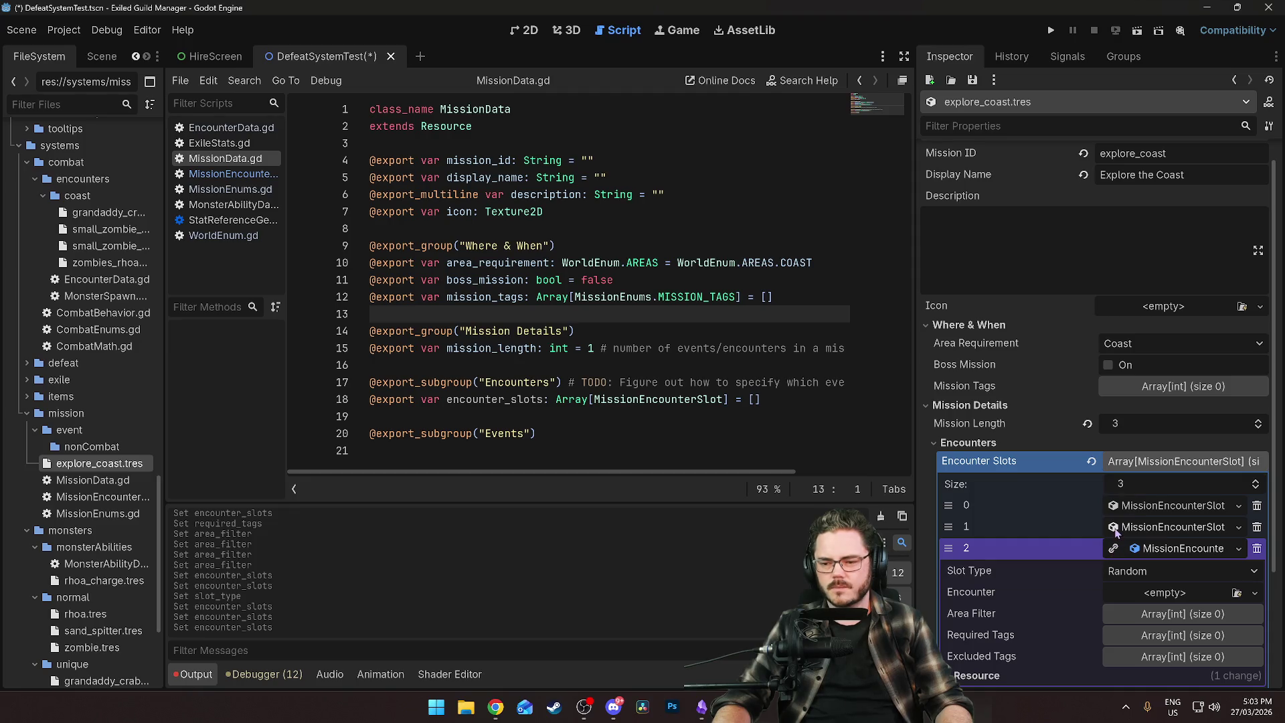
scroll(1100, 503, down, 3)
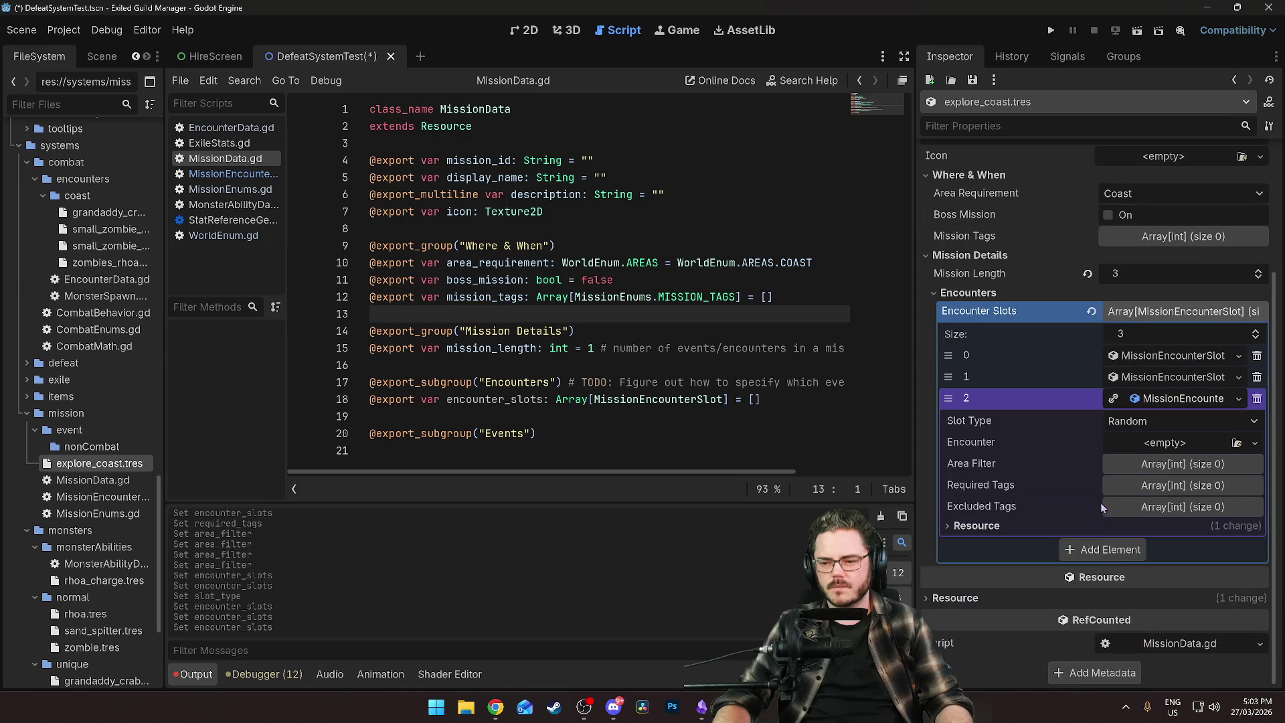
click(1154, 423)
click(1138, 458)
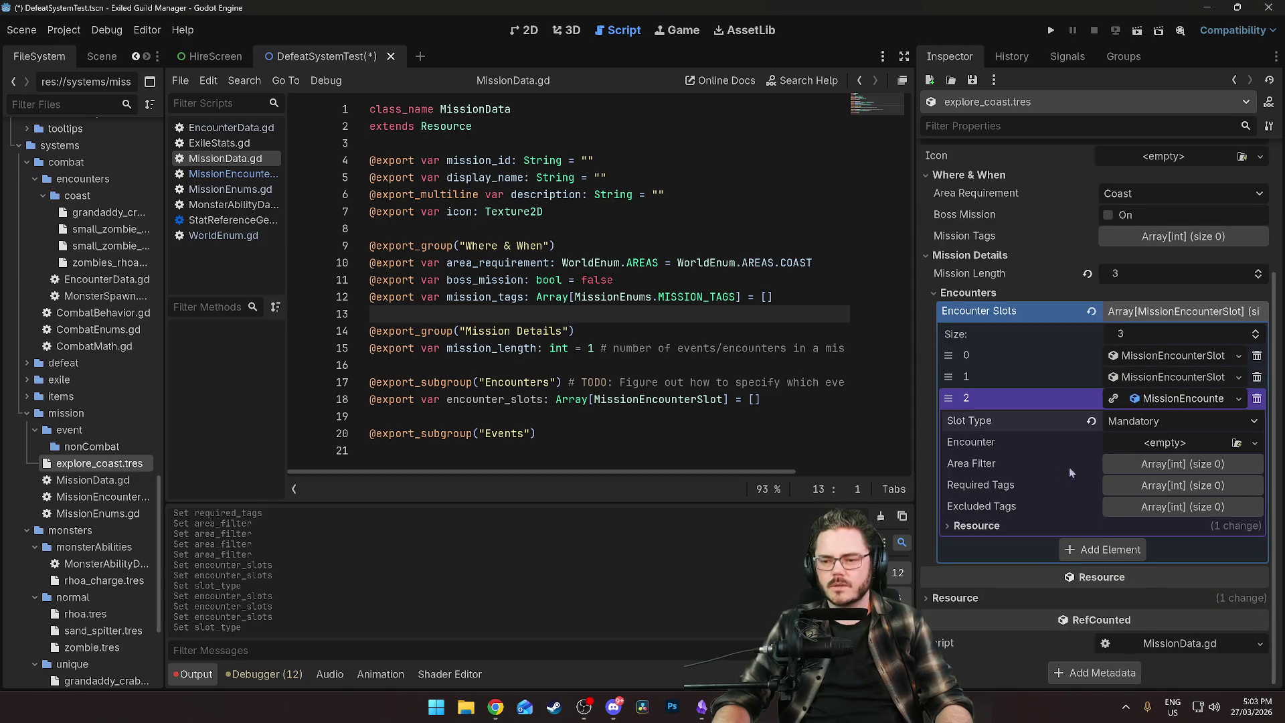
click(1156, 444)
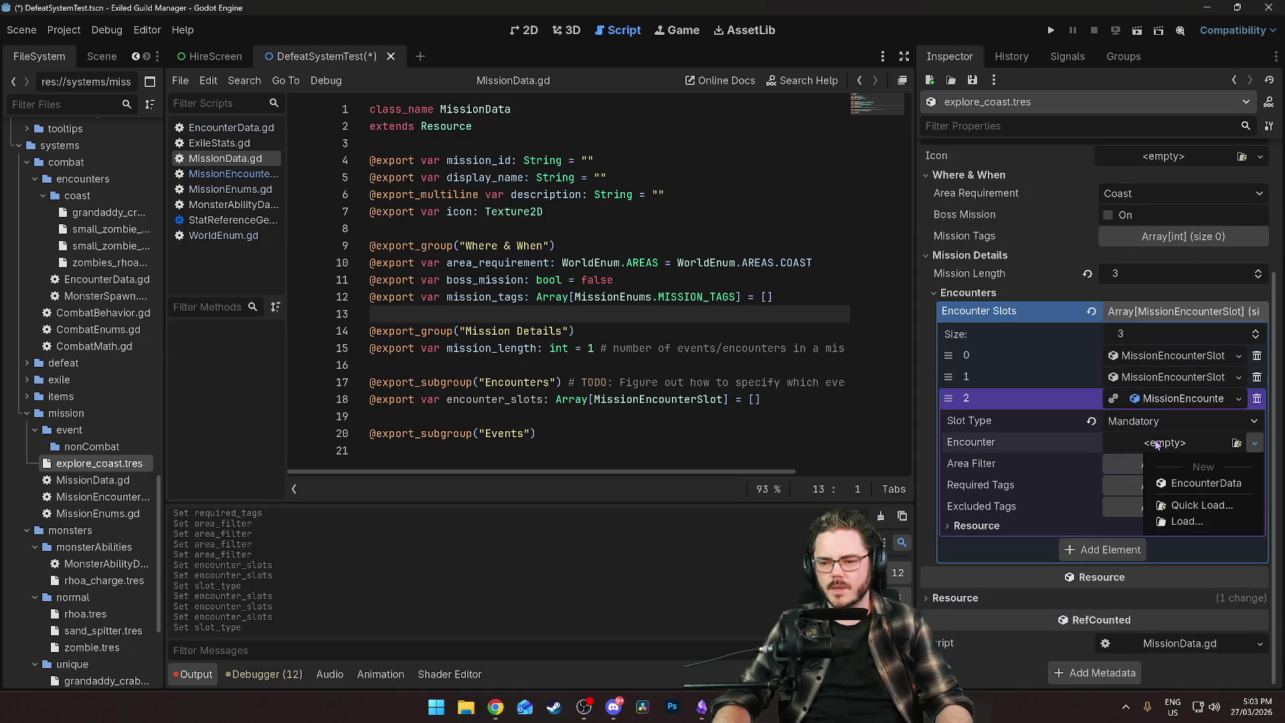
click(1179, 485)
click(1195, 444)
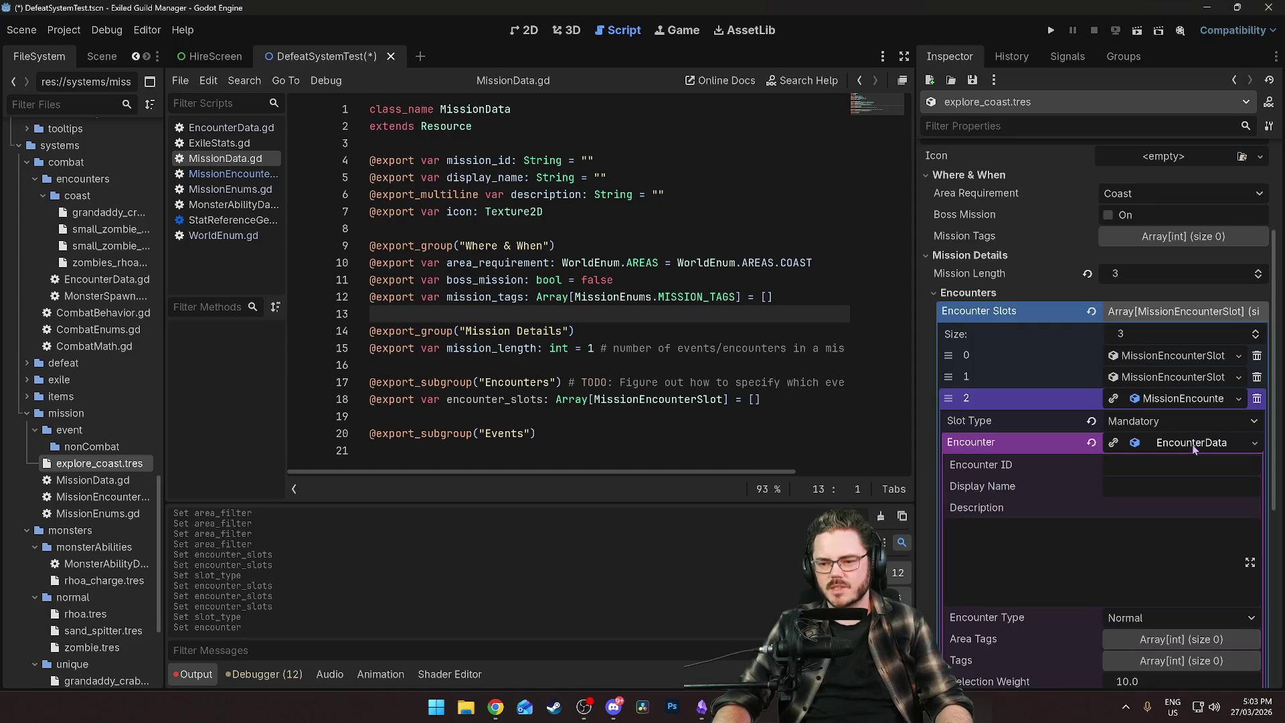
click(1195, 445)
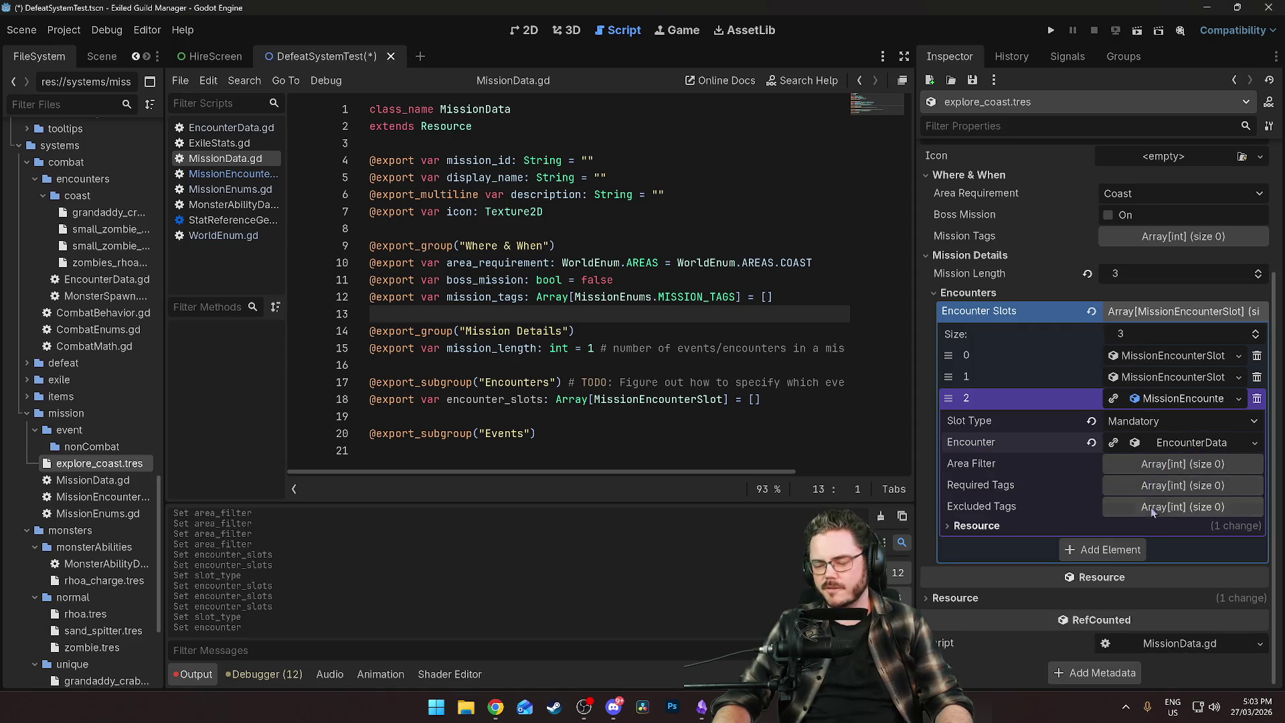
click(1187, 447)
scroll(1181, 455, down, 3)
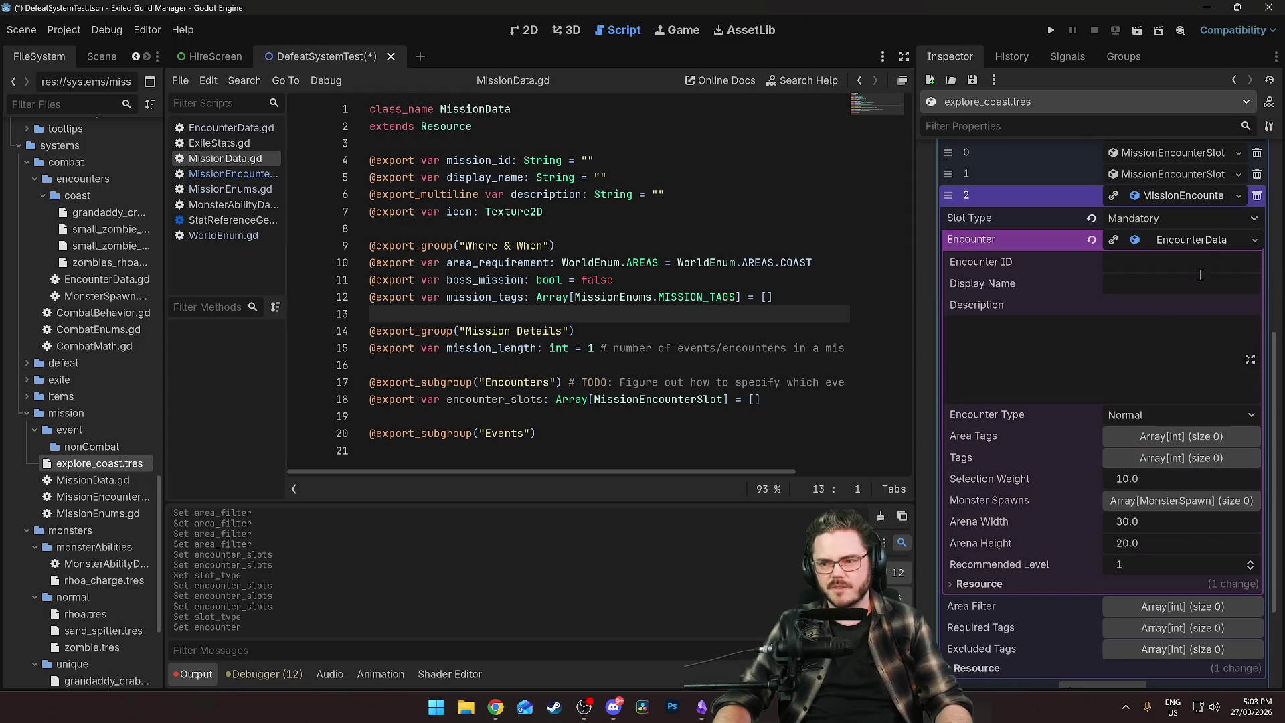
click(1092, 240)
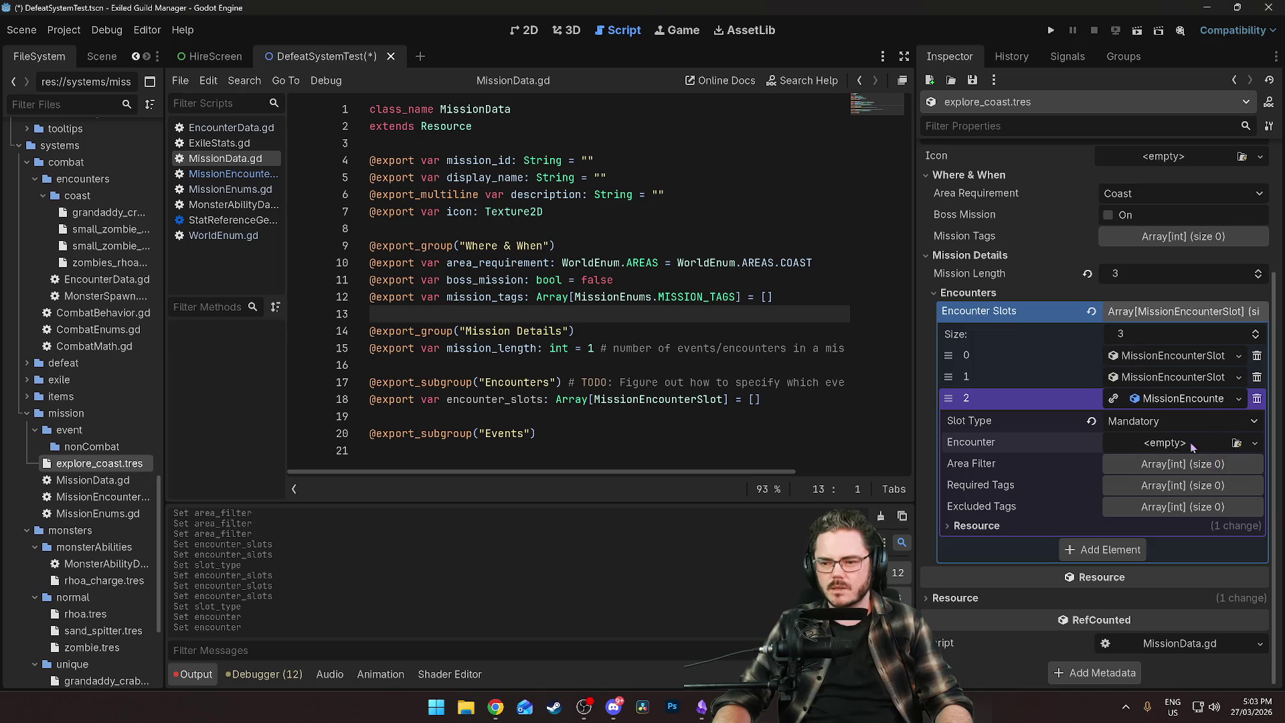
- Quick Load grandaddy_crab_bossfight.tres as the third slot's encounter
click(1254, 443)
click(1211, 509)
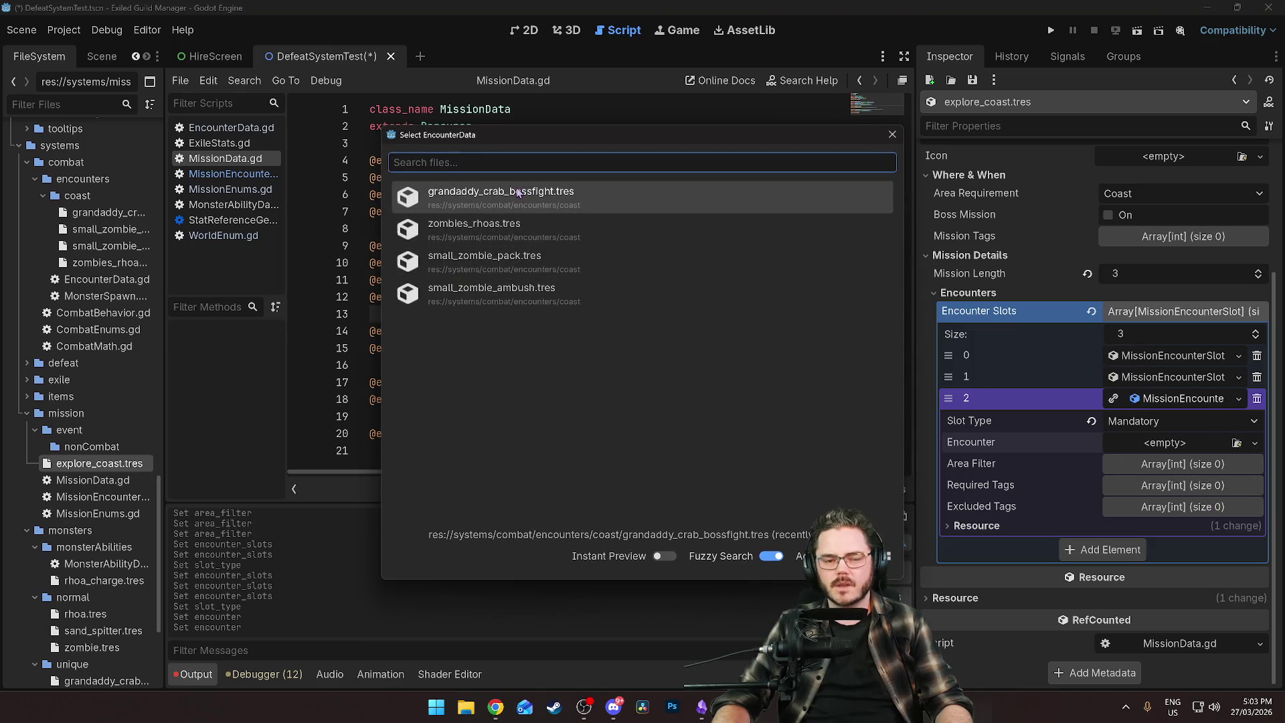
double_click(519, 192)
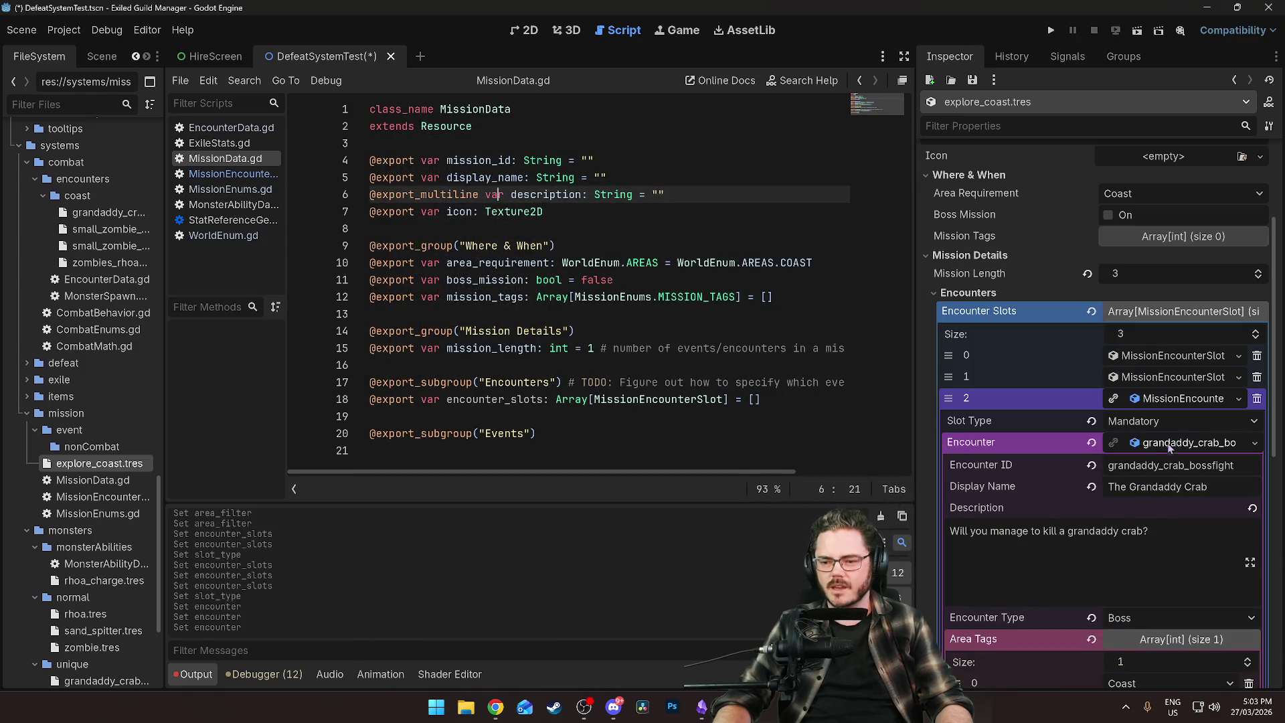
click(1169, 445)
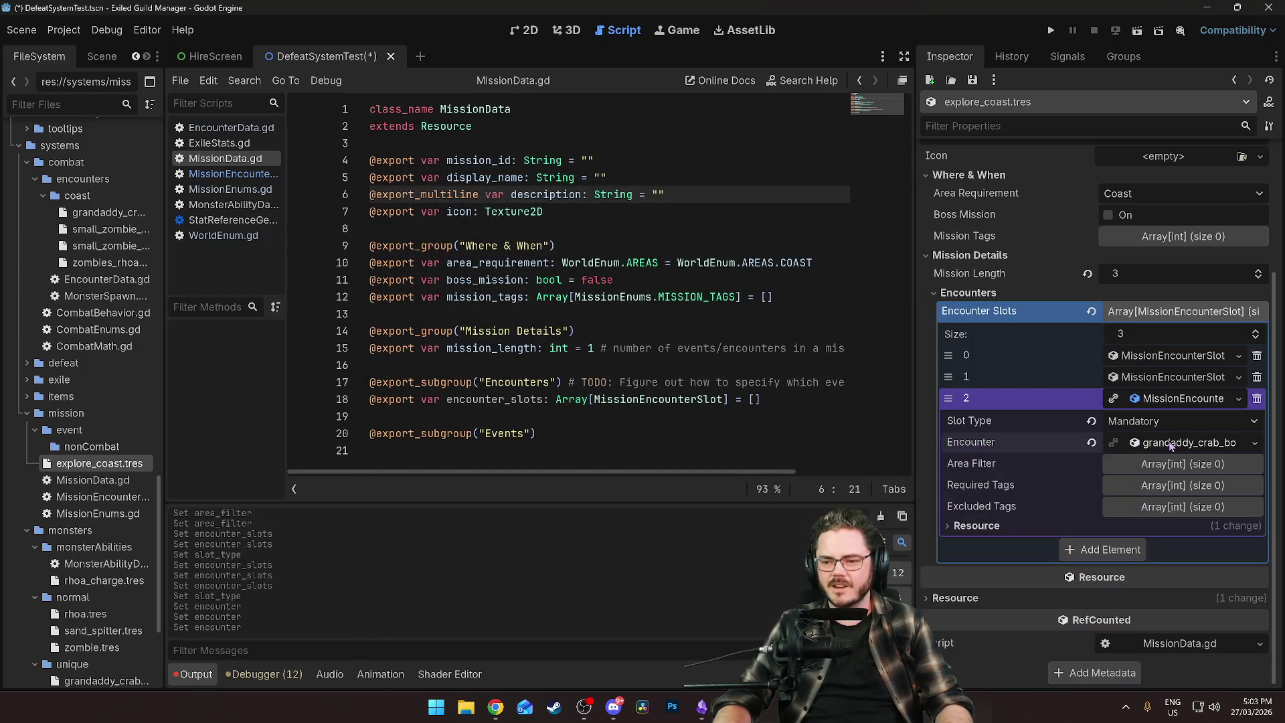
- Review slot 1's settings, then collapse the expanded encounter slots
click(1148, 372)
click(1157, 367)
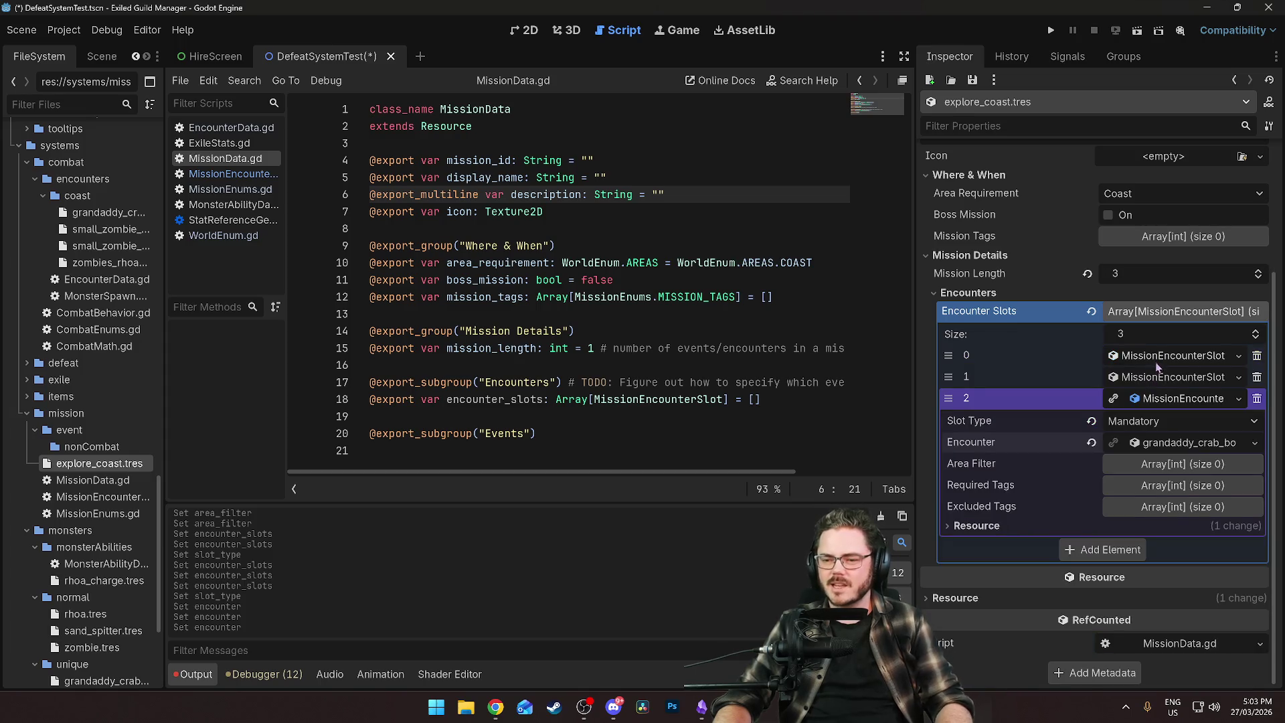
click(1157, 376)
click(1156, 376)
click(1157, 376)
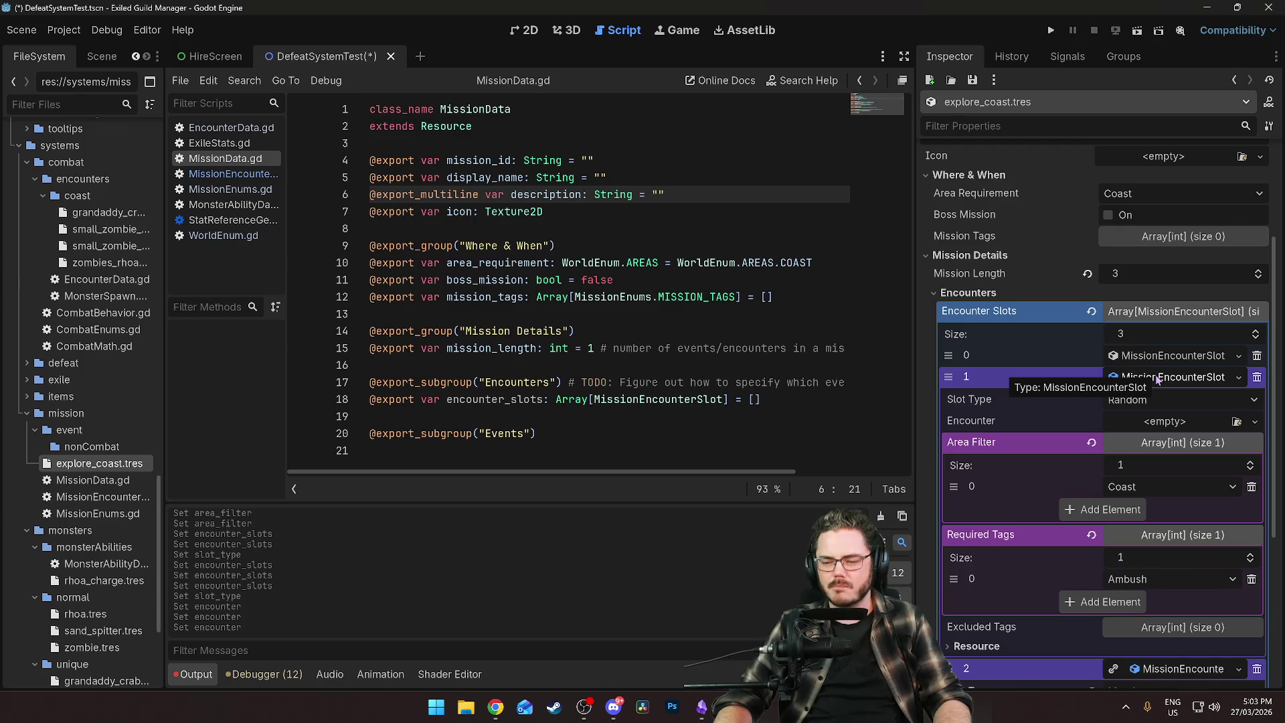
click(1157, 377)
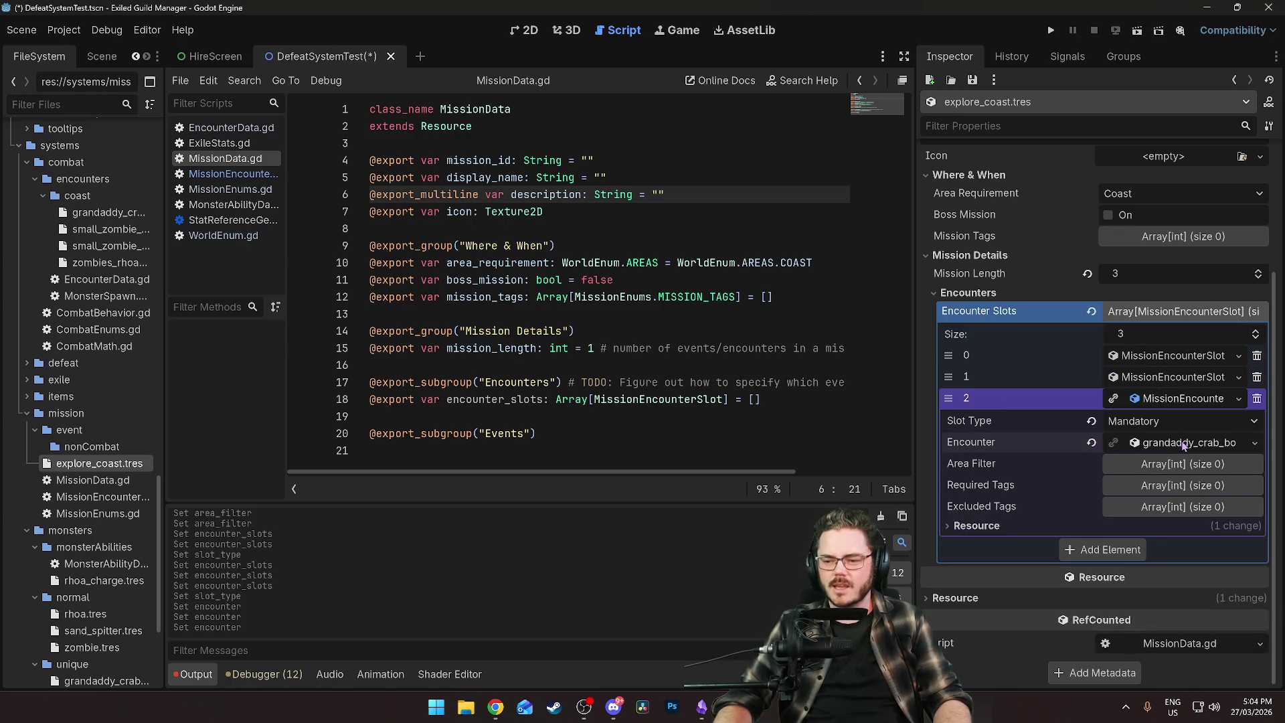
click(1173, 377)
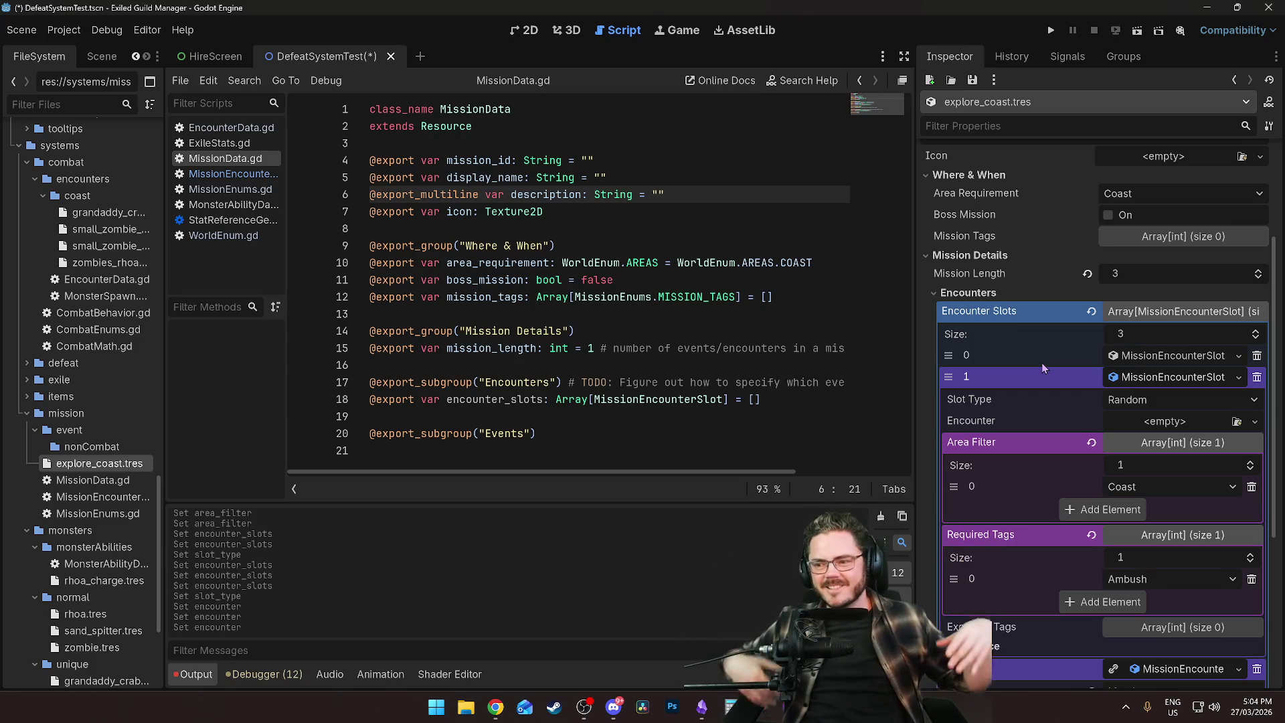
key(alt+Tab)
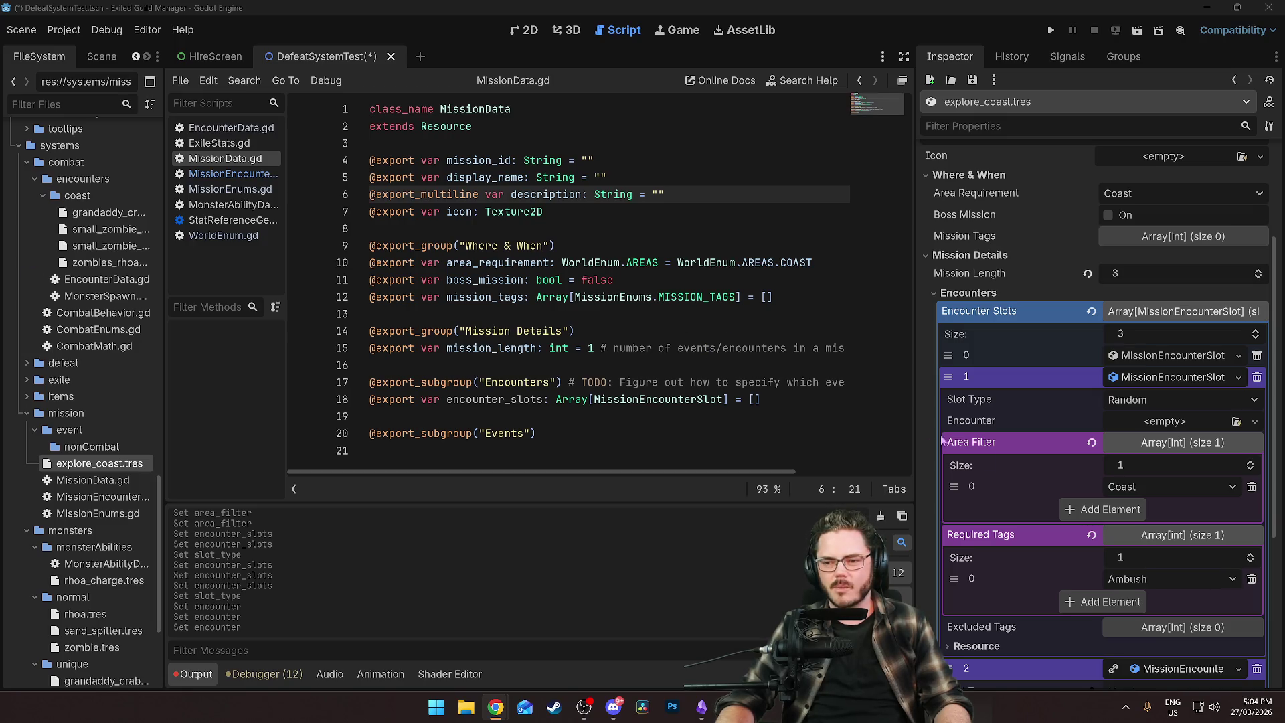
click(1158, 378)
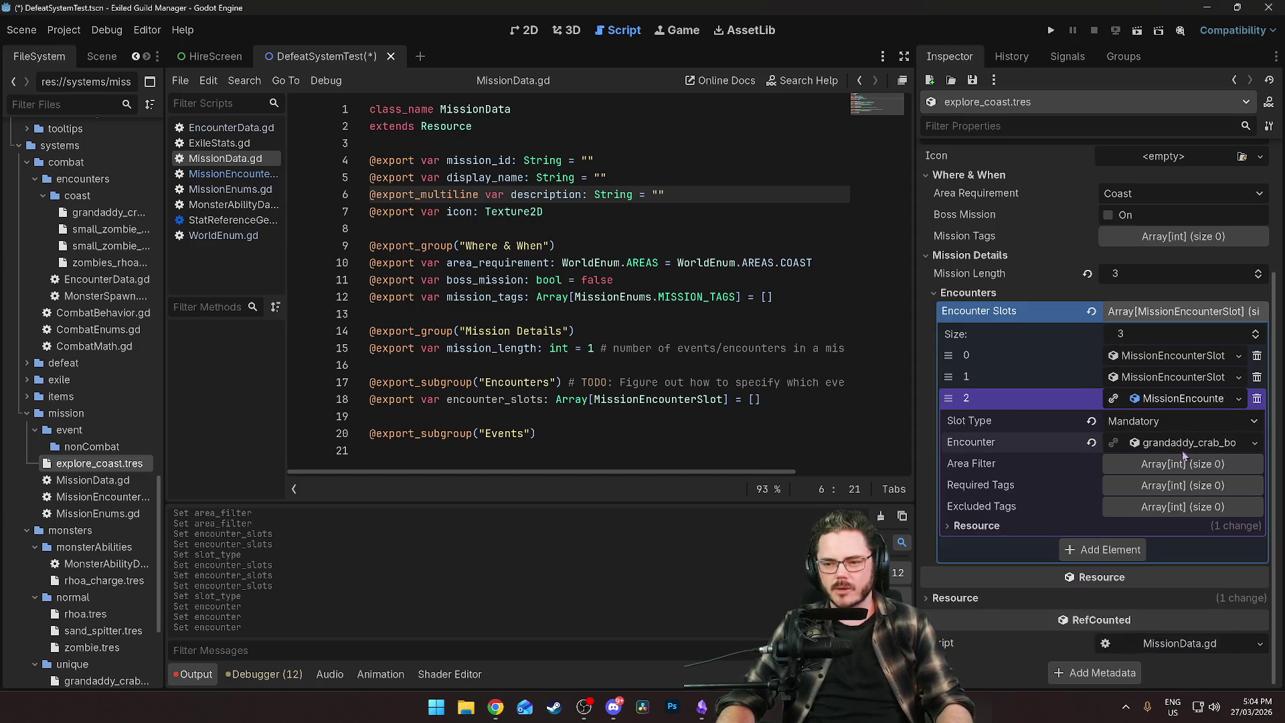
- Delete all encounter slots and reset Mission Length to its default of 1
click(1172, 400)
click(1169, 524)
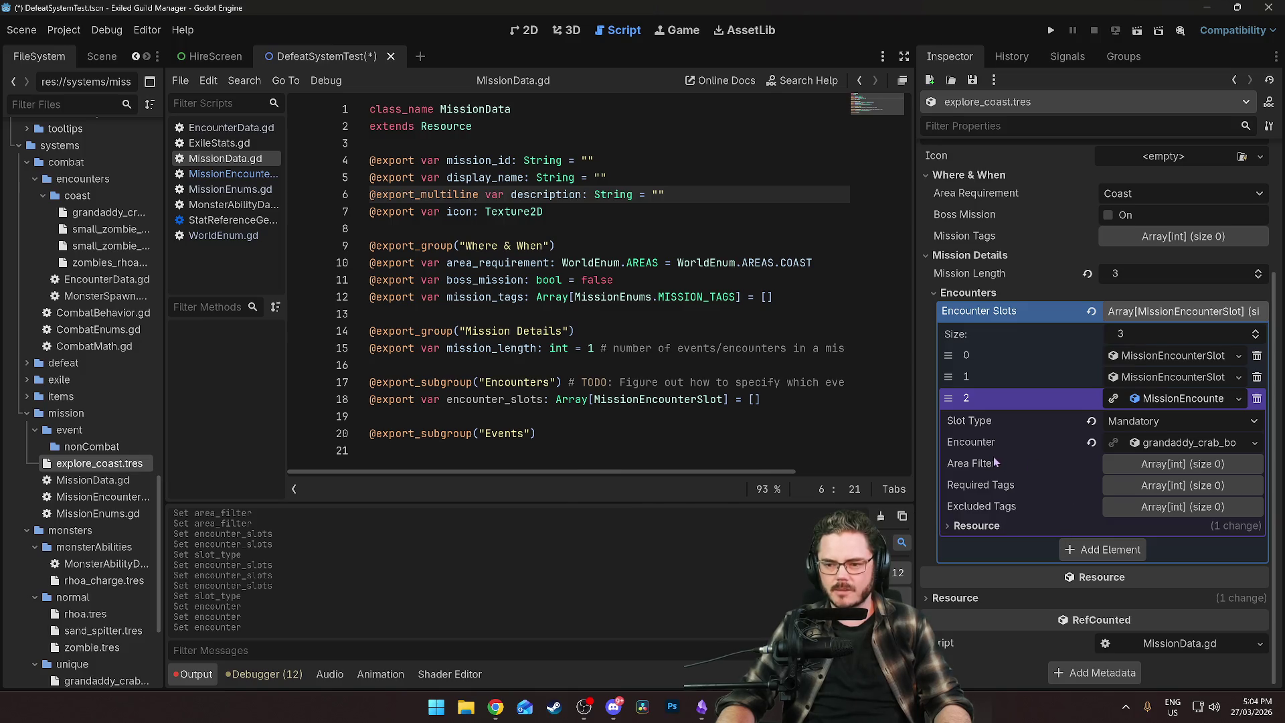
click(1256, 398)
click(1256, 527)
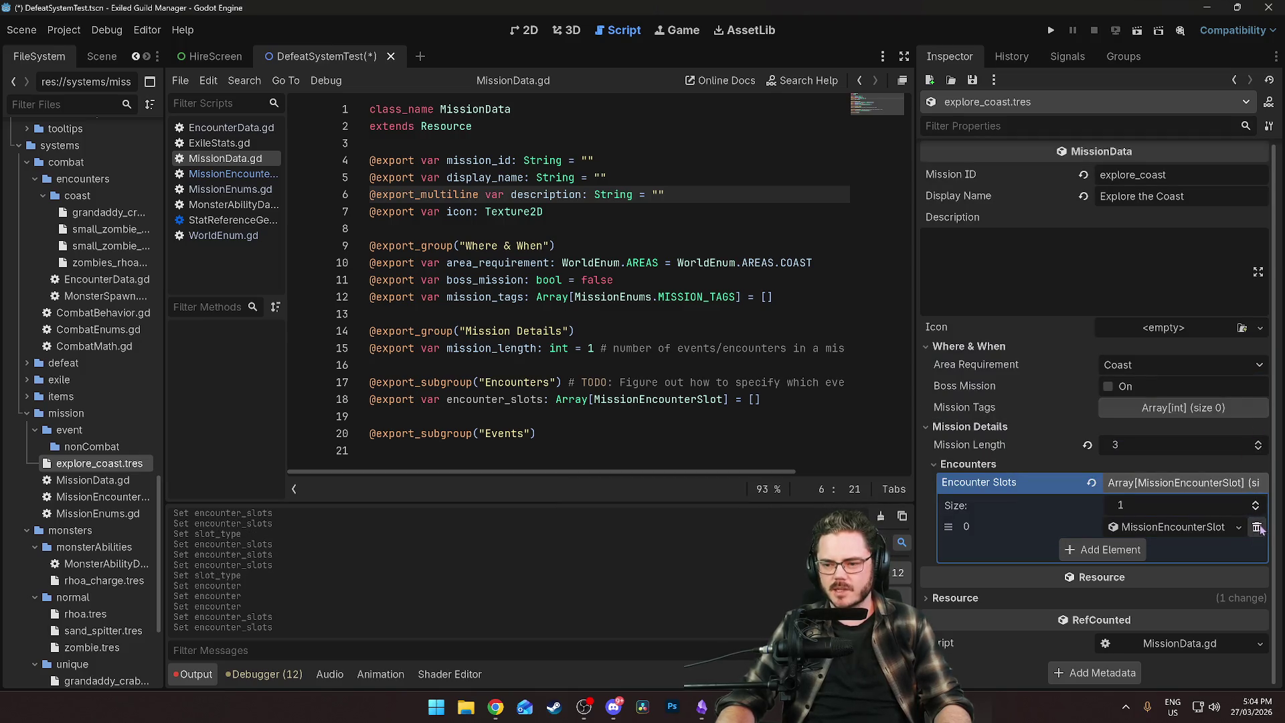
click(1256, 528)
click(1092, 446)
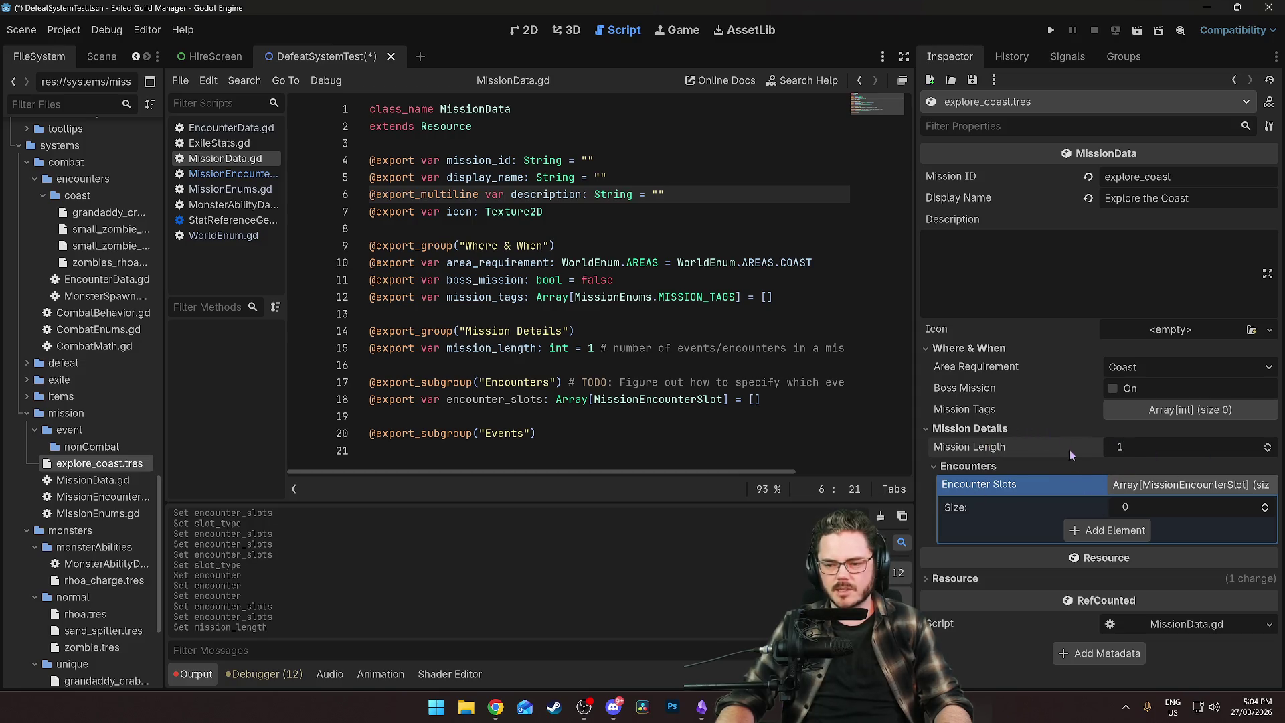
- Add a new MissionEncounterSlot as slot 0 and add Coast to its Area Filter
click(1111, 530)
click(1162, 531)
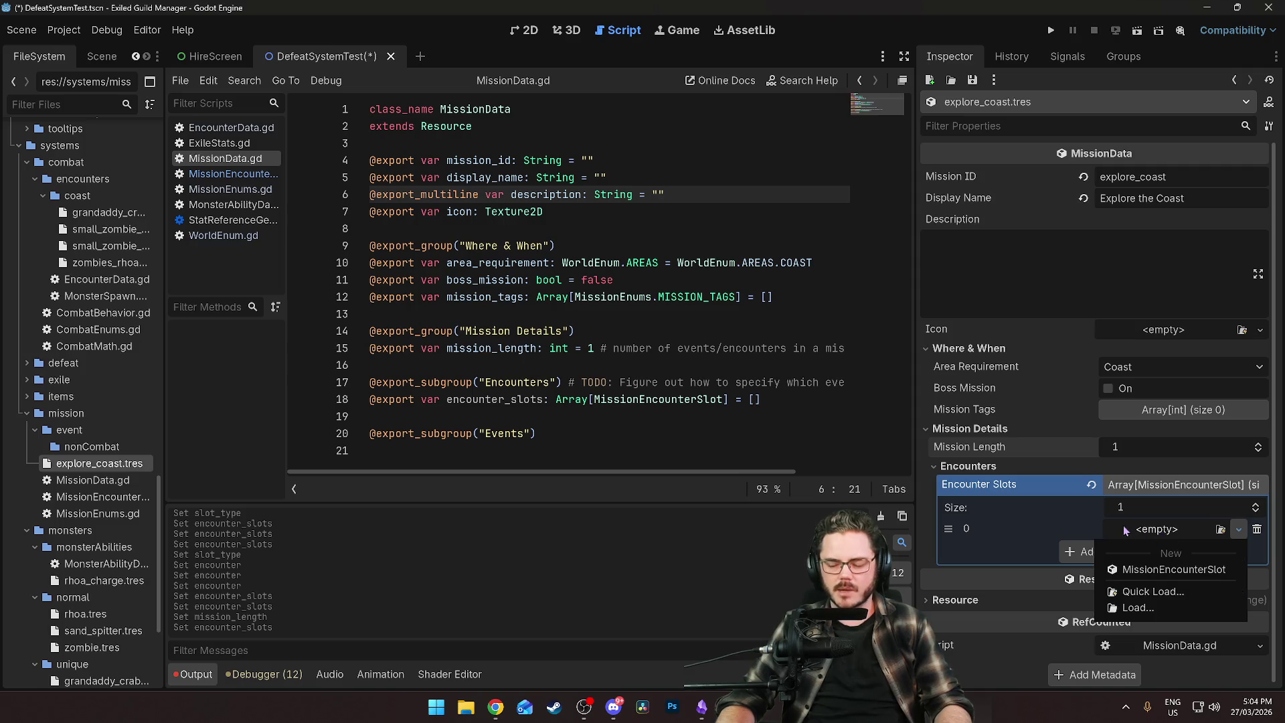
click(1174, 571)
click(1159, 533)
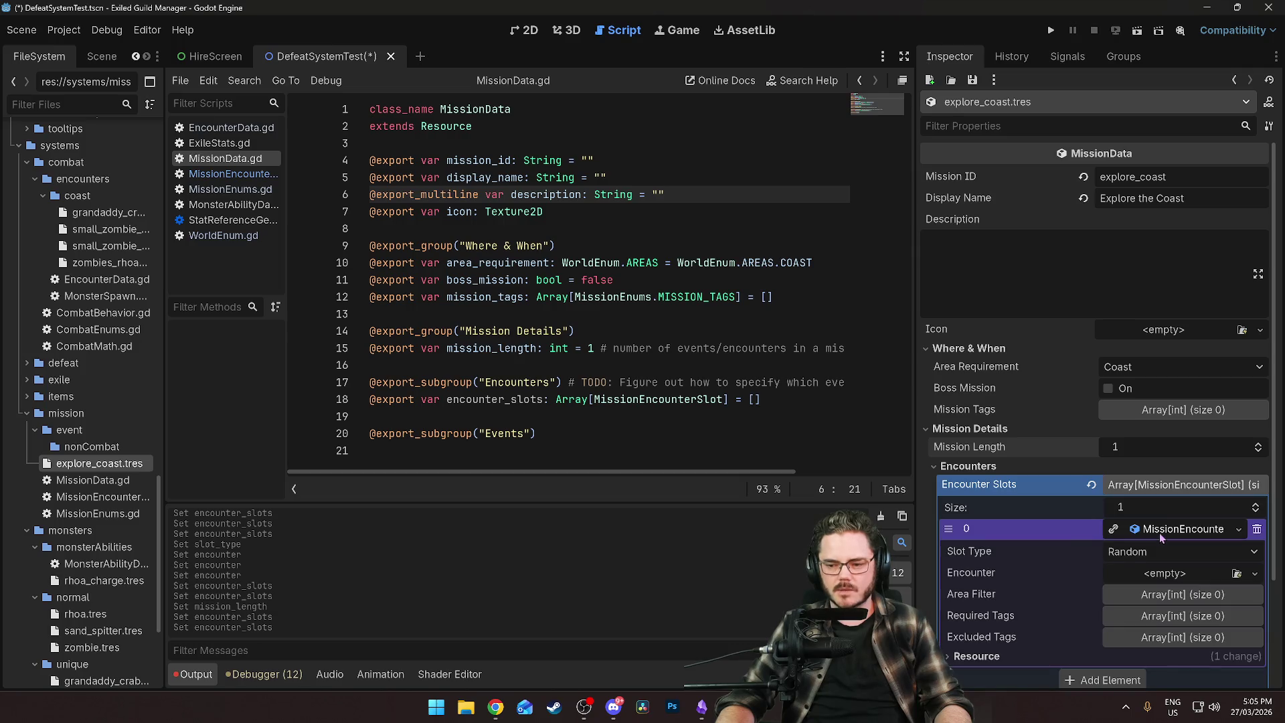
scroll(1035, 562, down, 3)
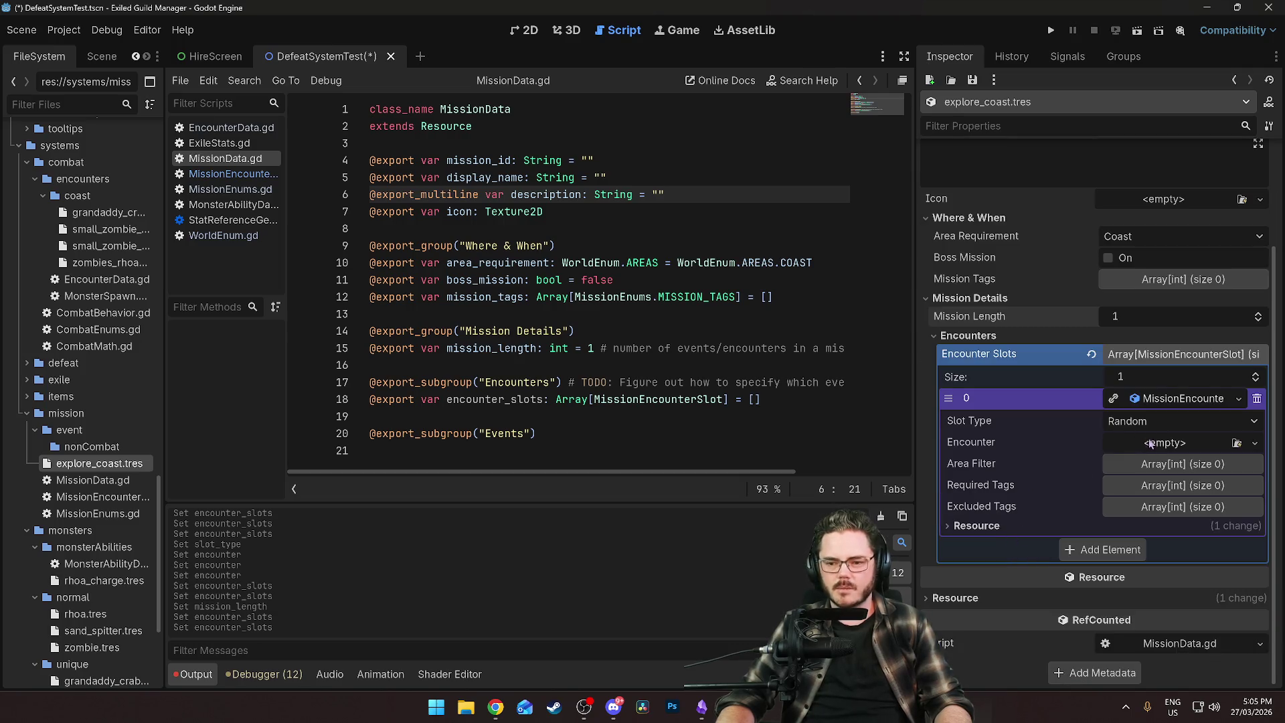
click(1130, 467)
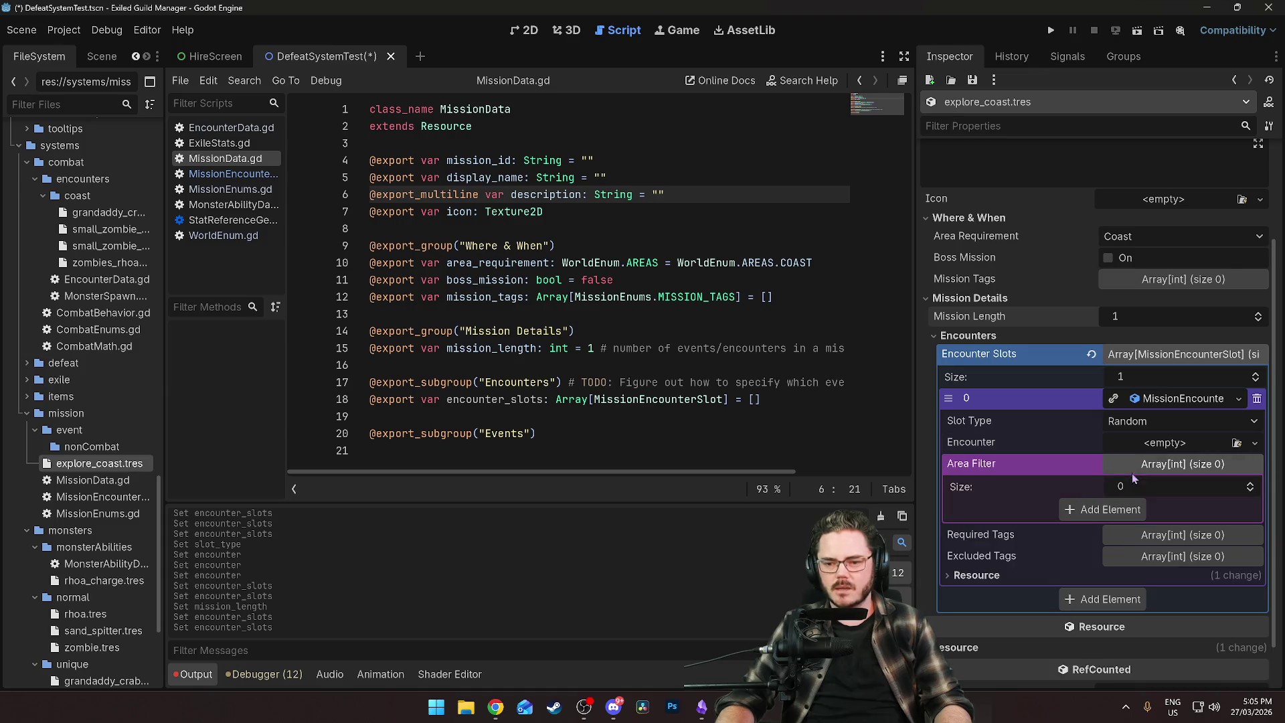
click(1131, 511)
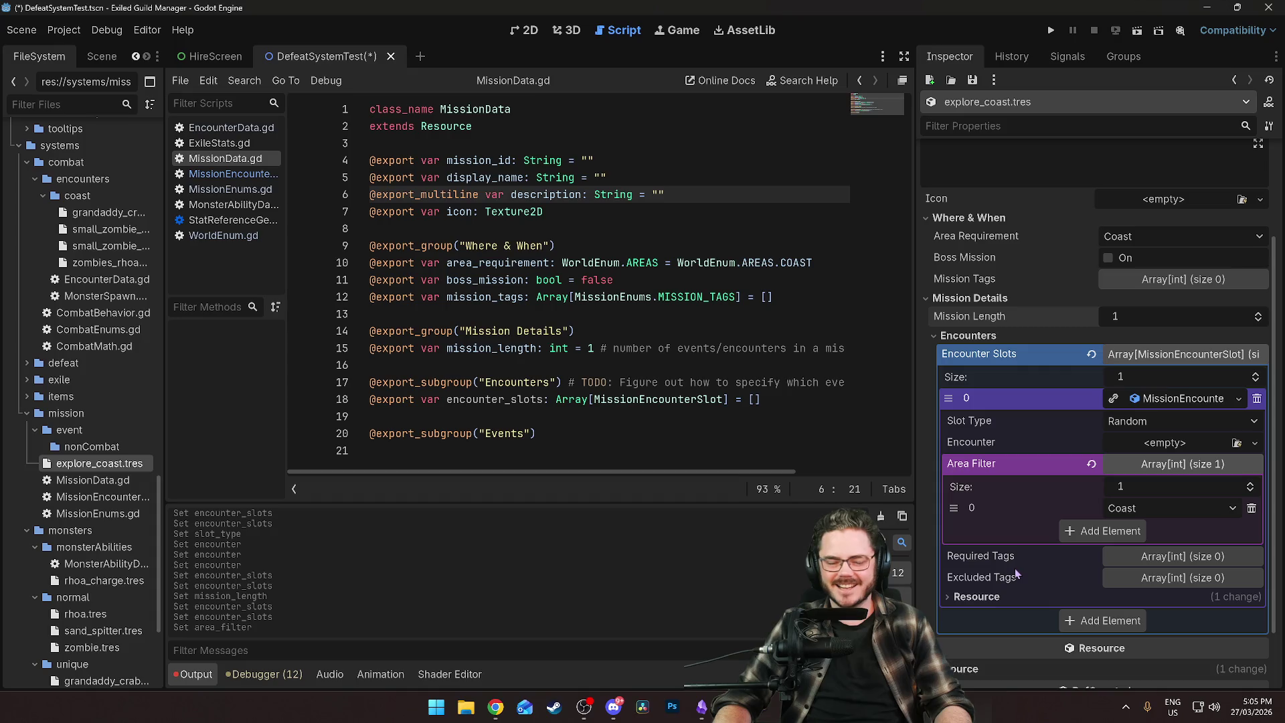
- Add Ambush to the slot's Excluded Tags, then remove it again
click(1160, 580)
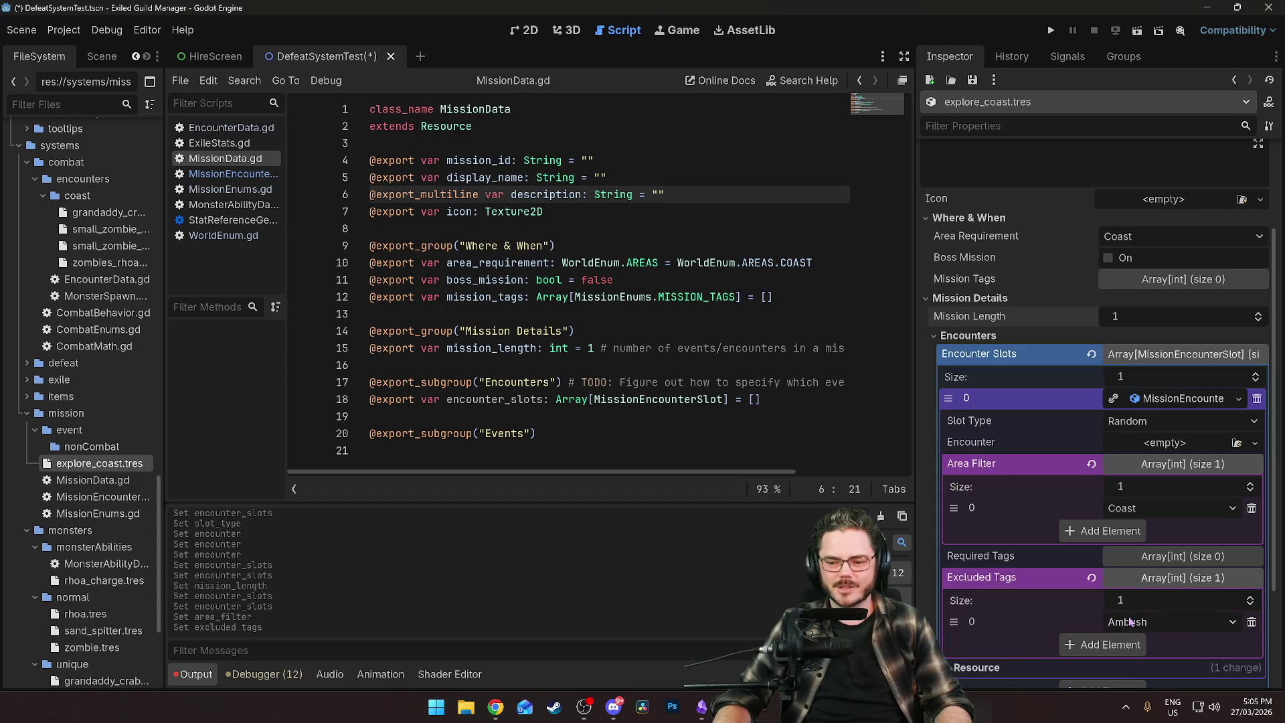
scroll(1024, 619, down, 4)
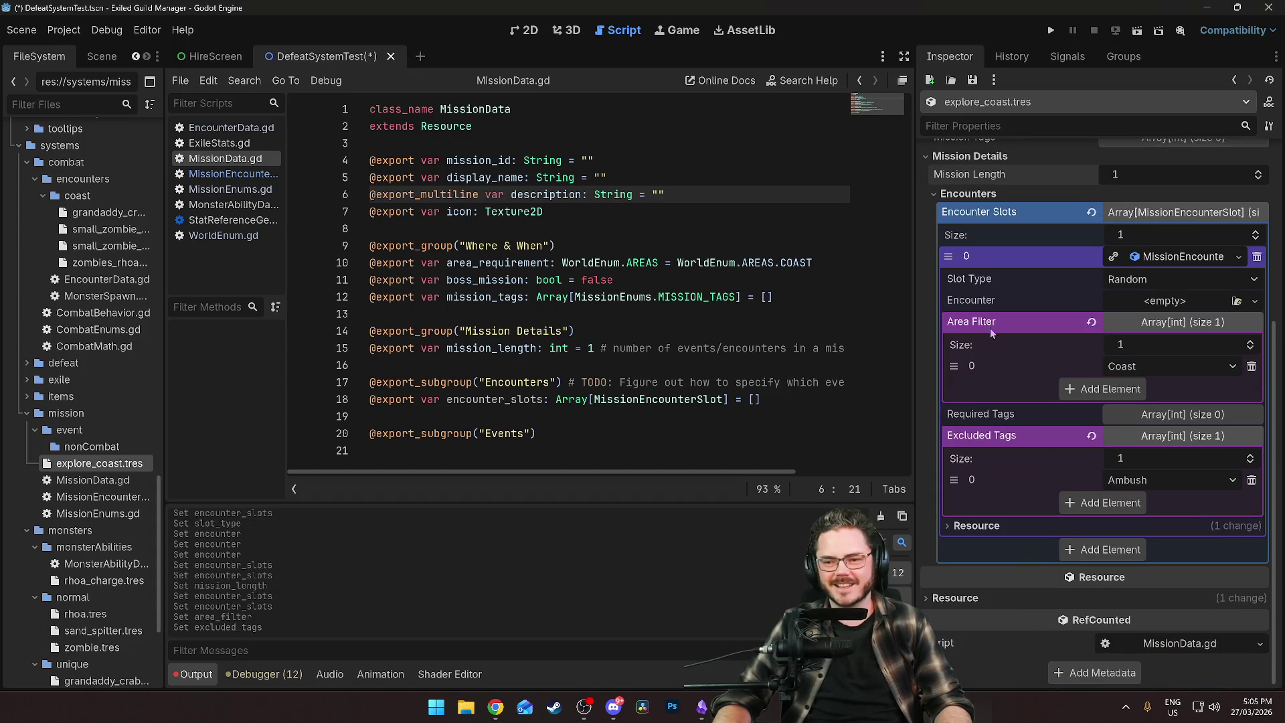
scroll(1041, 419, up, 5)
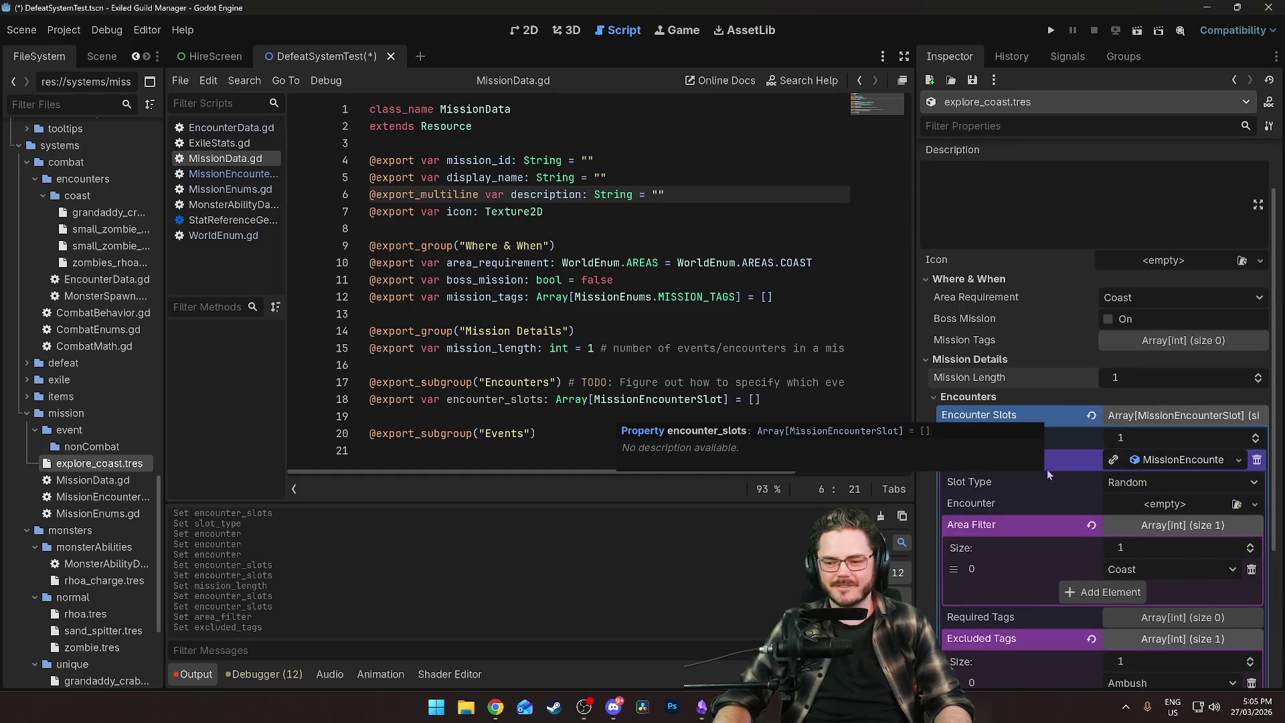
scroll(1023, 528, down, 5)
click(1251, 479)
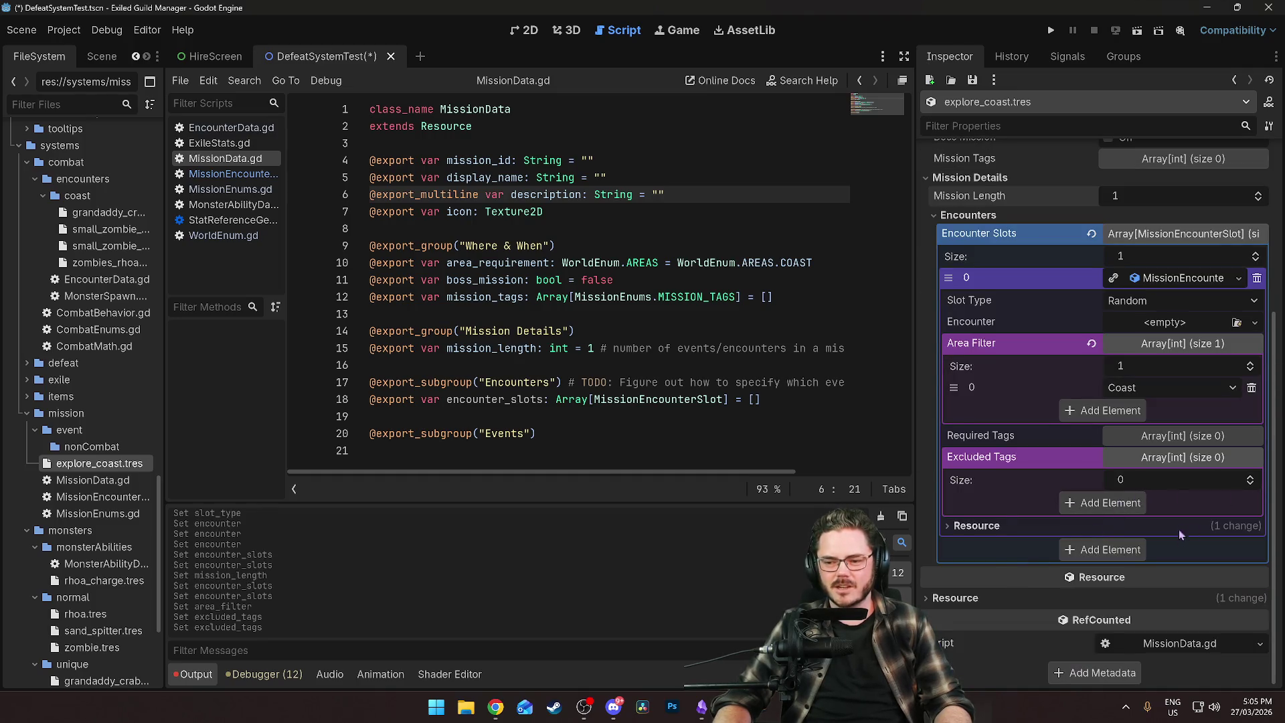
scroll(1023, 455, up, 3)
scroll(1028, 465, down, 1)
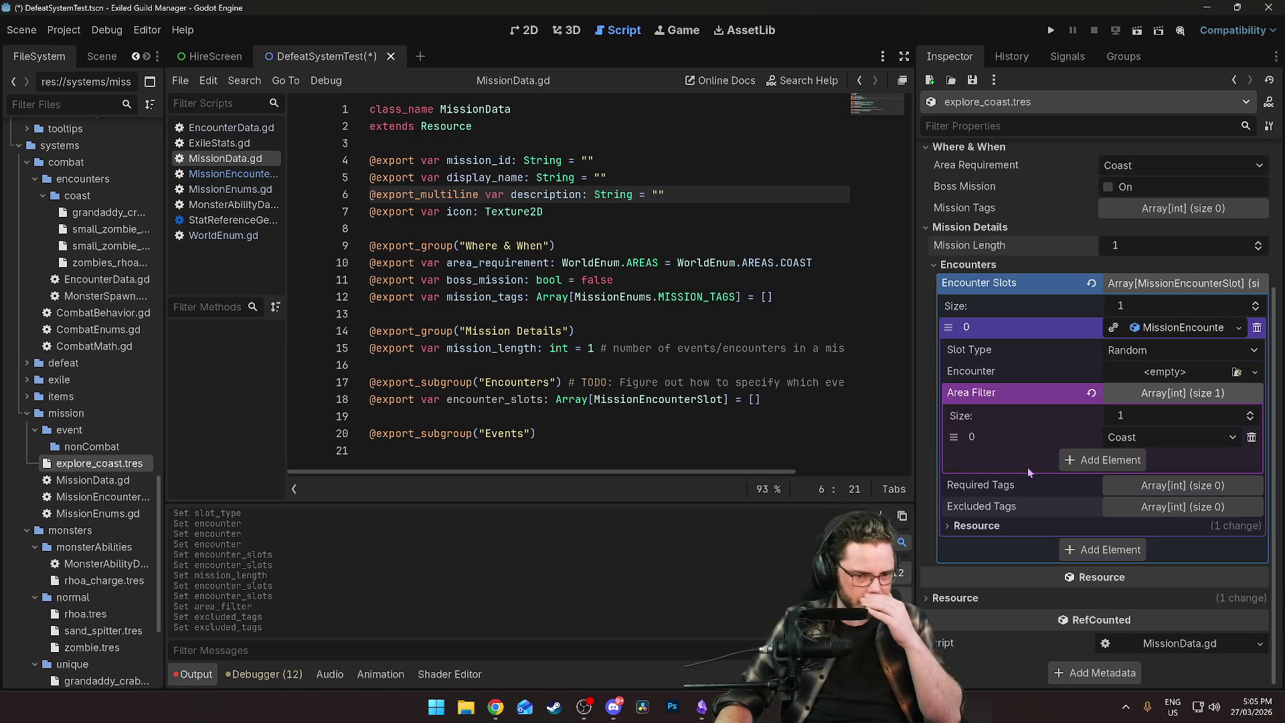
scroll(1026, 467, up, 3)
- Save explore_coast.tres and place the cursor at the Events TODO on line 17
click(1011, 284)
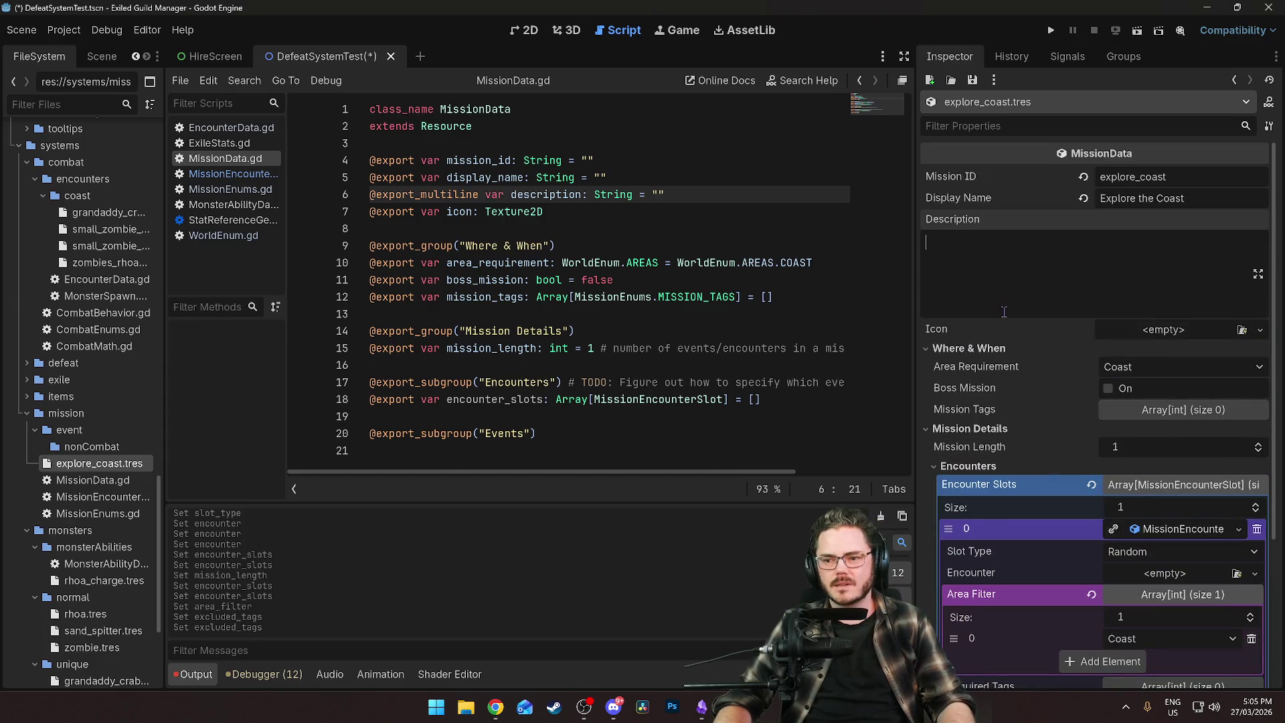
scroll(1003, 312, down, 3)
key(ctrl+s)
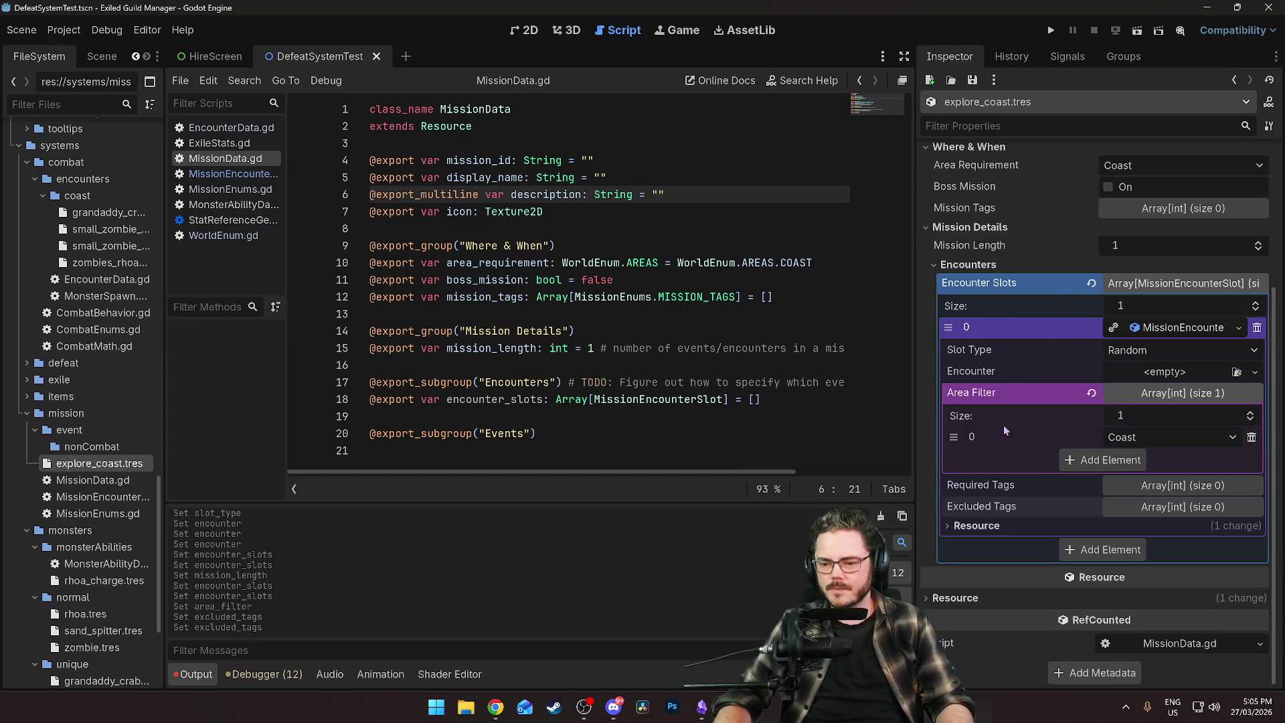
scroll(997, 423, up, 1)
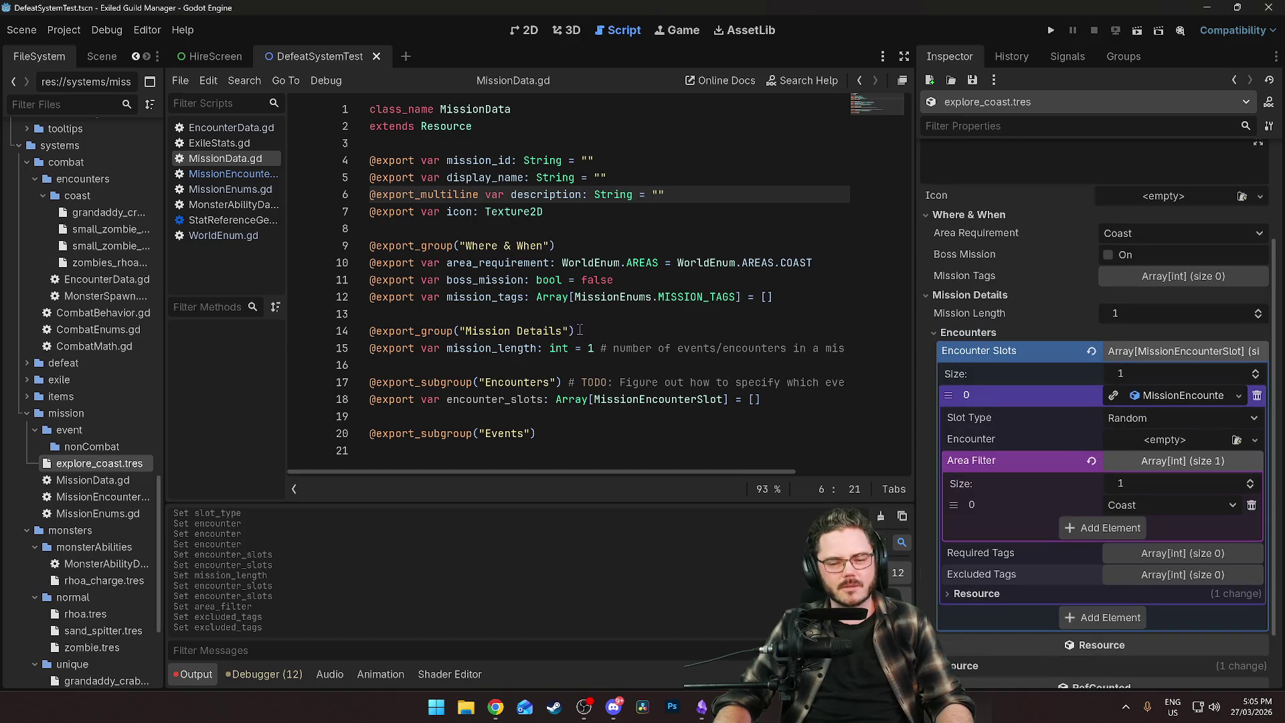
click(651, 438)
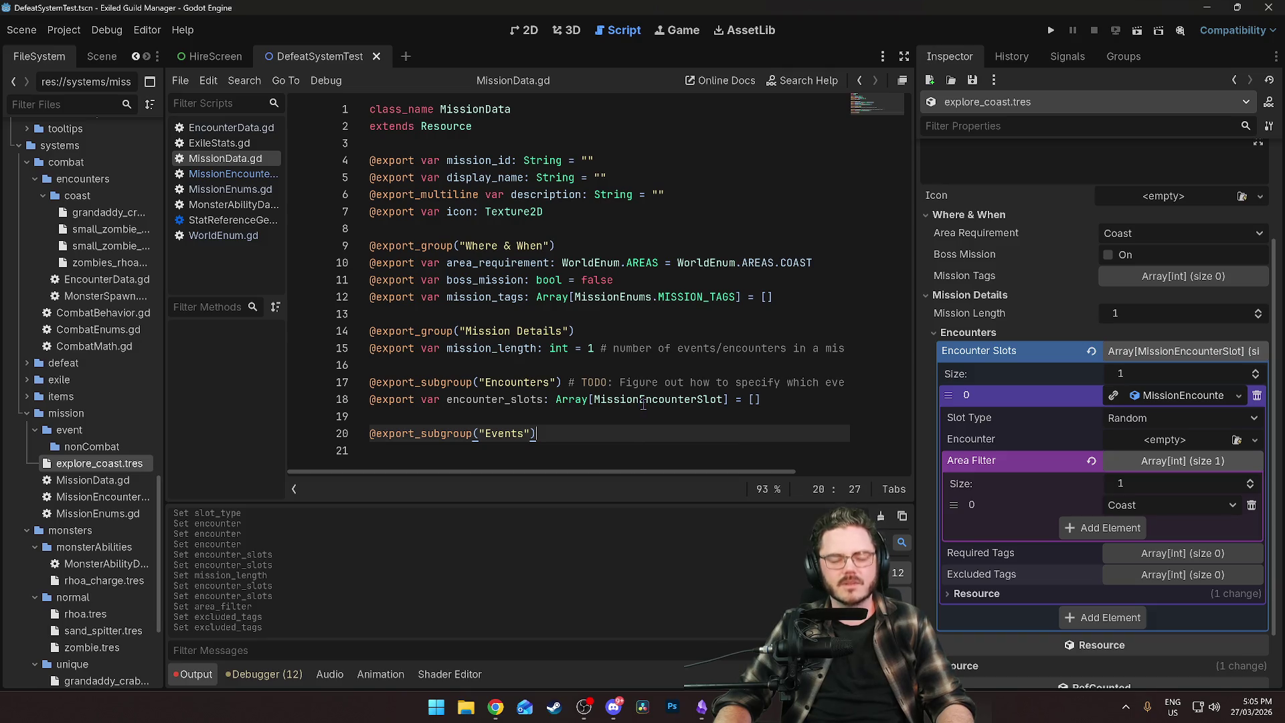
click(570, 382)
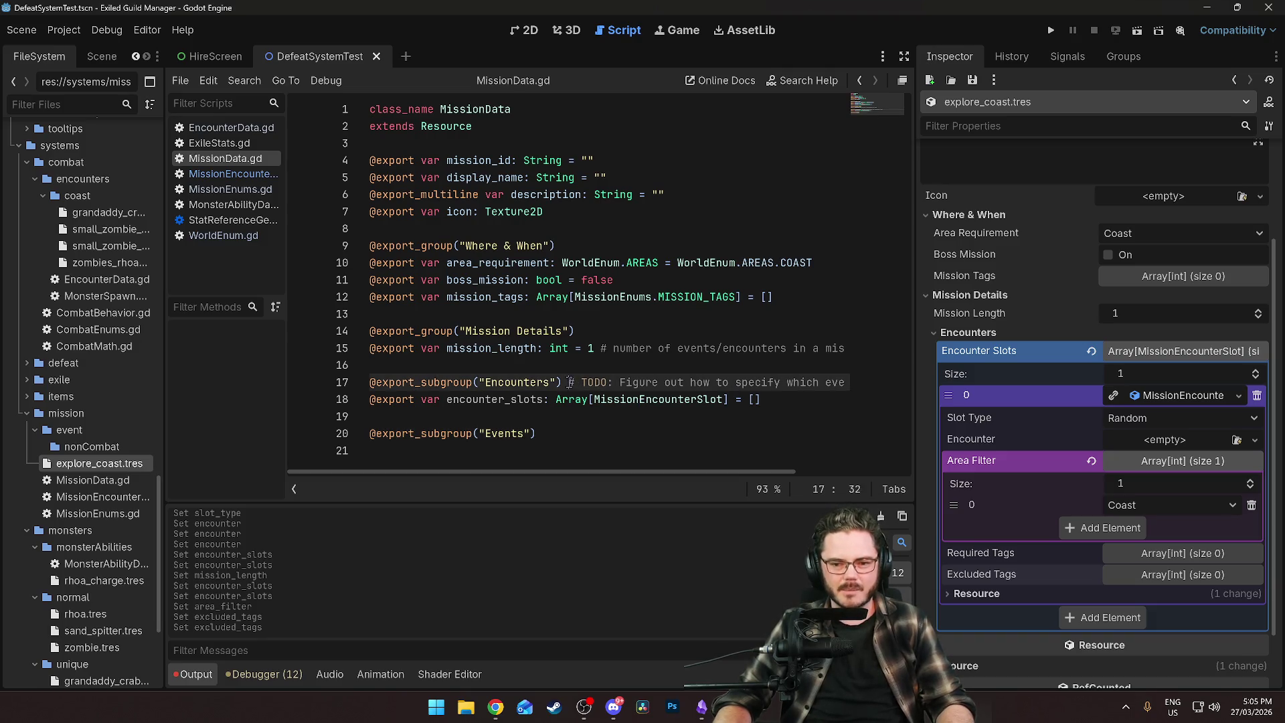
drag(570, 382, 891, 387)
key(BackSpace)
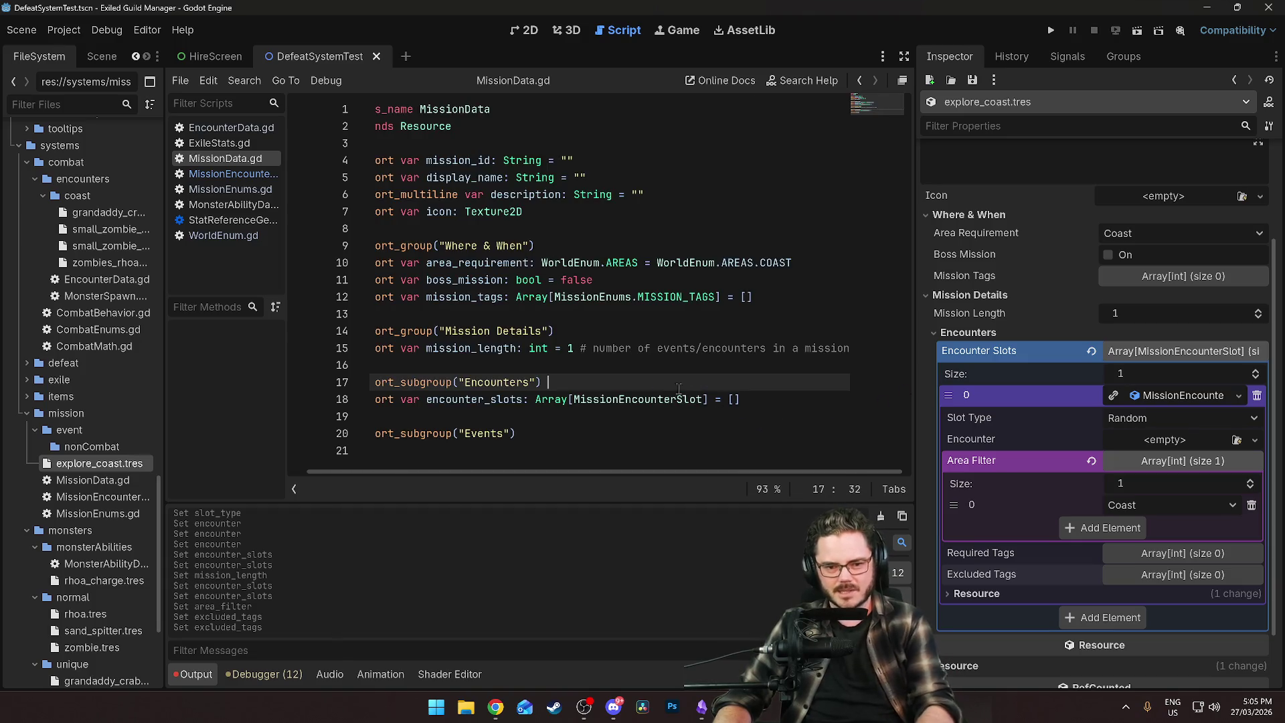
key(ctrl+s)
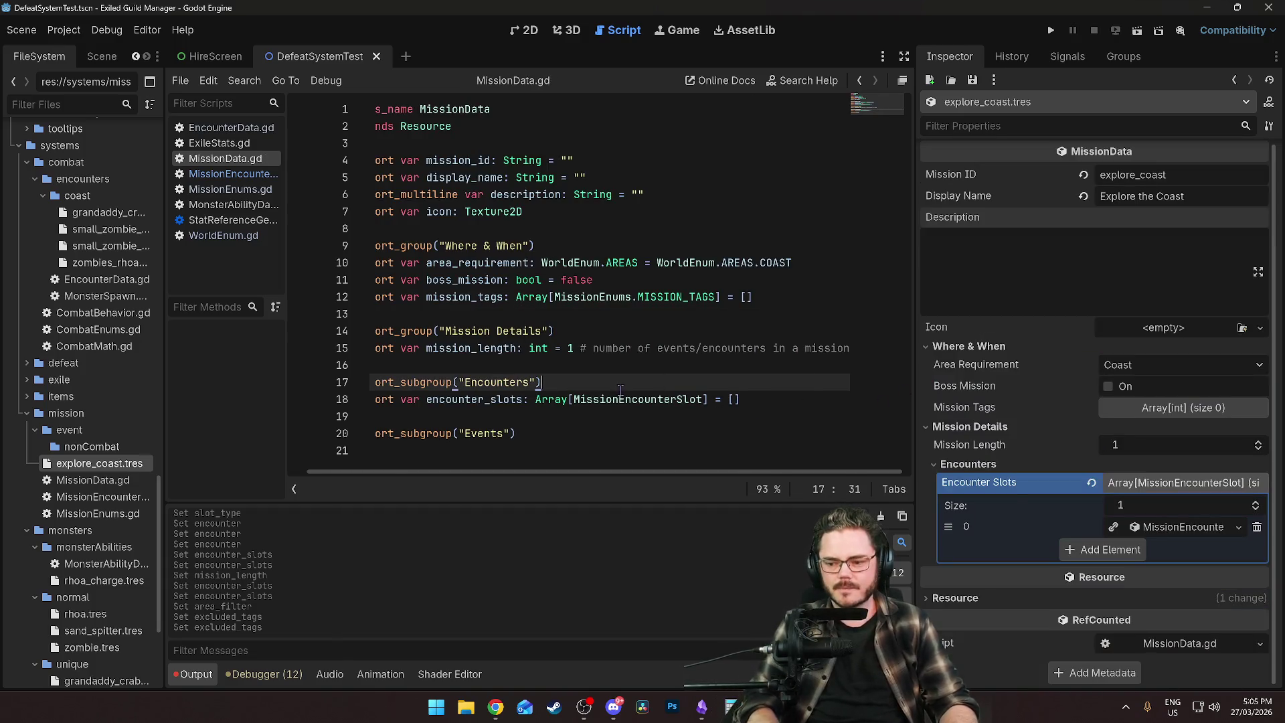
key(ctrl+s)
click(627, 392)
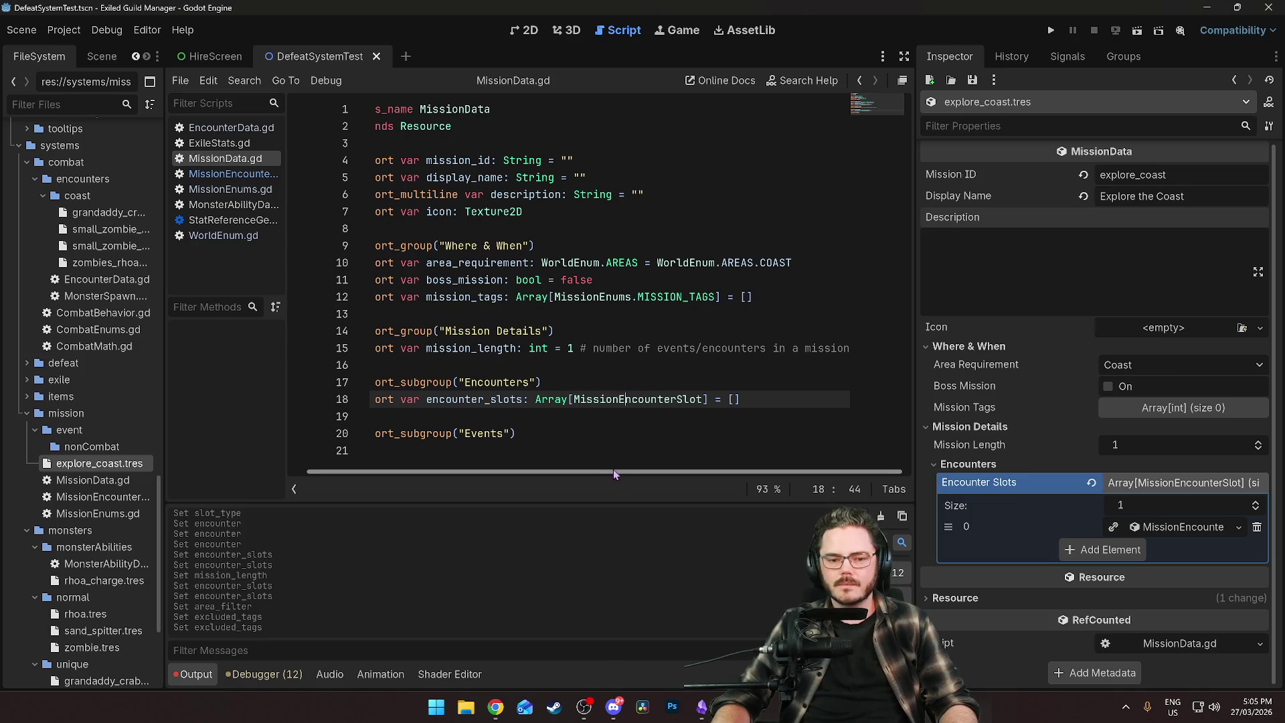
drag(612, 470, 502, 467)
click(480, 450)
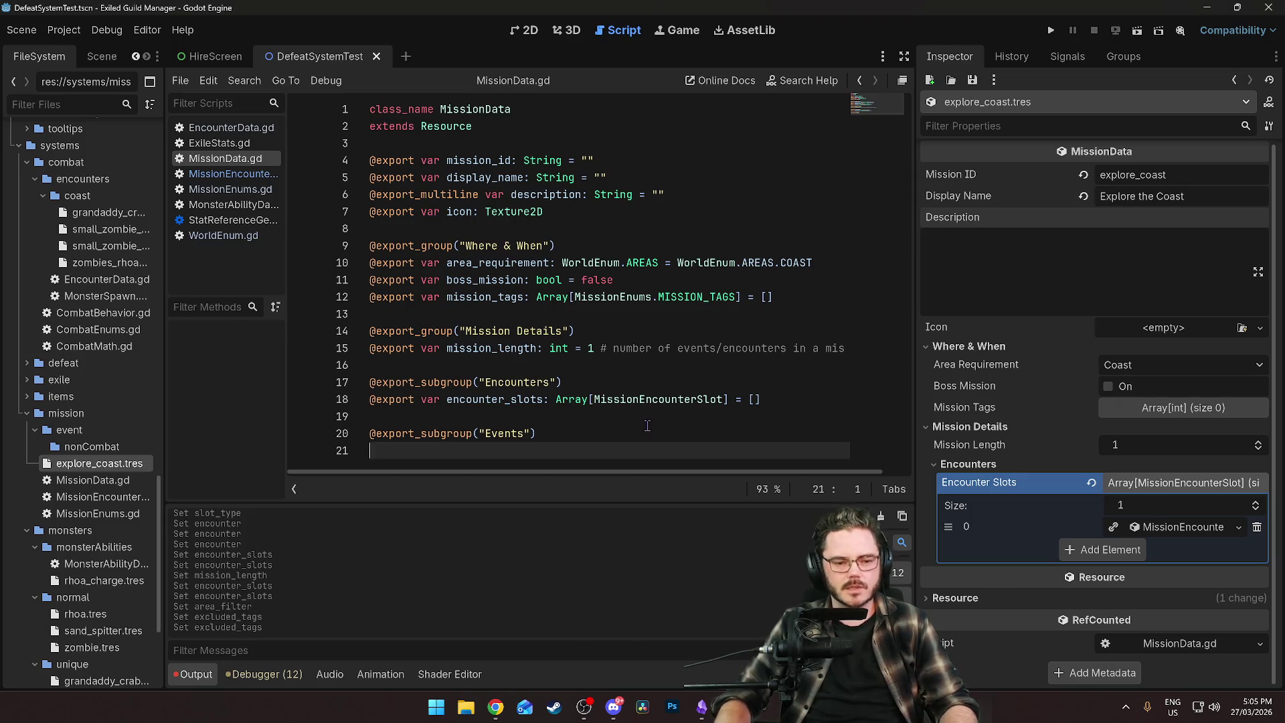
- Declare the exported event_slots Array[String] variable under the Events subgroup
text(@export var event_slots: Arr)
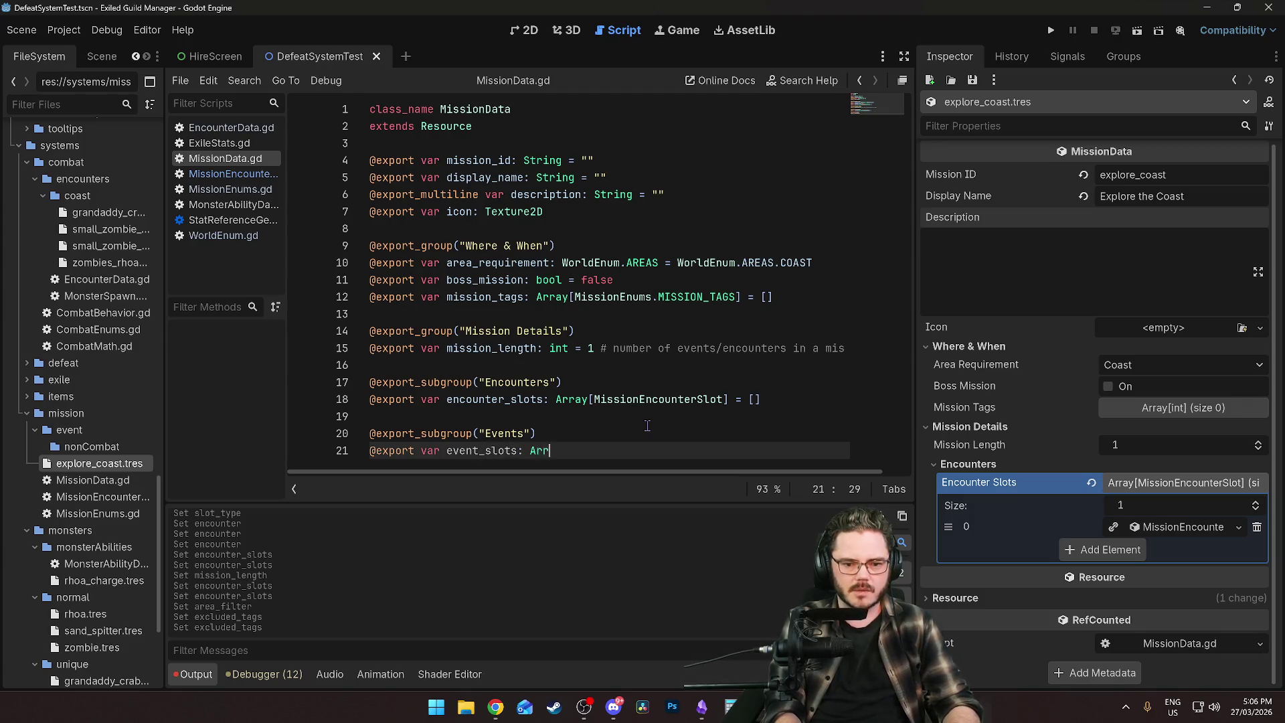
text(ay)
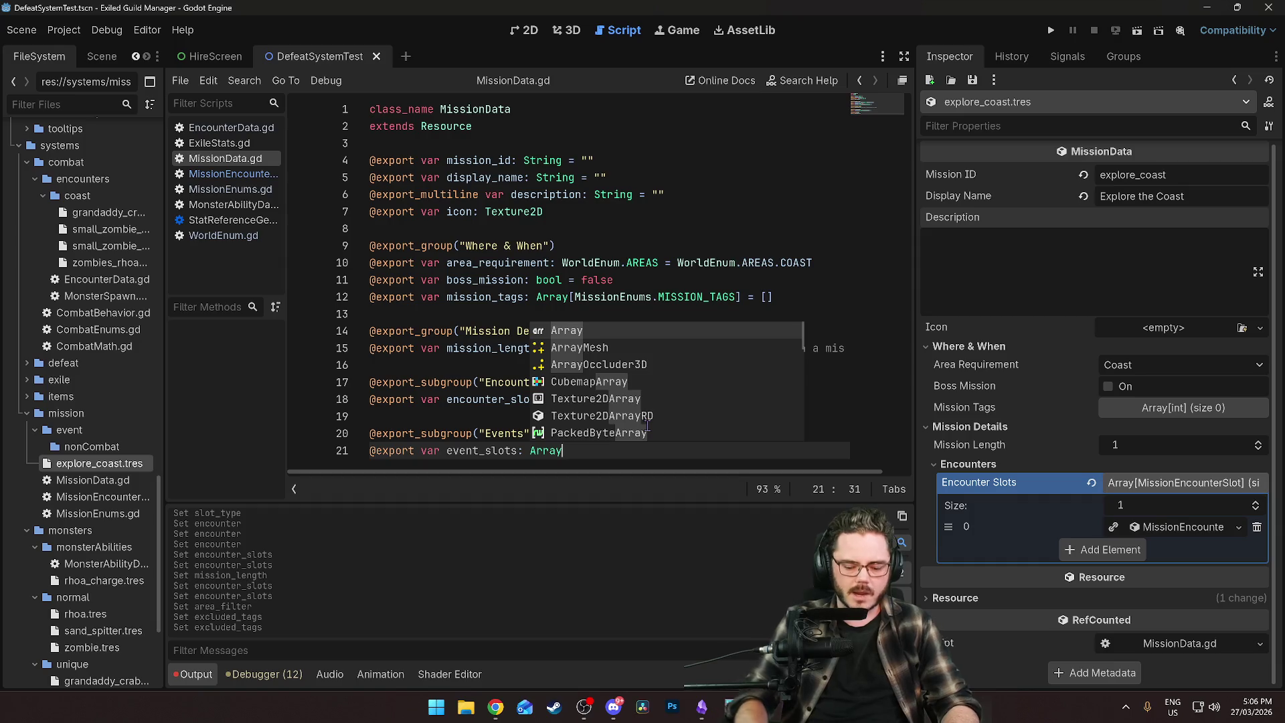
text([S)
text(tring)
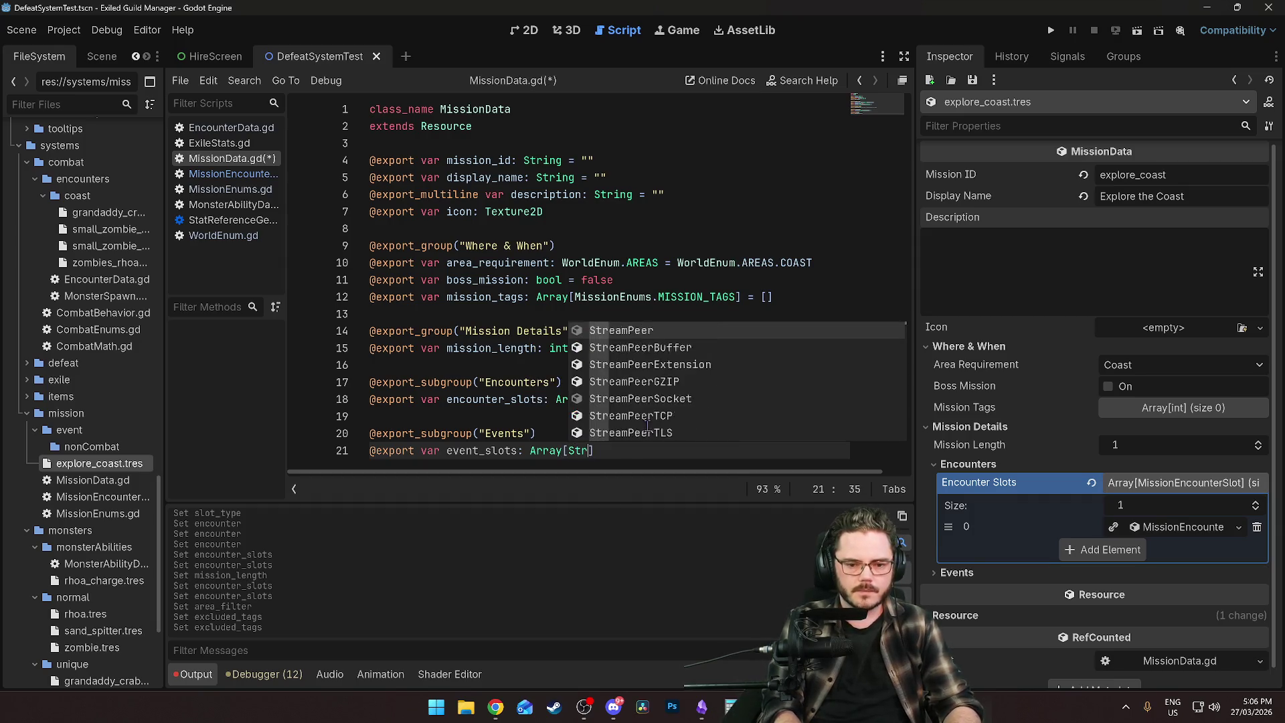
text(])
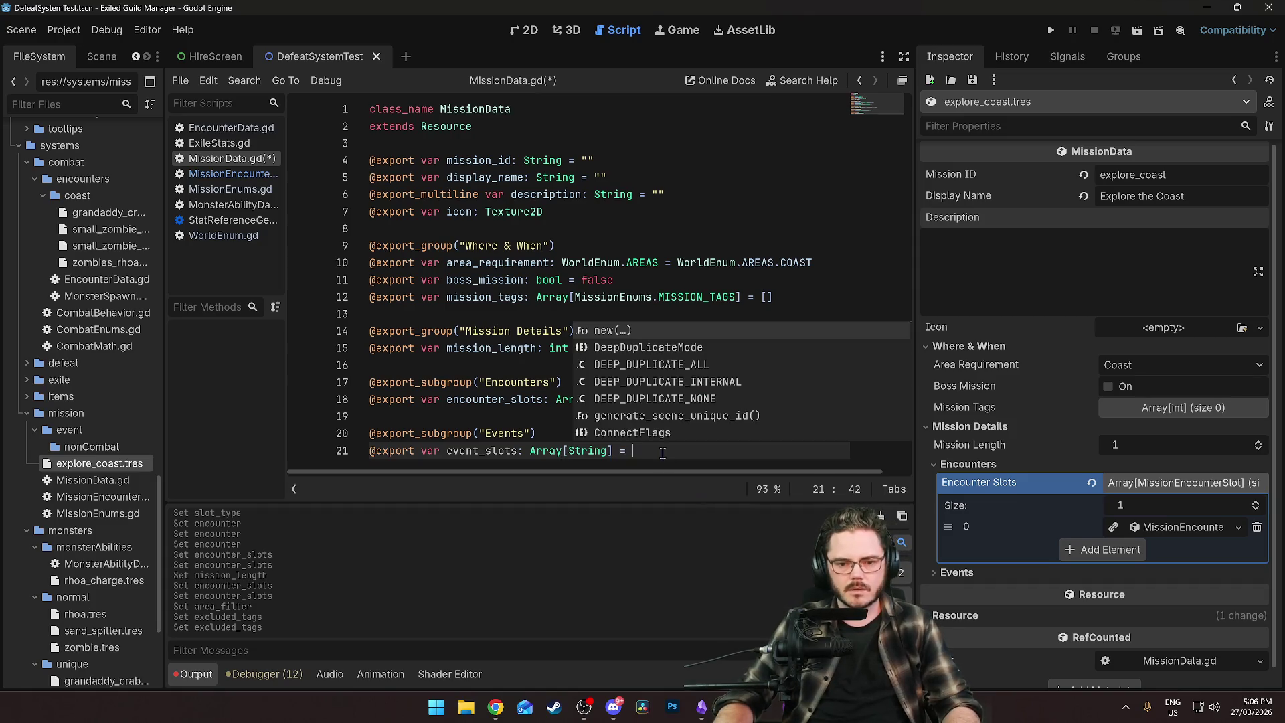
click(662, 453)
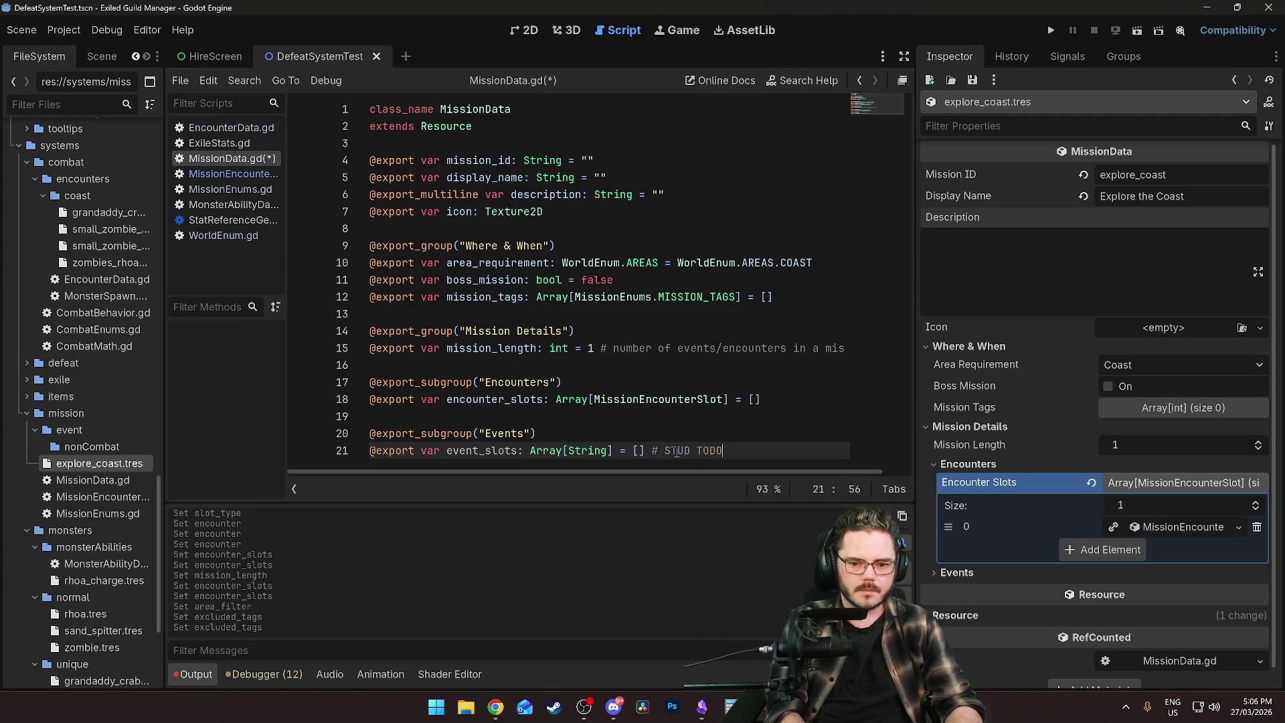
- Correct STUD to STUB and add the comment 'Add event system then event slots same as encounterslots'
click(692, 450)
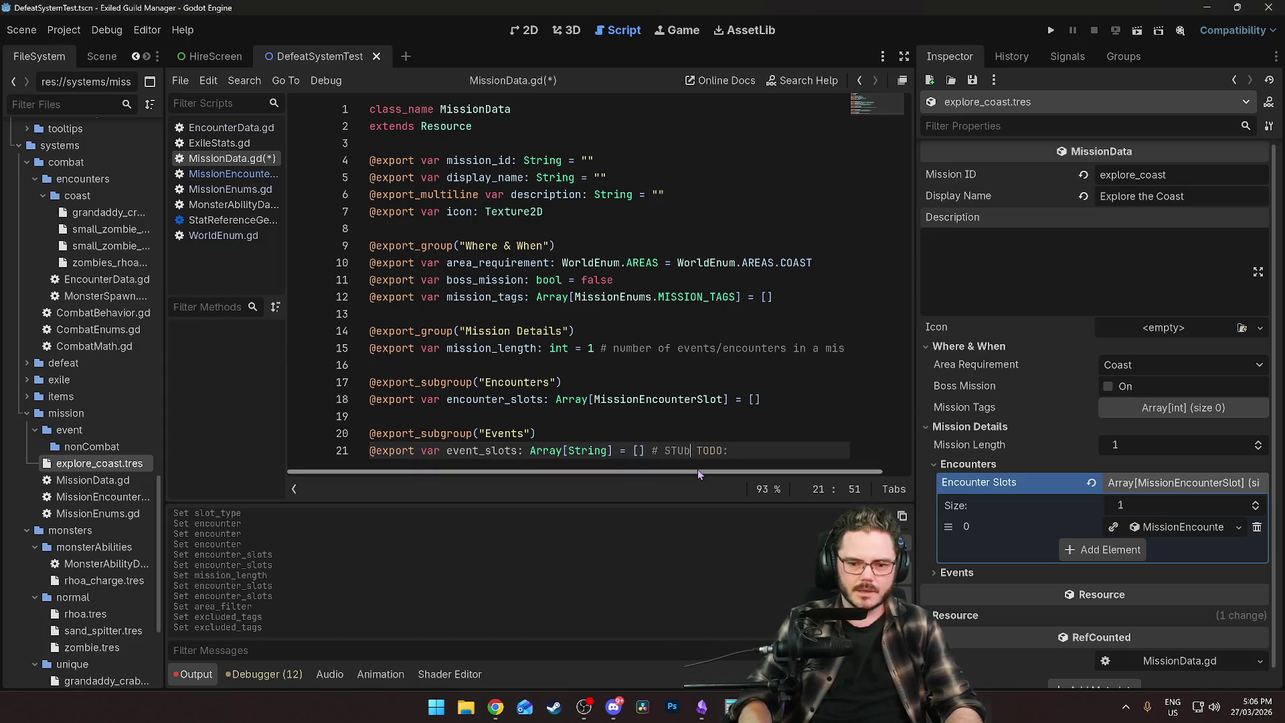
key(BackSpace)
text(B)
key(End)
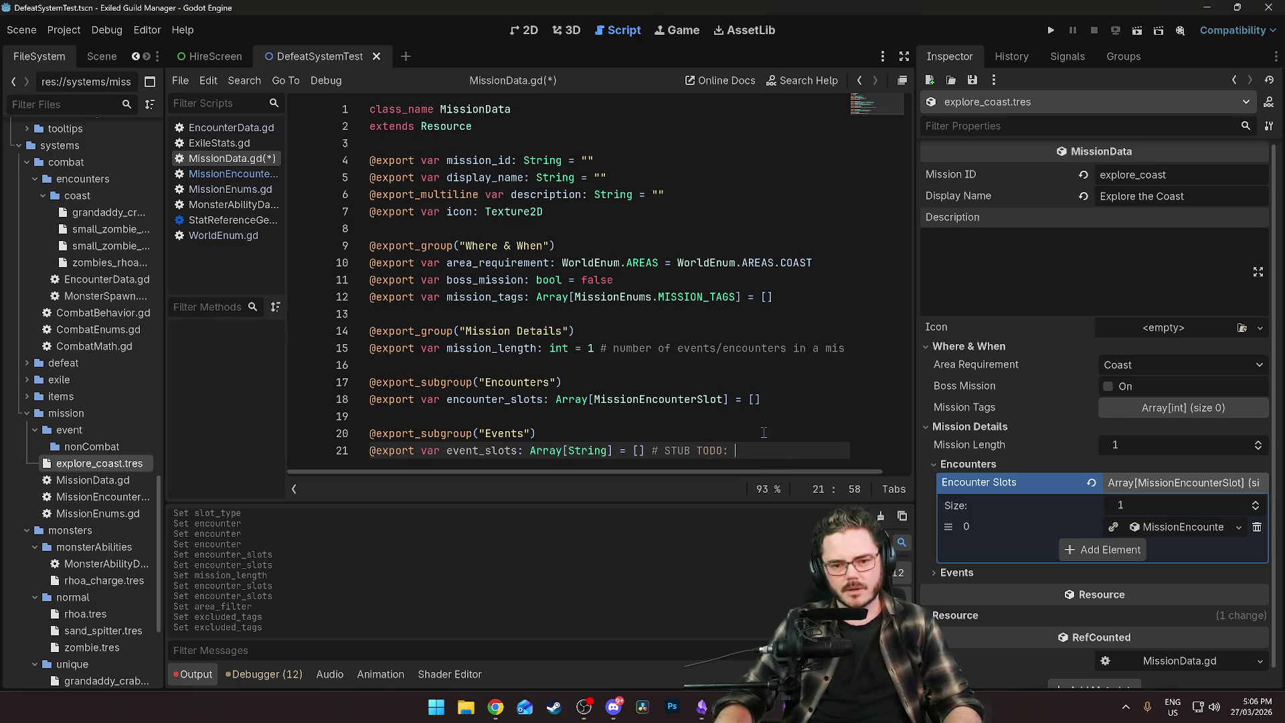
text(Add even)
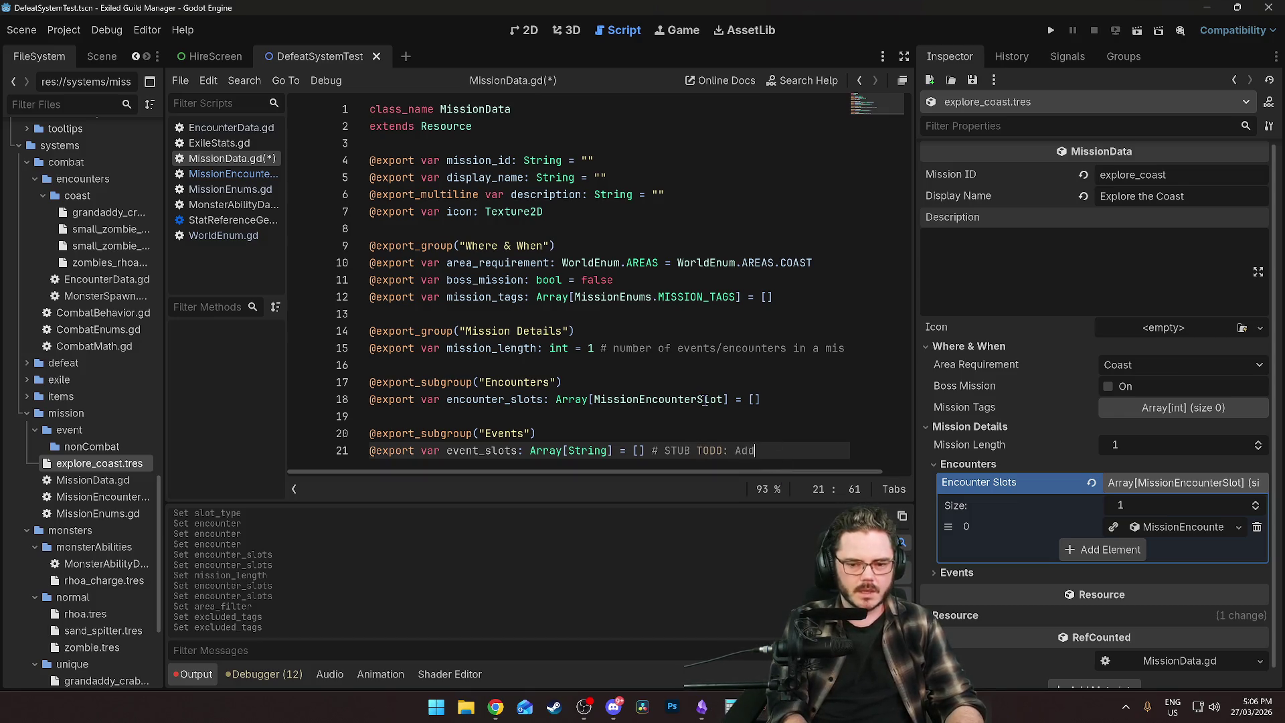
text(t system then event slots same as )
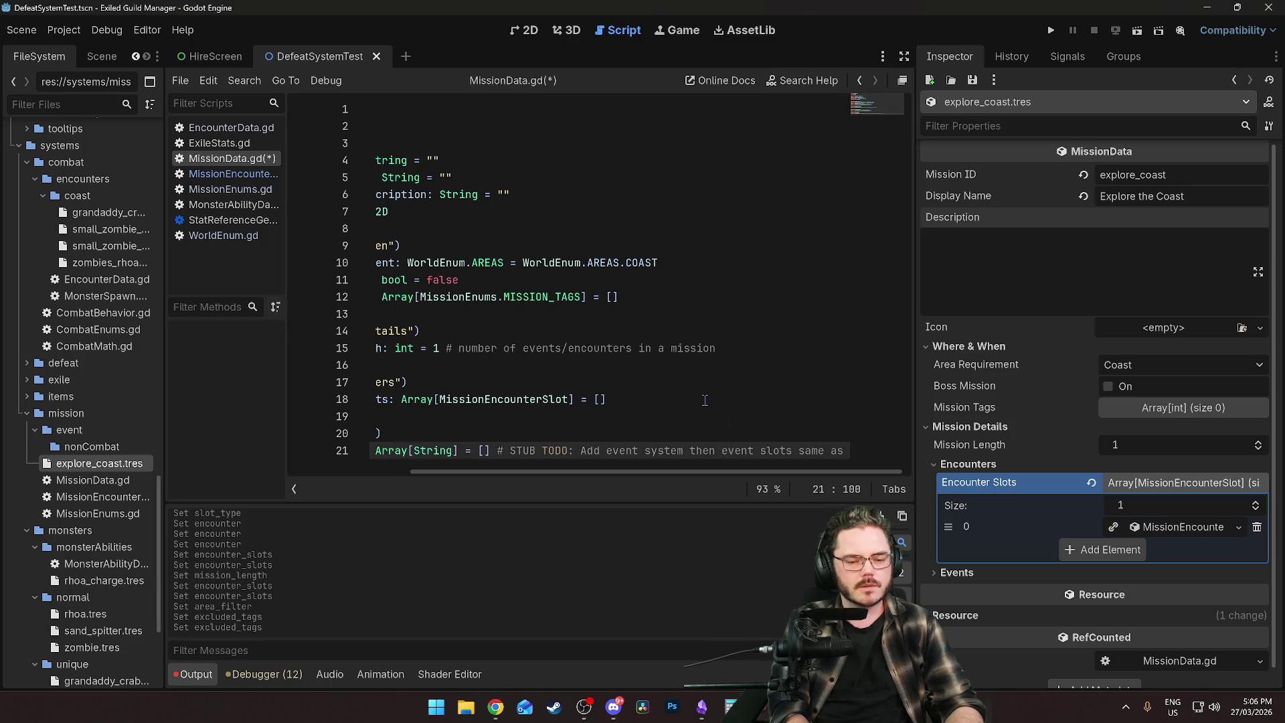
text(encounterslots)
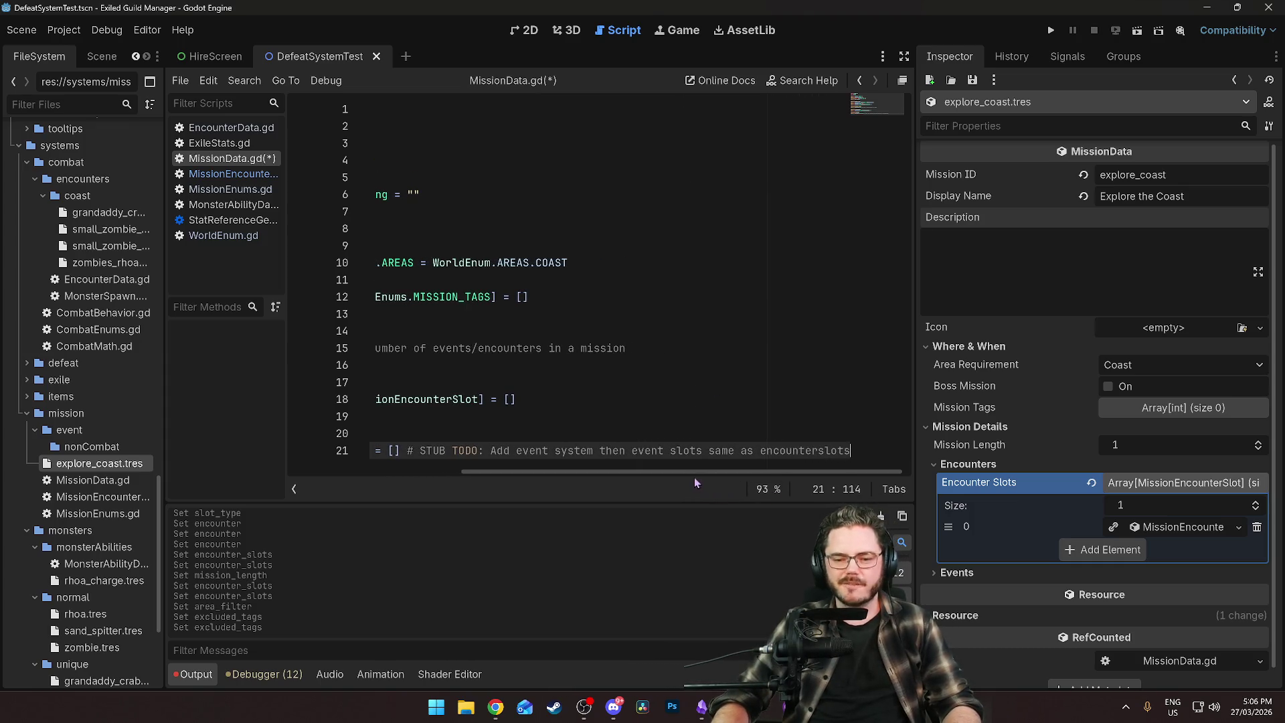
drag(693, 473, 490, 480)
- Save MissionData.gd and select the event_slots comment text
click(483, 434)
key(ctrl+s)
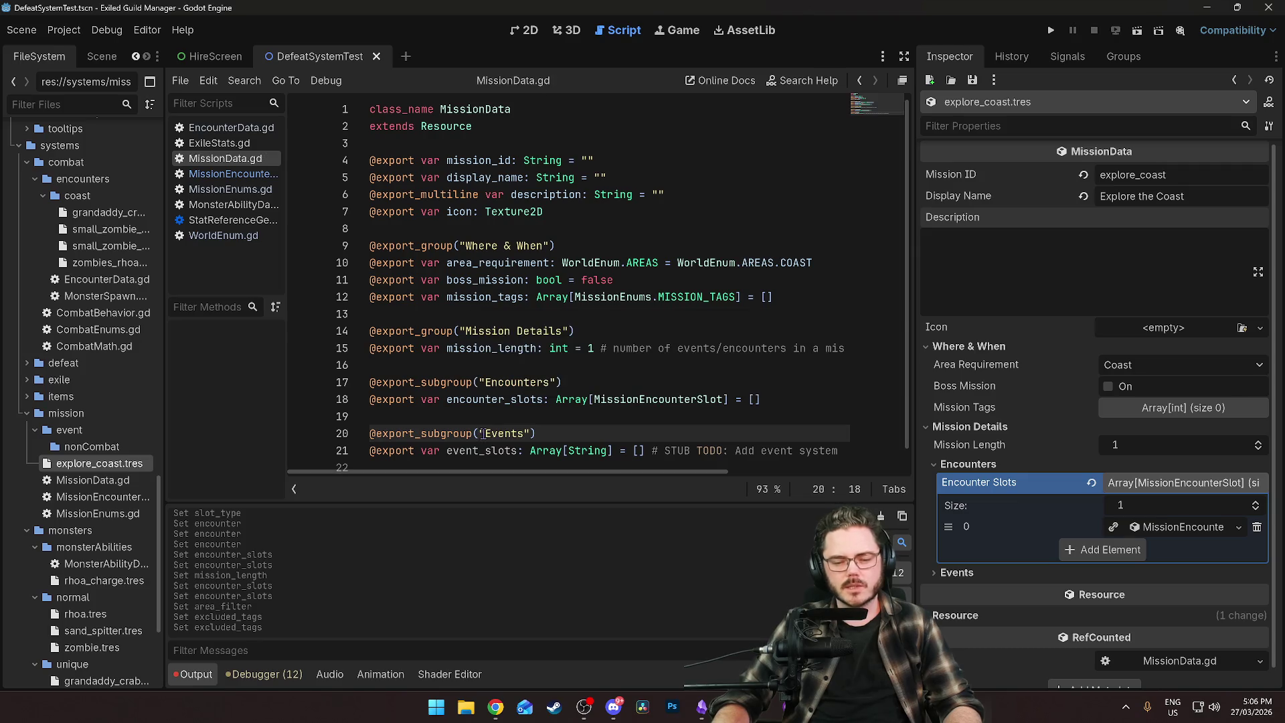
scroll(483, 433, down, 1)
key(Right)
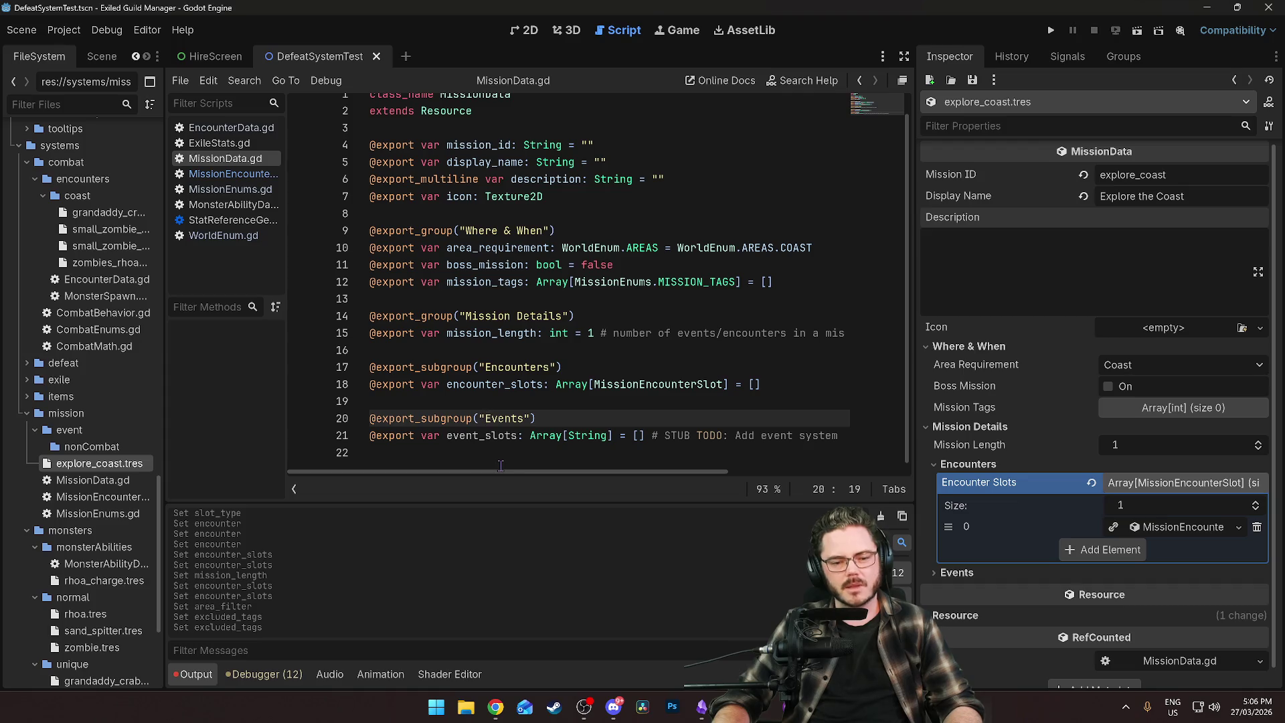
drag(515, 471, 833, 471)
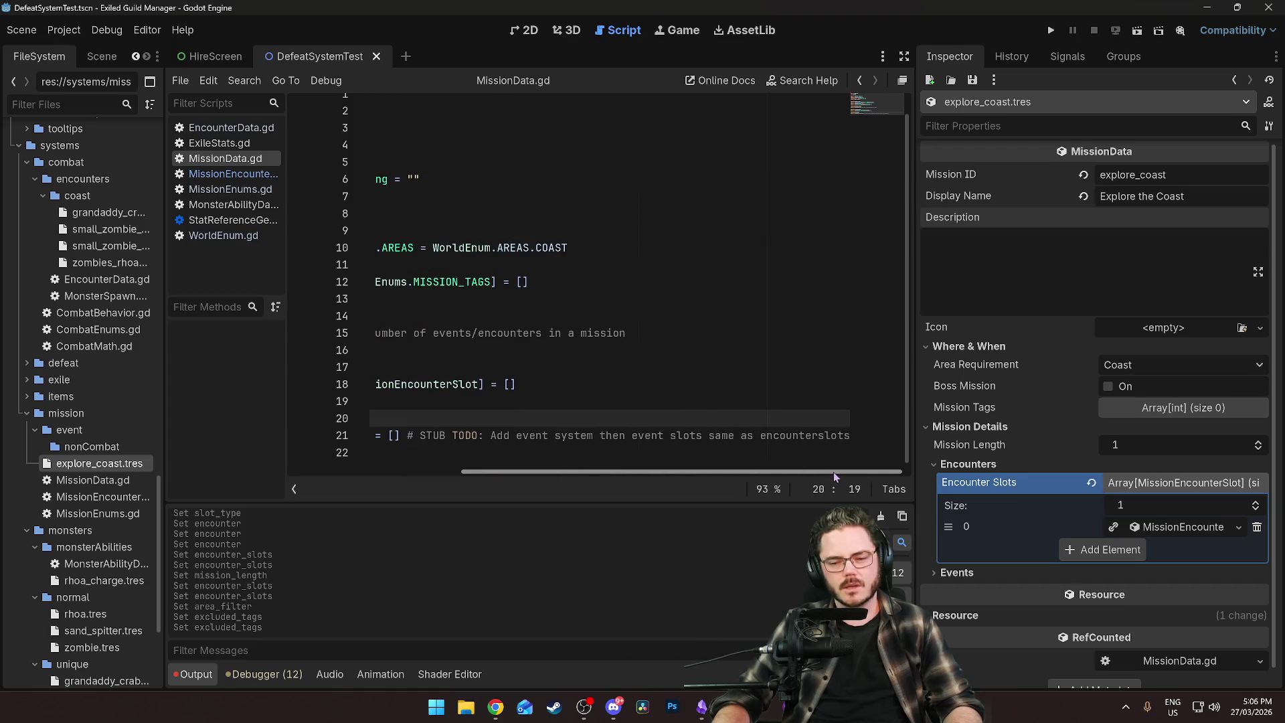
click(850, 435)
drag(751, 473, 447, 484)
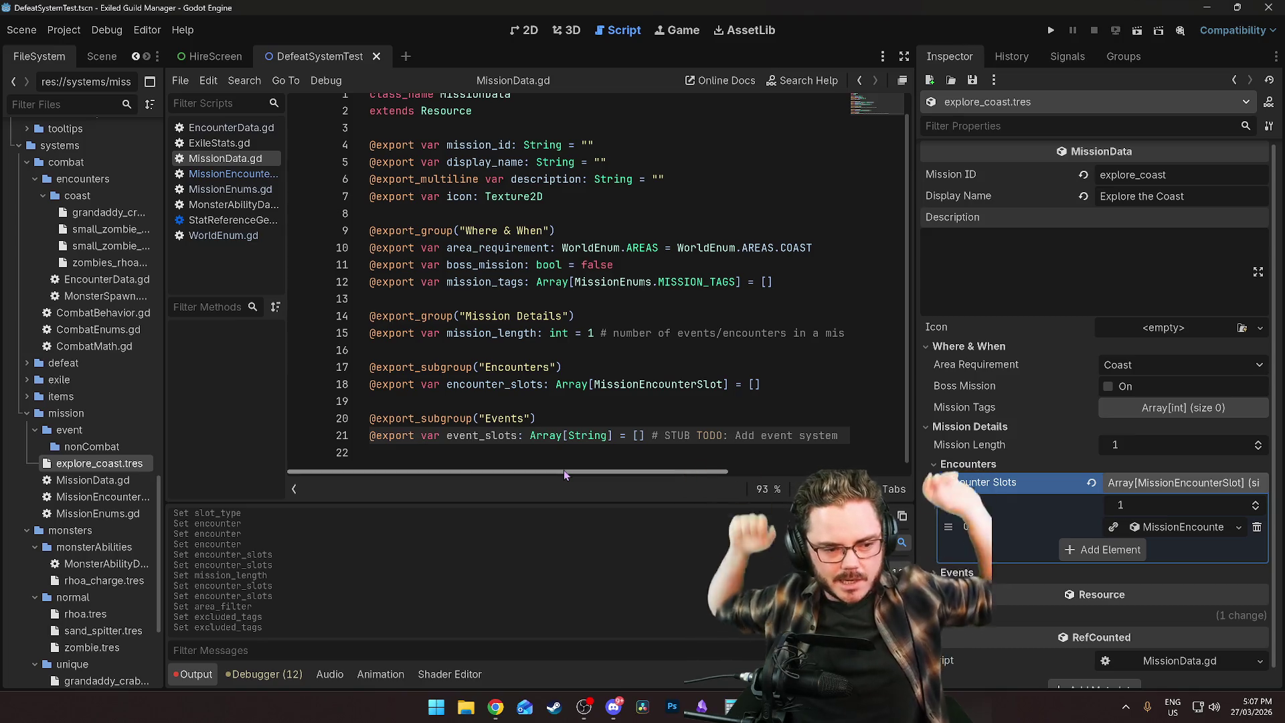
click(631, 417)
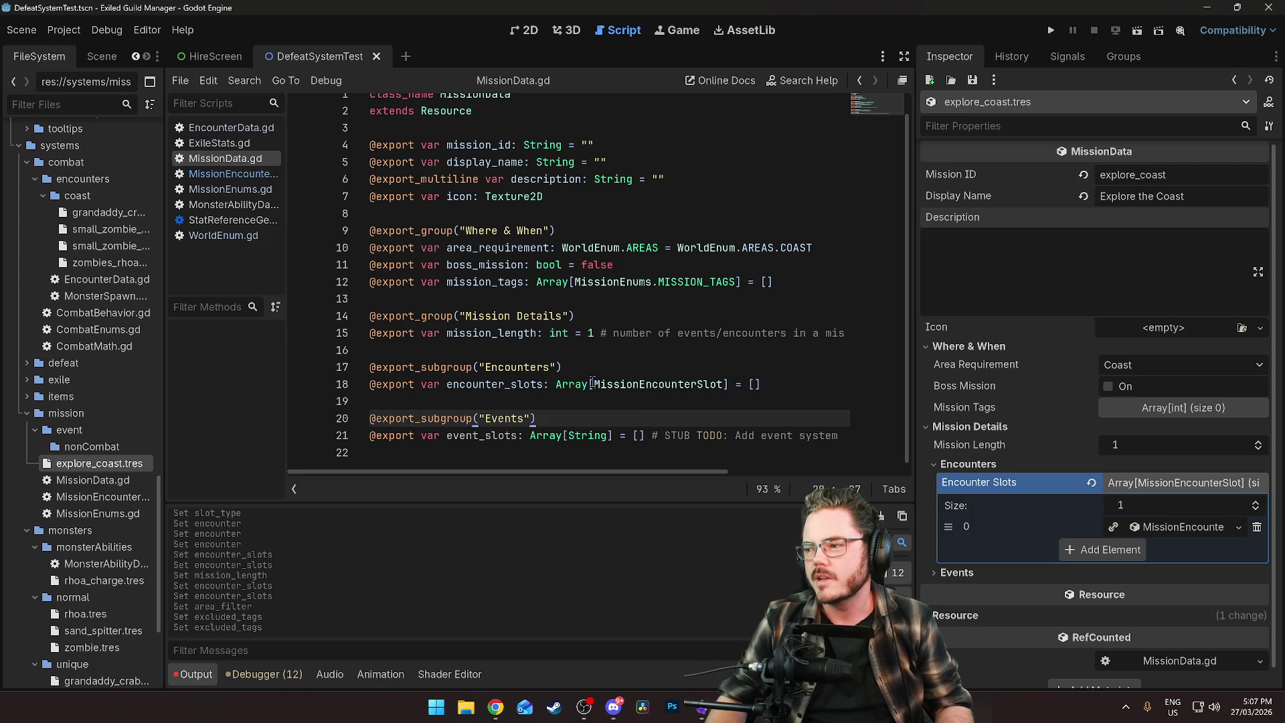
mouse_move(588, 473)
mouse_down()
mouse_move(820, 457)
mouse_move(472, 454)
mouse_up()
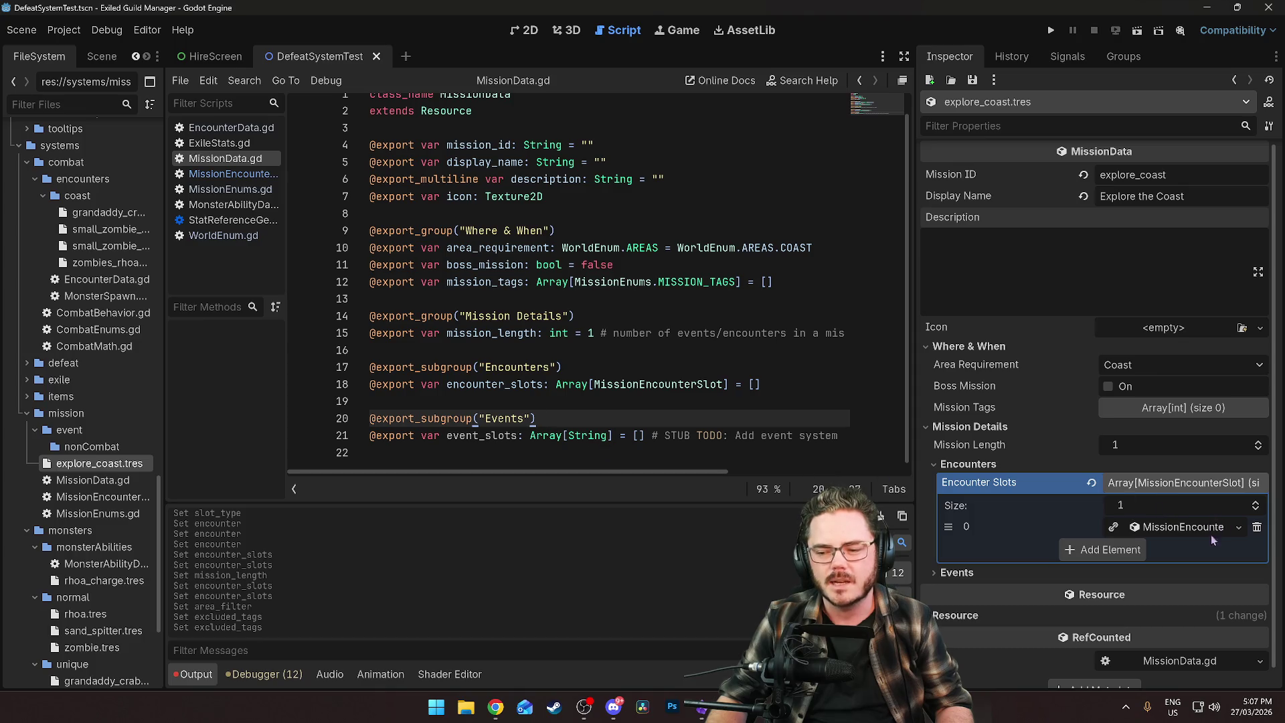
click(1175, 528)
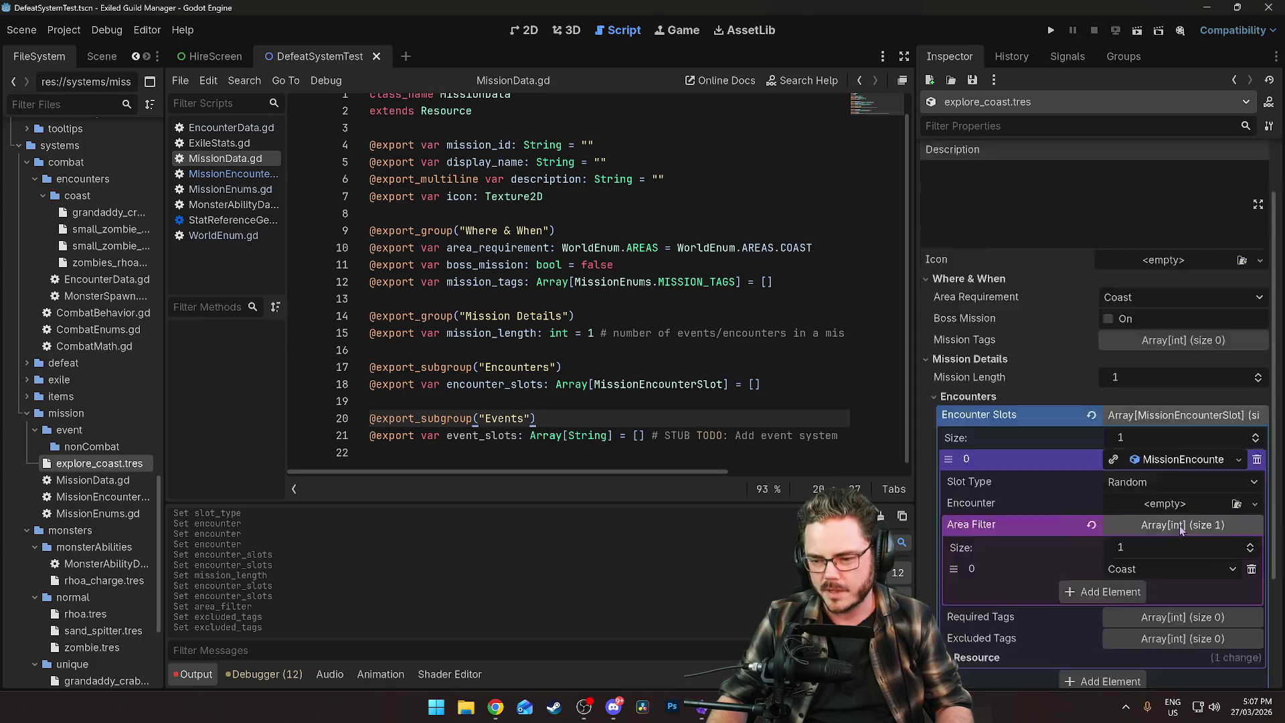
scroll(1186, 388, down, 3)
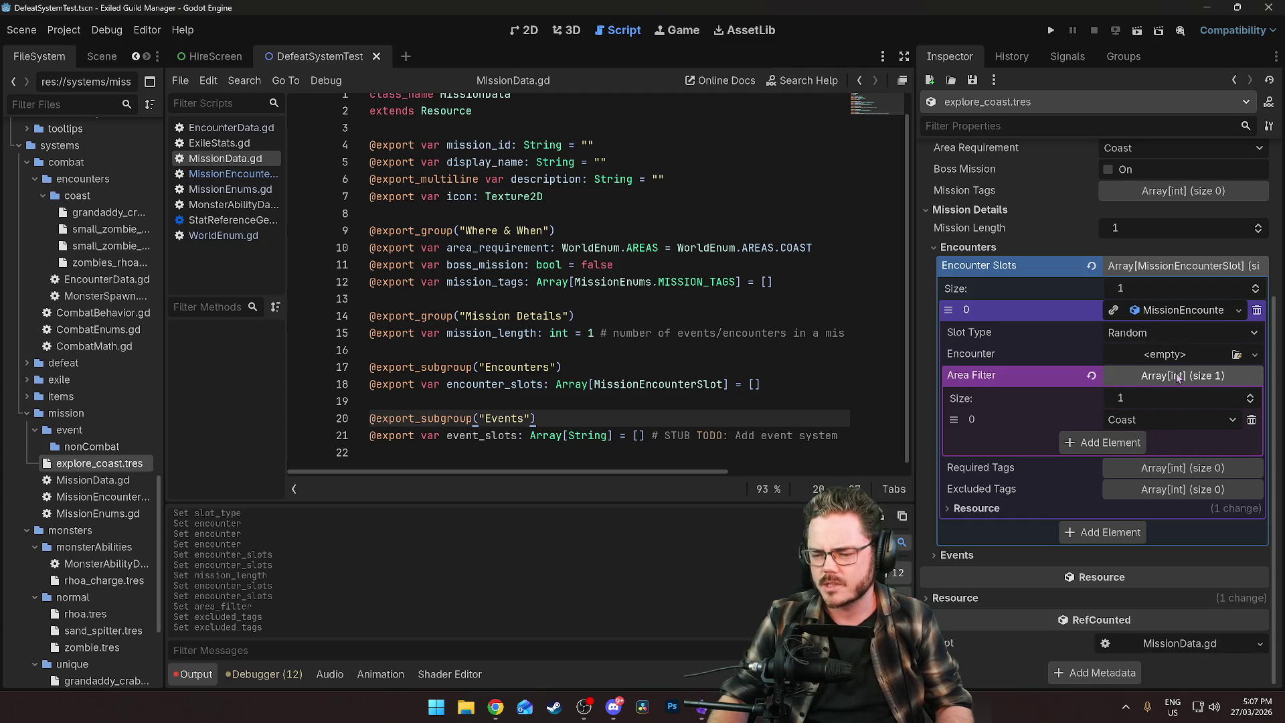
click(1176, 320)
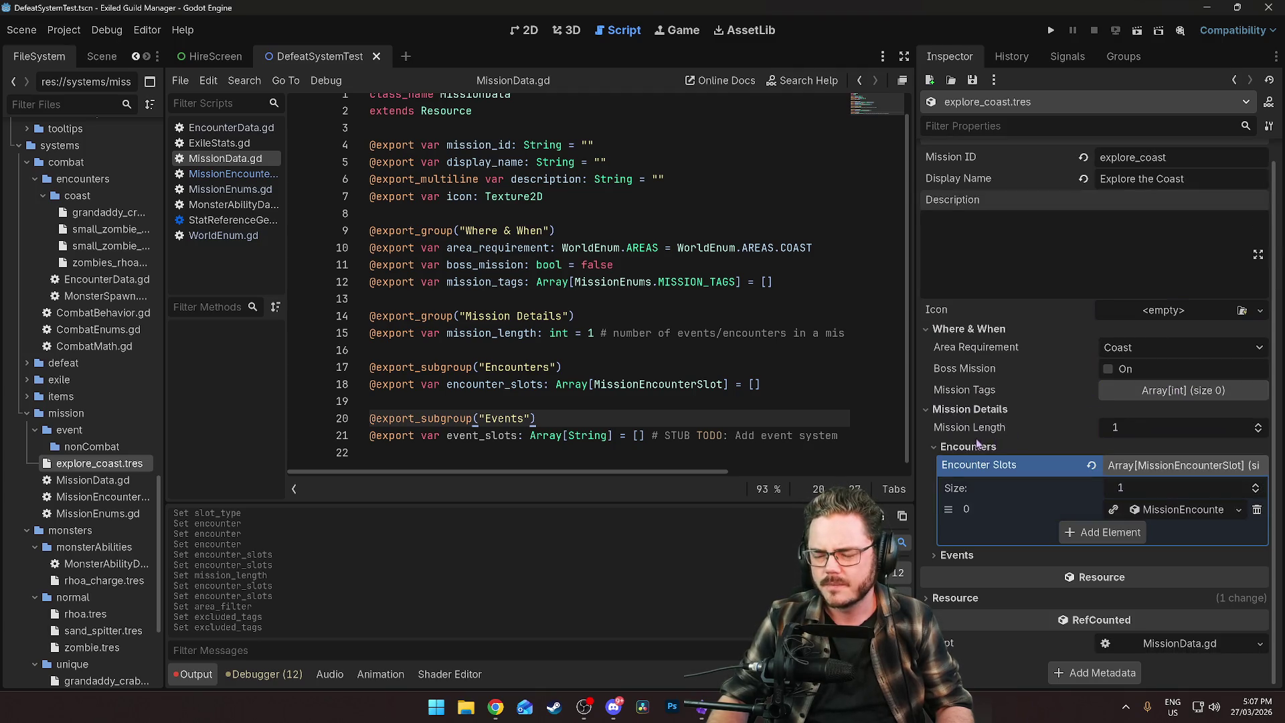
click(1206, 471)
click(1178, 484)
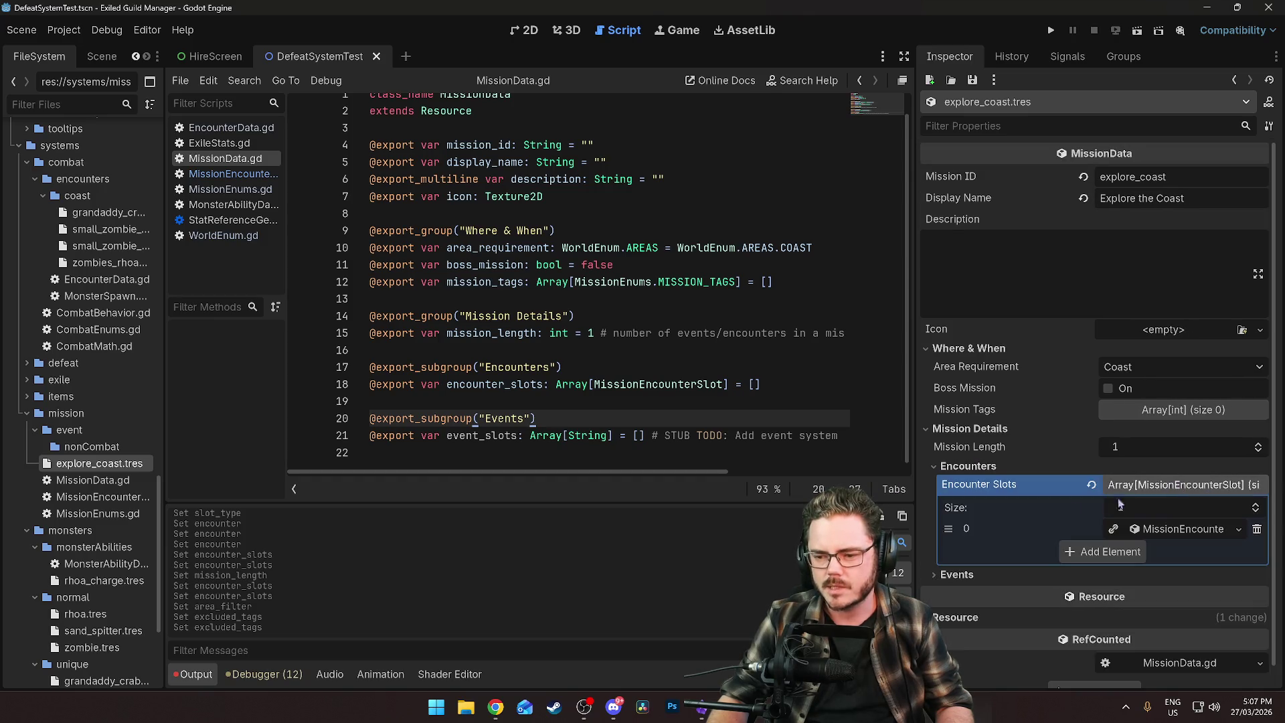
click(974, 575)
click(1171, 592)
click(1149, 596)
click(950, 575)
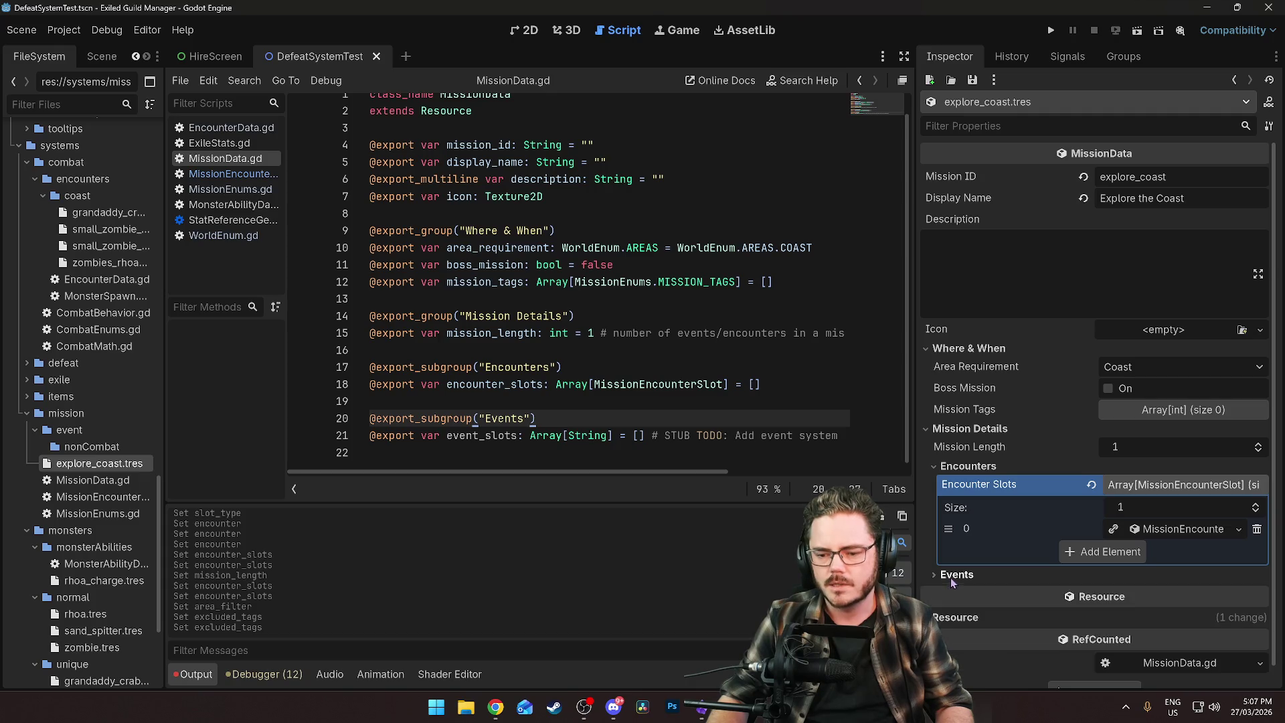
click(536, 455)
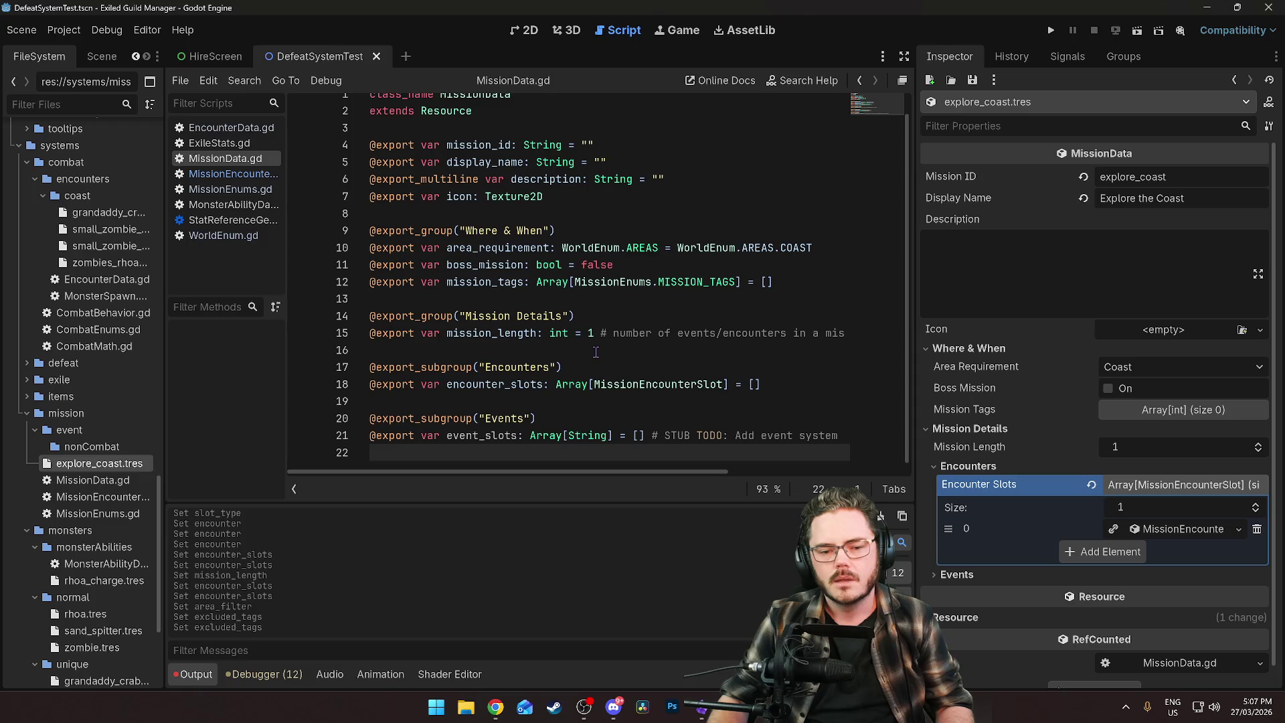
key(Return)
key(Return)
key(Up)
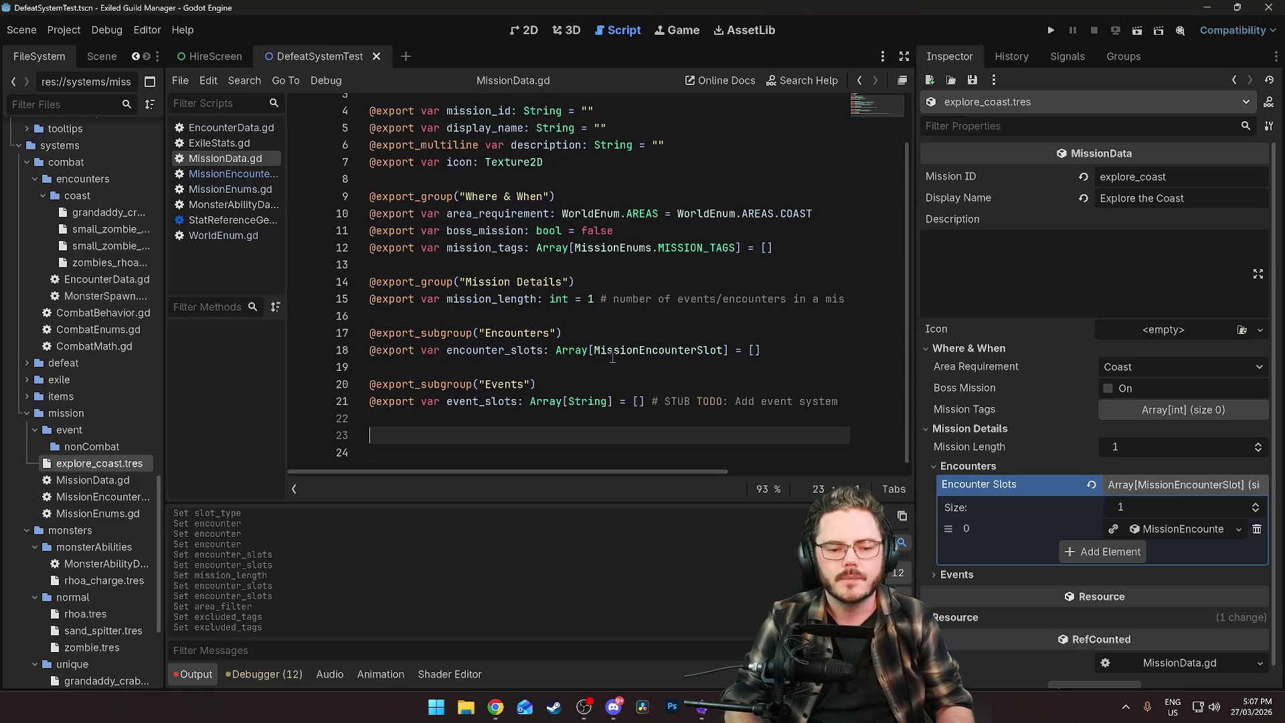
text(@export)
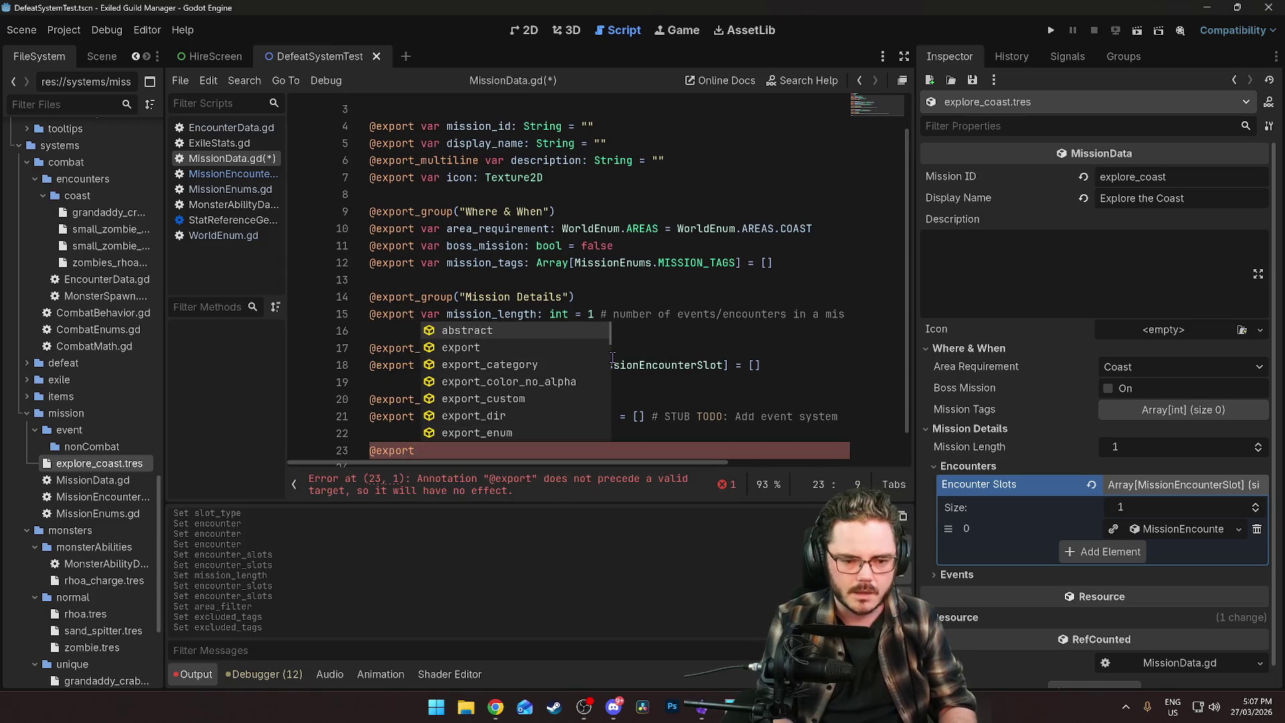
key(BackSpace)
text(_su)
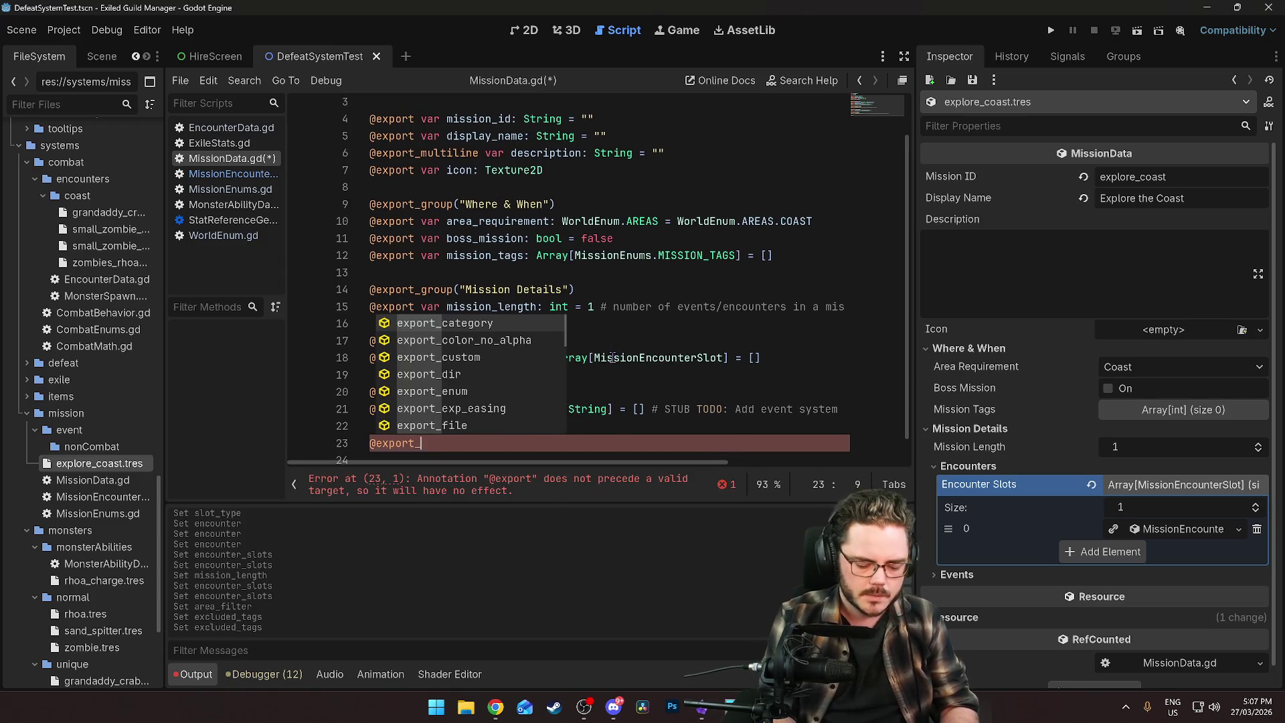
text(bgroup)
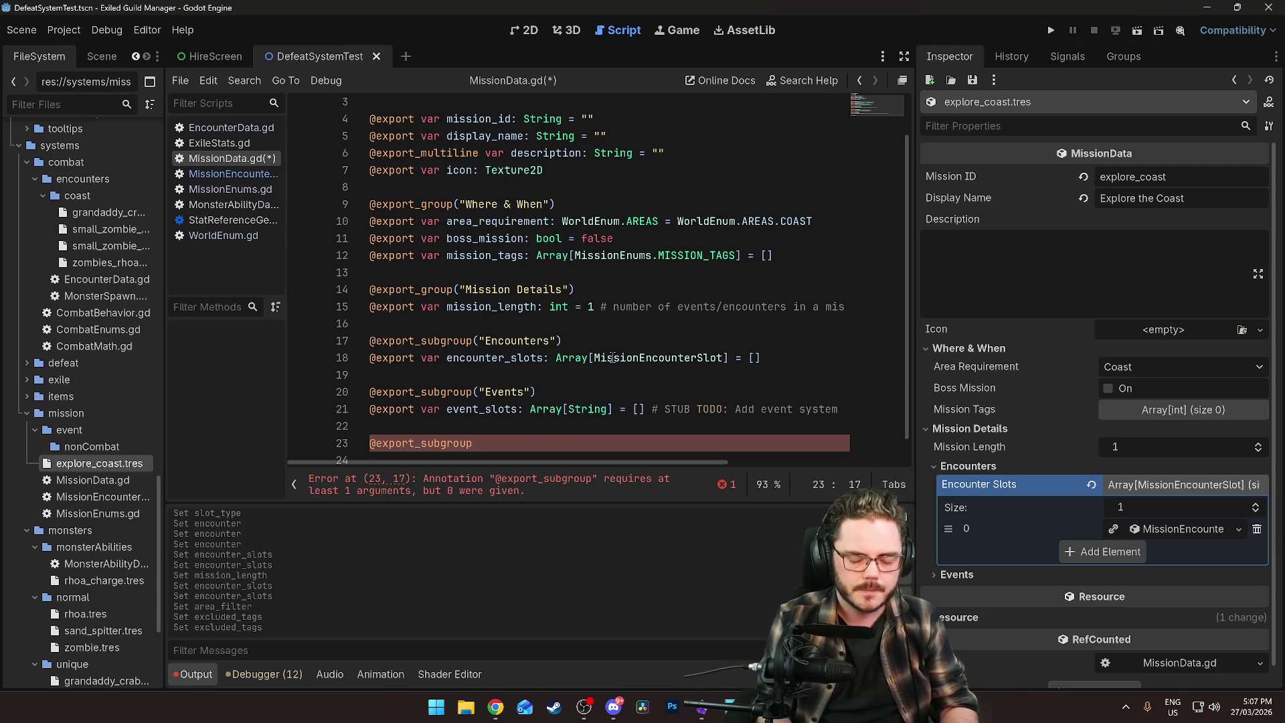
text((")
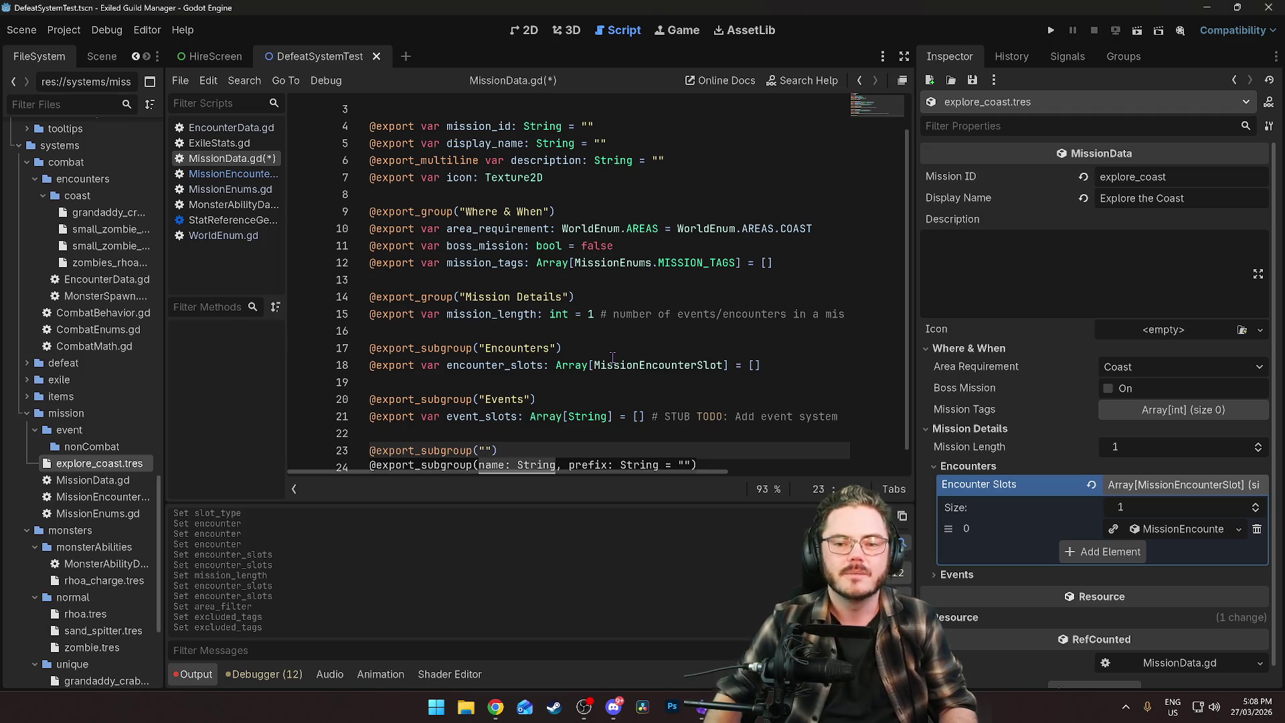
scroll(627, 334, down, 1)
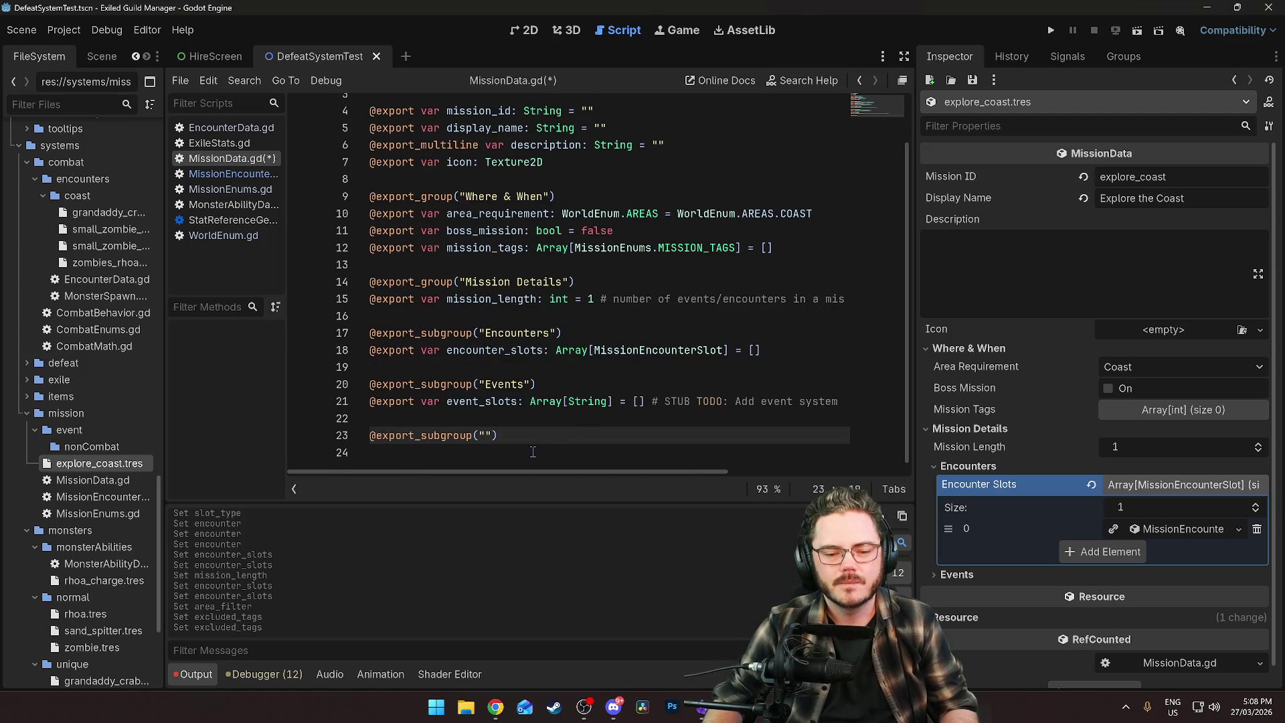